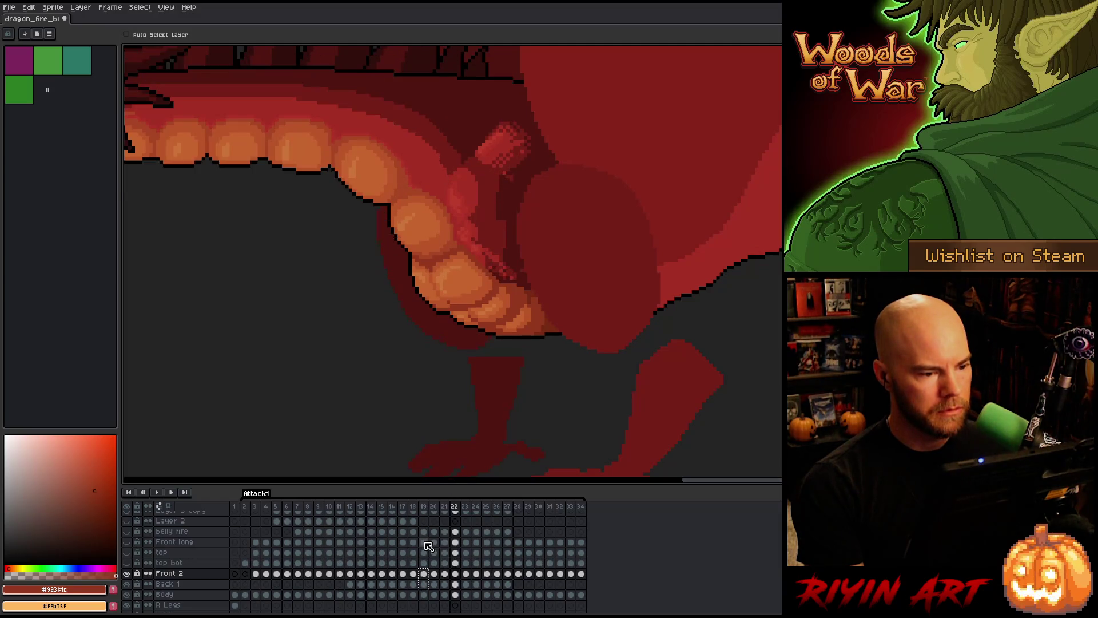
- Flip back and forth between frames 21, 22 and 23 to compare the belly poses
key(Right)
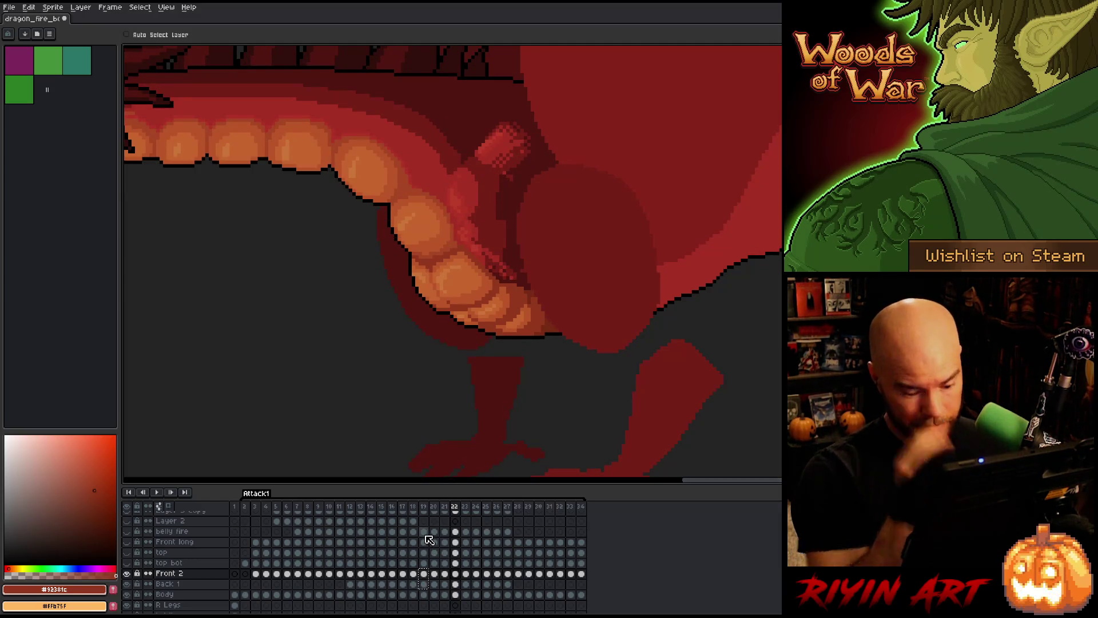
key(Left)
key(Right)
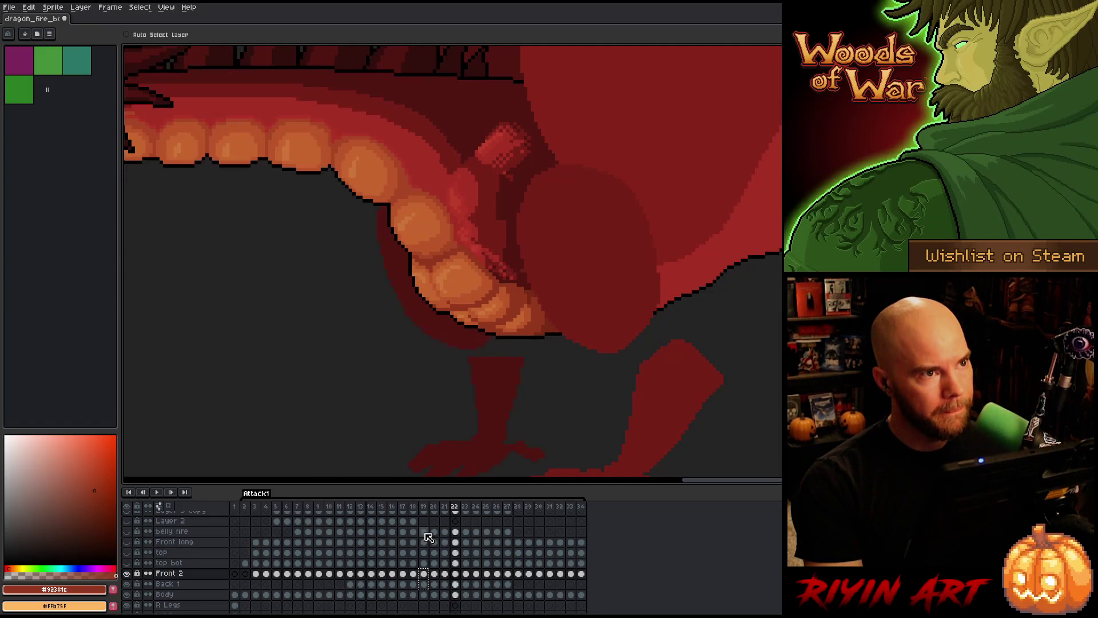
key(Left)
key(Right)
key(Right)
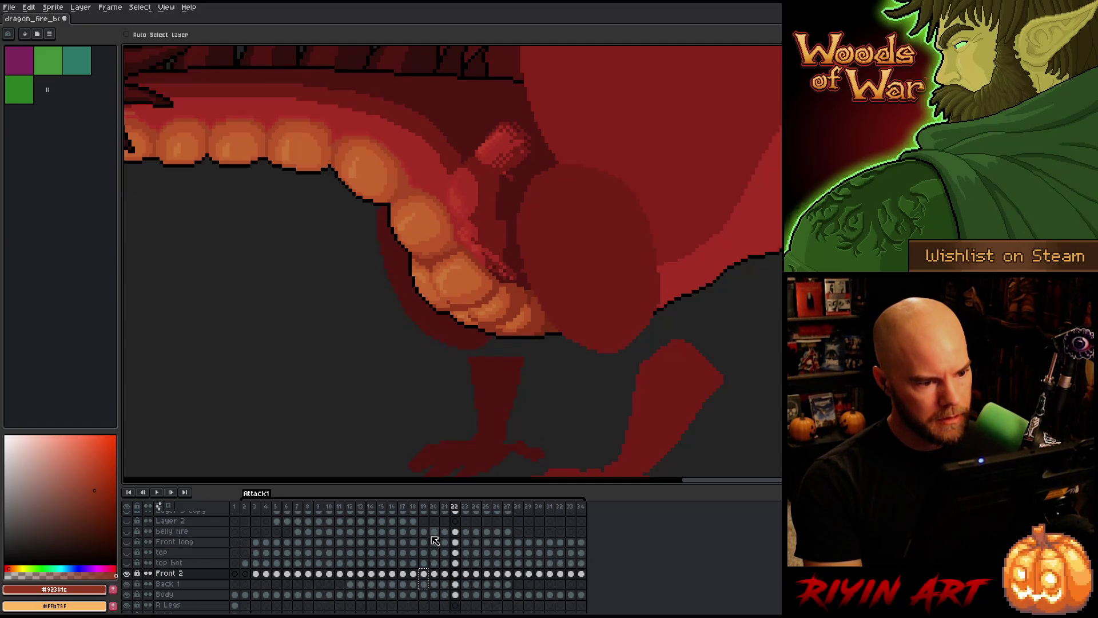
key(Left)
key(Left)
key(Right)
key(Left)
key(Right)
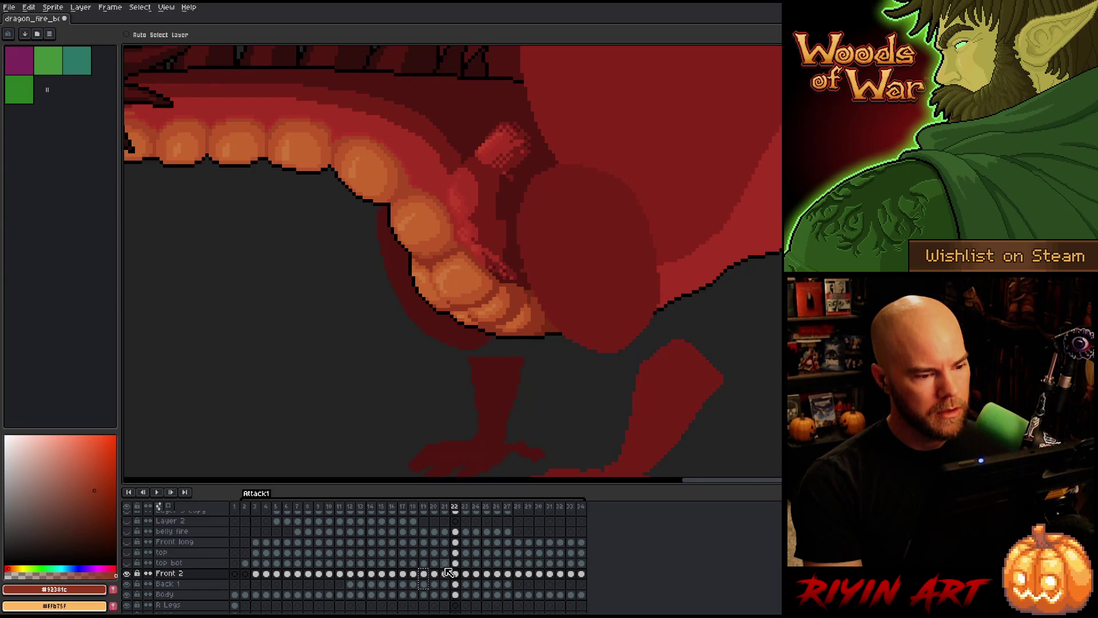
key(Right)
- Select the Back 1 cel on frame 23, compare it against frames 21–22, and finish on frame 24
click(468, 581)
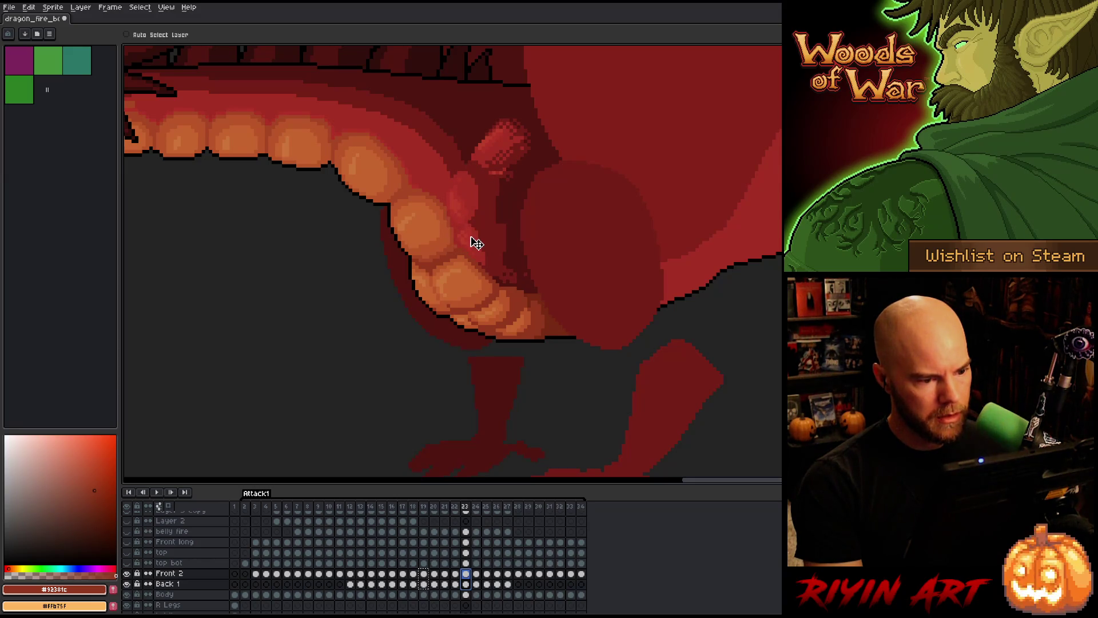
key(Left)
key(Right)
key(Left)
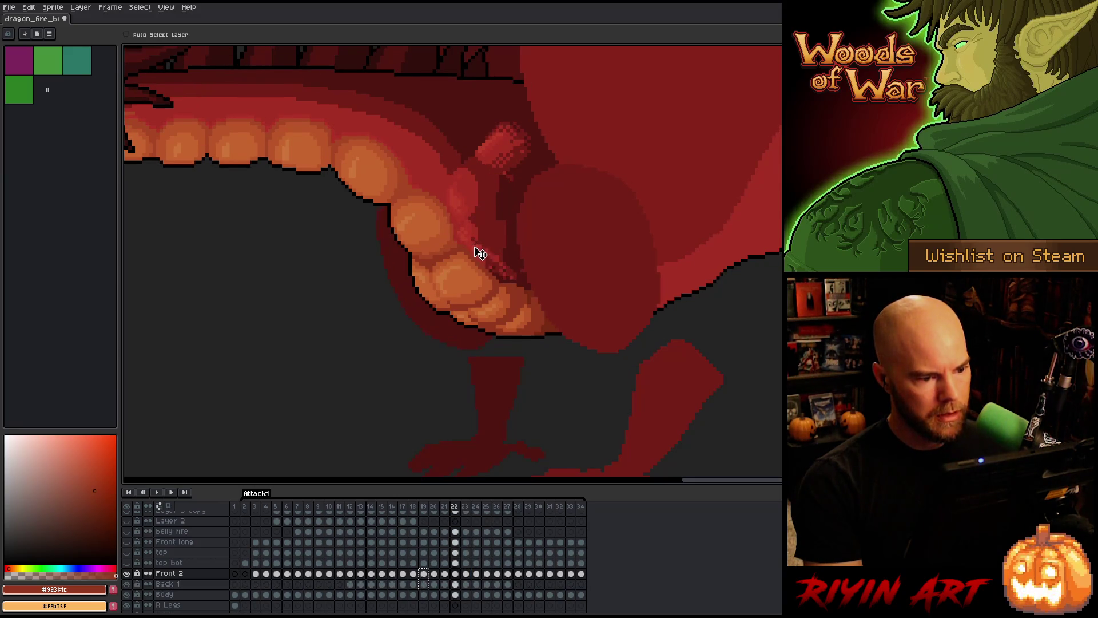
key(Left)
key(Right)
key(Right)
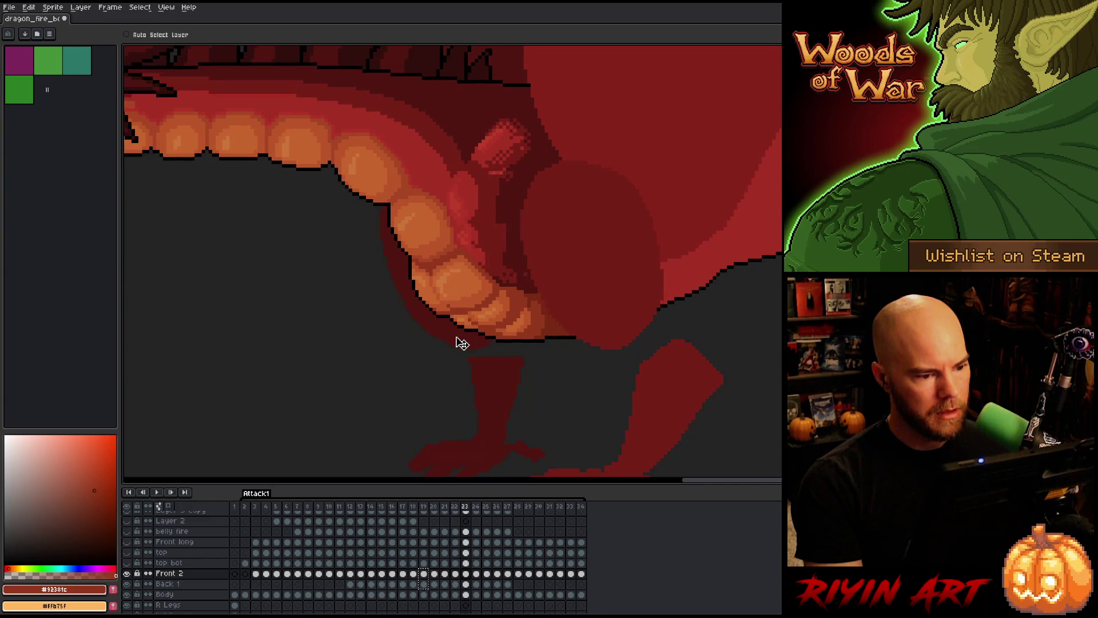
key(Left)
key(Left)
key(Right)
key(Right)
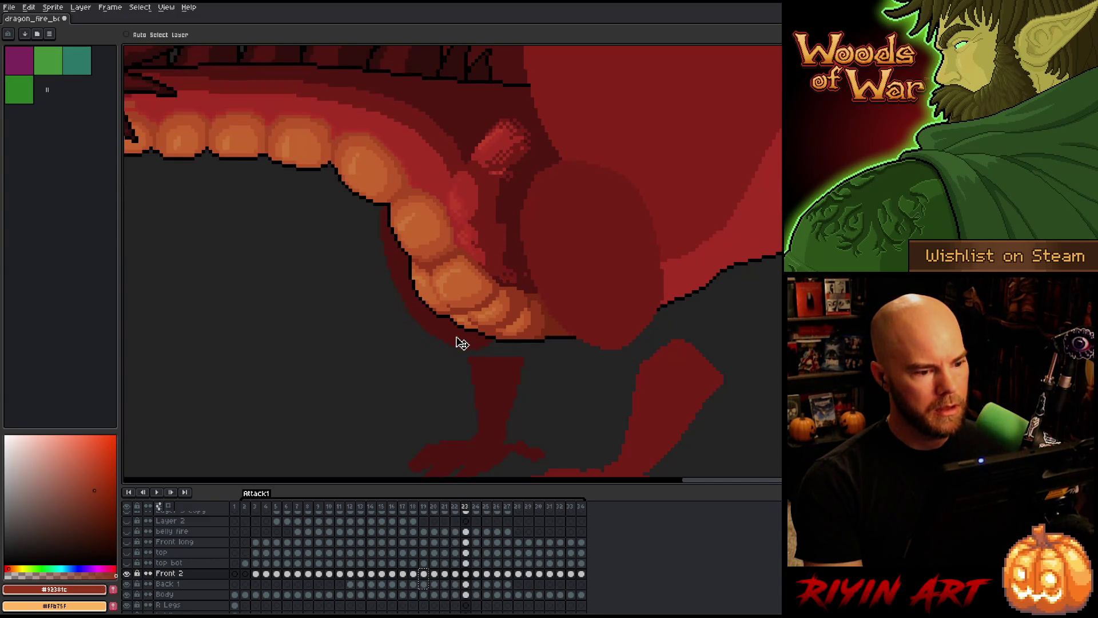
key(Left)
key(Left)
key(Right)
key(Right)
key(Left)
key(Left)
key(Right)
key(Right)
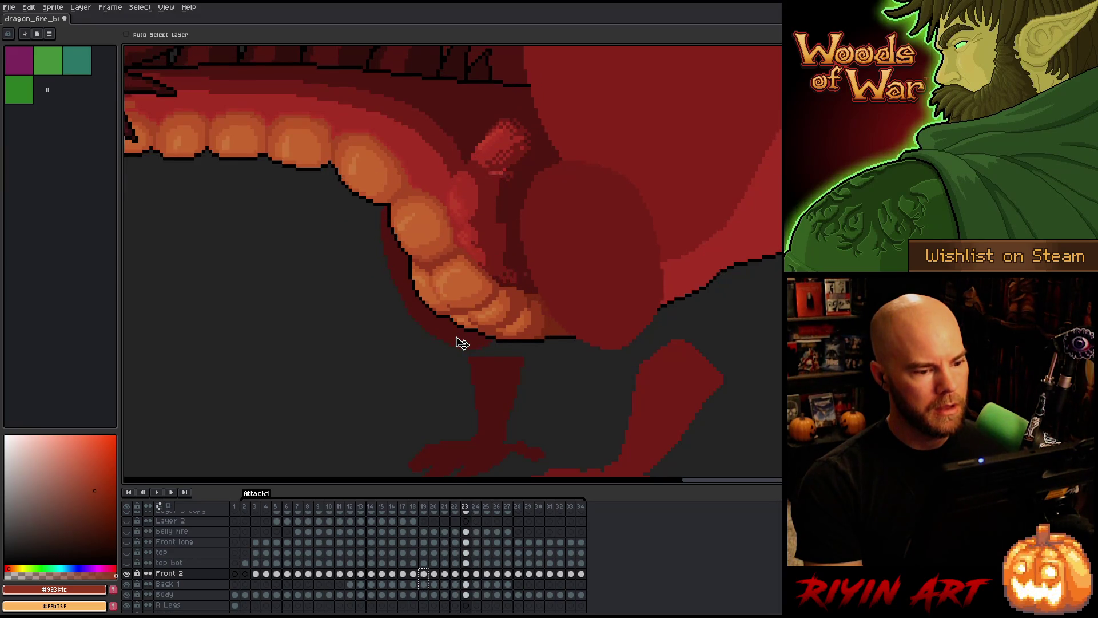
key(Left)
key(Left)
key(Right)
key(Right)
key(Right)
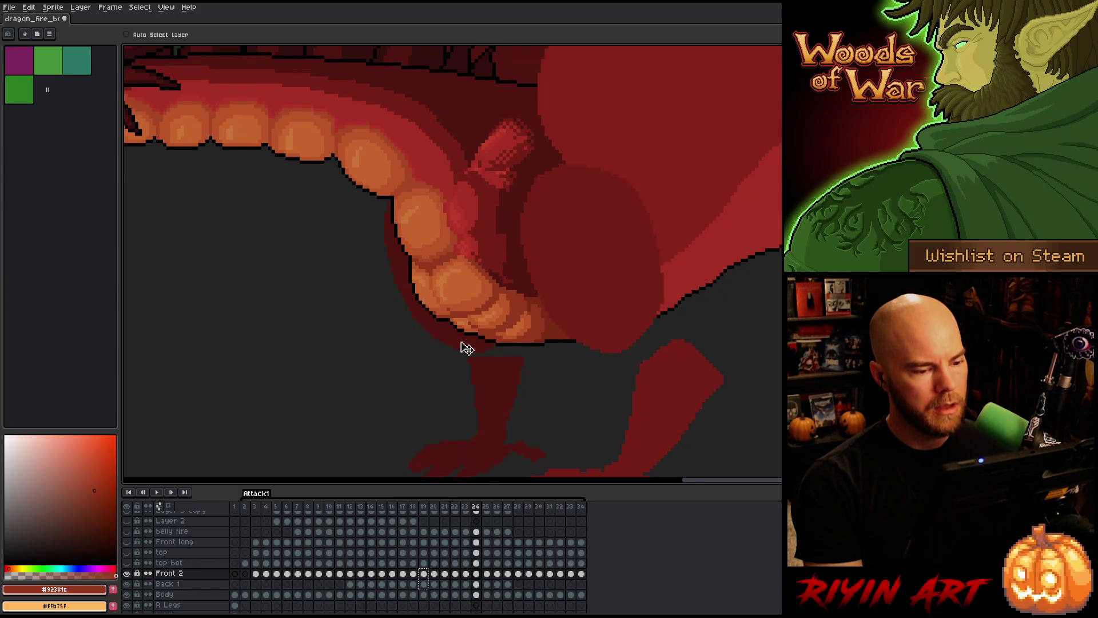
- Shift the frame-24 throat shading of Front 2 and Back 1 down-right, then slightly nudge Back 1's throat pixels
key(Left)
key(Left)
key(Right)
key(Right)
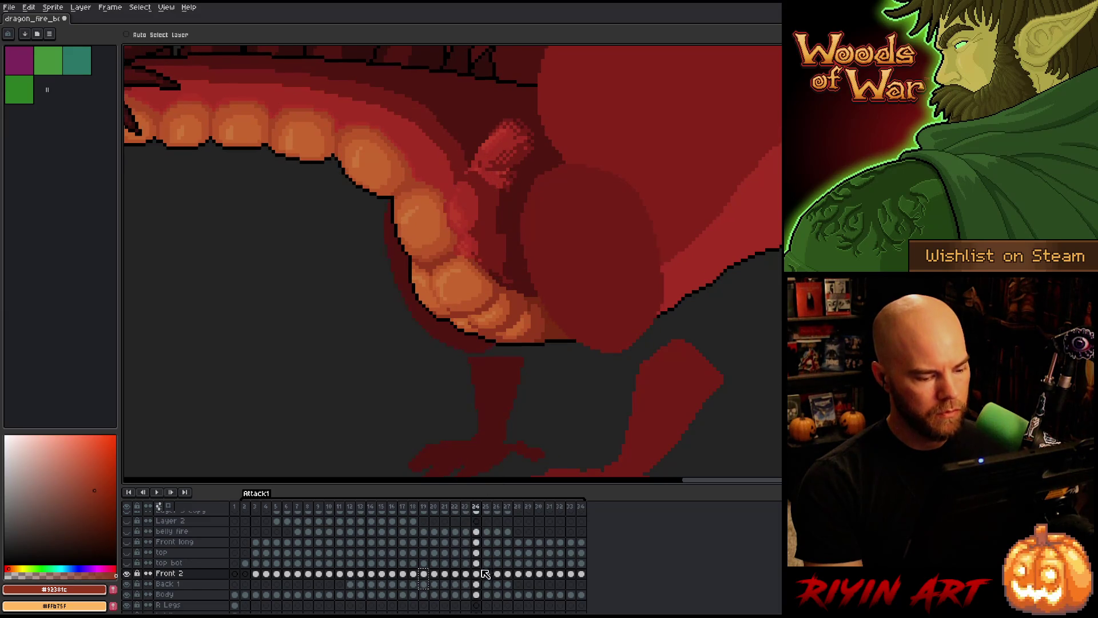
shift+click(478, 583)
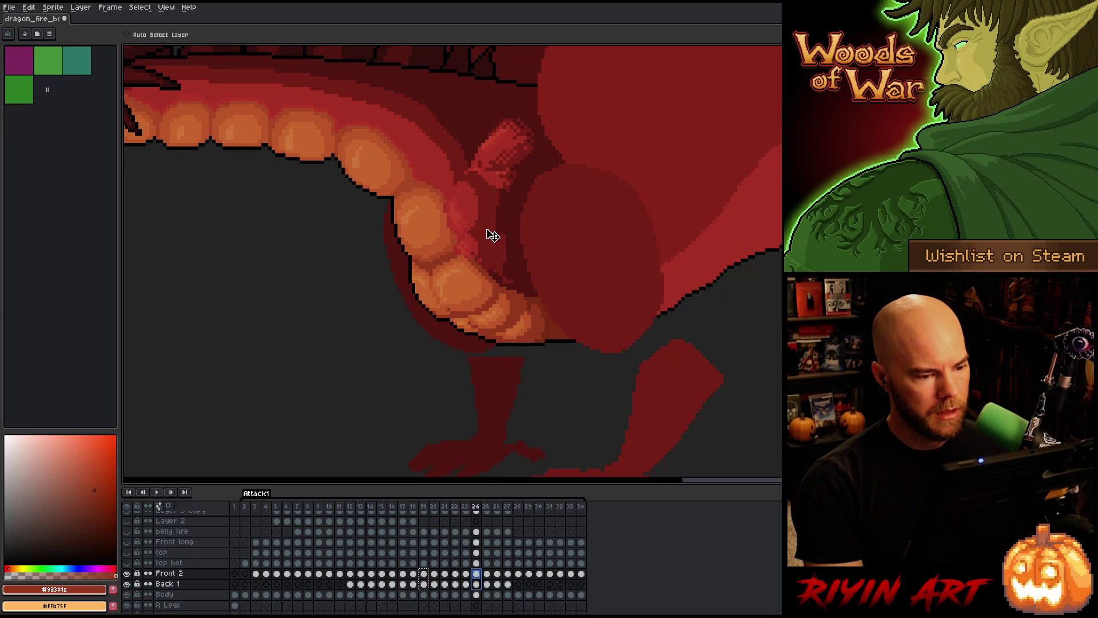
mouse_move(492, 226)
mouse_down()
mouse_move(524, 292)
mouse_move(505, 299)
mouse_up()
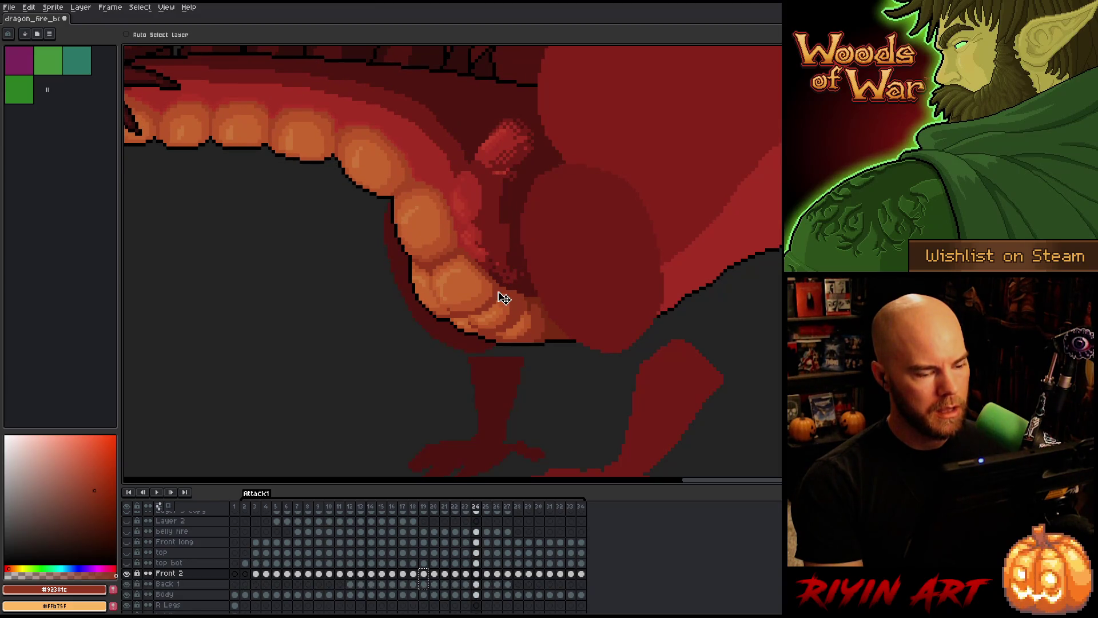
key(ctrl+z)
key(ctrl+y)
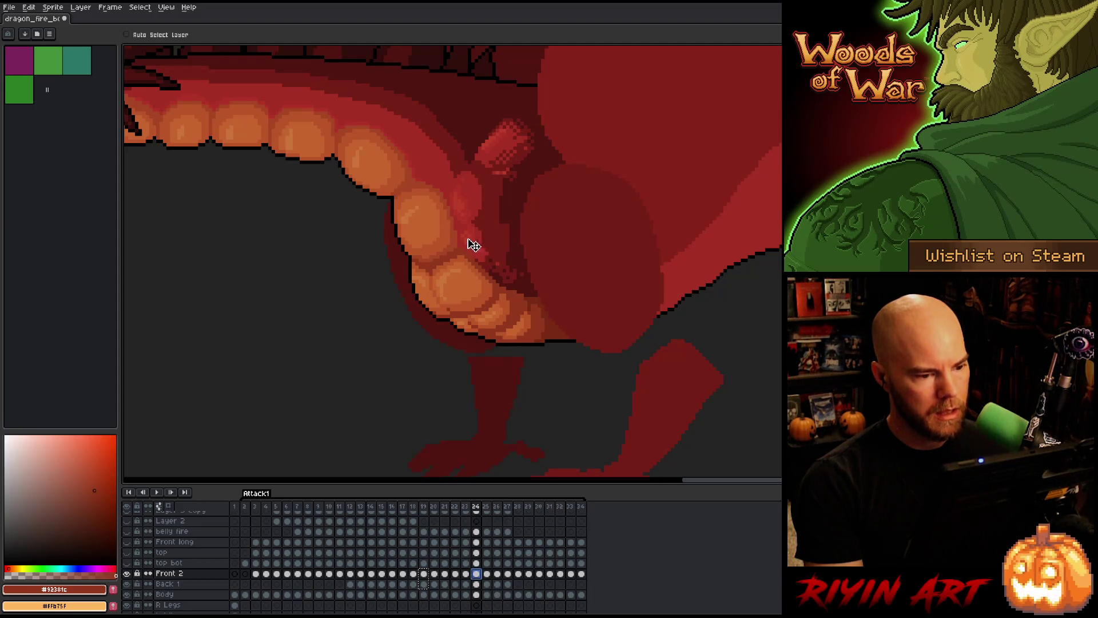
click(477, 584)
drag(489, 202, 491, 201)
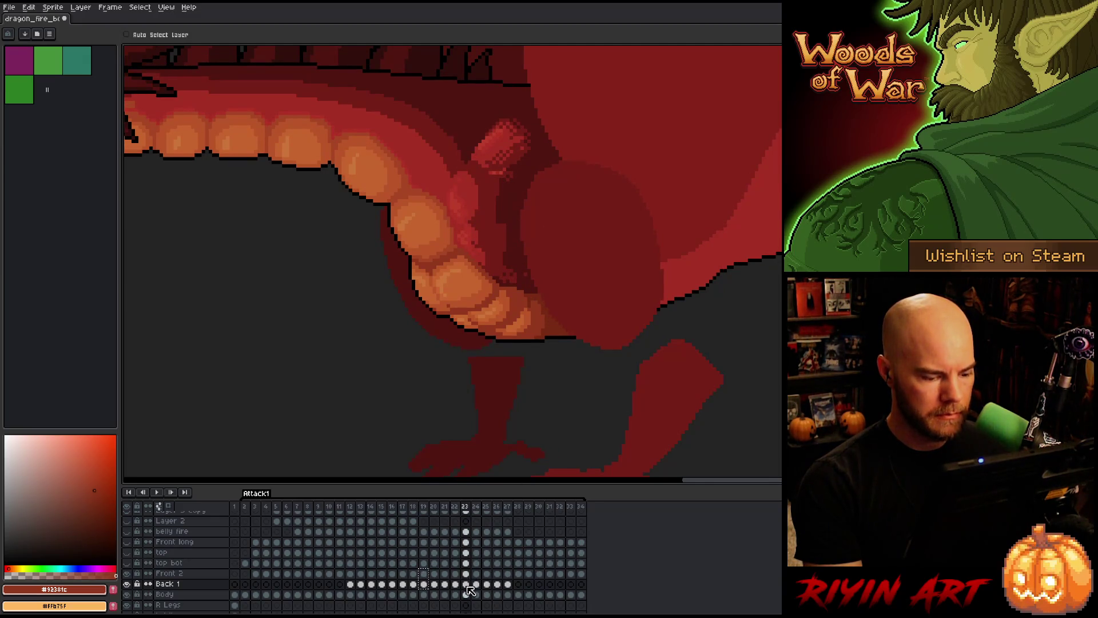
- Compare frames 22–25 and select the Front 2 cel on frame 25
key(Left)
key(Right)
key(Right)
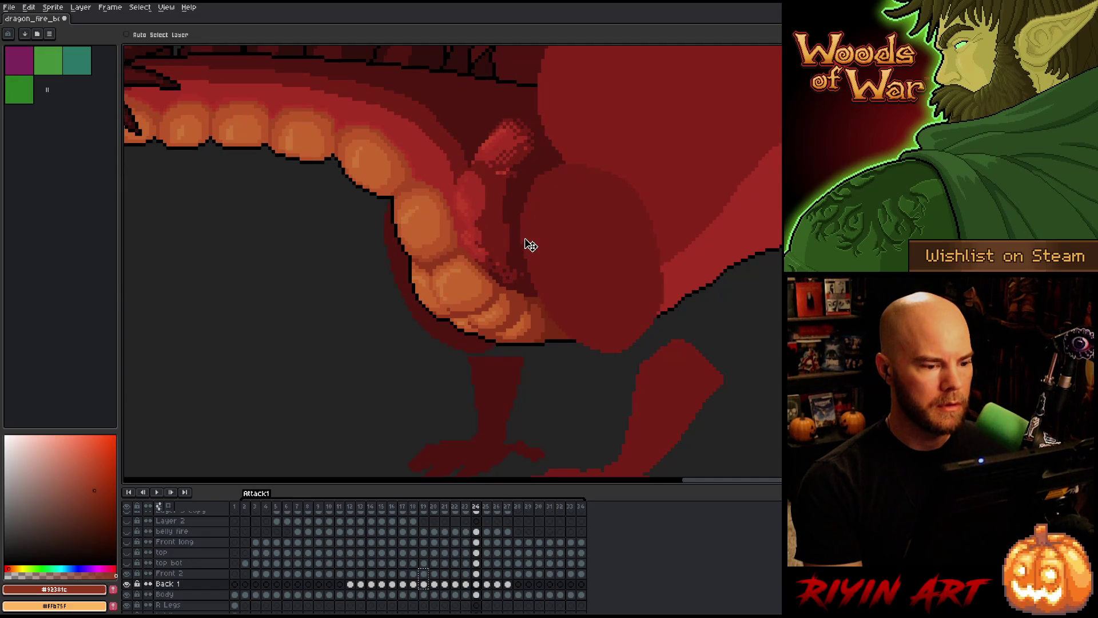
key(Left)
key(Right)
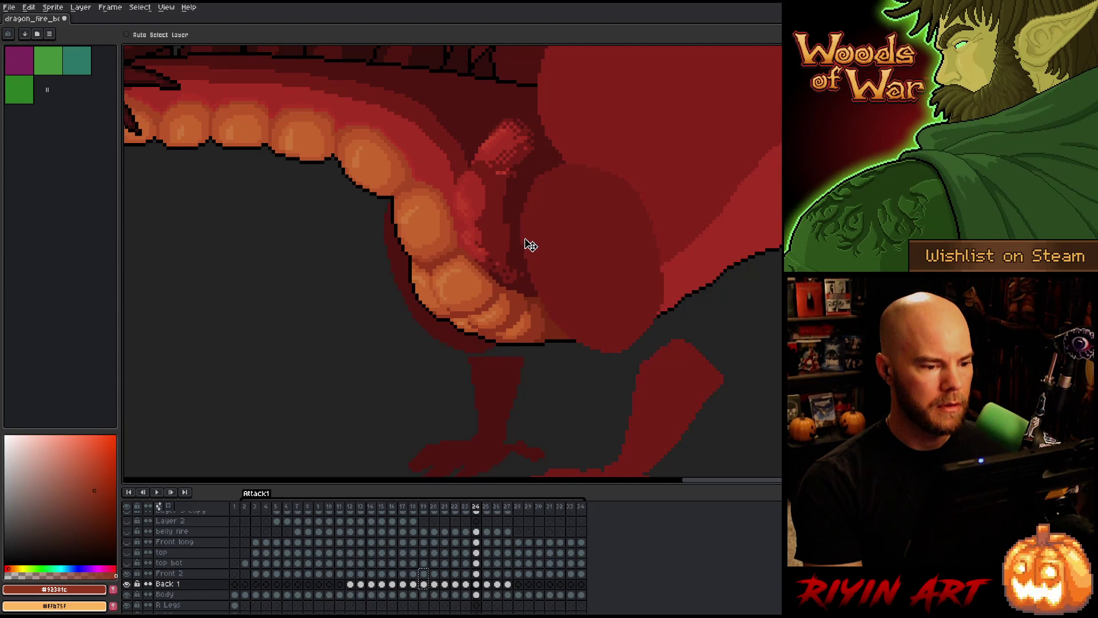
key(Right)
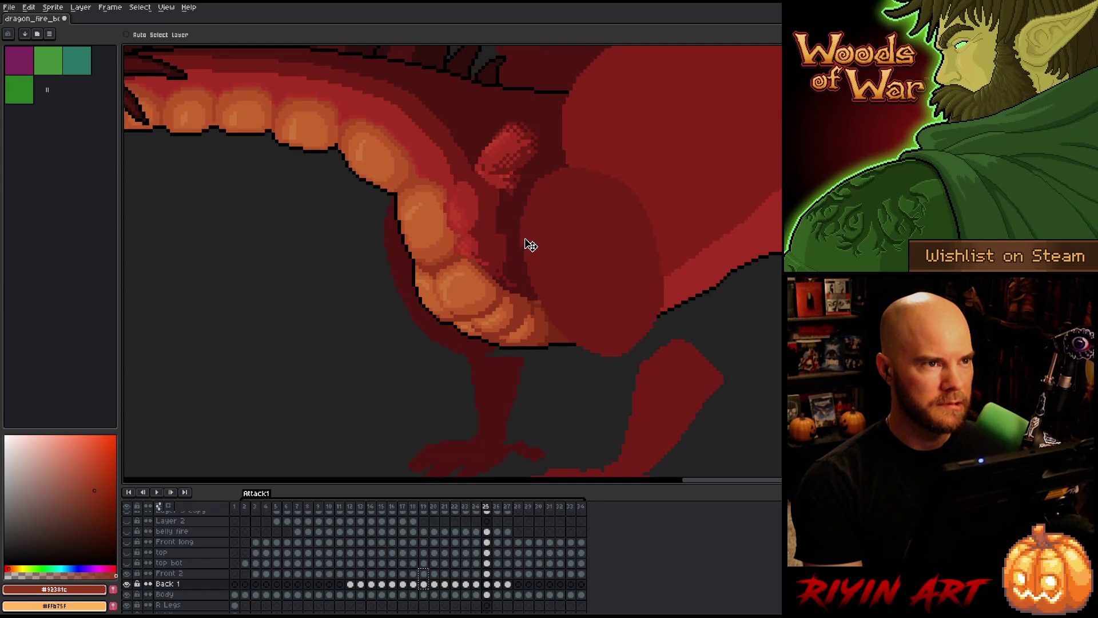
click(477, 579)
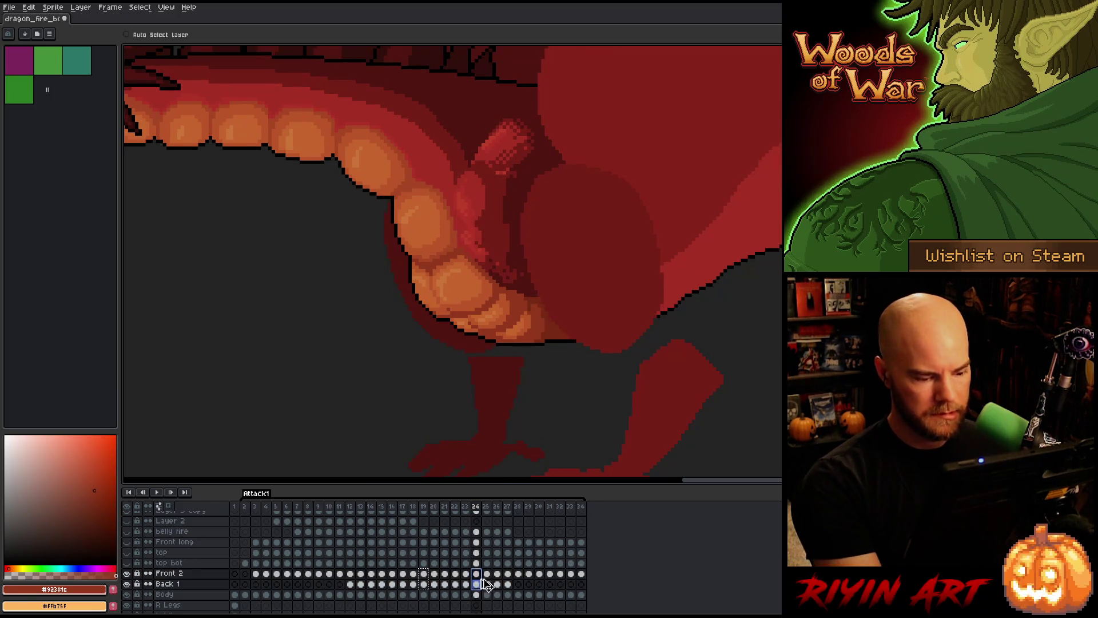
click(487, 574)
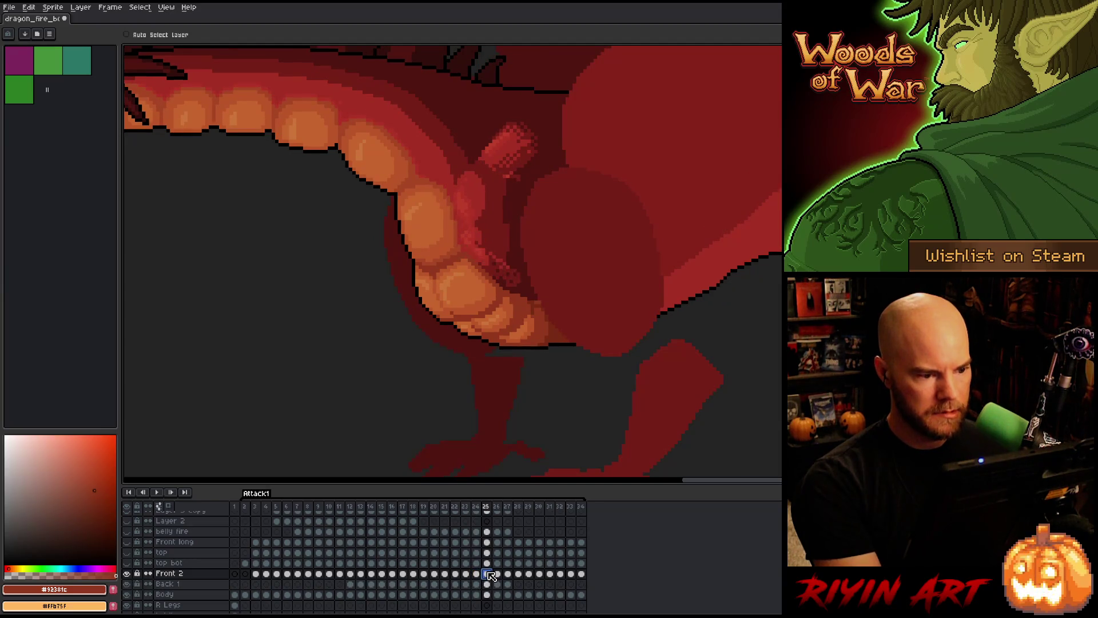
key(Left)
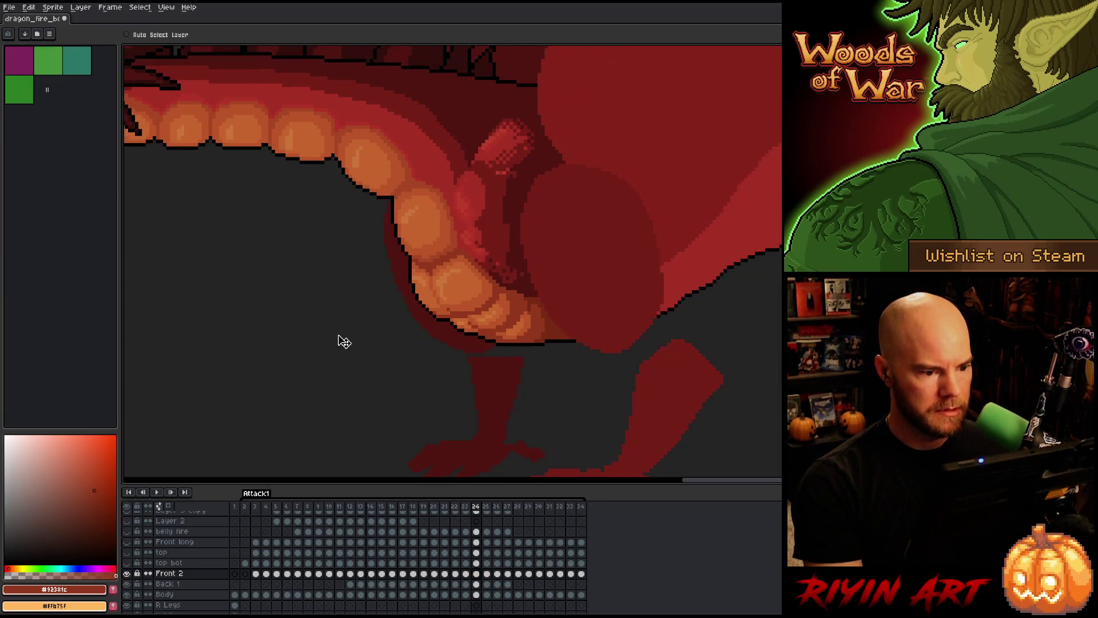
key(Right)
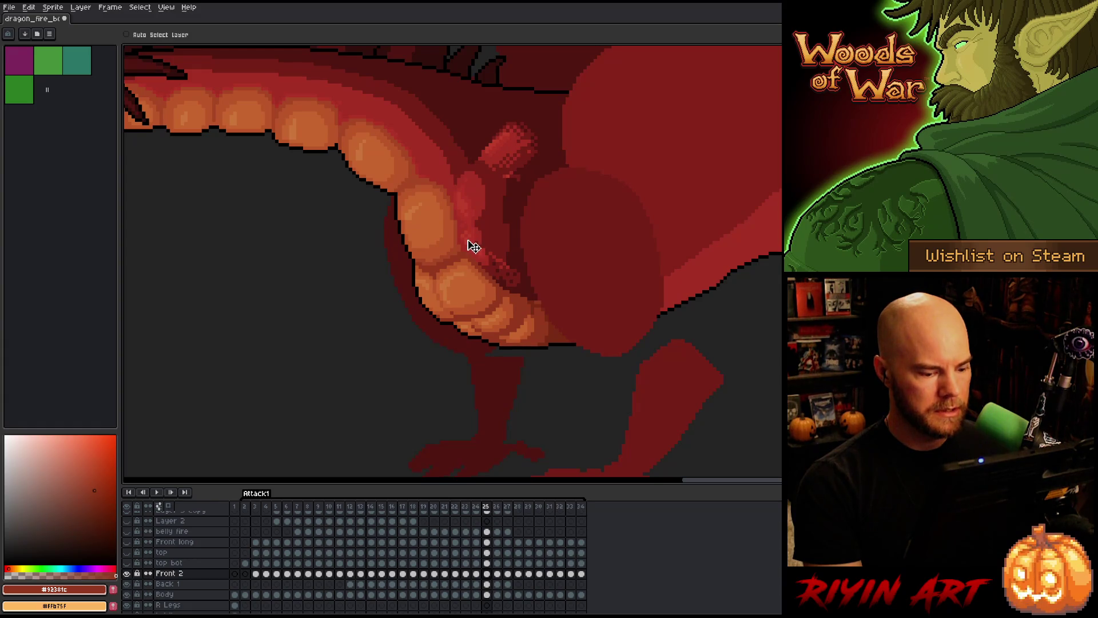
- Move the dark-red throat piece on frame 25 down and to the right, checking against frame 24
drag(473, 246, 482, 253)
key(Left)
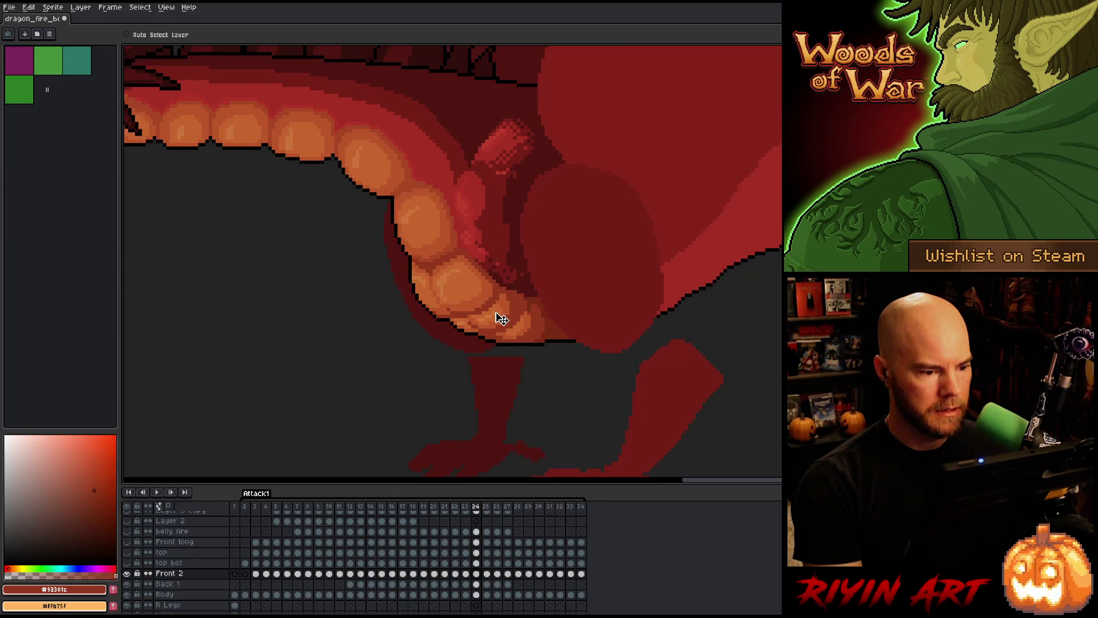
key(Right)
key(Left)
key(Right)
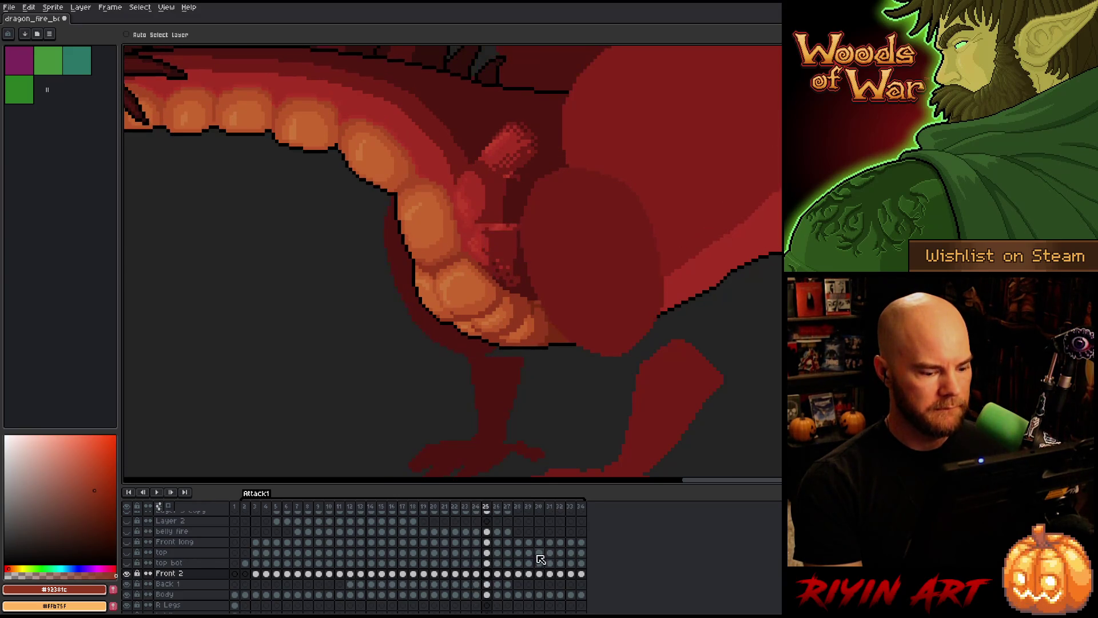
- Switch to Back 1 on frame 25 and review frames 22–25, ending on frame 23
click(487, 584)
key(Left)
key(Right)
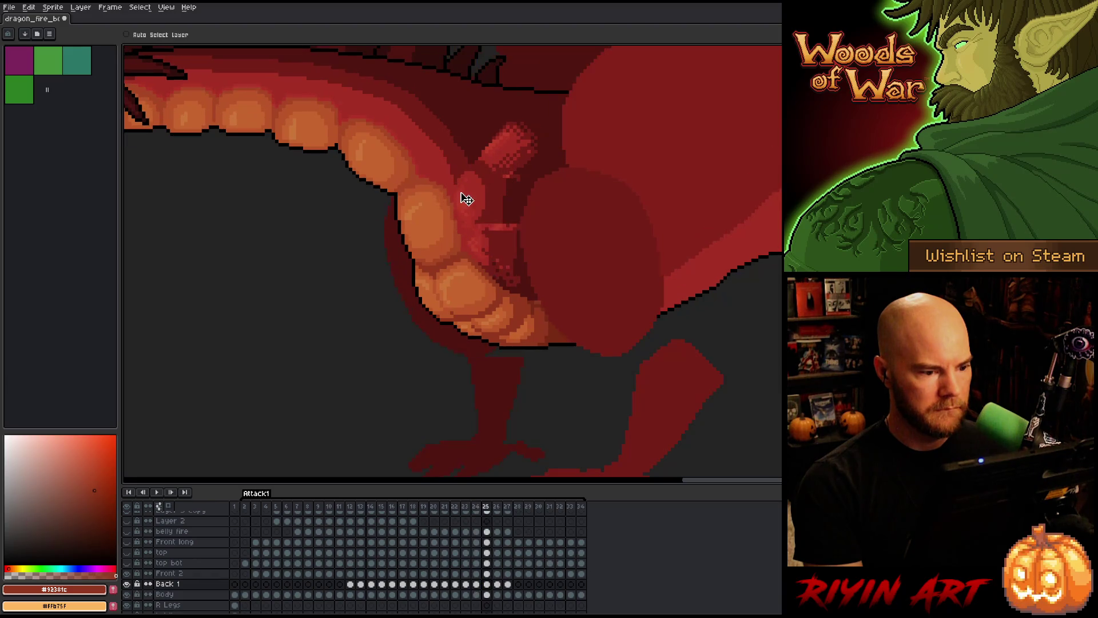
key(Left)
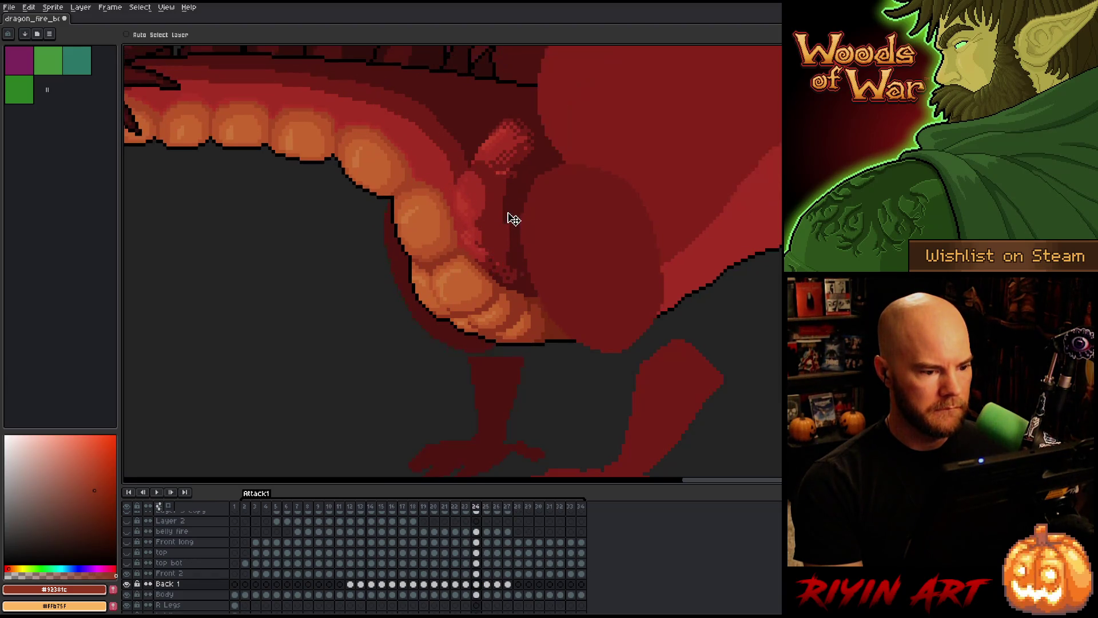
key(Left)
key(Left)
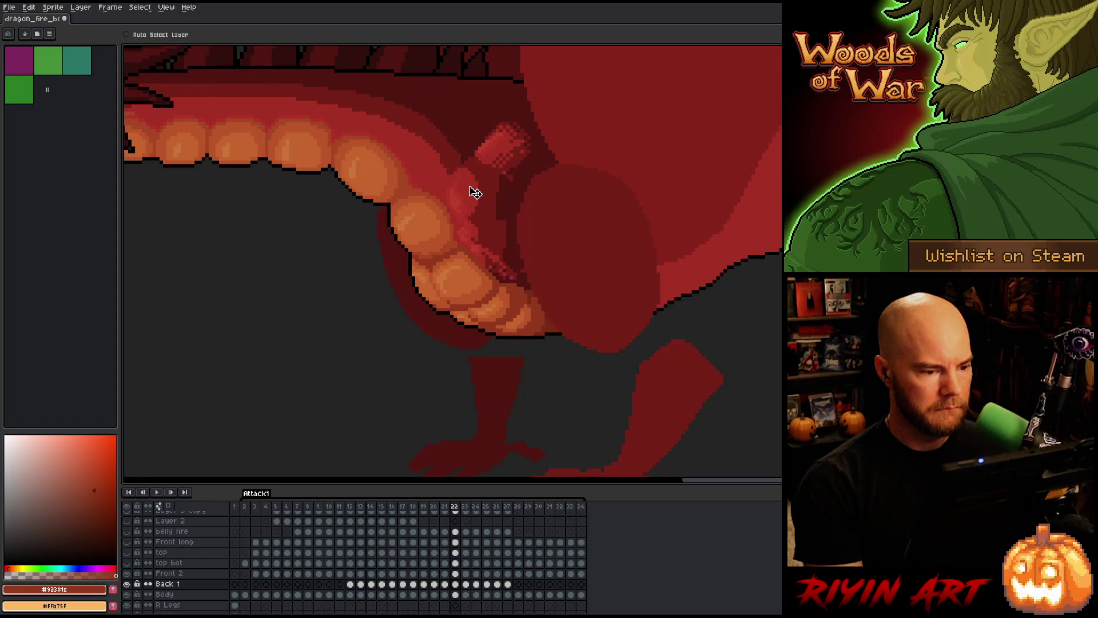
key(Right)
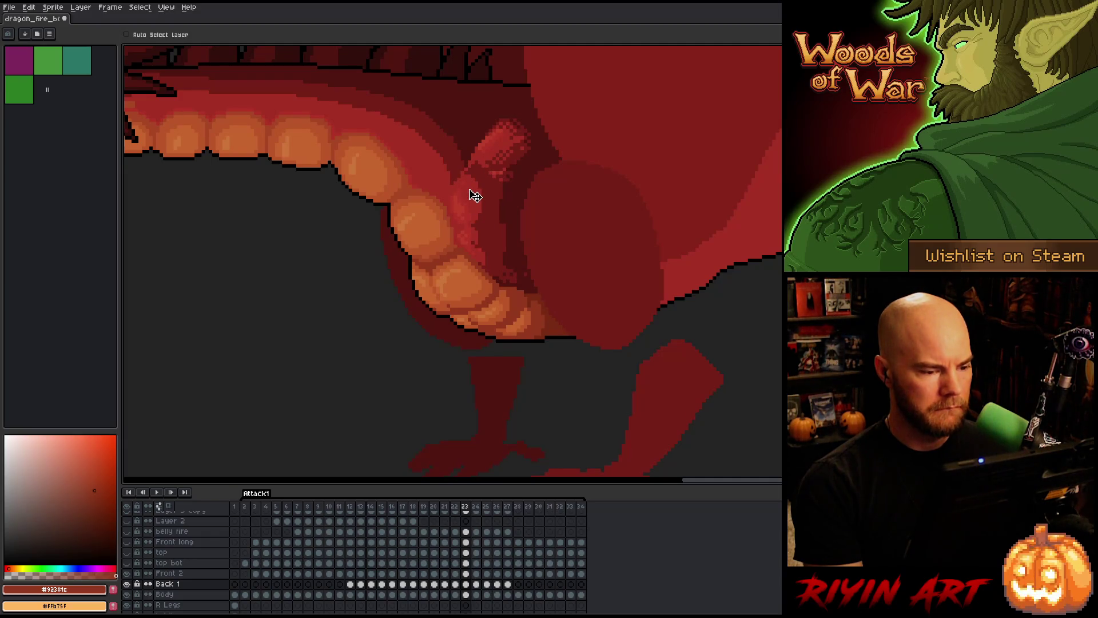
- Jump to frame 2 and step forward through frames 11, 14 and 20, landing on frame 22
click(247, 506)
key(Right)
key(Right)
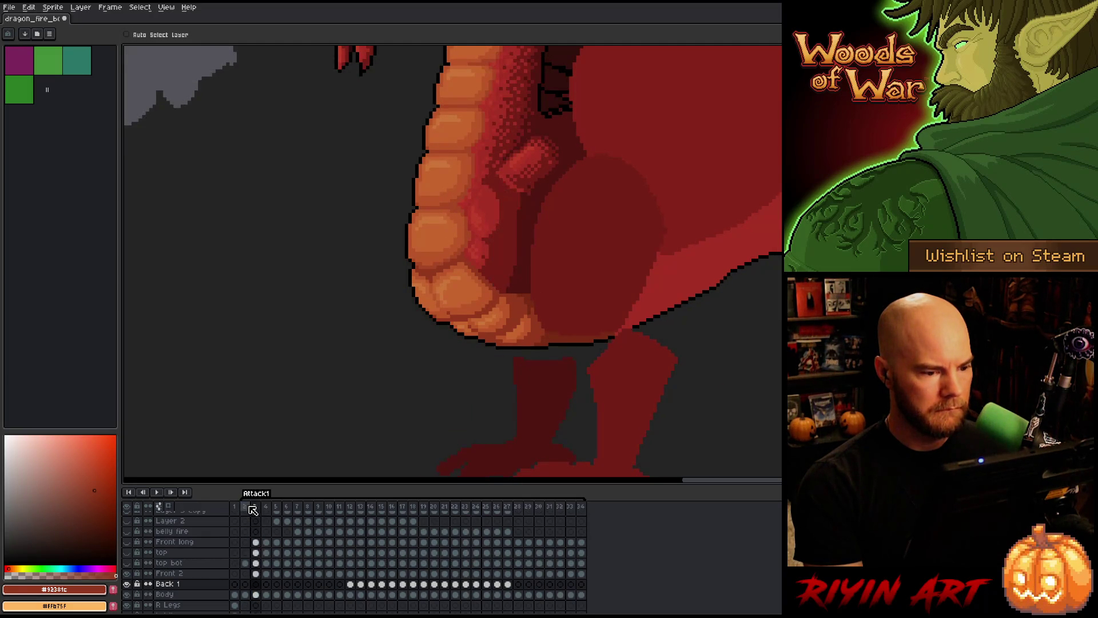
key(Right)
key(Right)
key(Right)
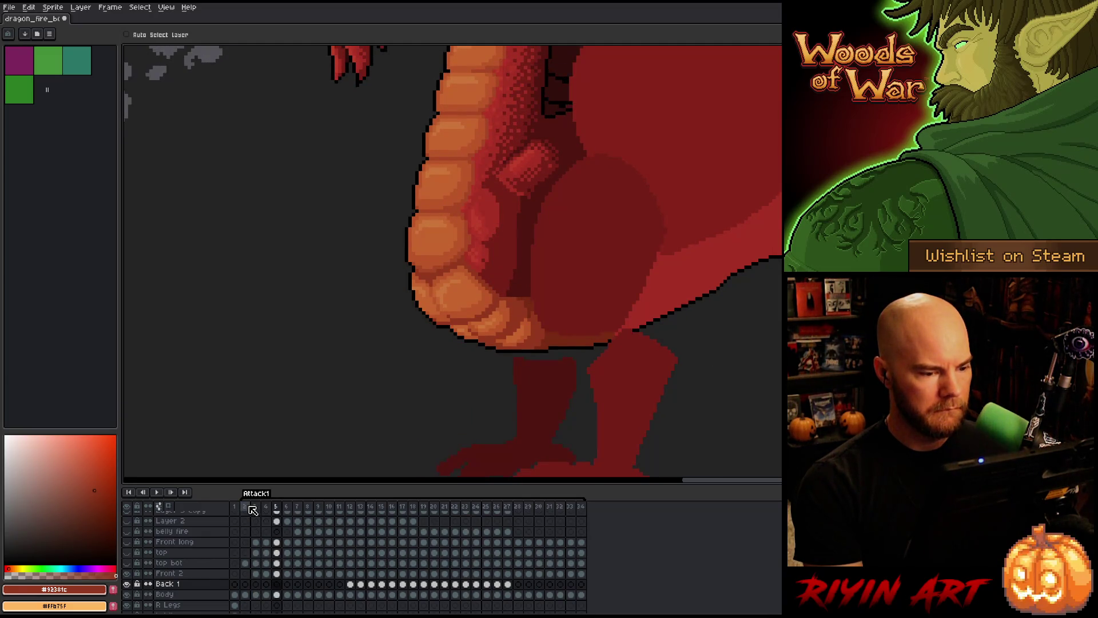
key(Right)
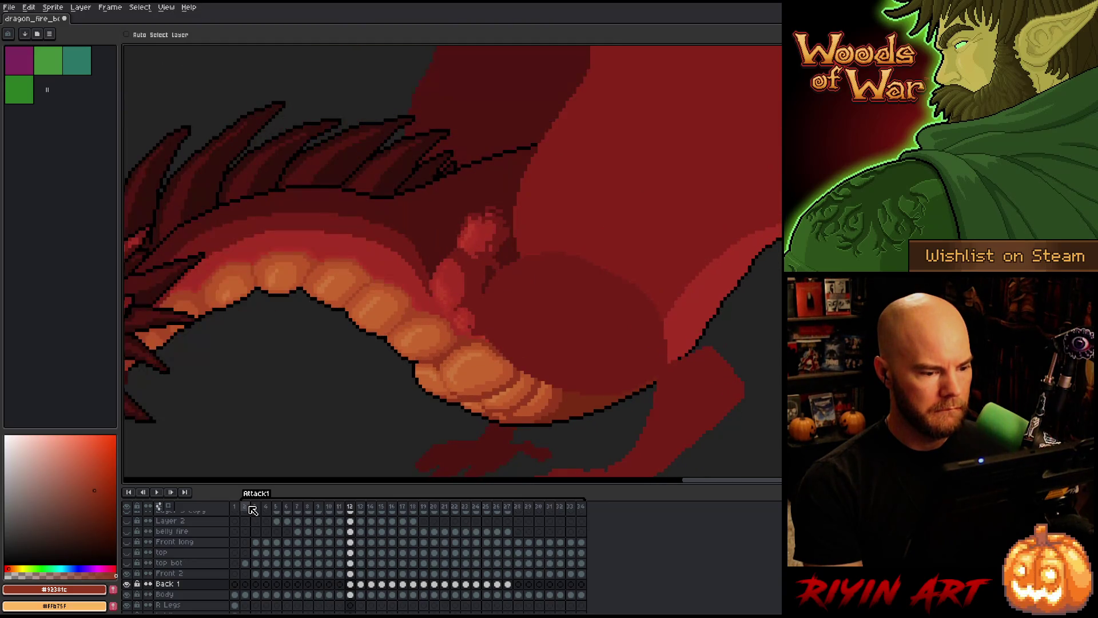
key(Left)
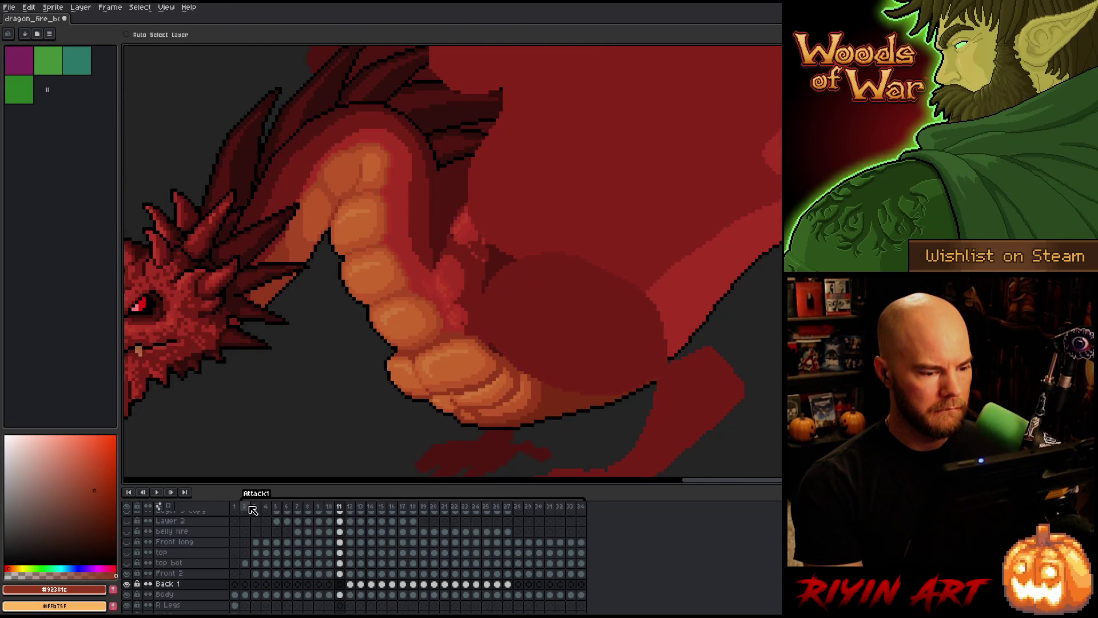
key(Right)
key(Right)
key(Right)
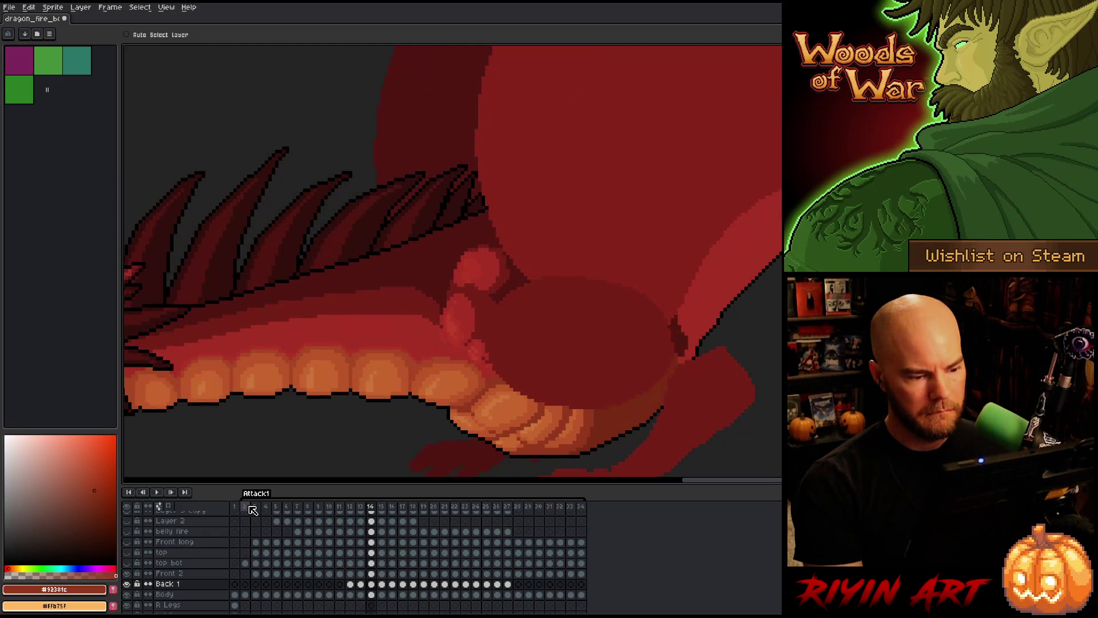
key(Right)
key(Right)
key(Right)
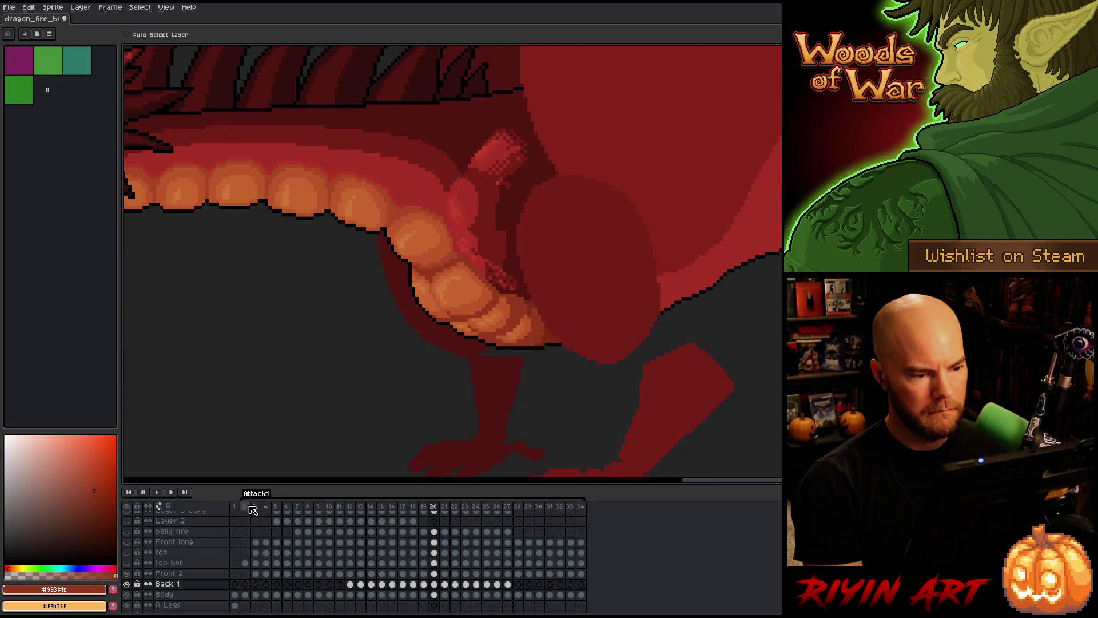
key(Right)
key(Right)
key(Right)
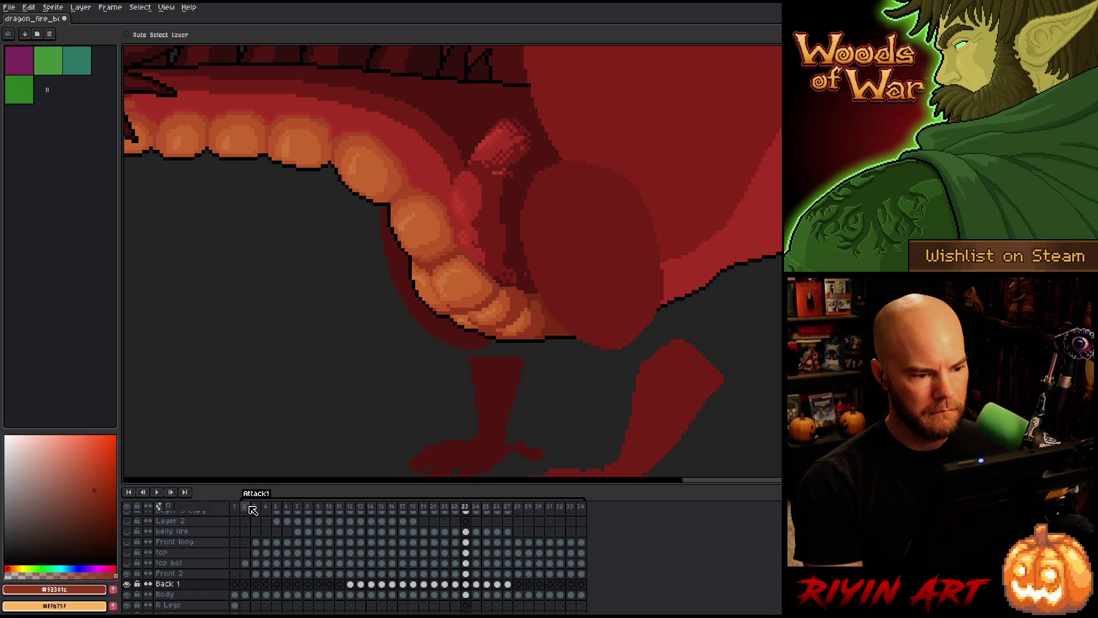
key(Left)
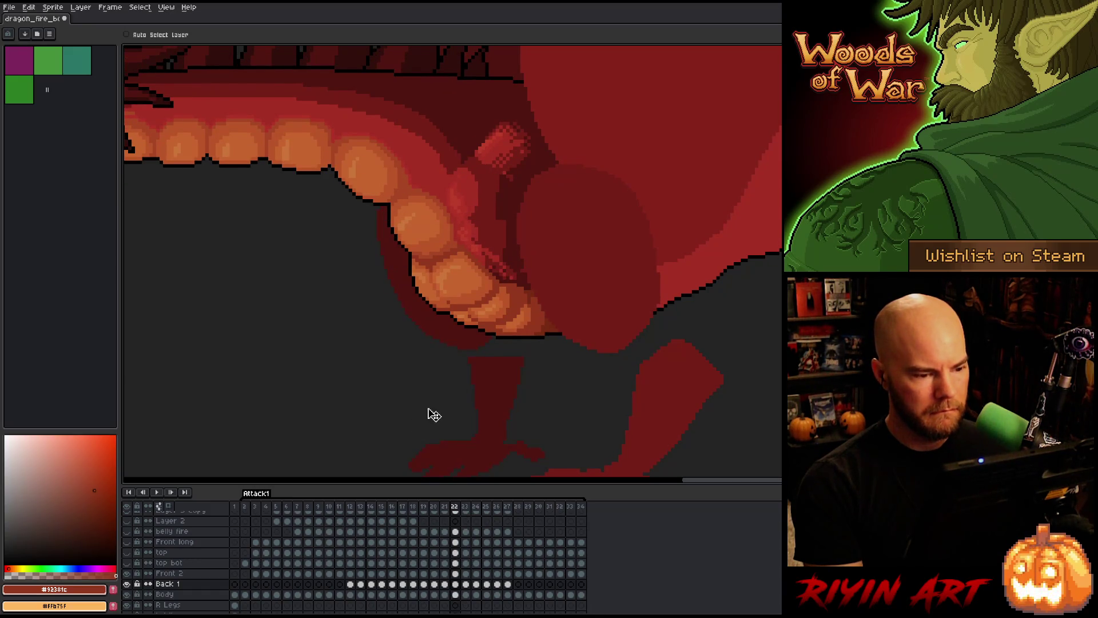
- Toggle through frames 22–26 to compare the throat area
key(Right)
key(Left)
key(Right)
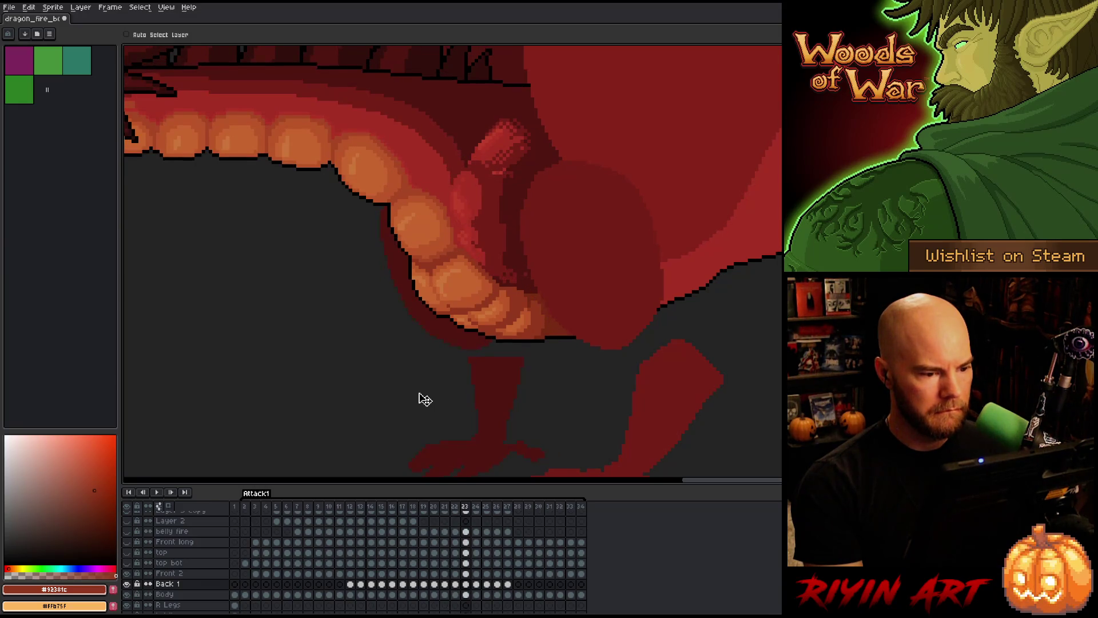
key(Left)
key(Right)
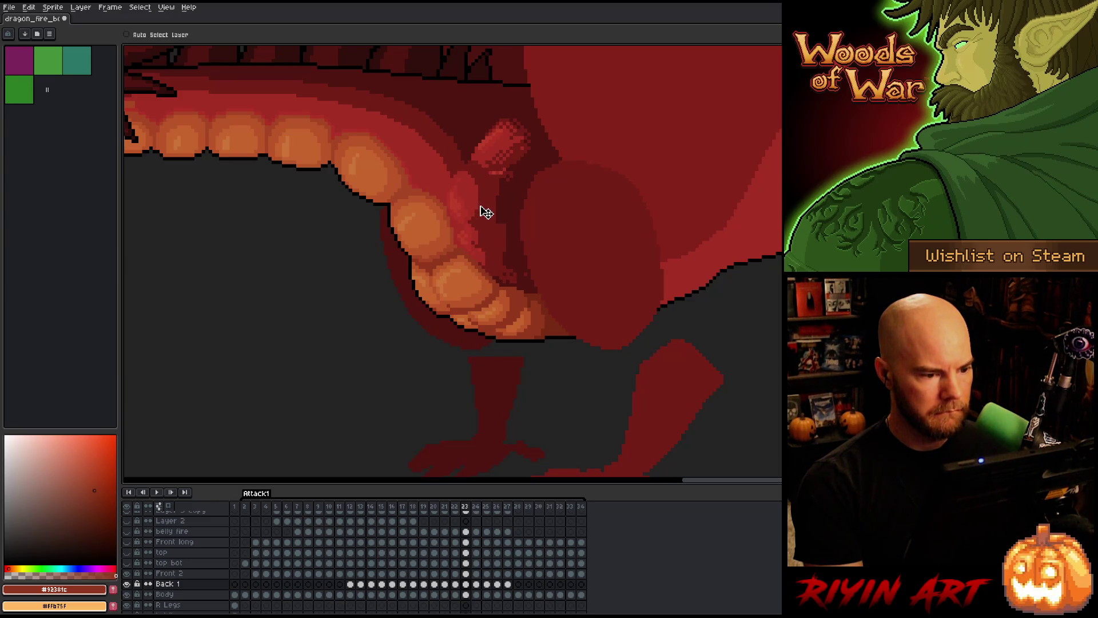
key(Right)
key(Left)
key(Right)
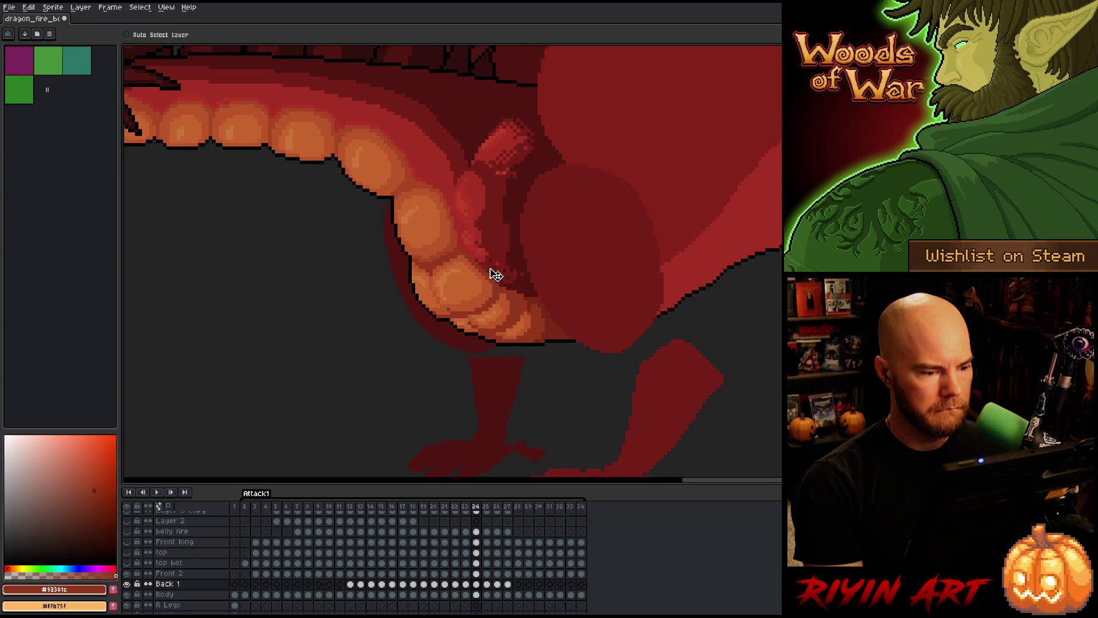
key(Right)
key(Left)
key(Right)
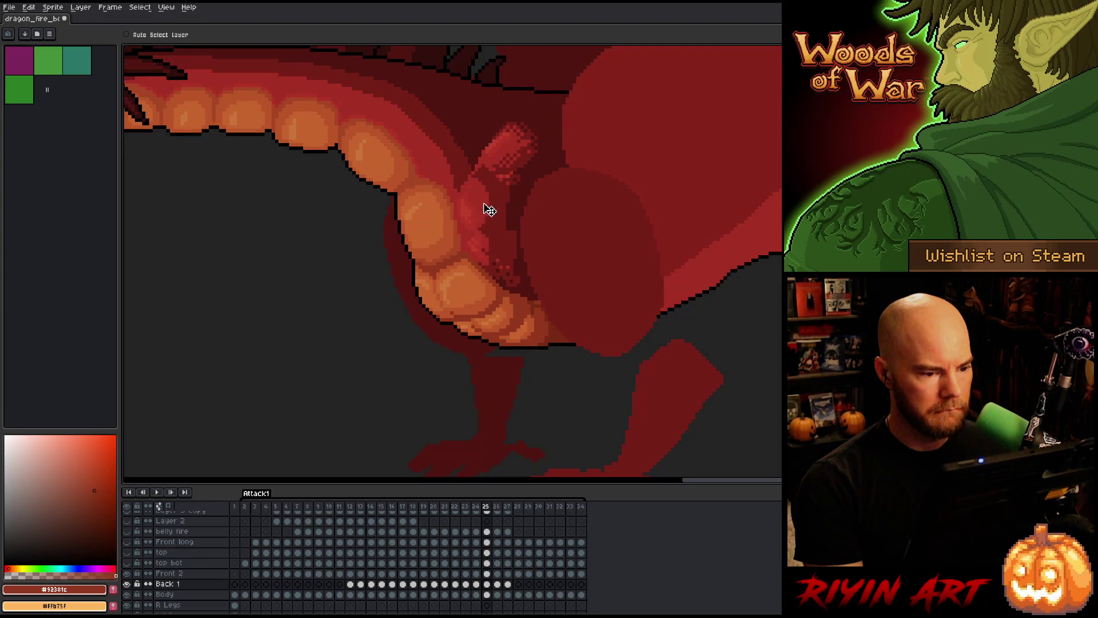
key(Left)
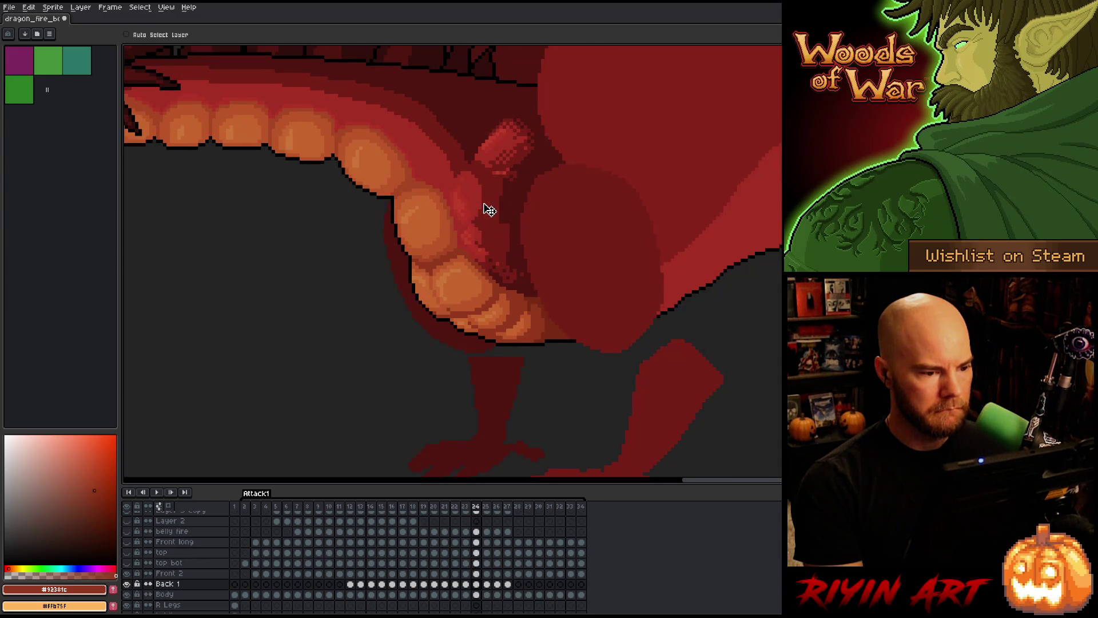
key(Right)
key(Right)
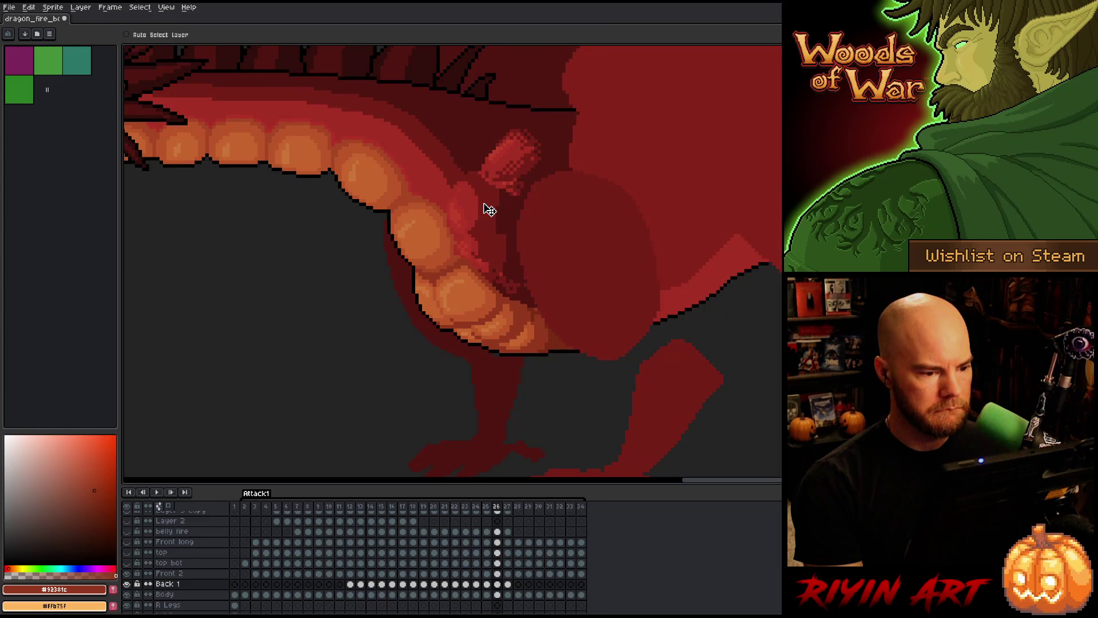
- Flip between frames 25 and 26 in the timeline, settling on frame 25
click(487, 583)
click(497, 584)
click(489, 584)
click(497, 584)
click(487, 583)
click(497, 583)
click(487, 583)
click(497, 584)
click(486, 582)
- Compare frame 25 with frames 24 and 26, then draw a rectangular marquee around the throat piece
key(Right)
key(Left)
key(Right)
key(Left)
key(Right)
key(Left)
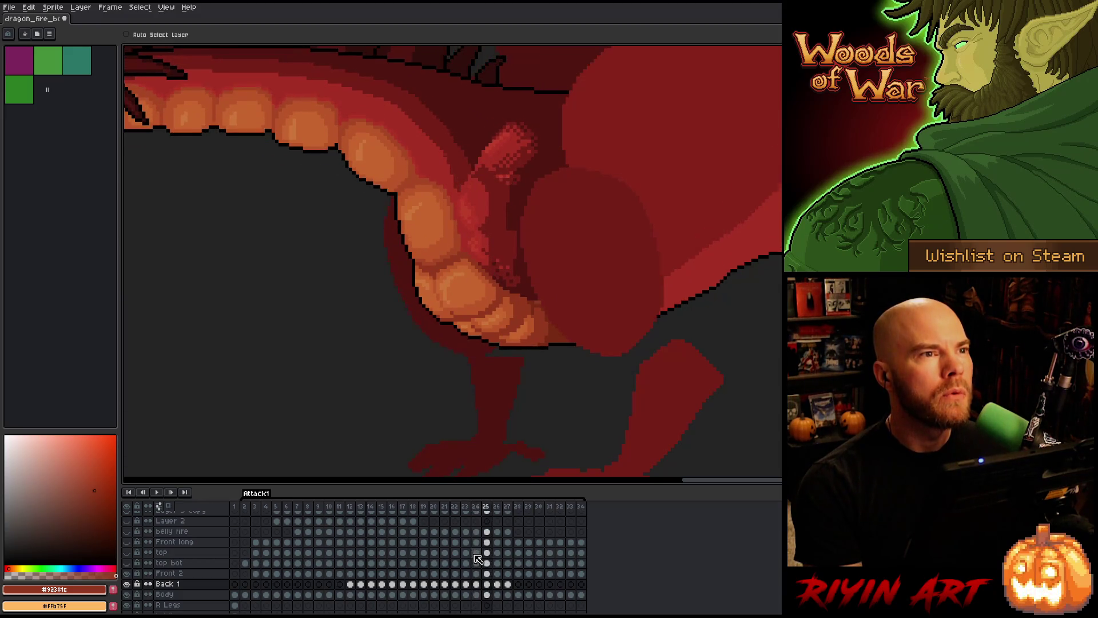
key(Right)
key(Left)
key(Right)
key(Left)
key(Left)
key(Right)
key(Left)
key(Right)
key(Left)
key(Right)
key(Left)
key(Right)
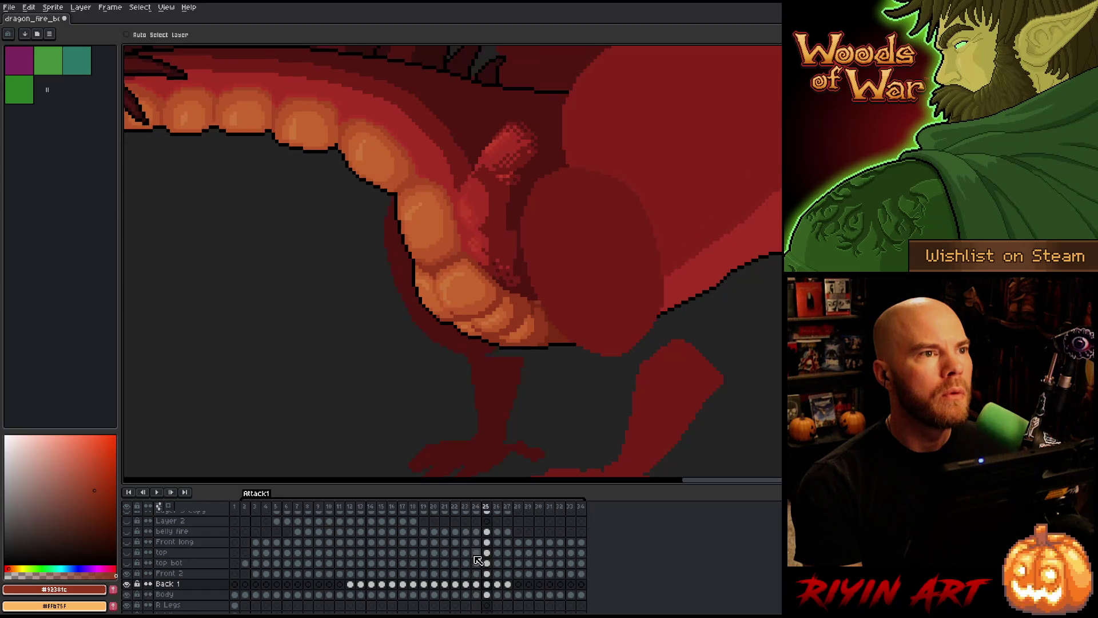
key(Left)
key(Right)
key(Left)
key(Right)
key(m)
drag(534, 158, 431, 208)
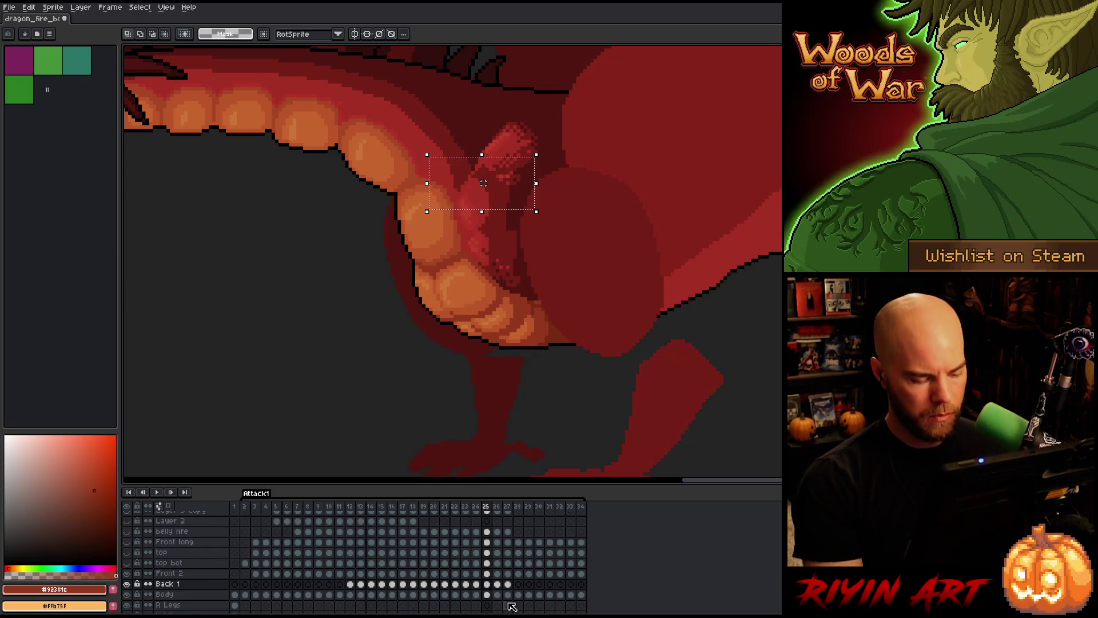
- Nudge the throat piece up one pixel, deselect, compare neighbours, and select frame-25 Front 2 and Back 1 cels
key(Up)
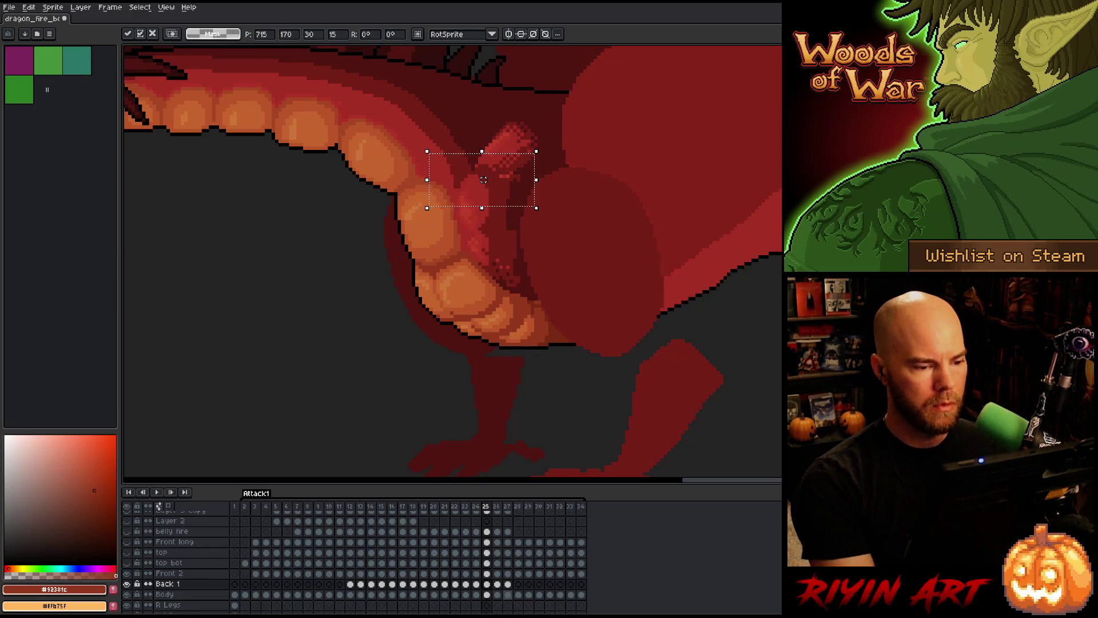
key(ctrl+d)
key(Left)
key(Right)
key(Left)
key(Right)
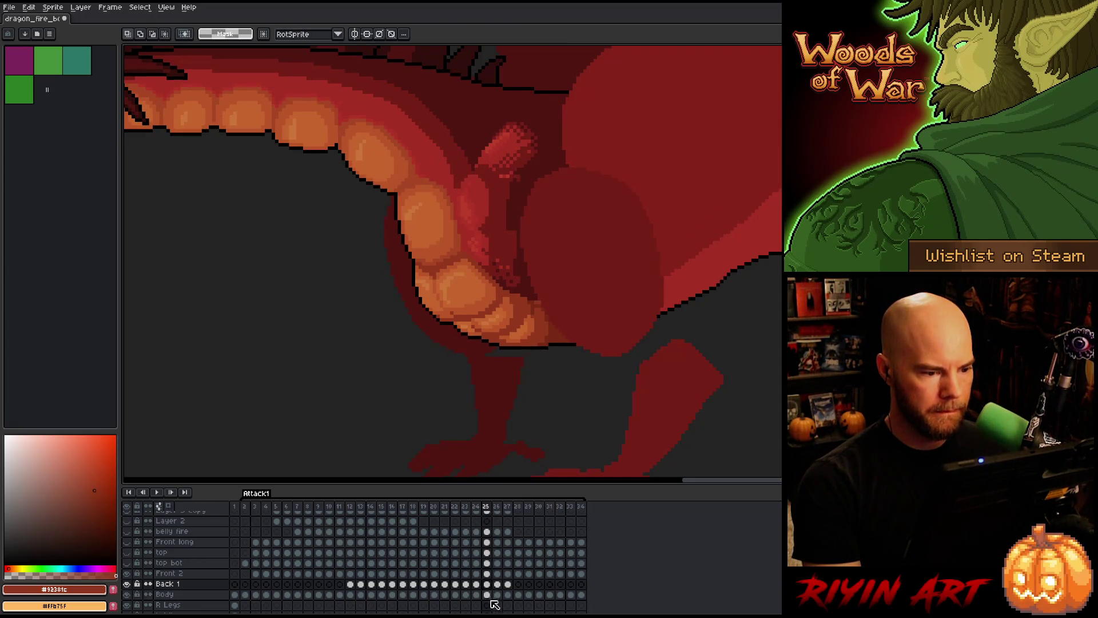
click(487, 575)
shift+click(490, 583)
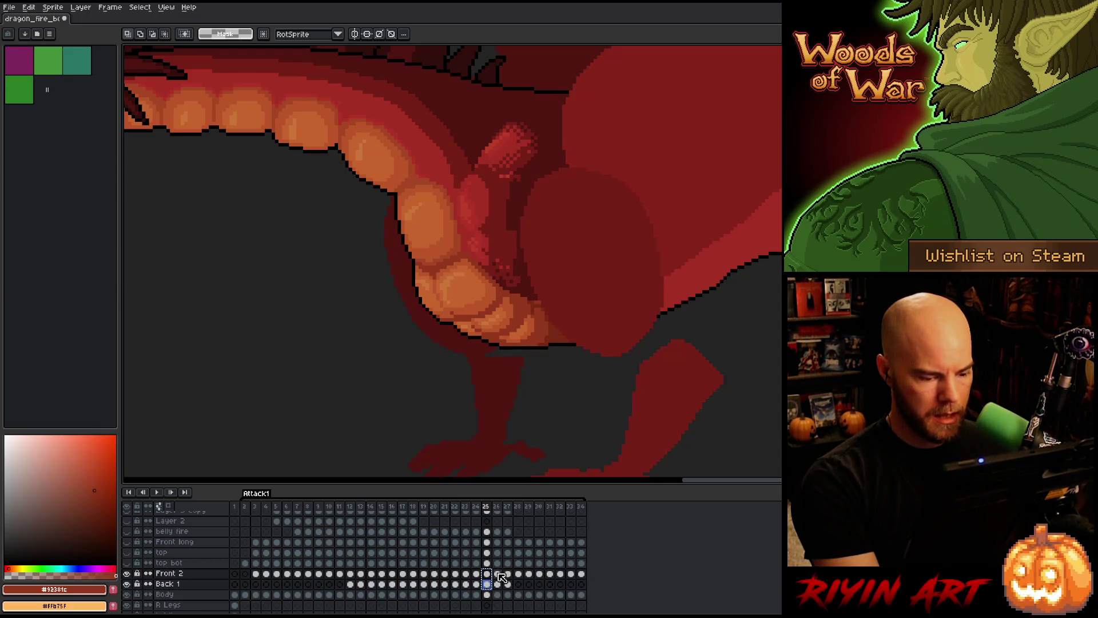
- Select the frame 26 cels of Front 2 and Back 1 with the Move tool, checking frames 25–26
click(498, 574)
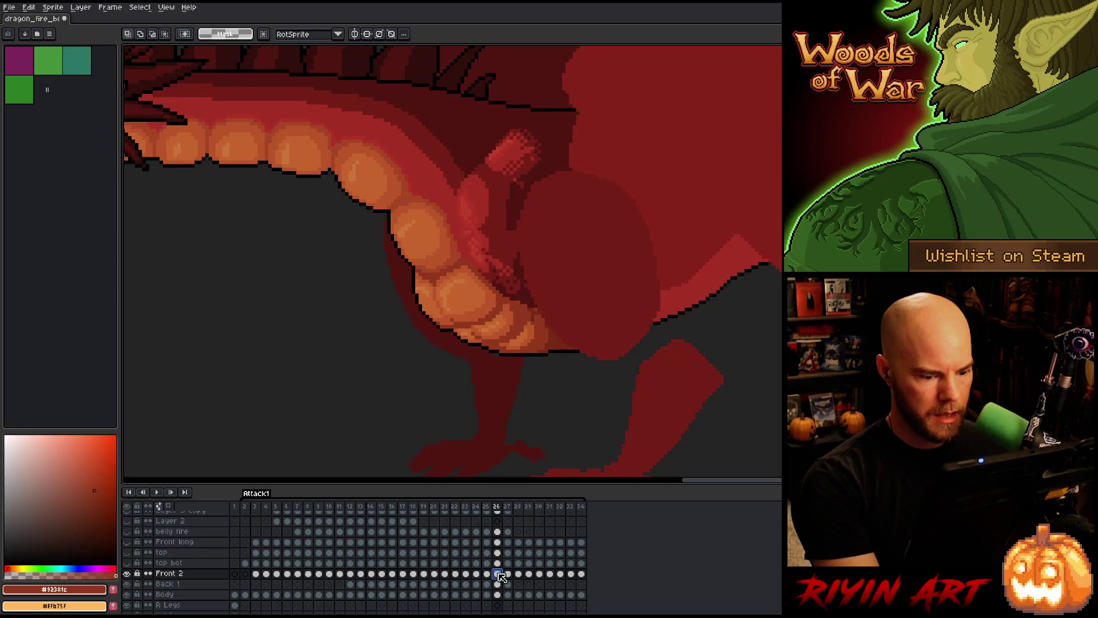
shift+click(498, 583)
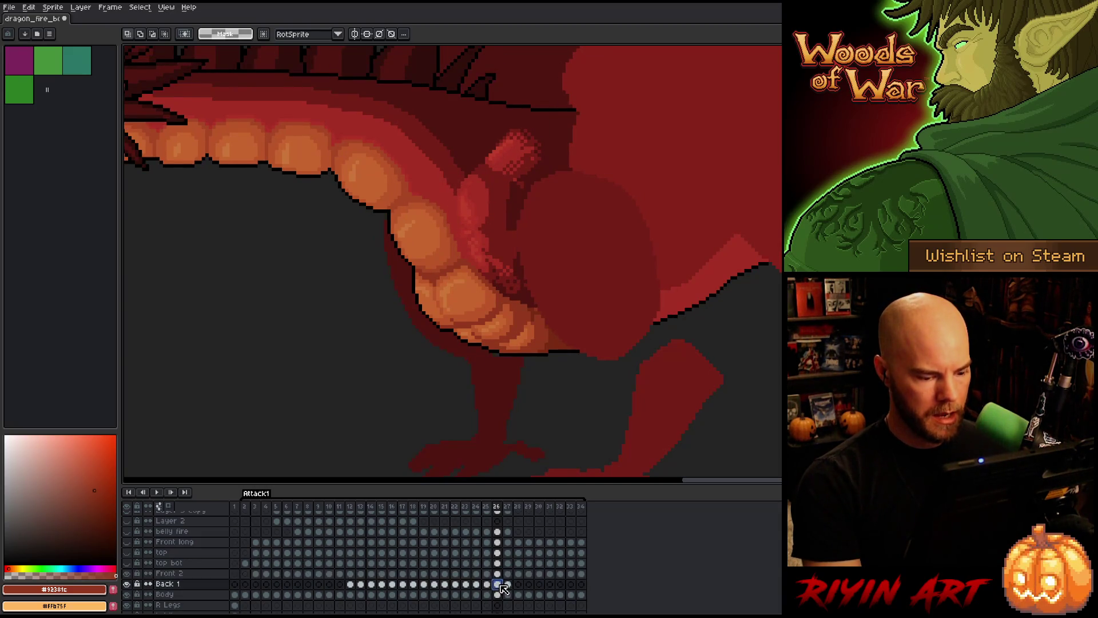
key(v)
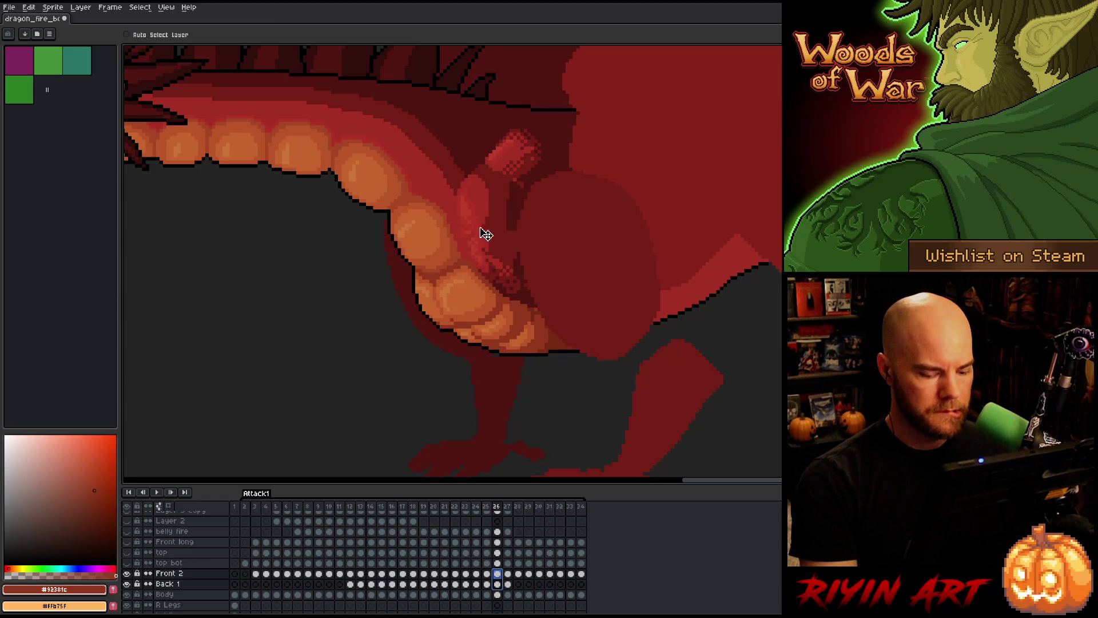
key(Left)
key(Right)
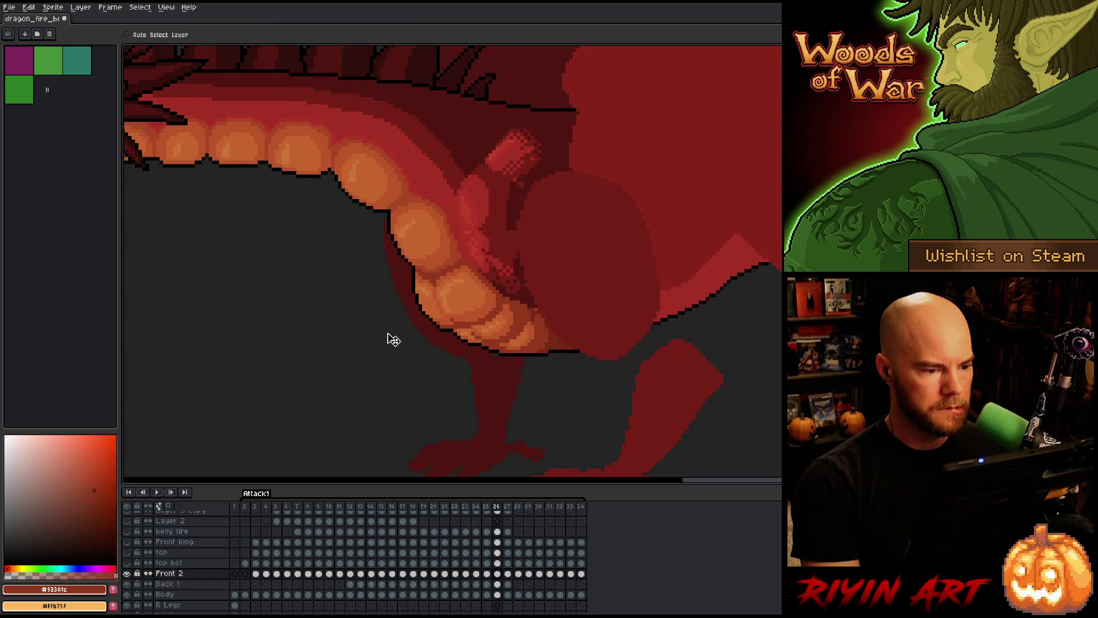
scroll(393, 339, down, 3)
scroll(404, 313, up, 4)
key(Left)
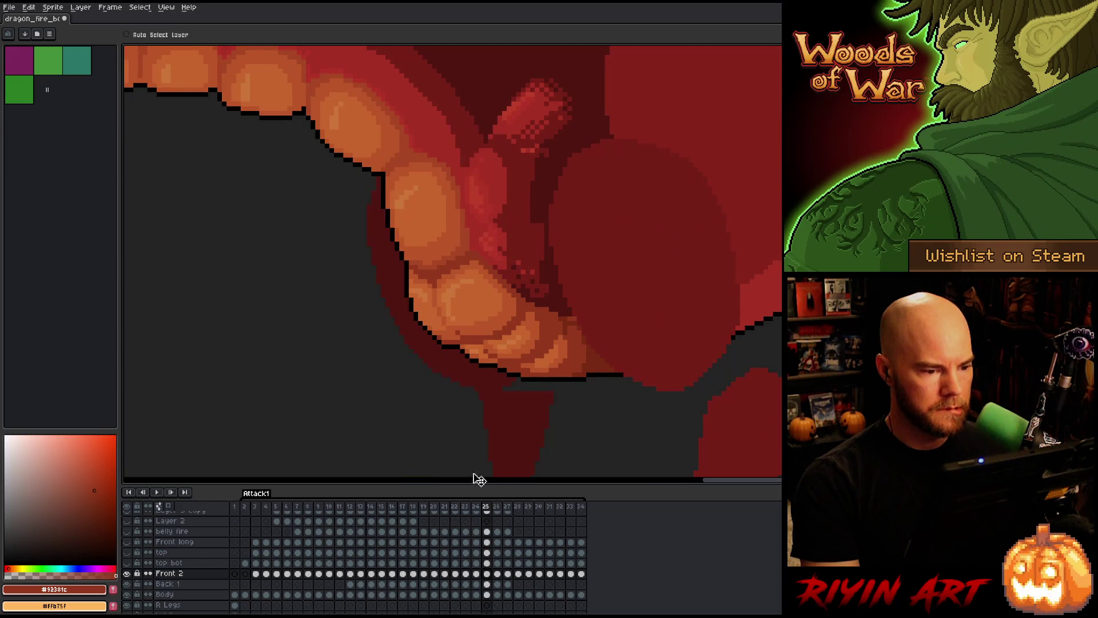
- Shift the red throat piece right on frame 25's Front 2 and Back 1 cels, comparing with frame 24
click(476, 574)
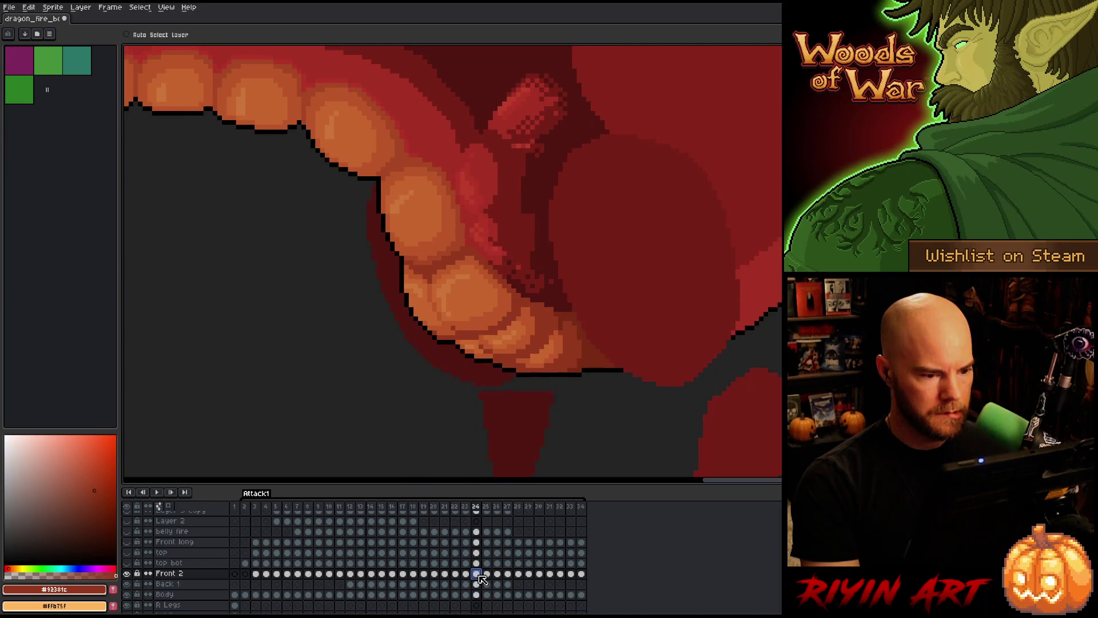
click(467, 583)
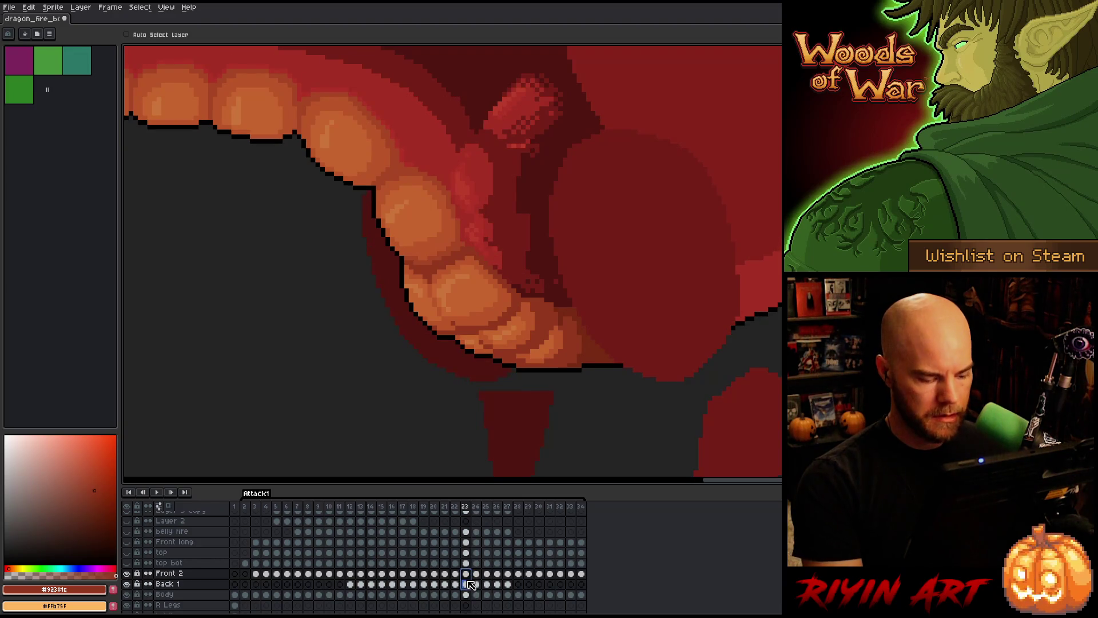
click(487, 575)
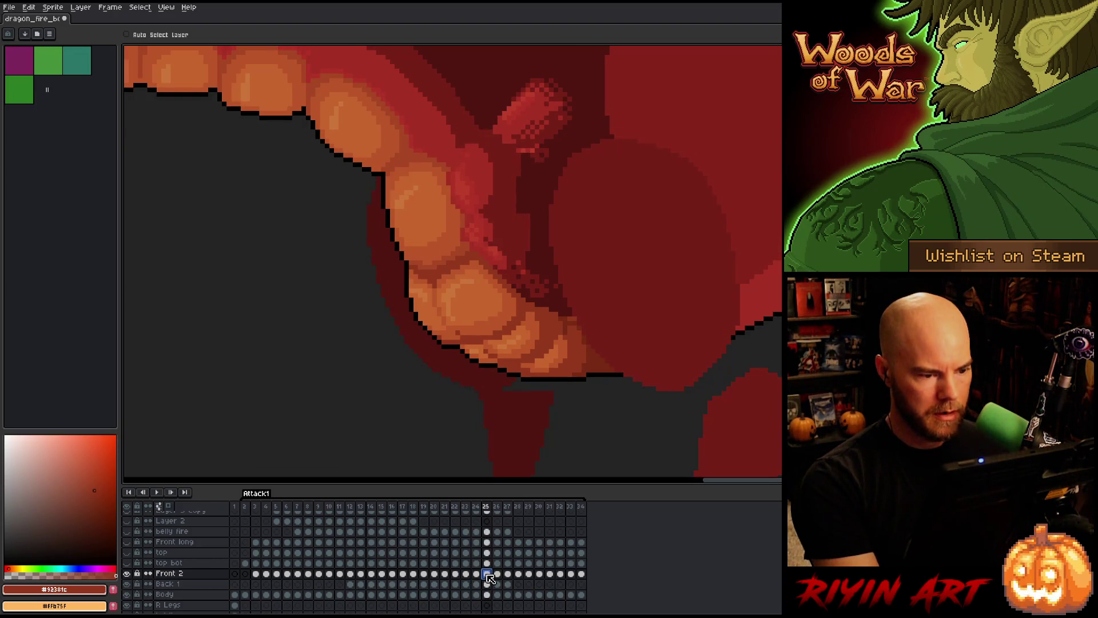
drag(488, 574, 487, 578)
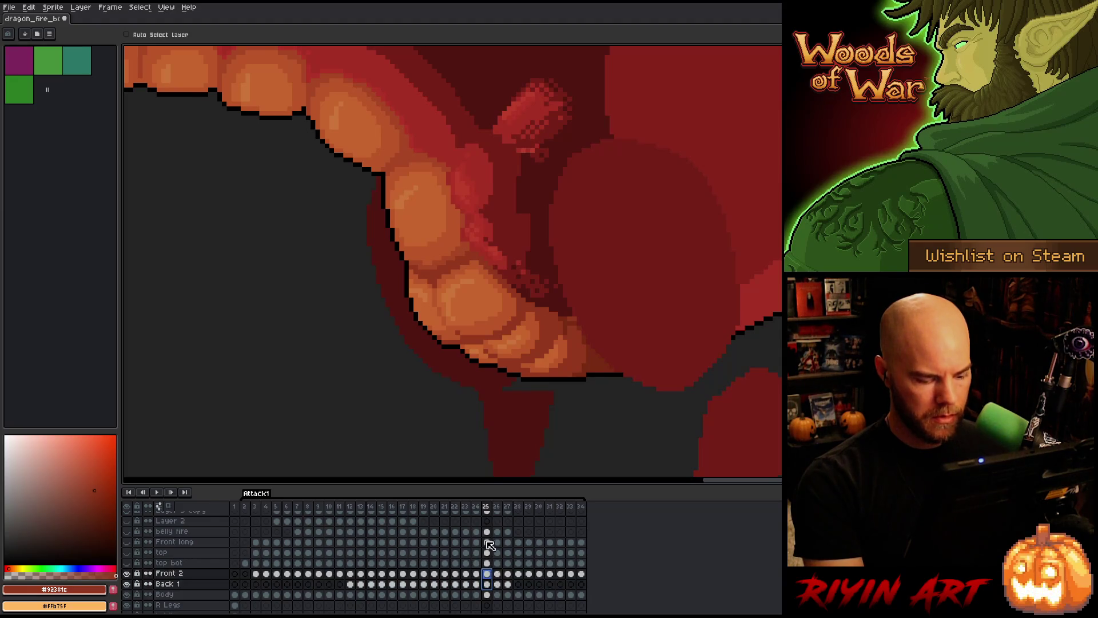
drag(491, 245, 507, 244)
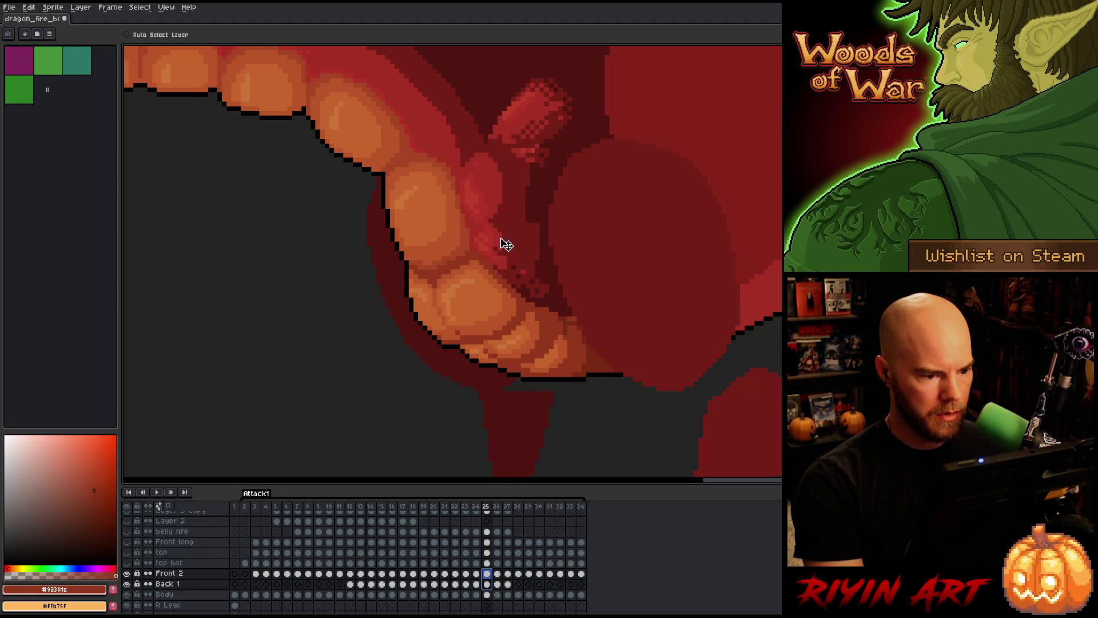
key(Left)
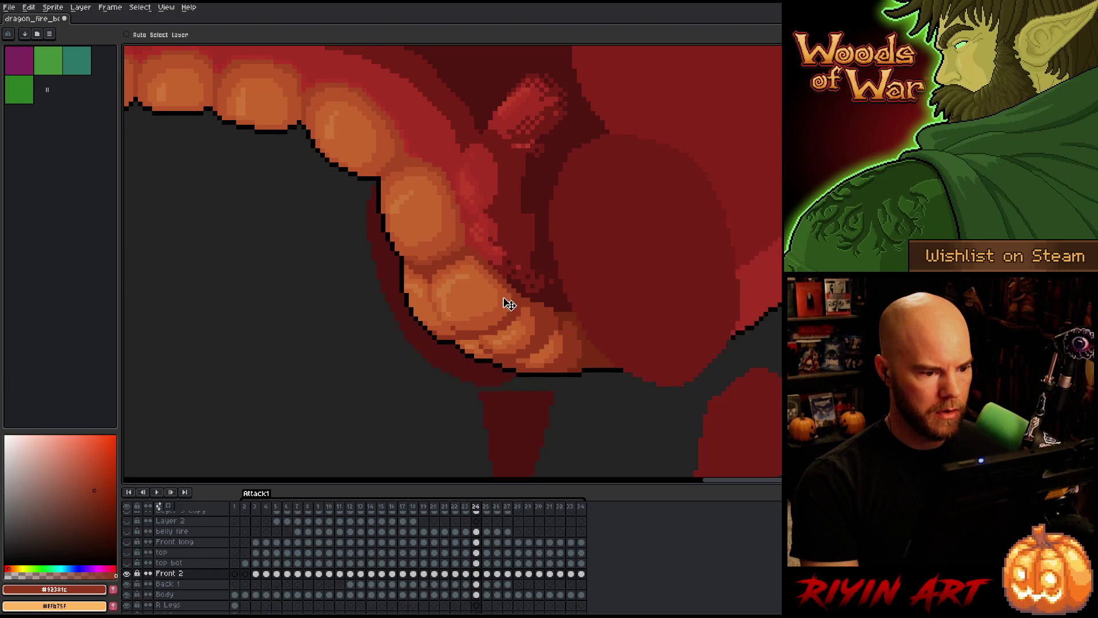
key(Right)
- Reselect both layers' frame 25 cels and flip between frames 24 and 25
drag(487, 584, 487, 573)
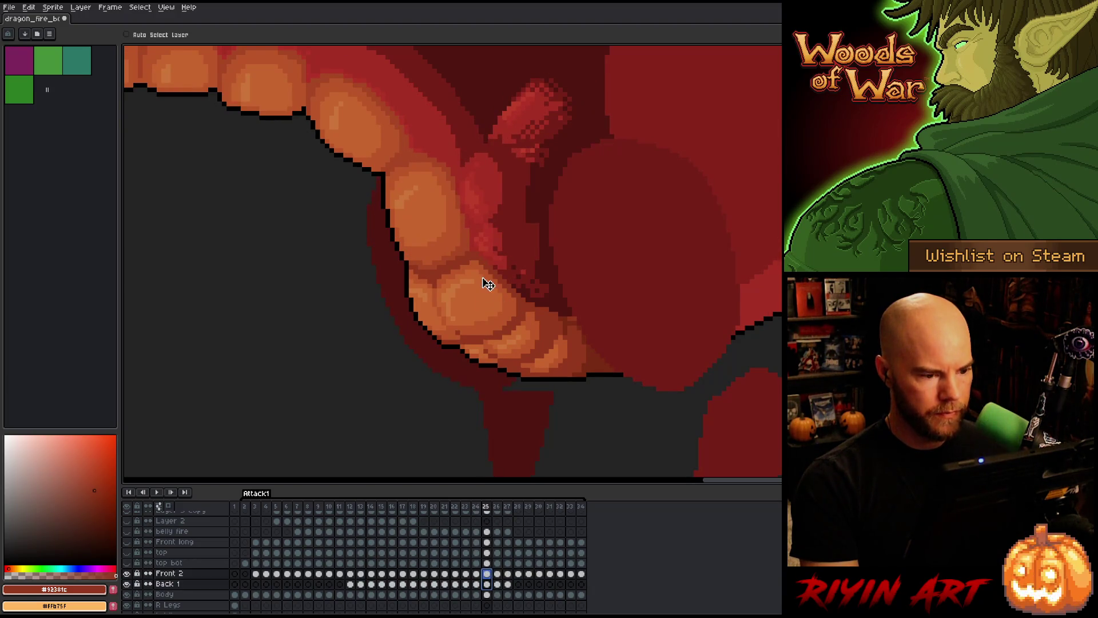
key(Left)
key(Right)
key(Left)
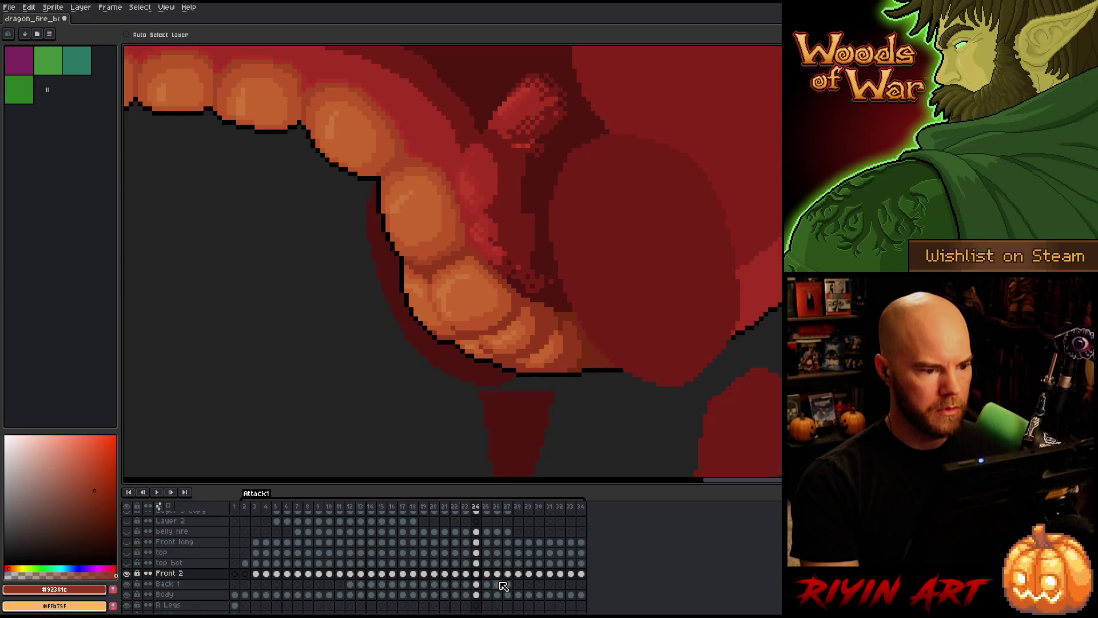
key(Right)
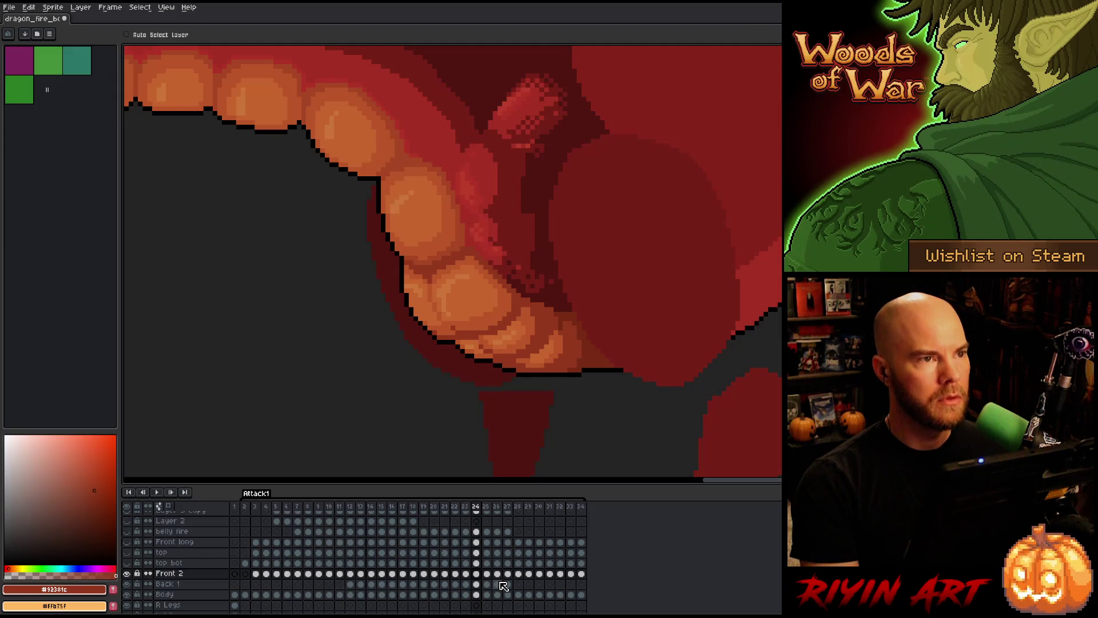
key(Right)
key(Left)
key(Left)
key(Left)
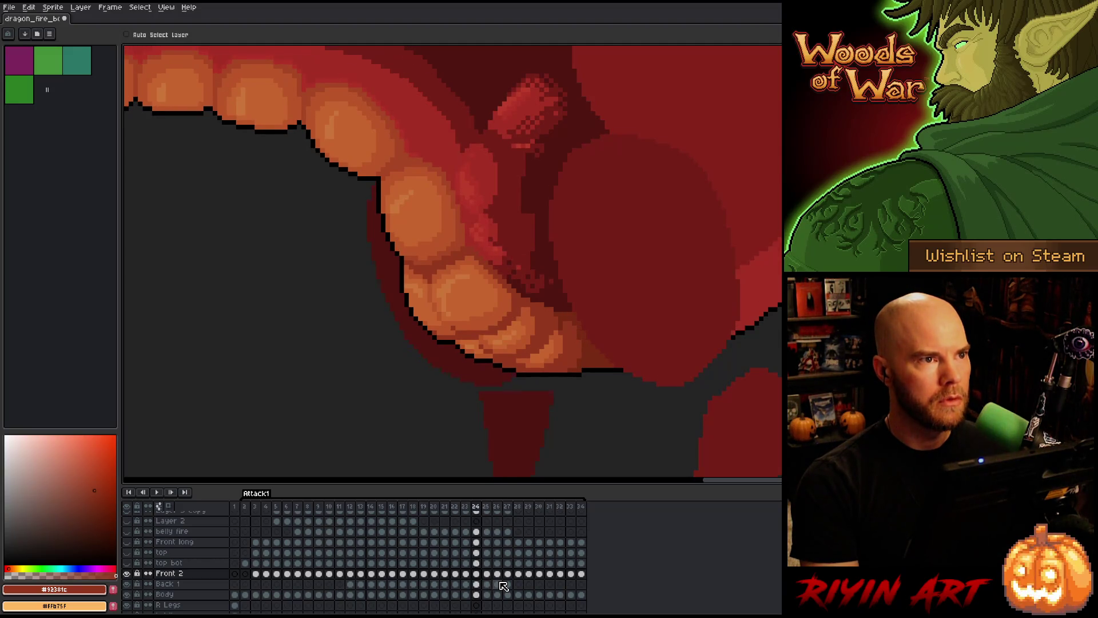
key(Right)
key(Right)
- Step from frame 22 through 26 to review the belly plates' motion, moving on to later poses
key(Left)
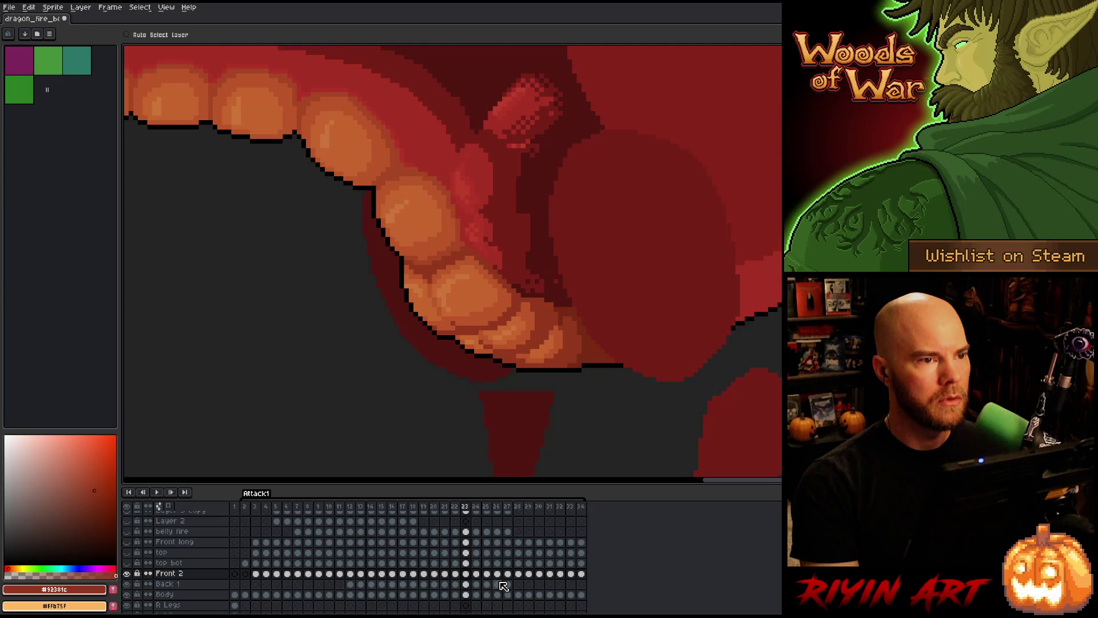
key(Left)
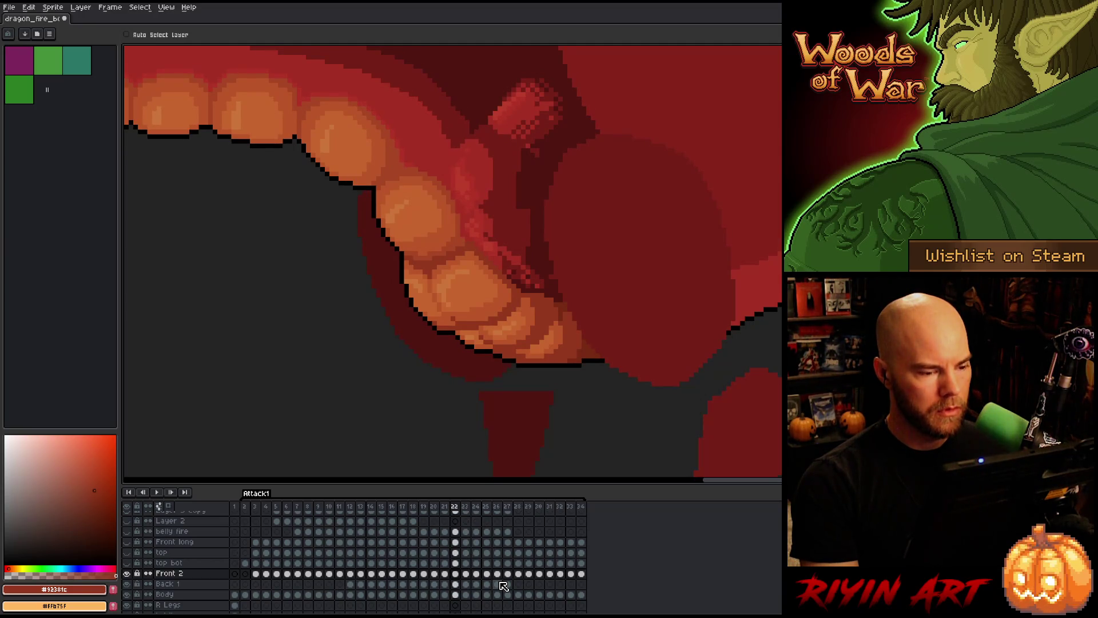
key(Right)
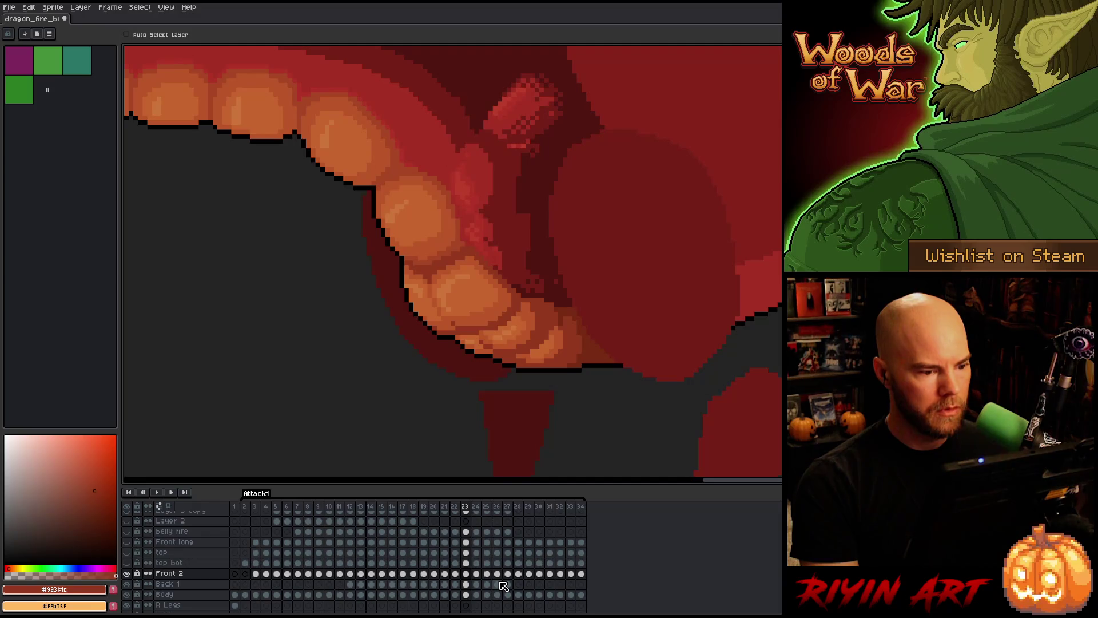
key(Right)
key(Left)
key(Right)
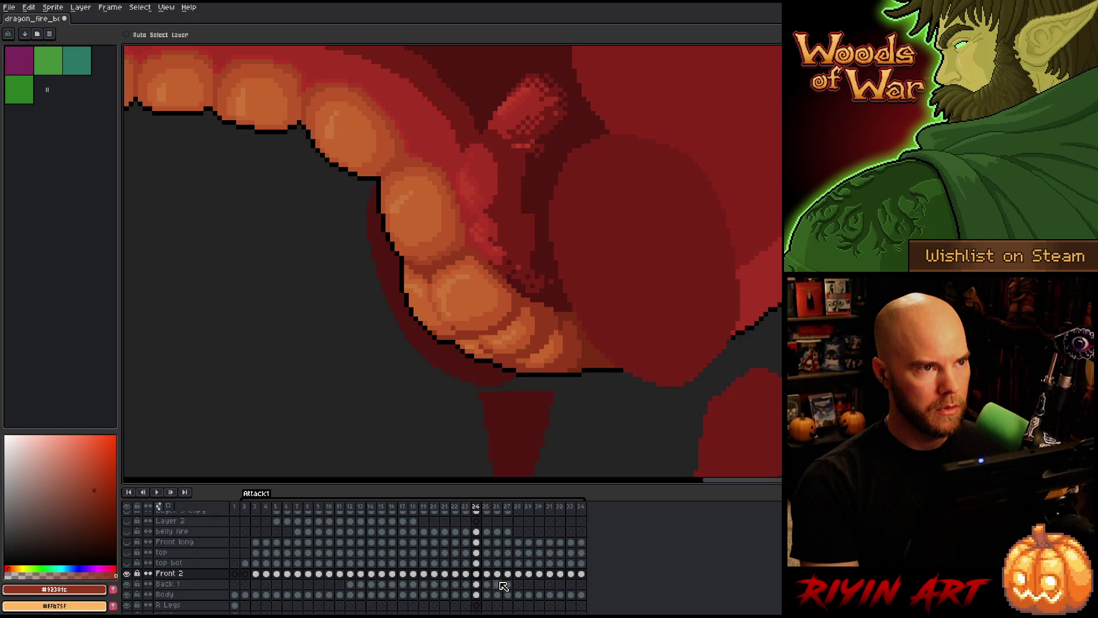
key(Right)
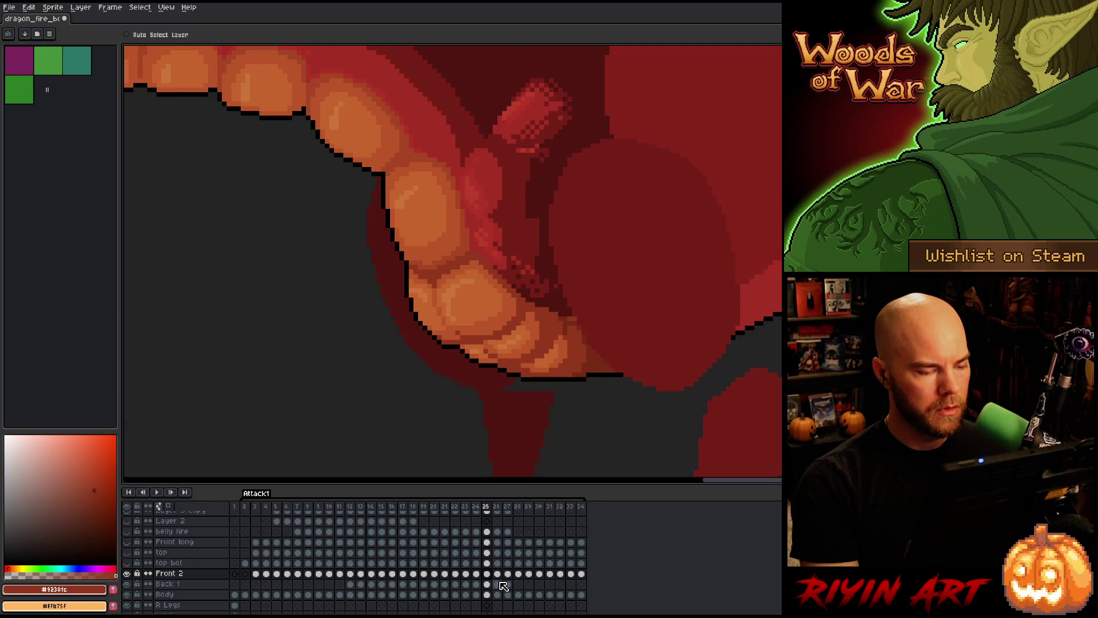
key(Right)
key(Left)
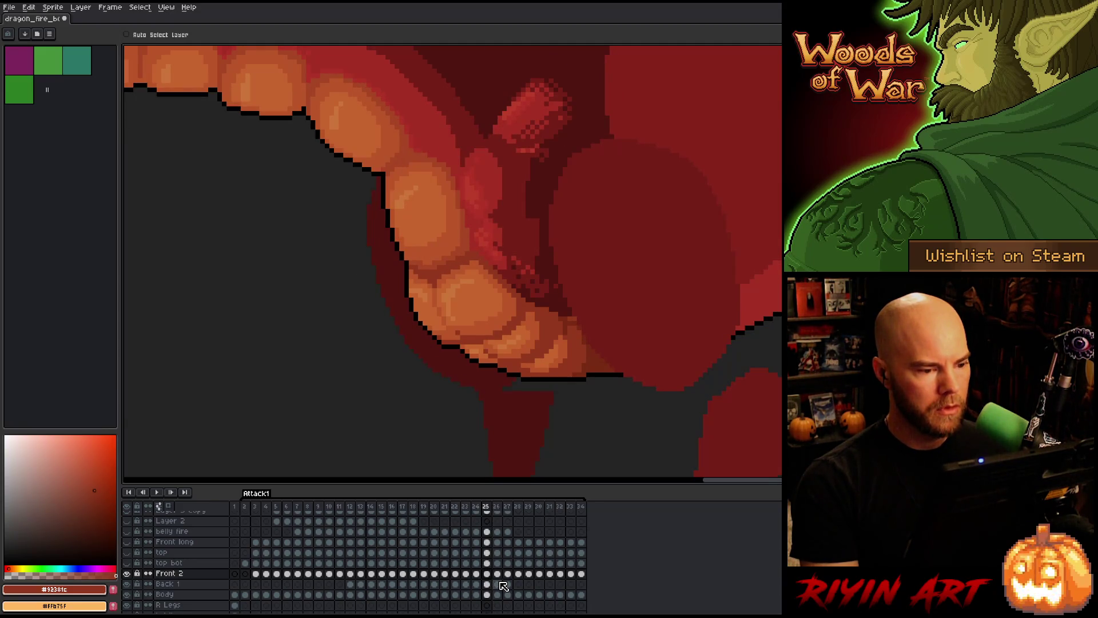
key(Right)
key(Left)
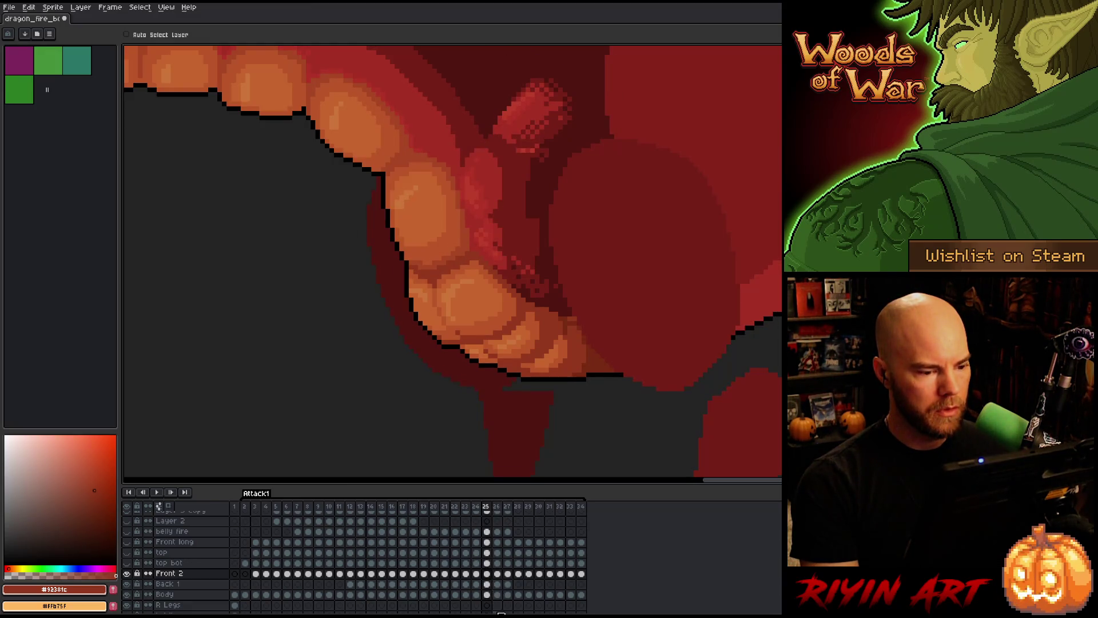
key(Right)
key(Right)
key(Right)
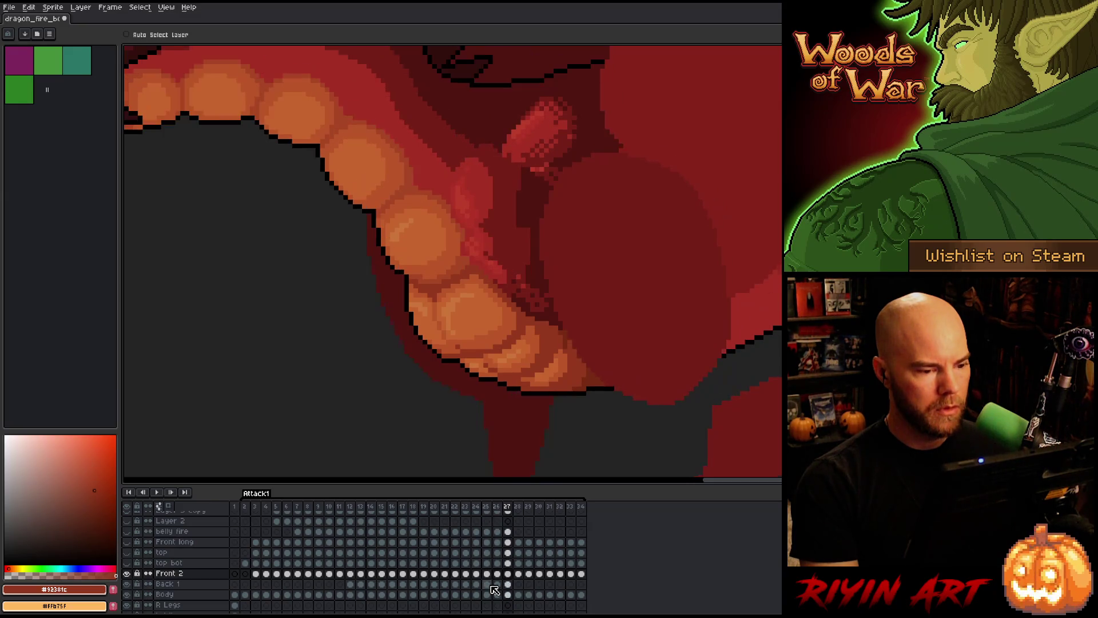
- Hide Front 2 at frame 29 and step through frames 27–30 to see the throat underneath
key(Right)
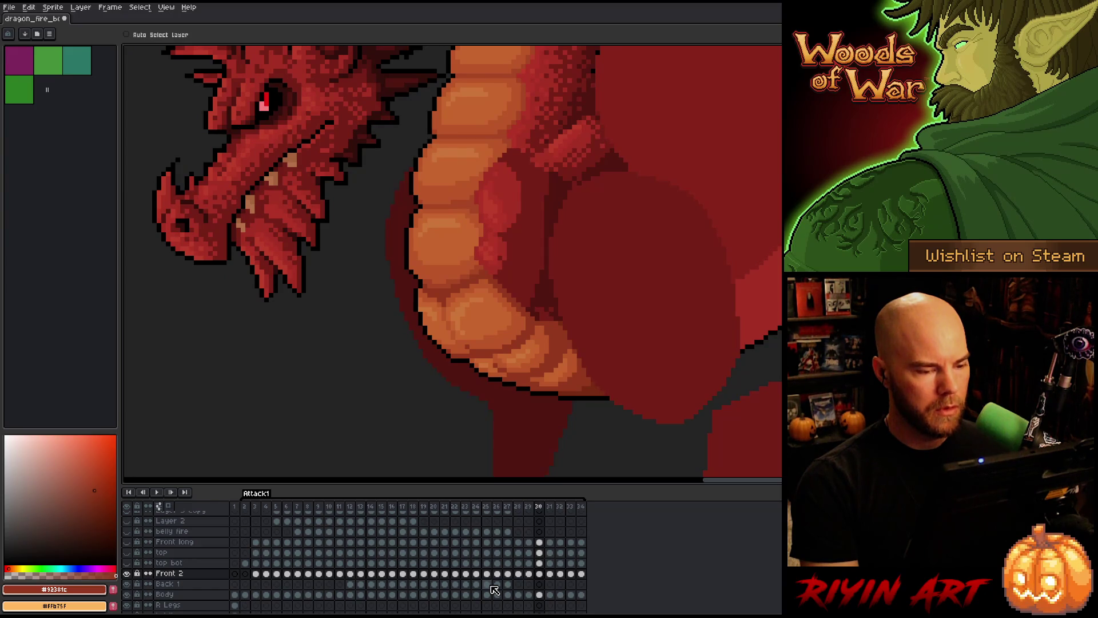
key(Left)
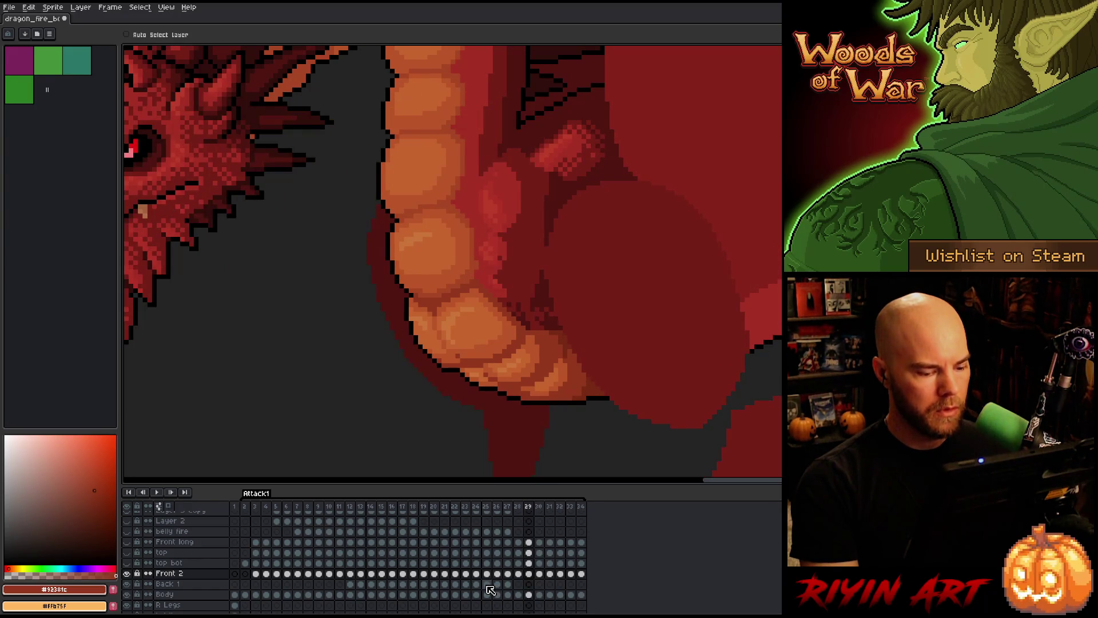
click(127, 575)
key(Left)
key(Left)
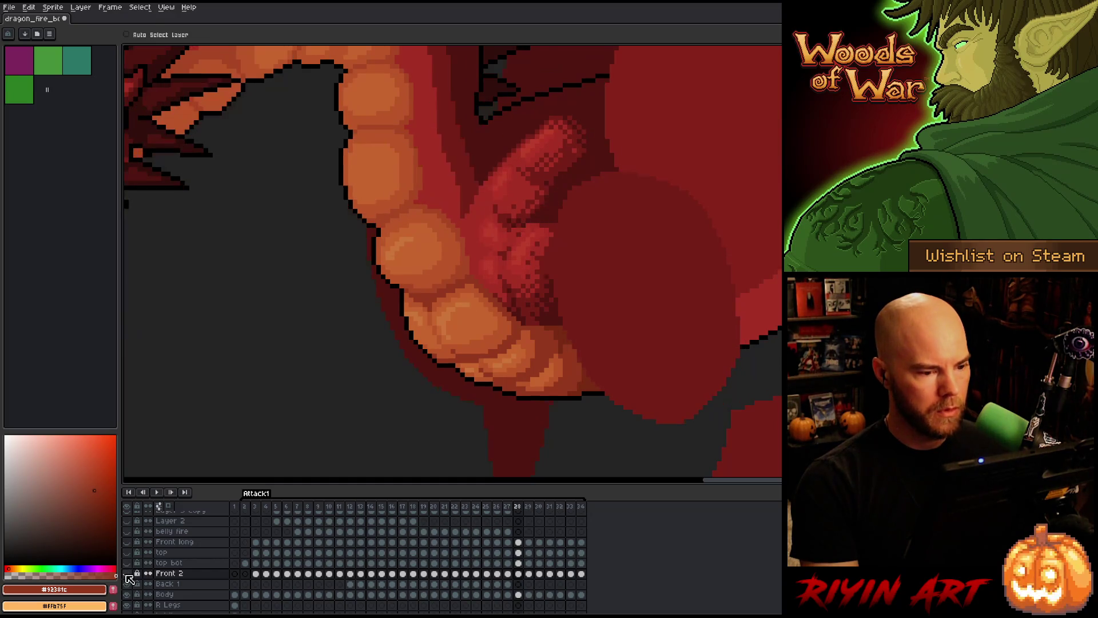
key(Right)
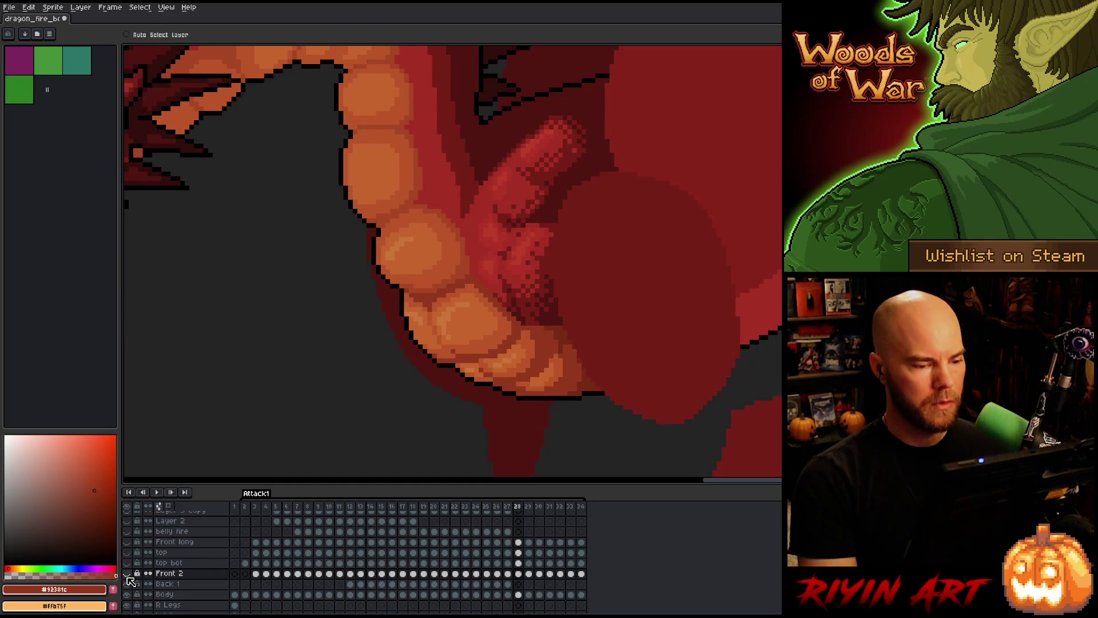
key(Right)
key(Right)
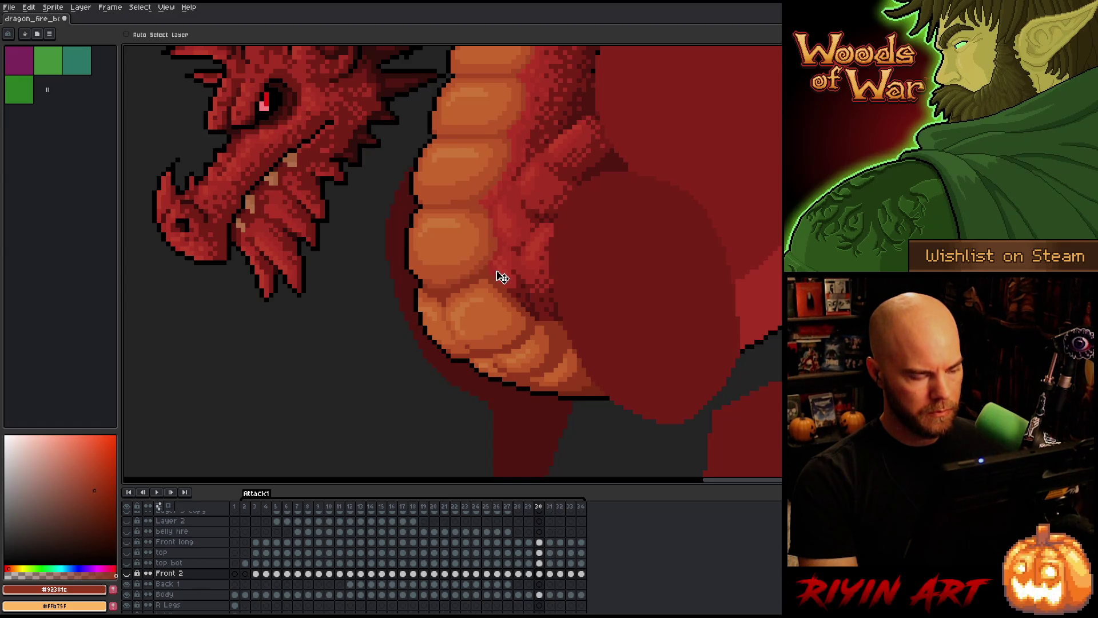
key(Left)
key(Left)
key(Left)
key(Left)
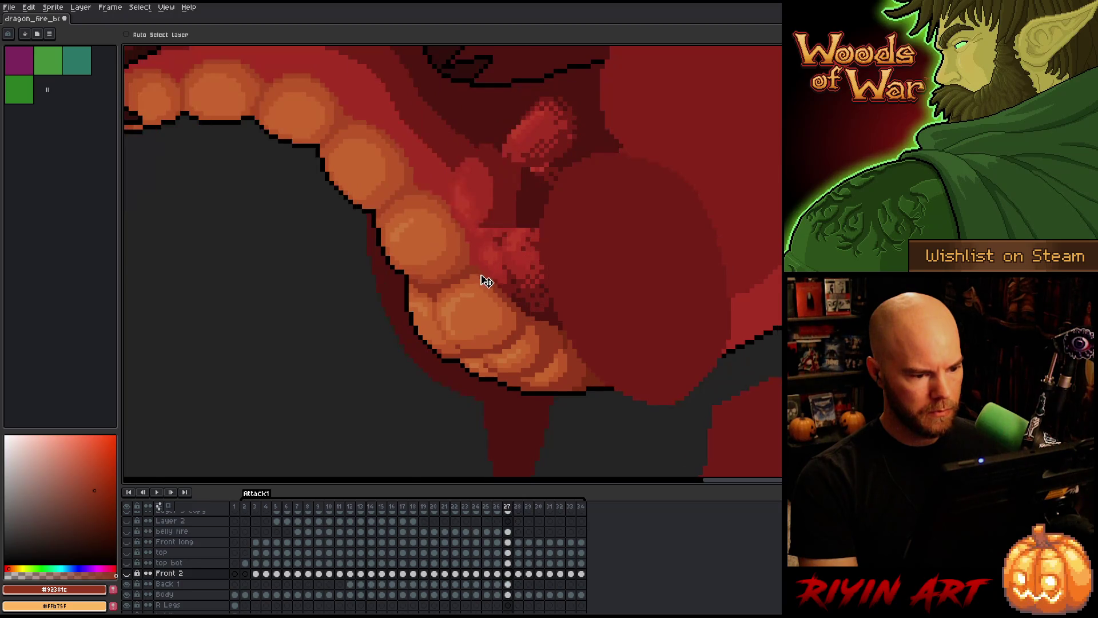
- Show the Front 2 layer again and flip around frame 27 to review the motion
click(127, 573)
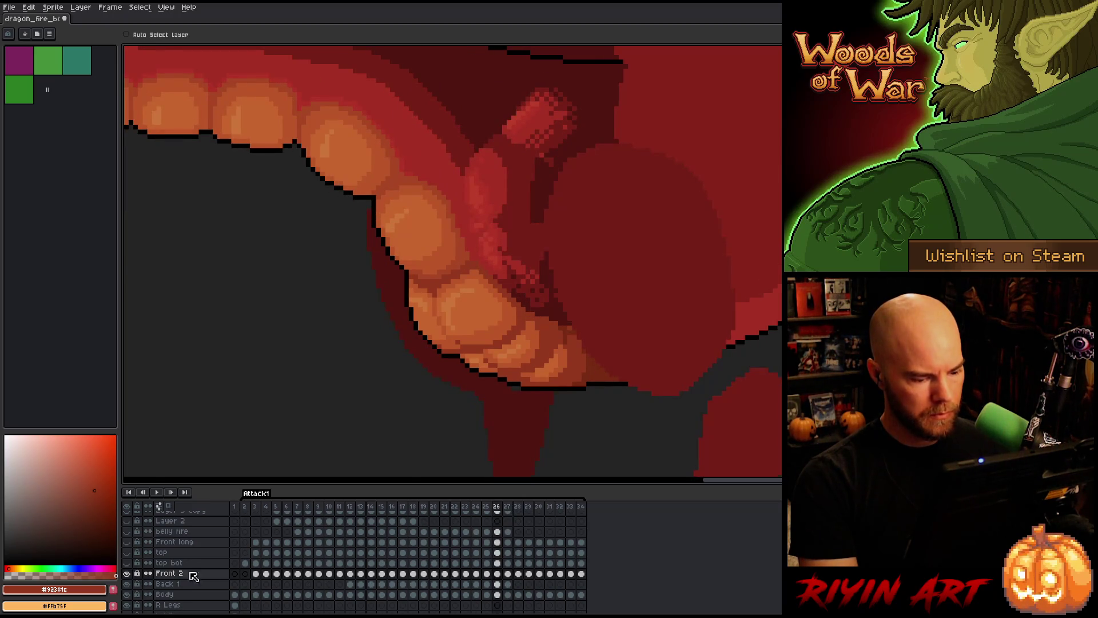
key(Right)
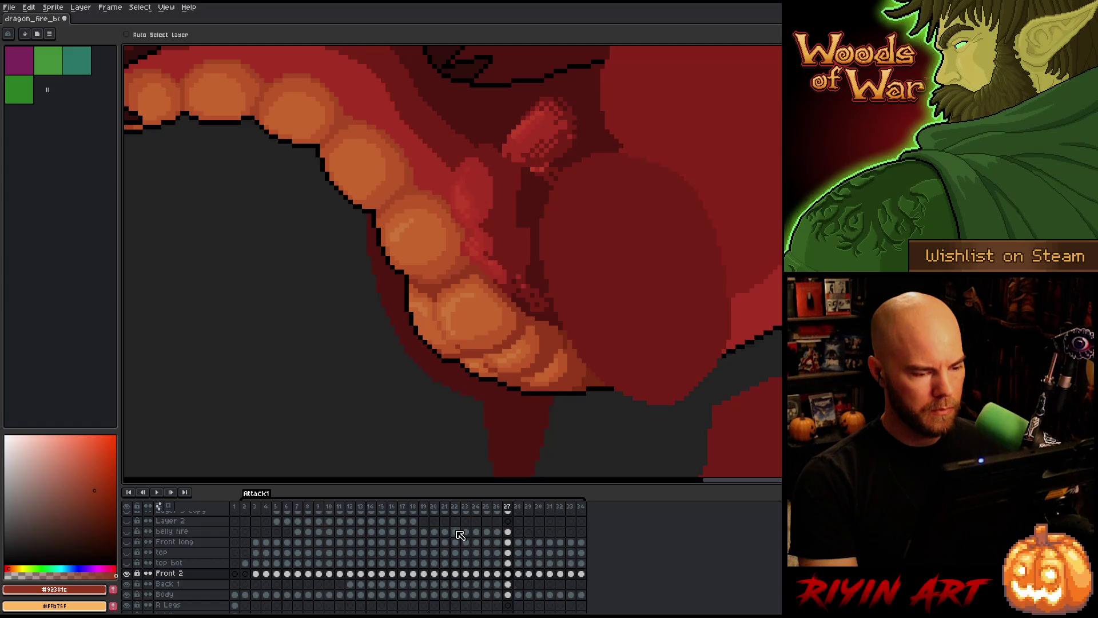
key(Left)
key(Left)
key(Right)
key(Left)
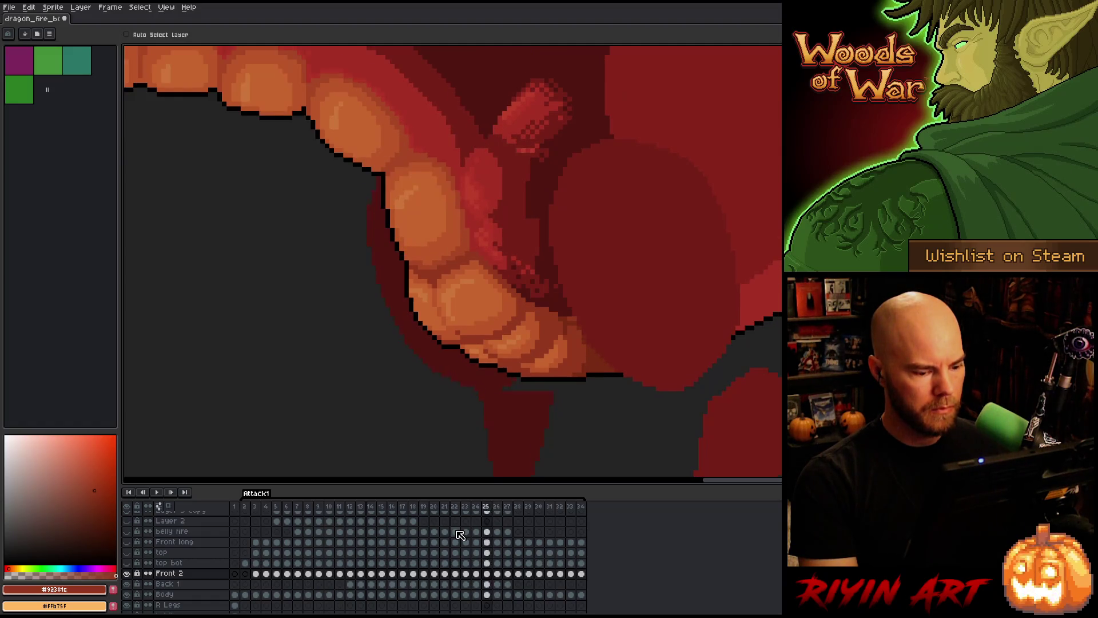
key(Left)
key(Left)
key(Right)
key(Right)
key(Right)
key(Right)
- Flip between frames 23, 24 and 25 to compare the belly plates
key(Left)
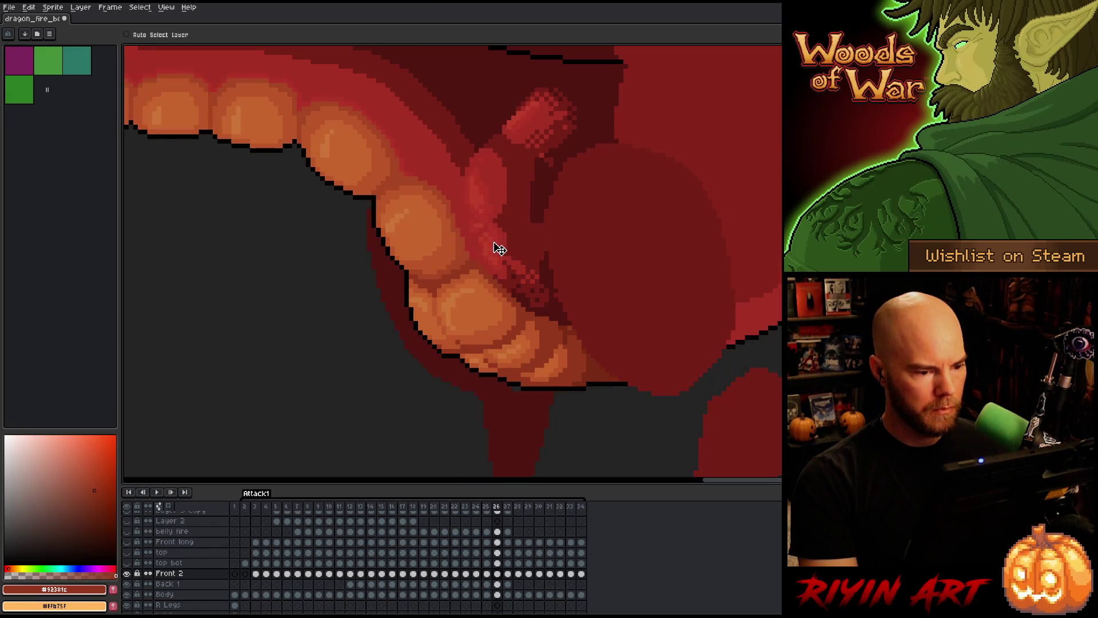
key(Left)
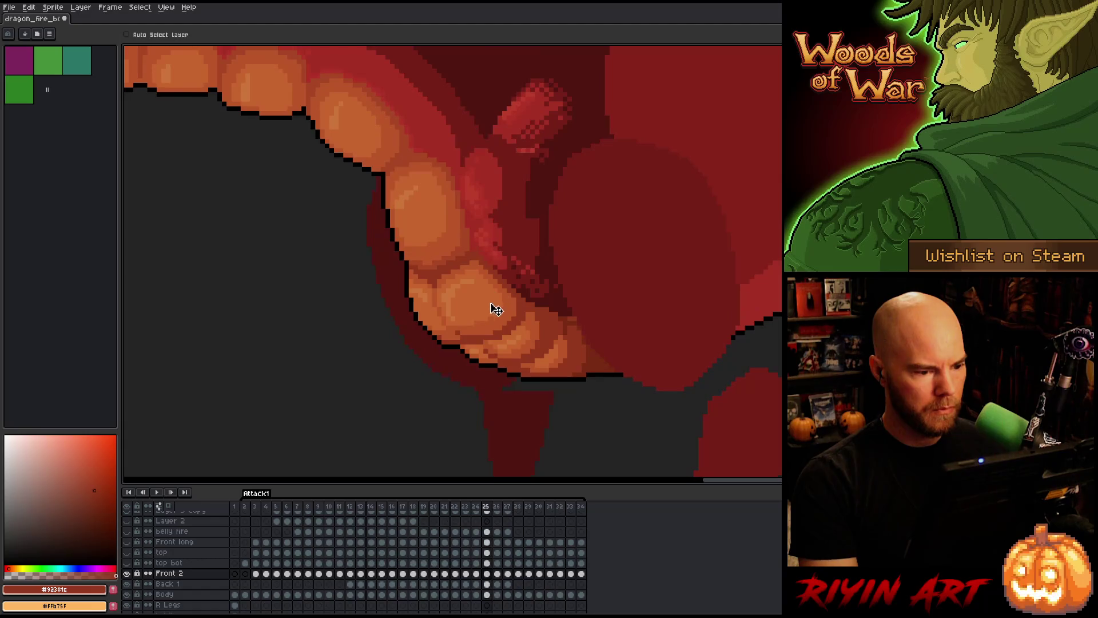
key(Right)
key(Left)
key(Right)
key(Left)
key(Left)
key(Right)
key(Left)
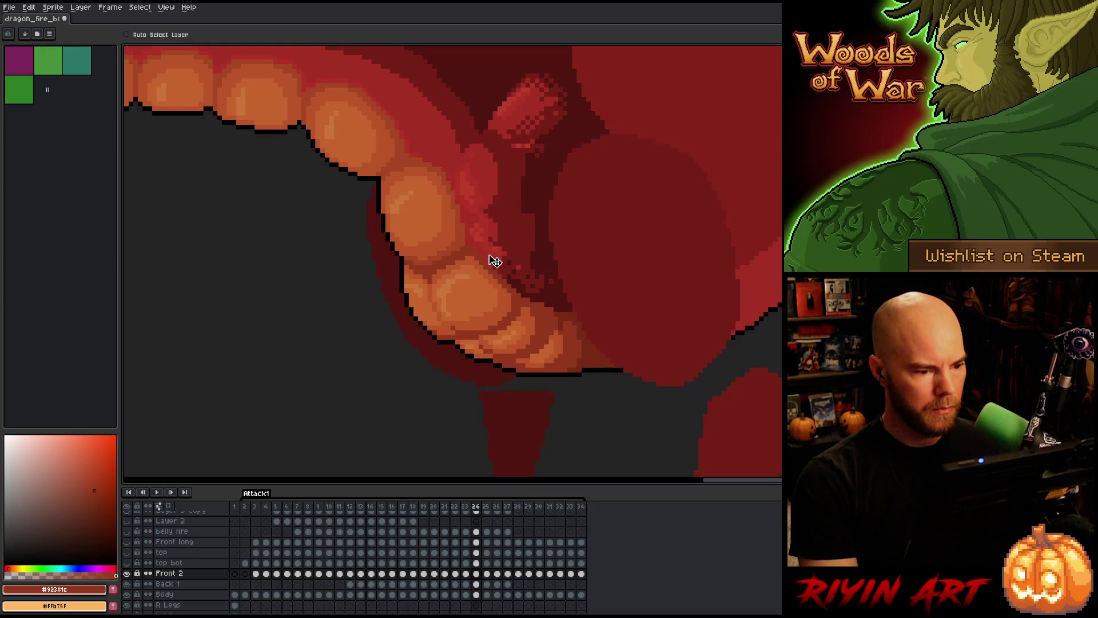
key(Left)
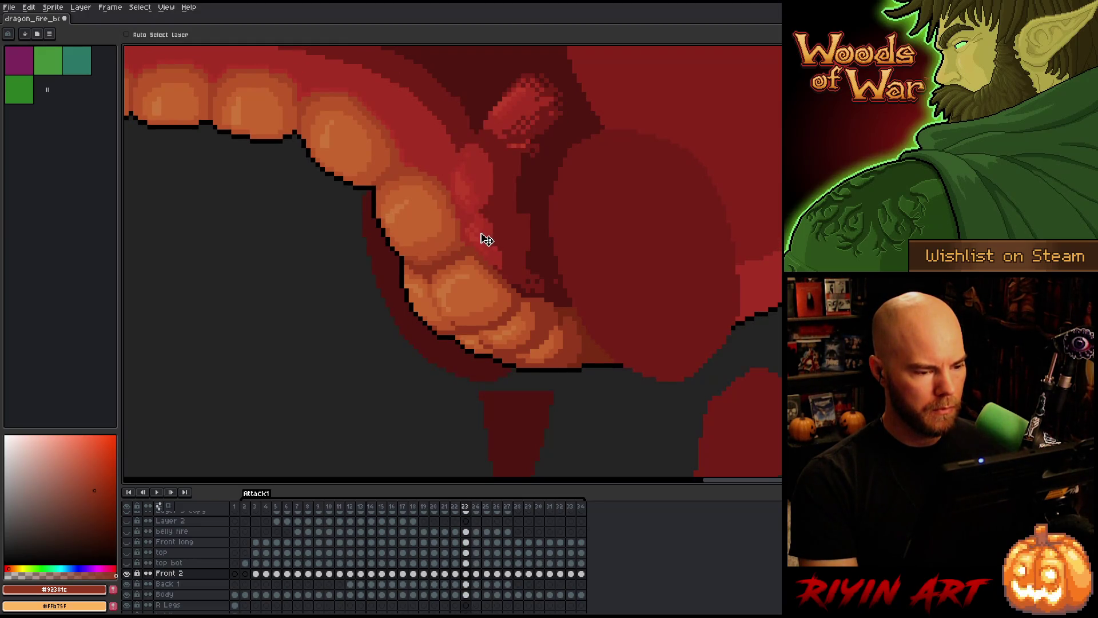
key(Right)
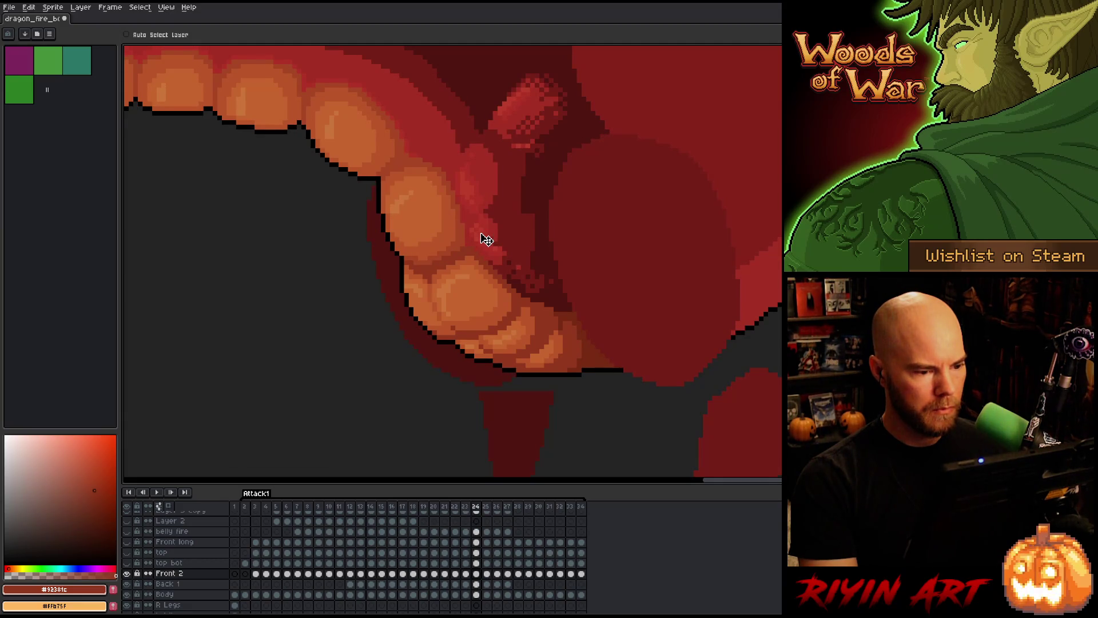
key(Left)
key(Right)
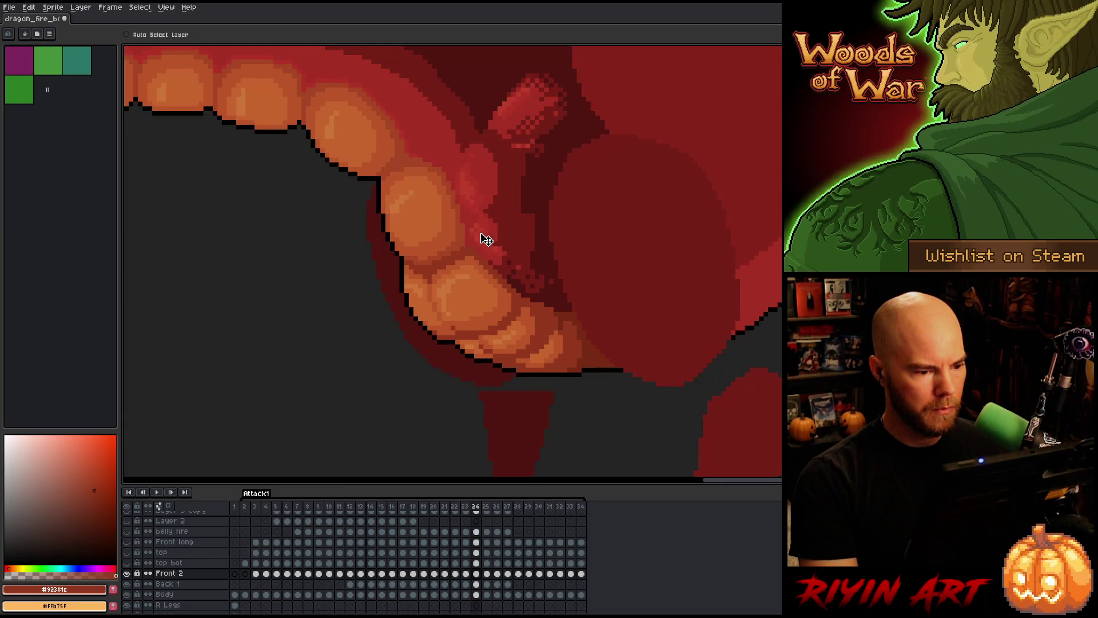
- Toggle frames 23 and 24 repeatedly, ending on the Back 1 cel at frame 24
key(Left)
key(Right)
key(Left)
key(Right)
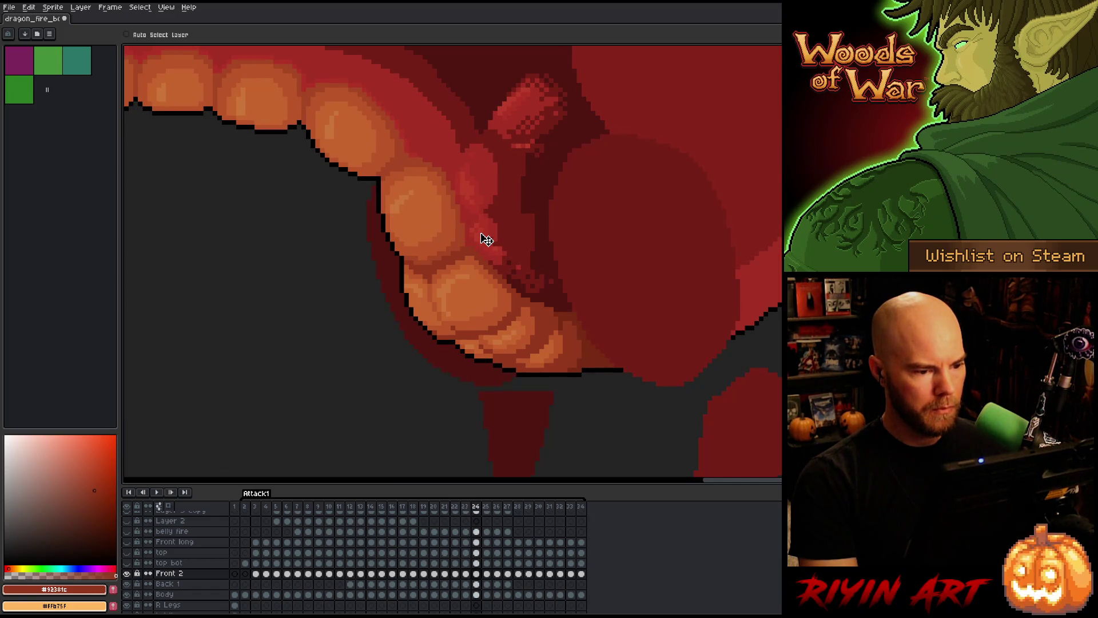
key(Left)
key(Right)
key(Left)
key(Right)
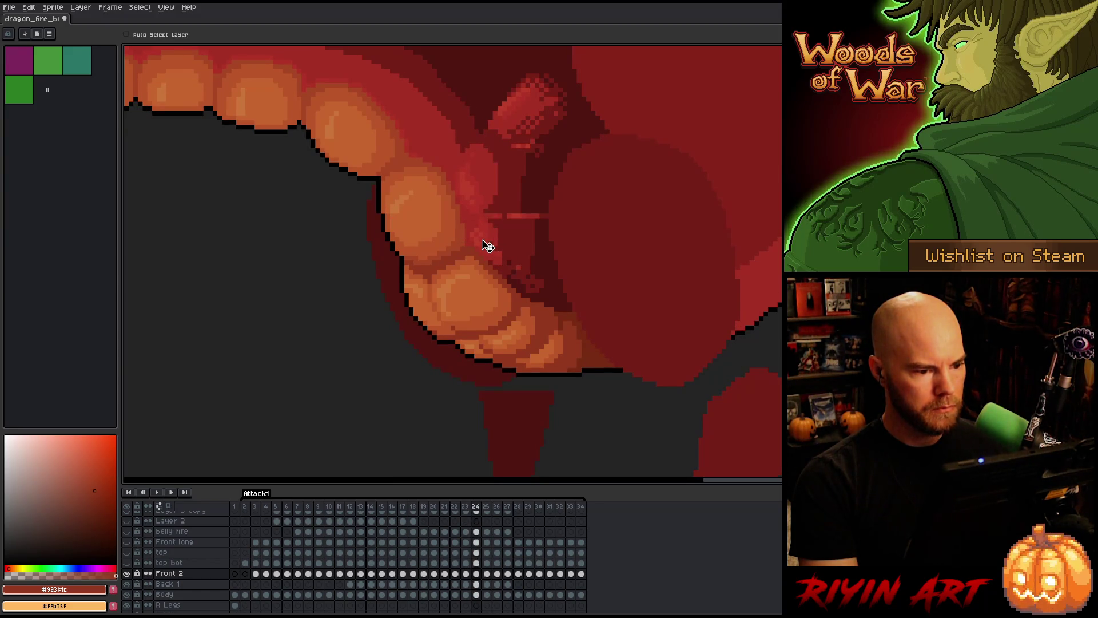
key(Right)
key(Left)
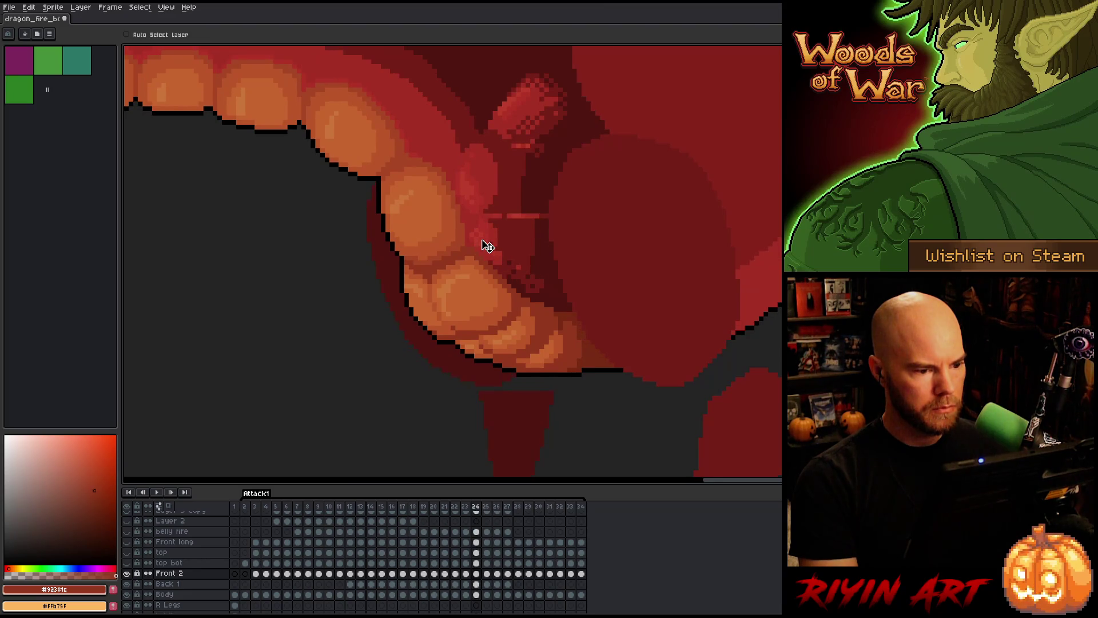
key(Right)
key(Left)
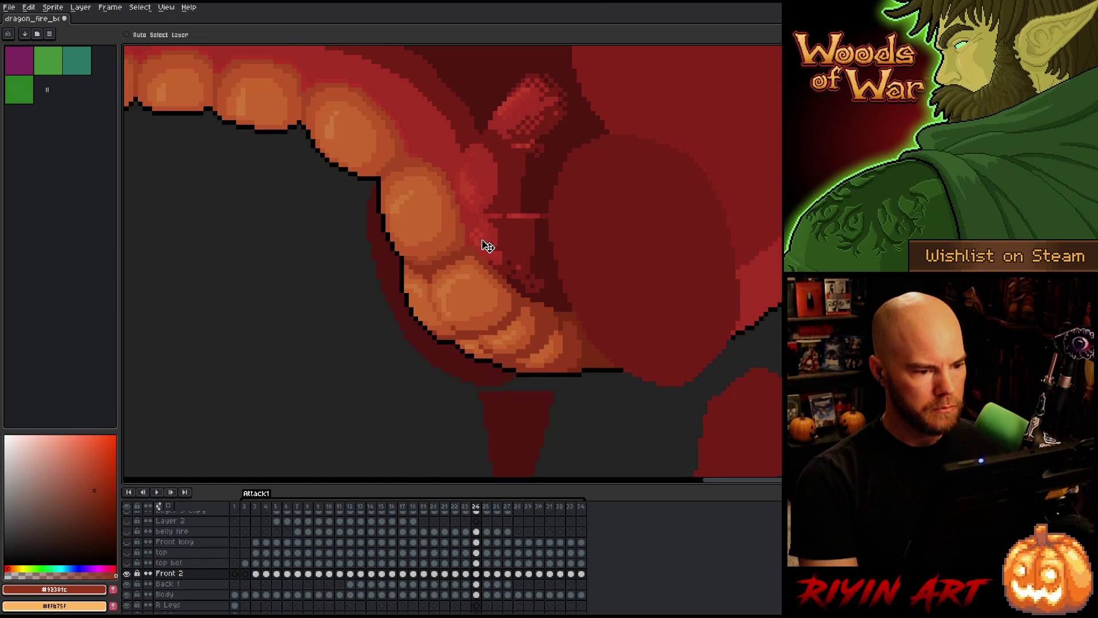
click(476, 584)
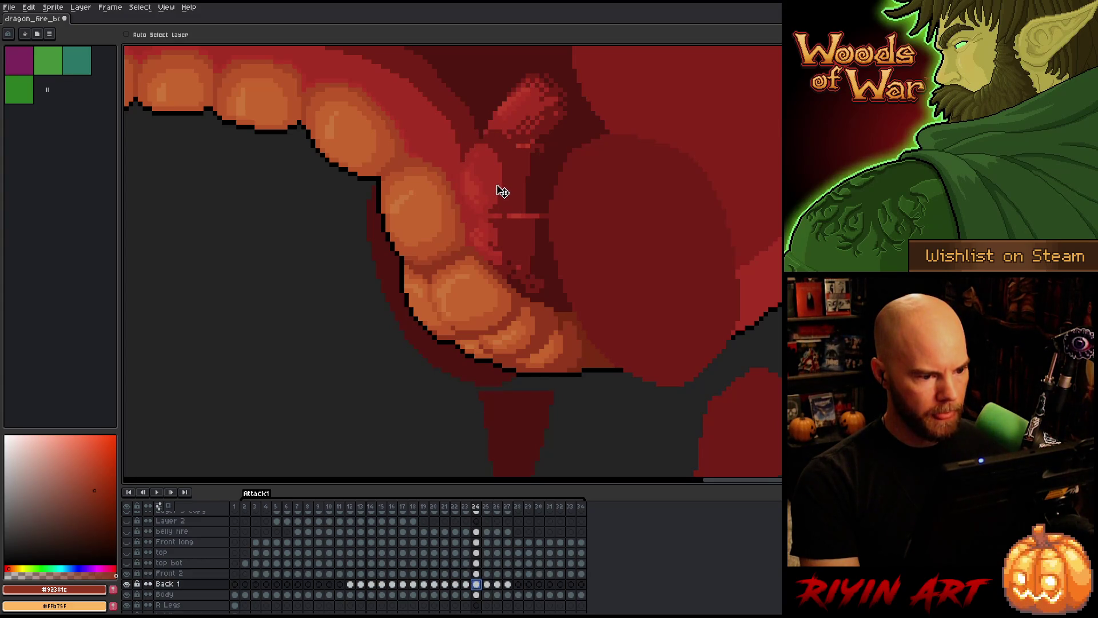
- Paste the copied pixels over frame 24's throat area, nudge them down, and drop them in place
key(ctrl+v)
drag(445, 268, 360, 188)
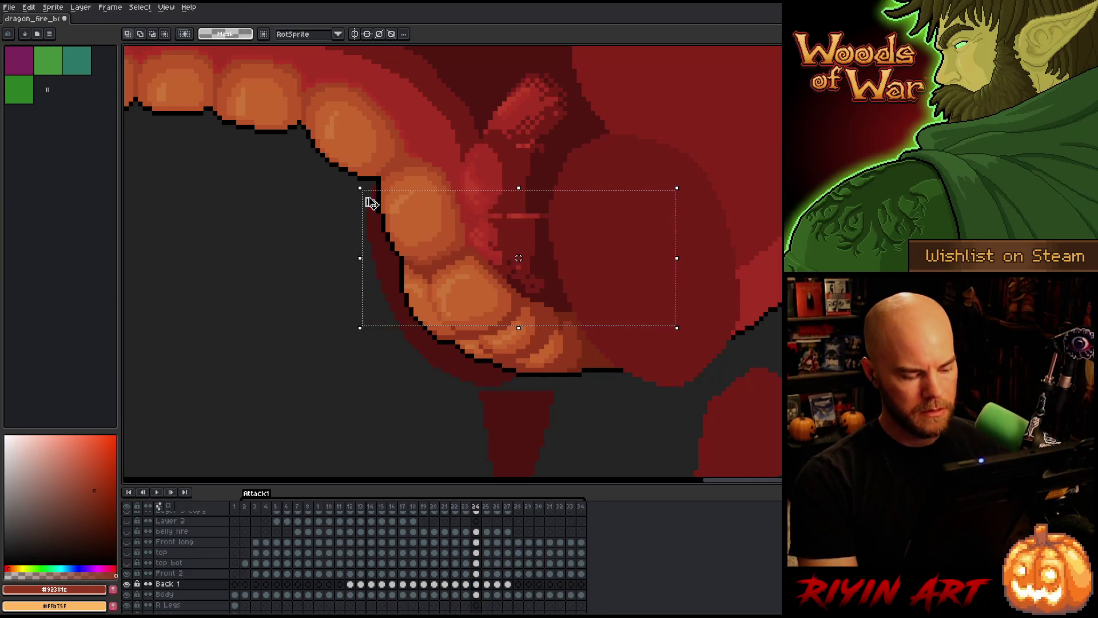
key(Down)
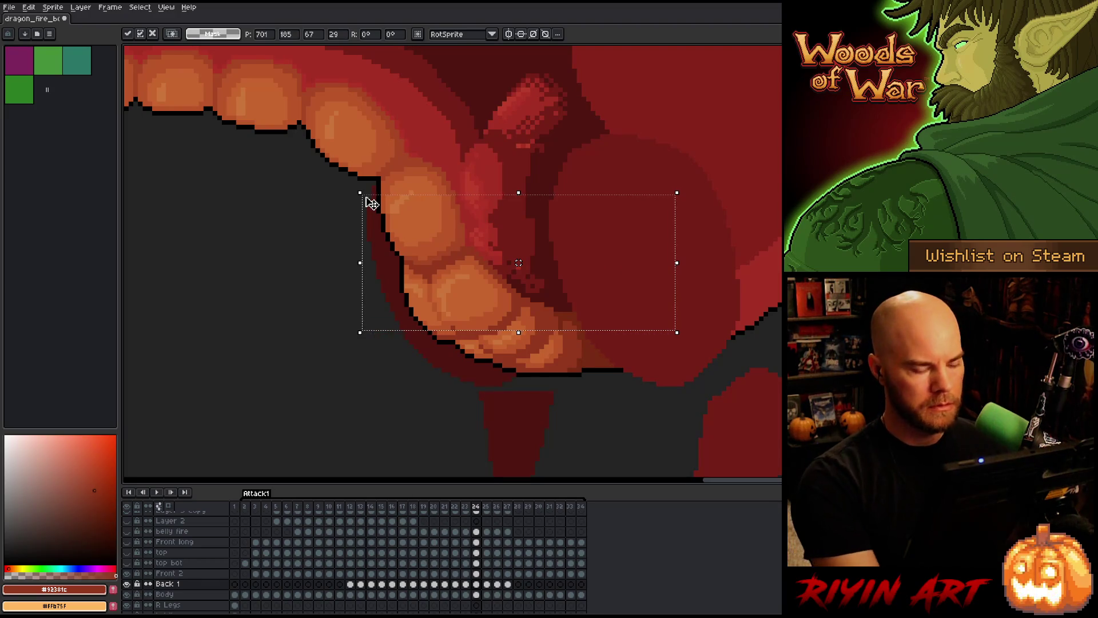
key(ctrl+d)
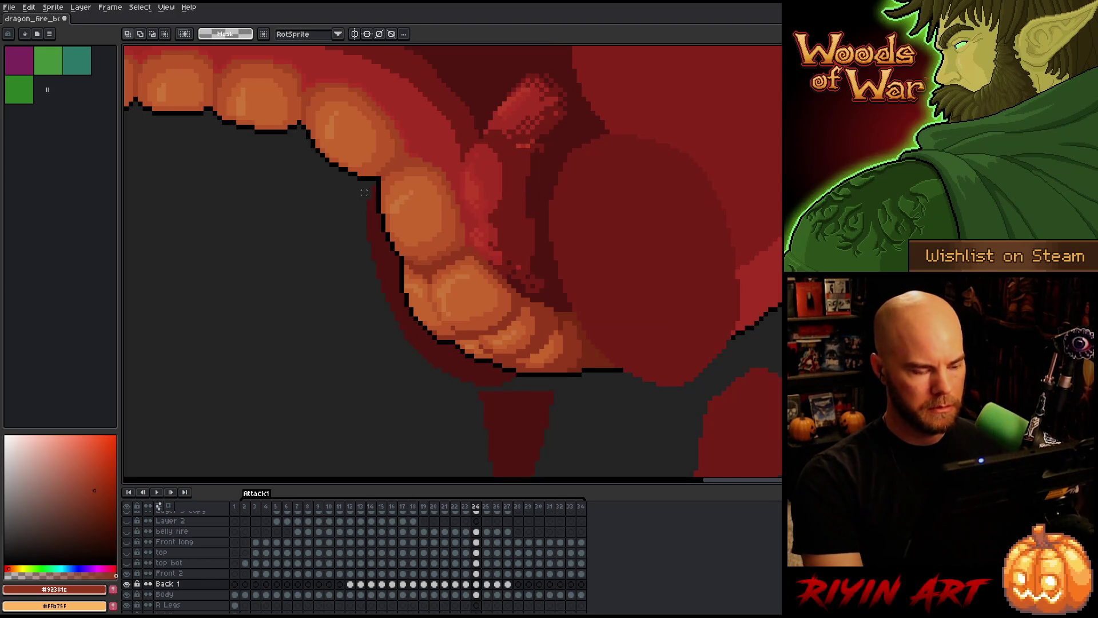
key(v)
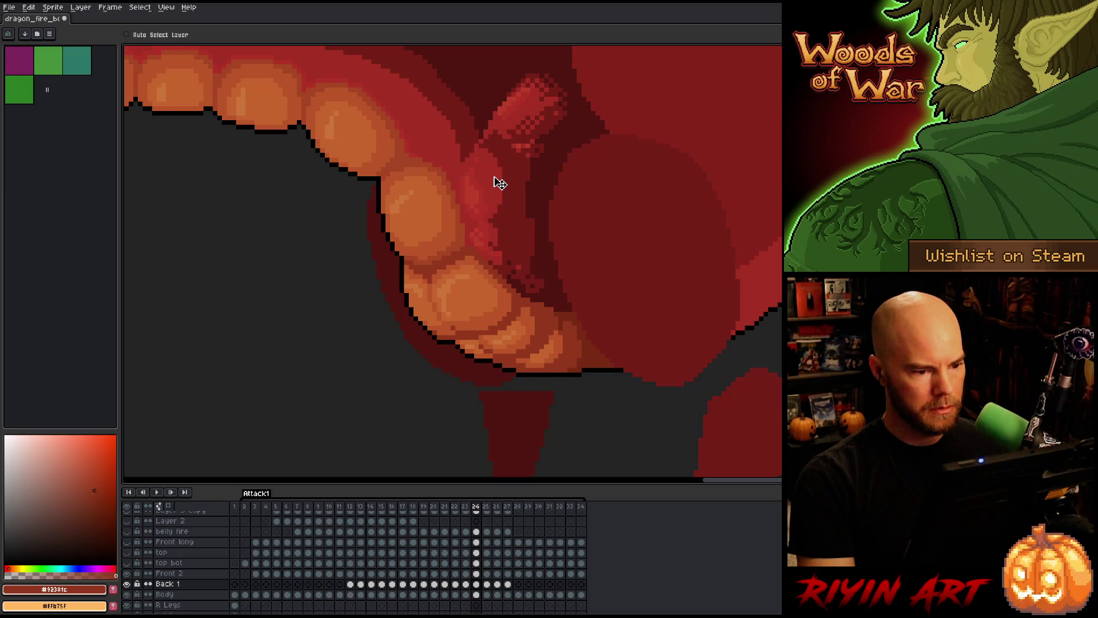
- Flip between frames 23 and 24 to check the pasted fix, then extend the selection to Front 2's frame 24 cel
key(Left)
key(Right)
key(Left)
key(Right)
key(Left)
key(Right)
key(Left)
key(Right)
key(Left)
key(Right)
key(Left)
key(Right)
key(Left)
key(Right)
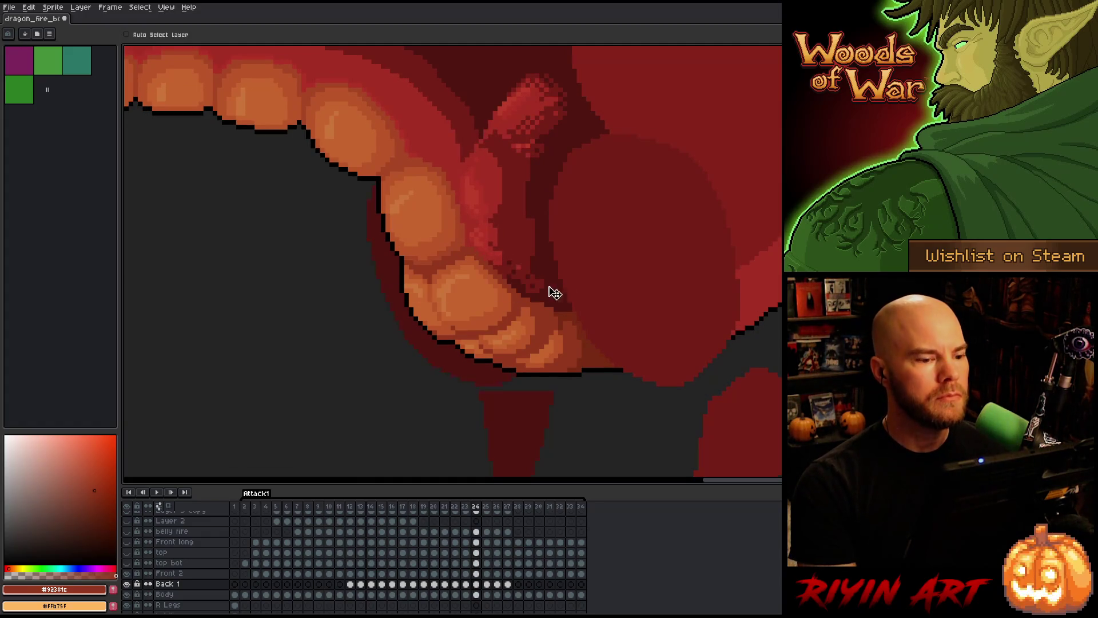
drag(478, 584, 477, 573)
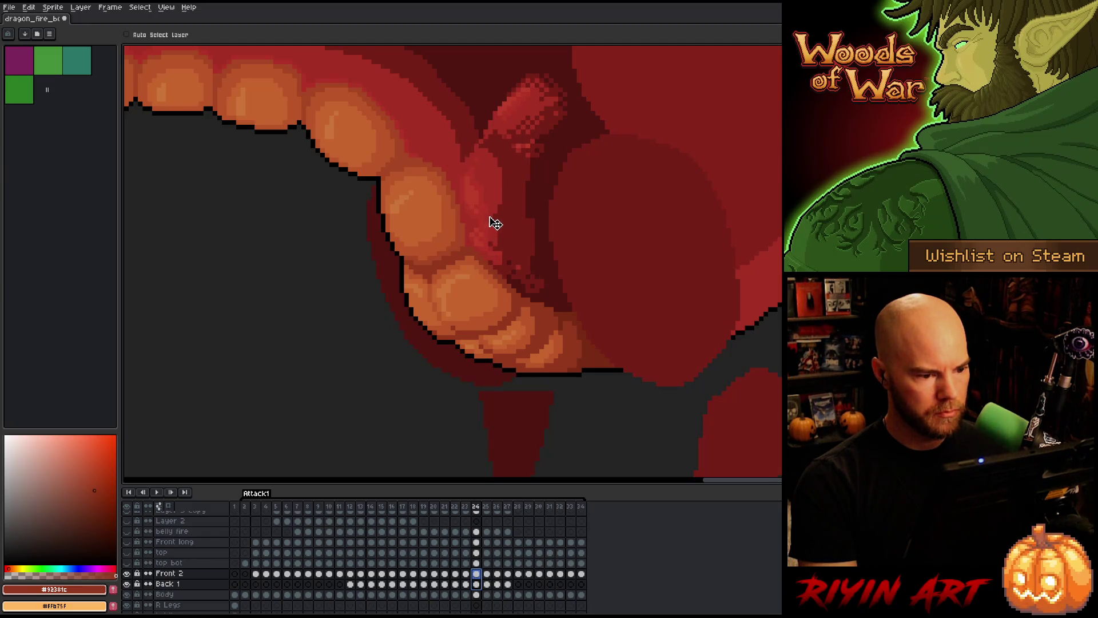
- Flip repeatedly between frames 23 and 24 to compare the throat area
key(Left)
key(Right)
key(Left)
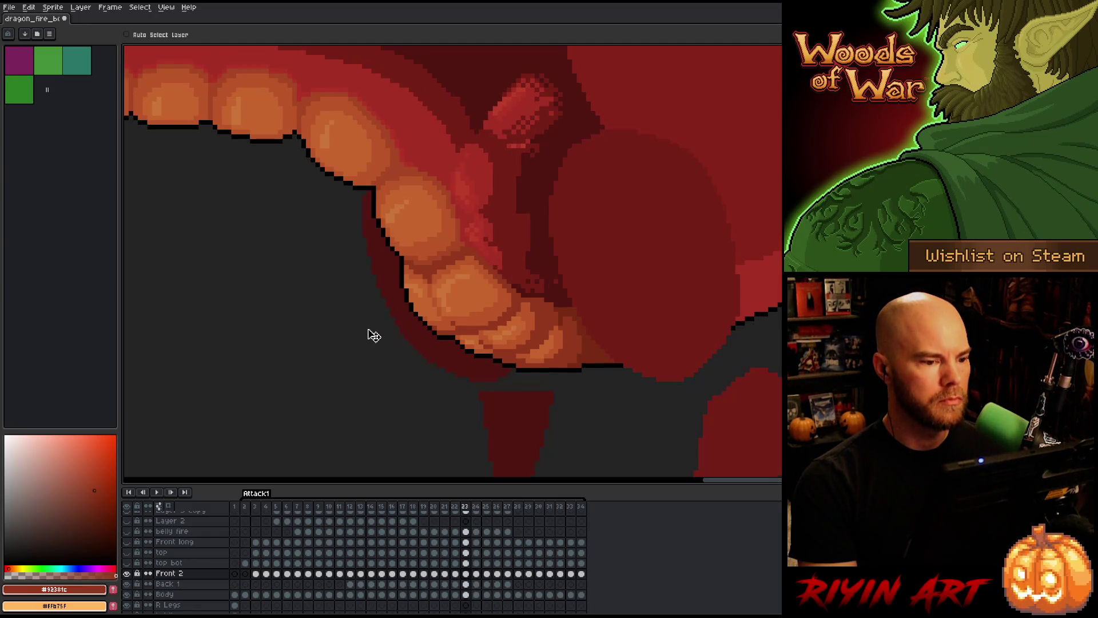
key(Right)
key(Left)
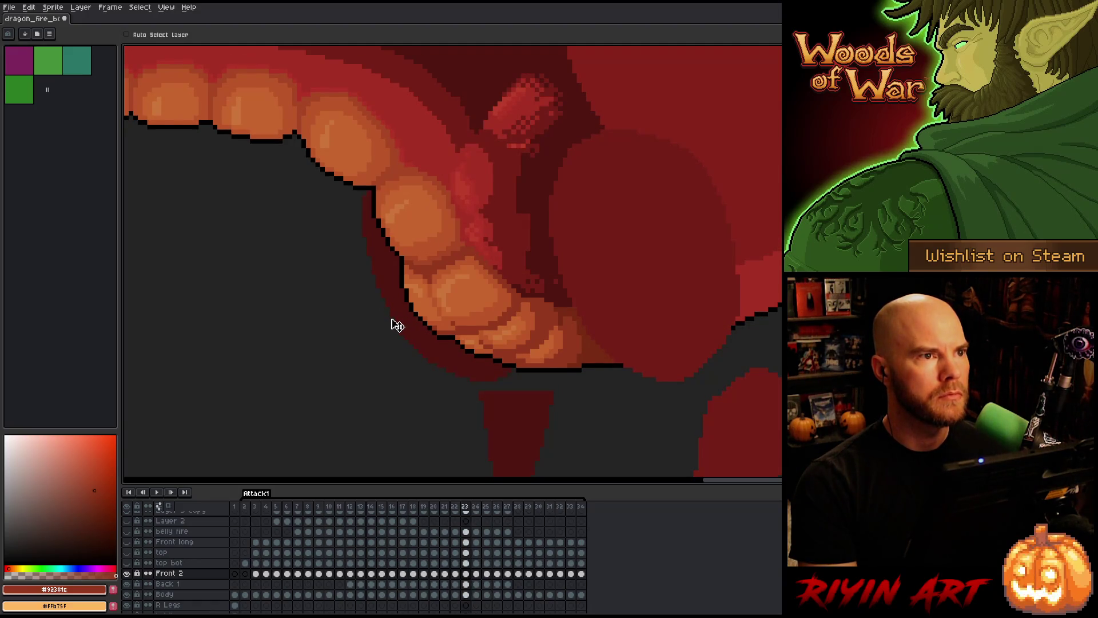
key(Right)
key(Left)
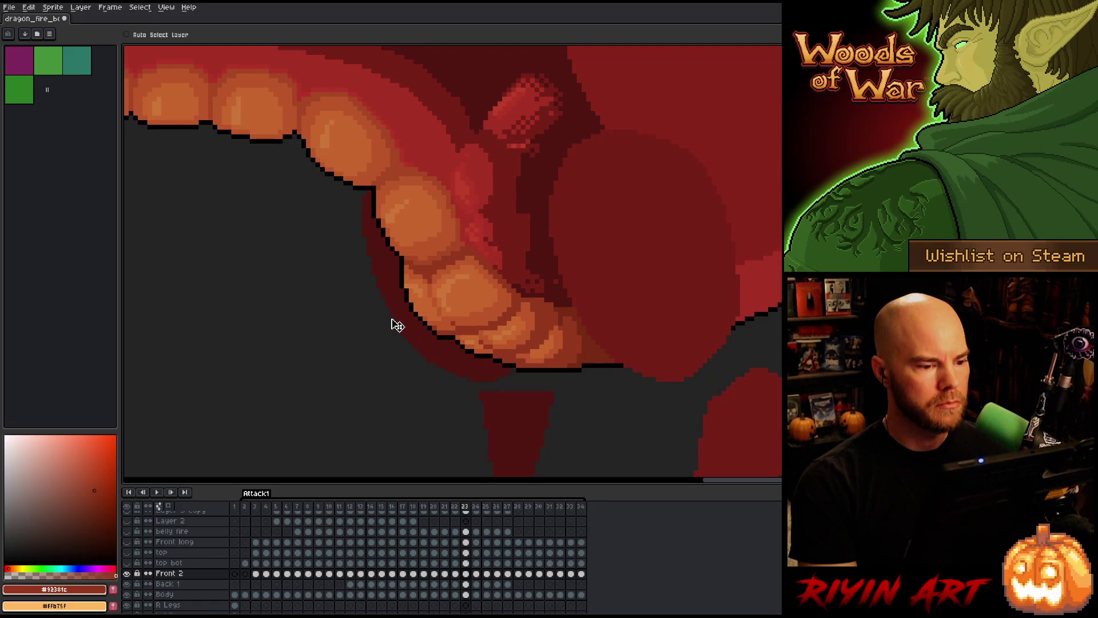
key(Right)
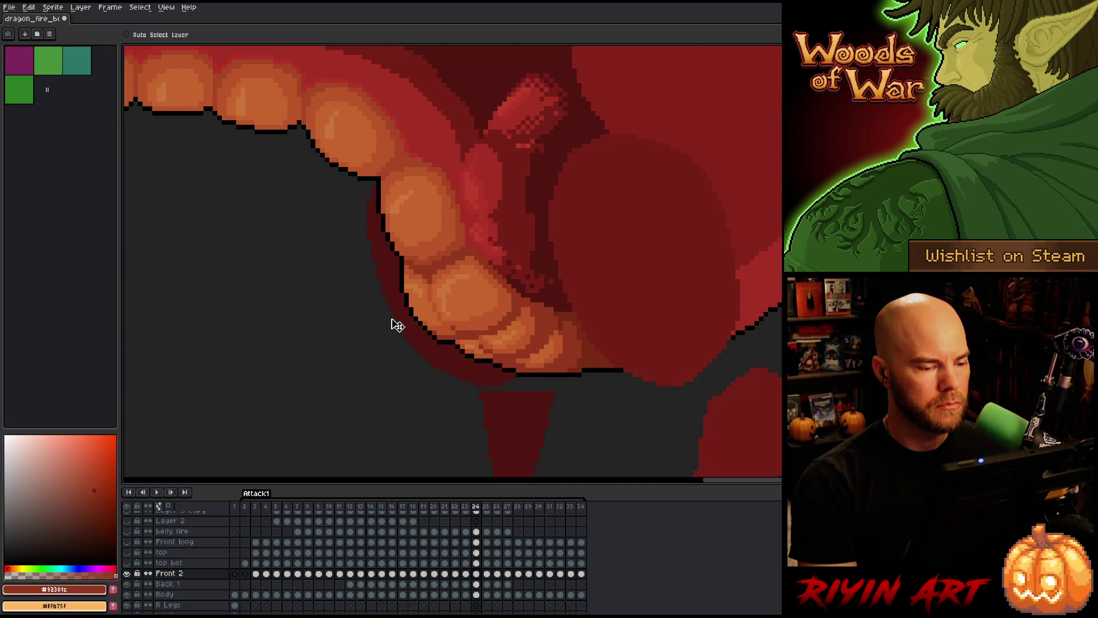
key(Left)
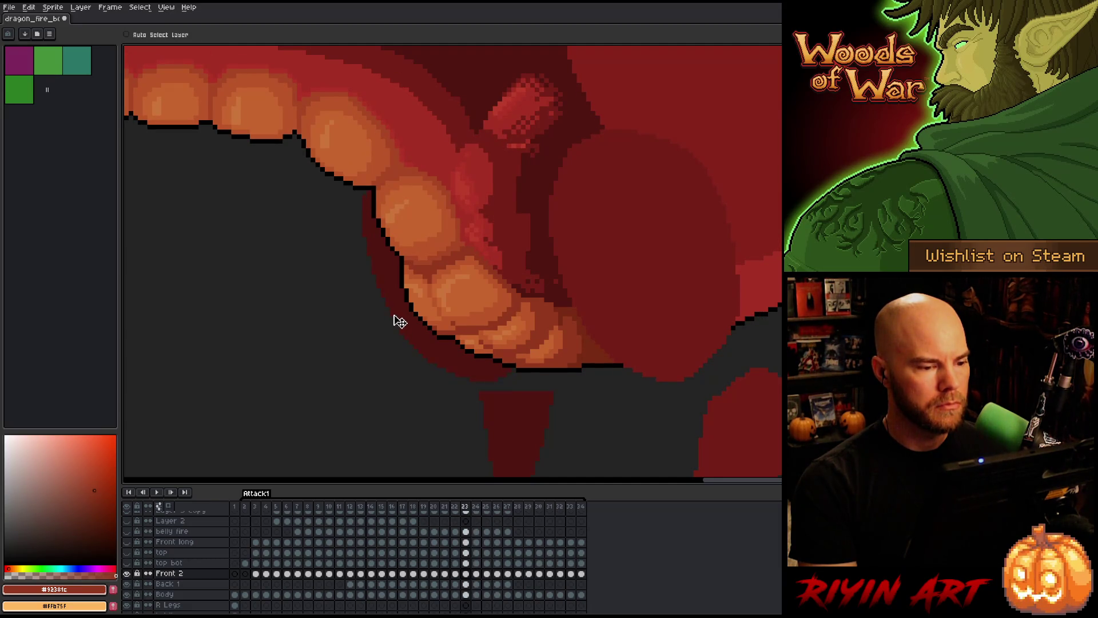
key(Right)
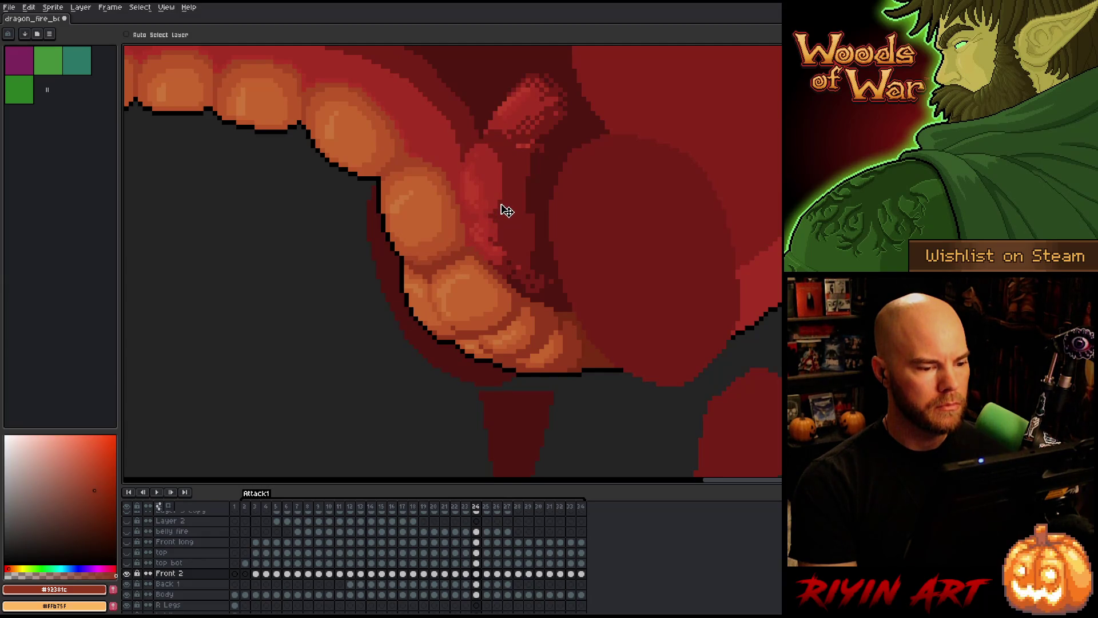
key(Left)
key(Right)
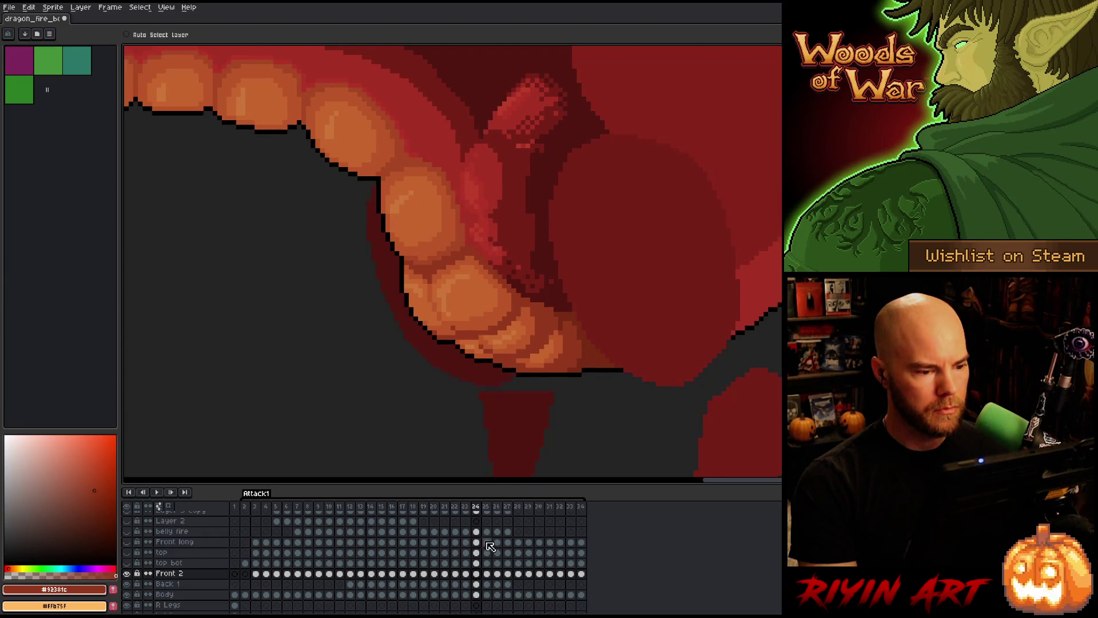
- Check frame 22, then nudge the Back 1 throat artwork on frame 23 slightly right
click(476, 583)
click(477, 574)
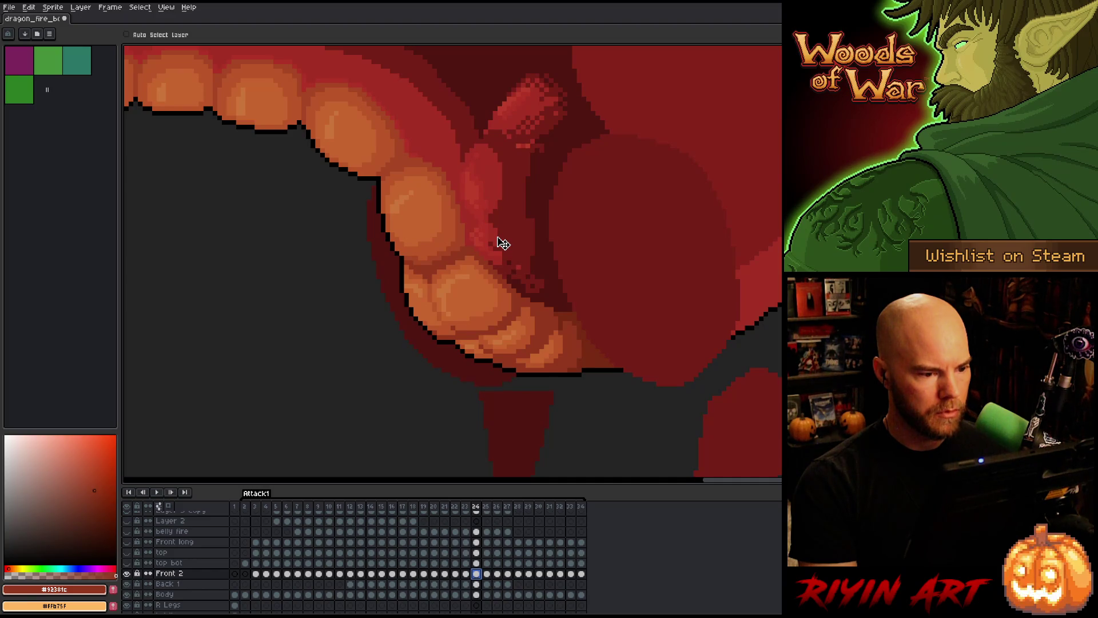
key(Left)
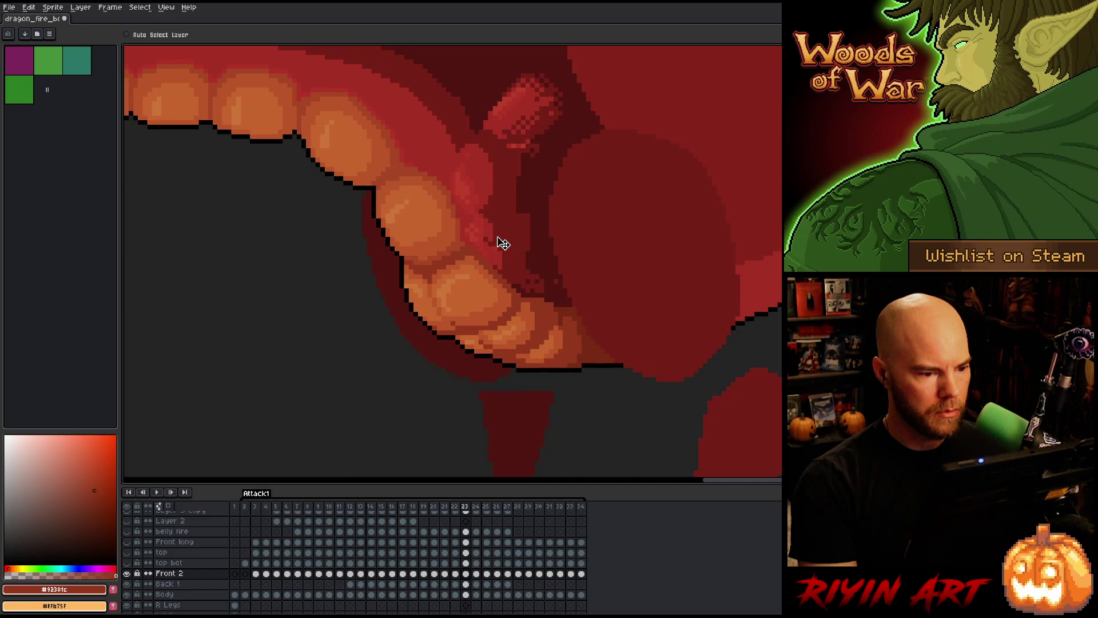
key(Left)
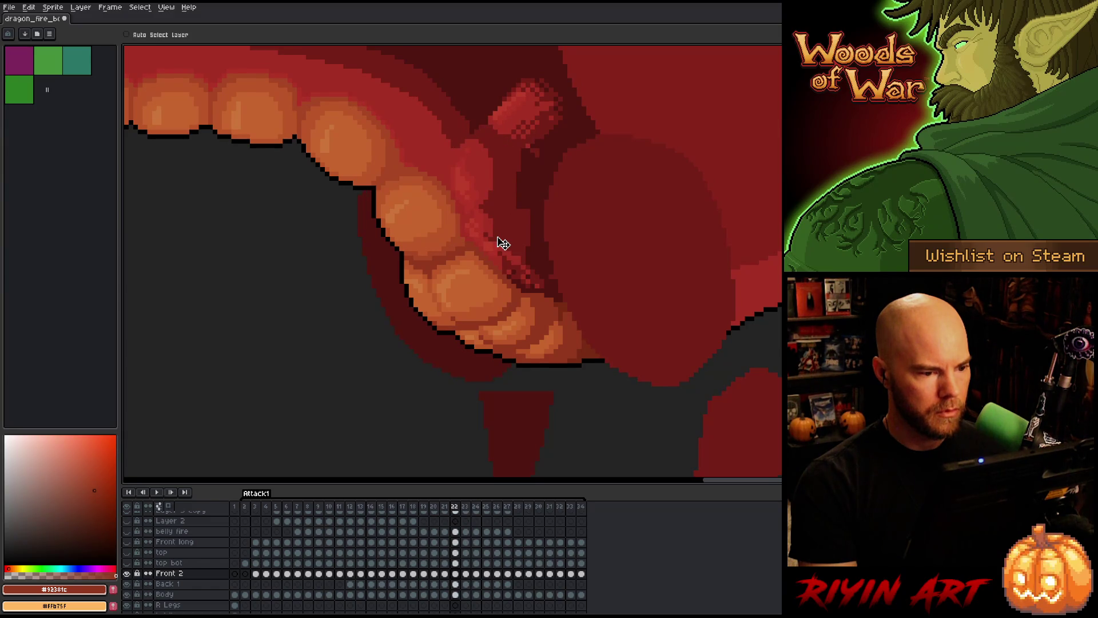
key(Right)
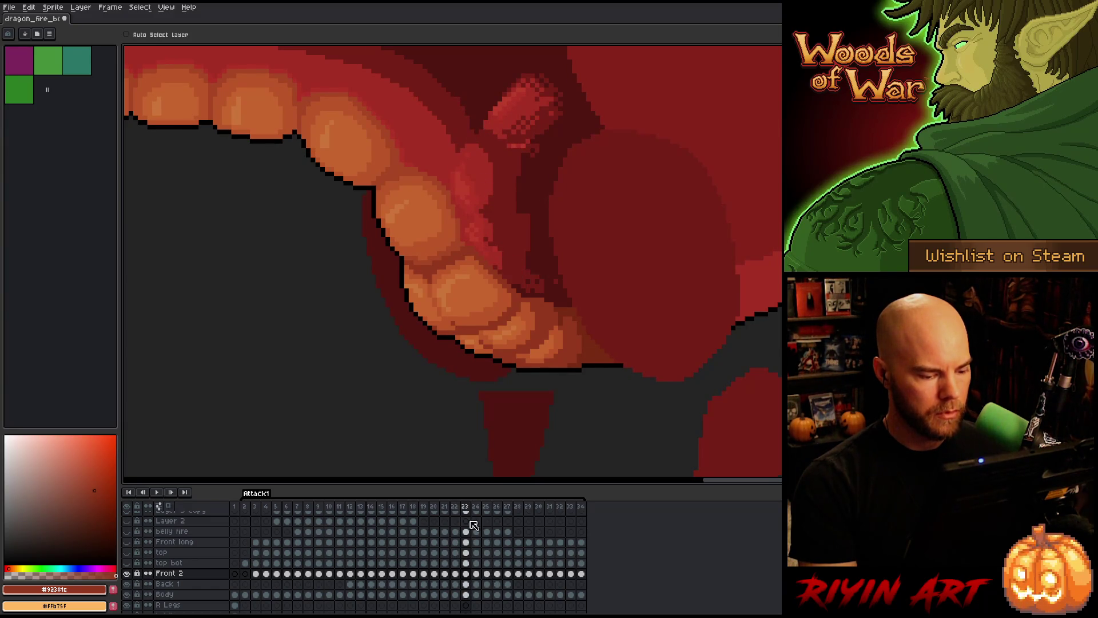
click(466, 583)
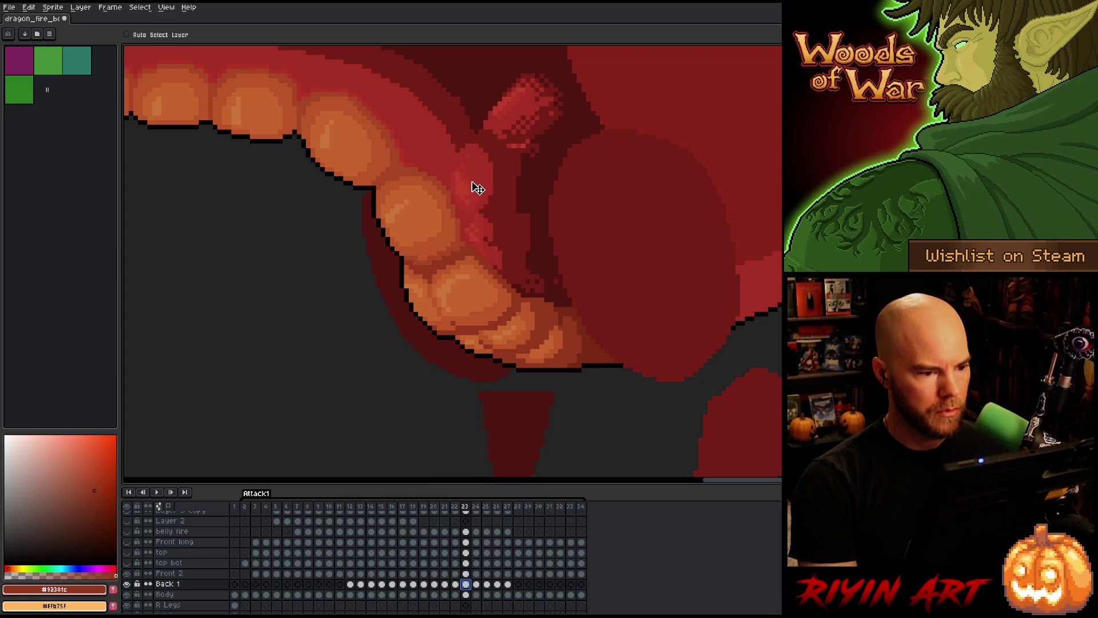
drag(477, 189, 481, 188)
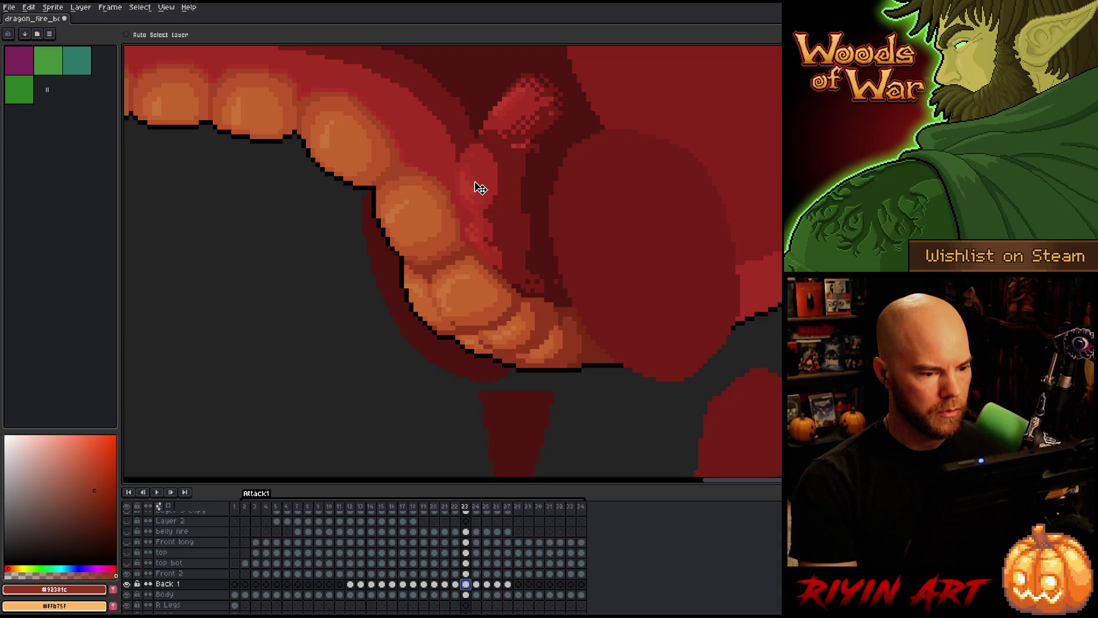
drag(480, 188, 478, 188)
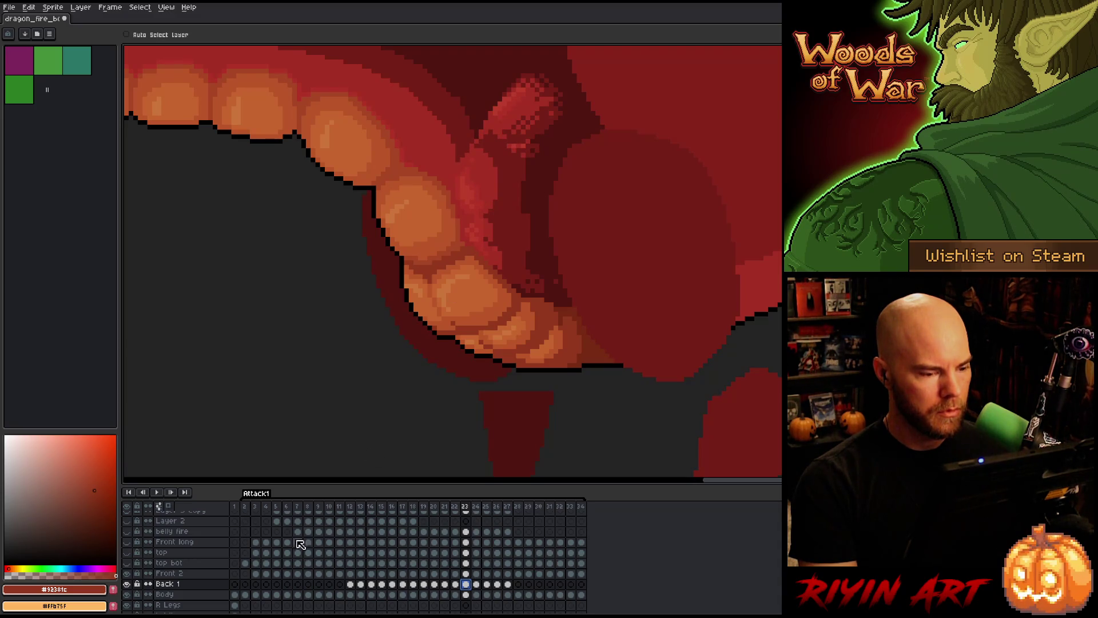
- Check frame 3's pose, shift frame 24's Back 1 throat pixels slightly down and right, and reselect frame 24
click(260, 508)
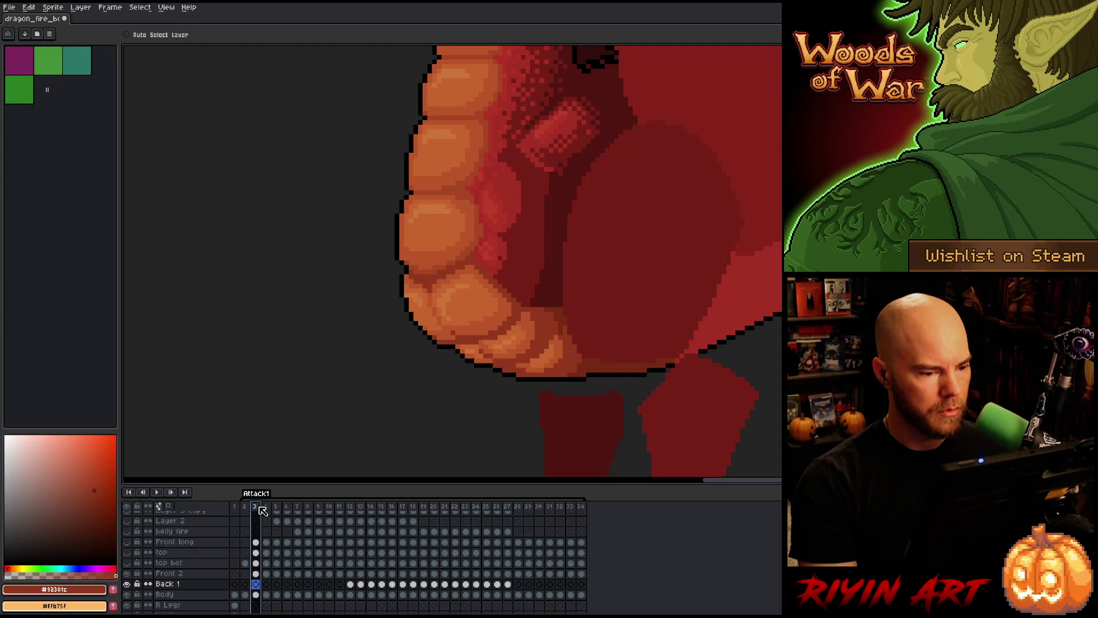
click(475, 507)
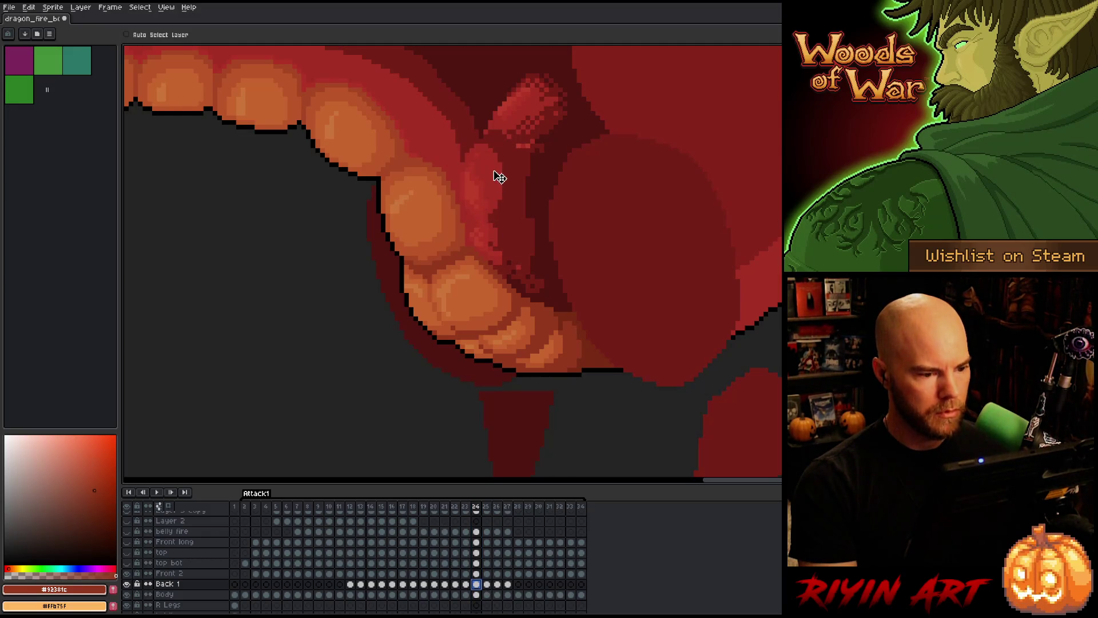
drag(498, 177, 494, 176)
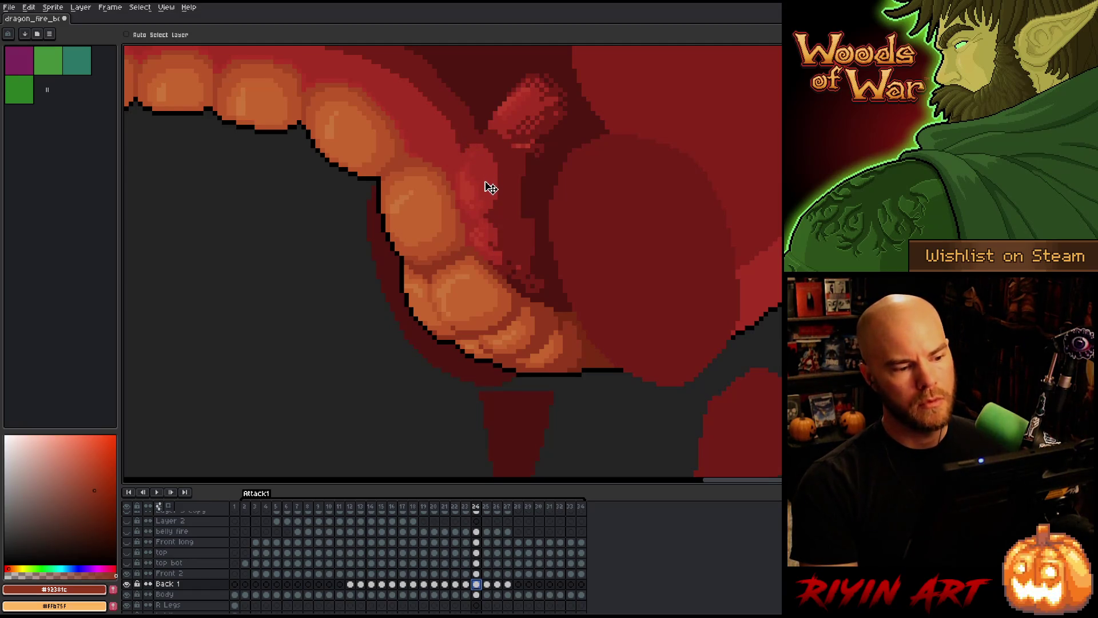
drag(485, 182, 488, 183)
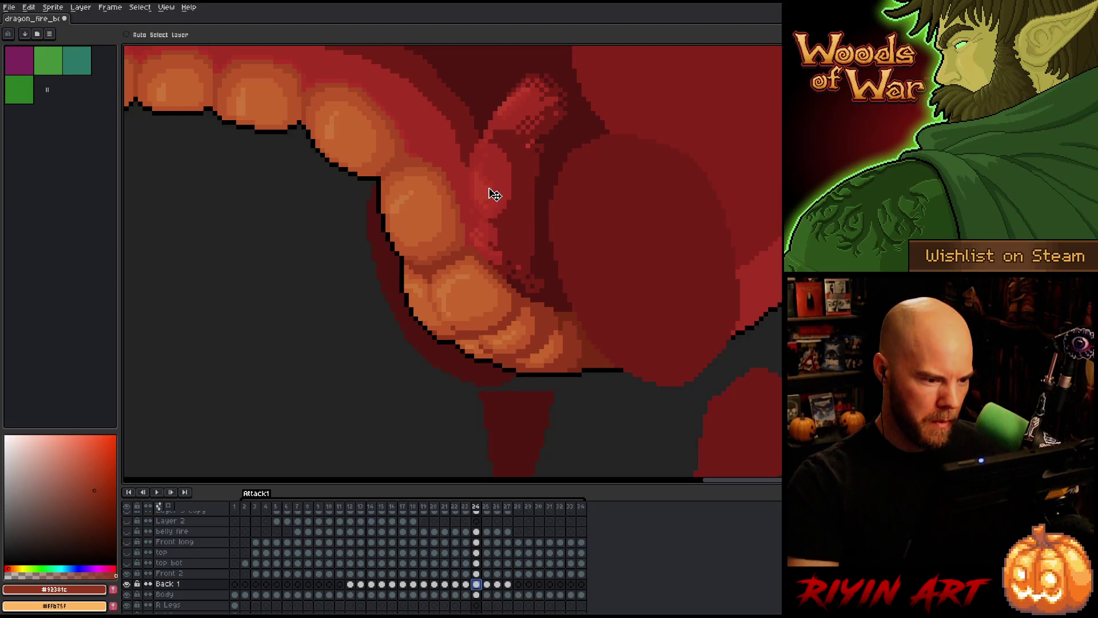
drag(244, 507, 267, 506)
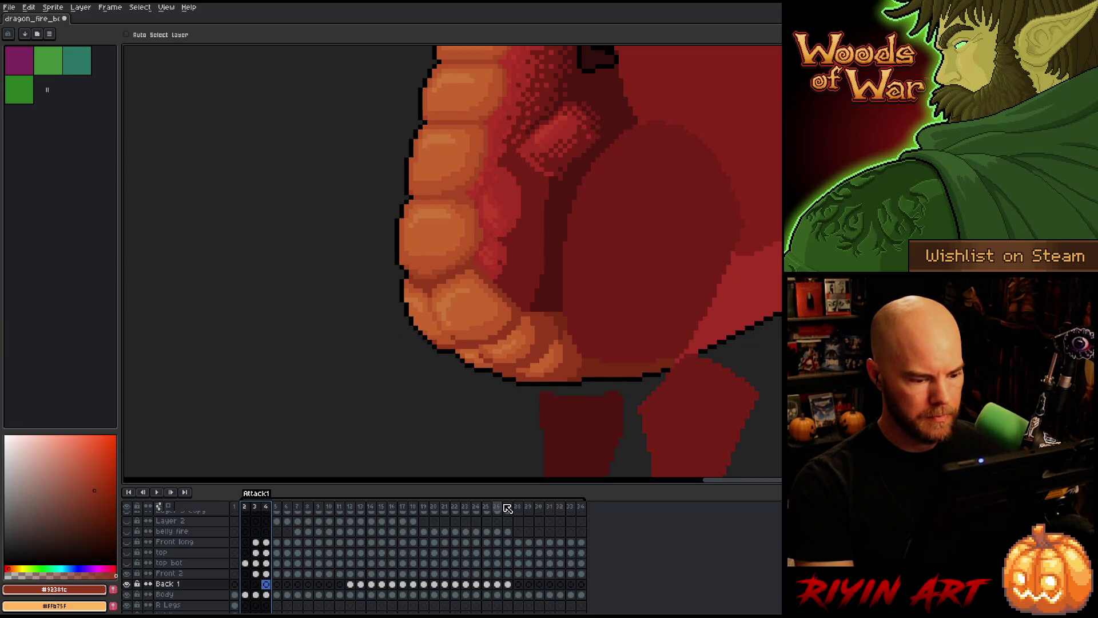
click(482, 508)
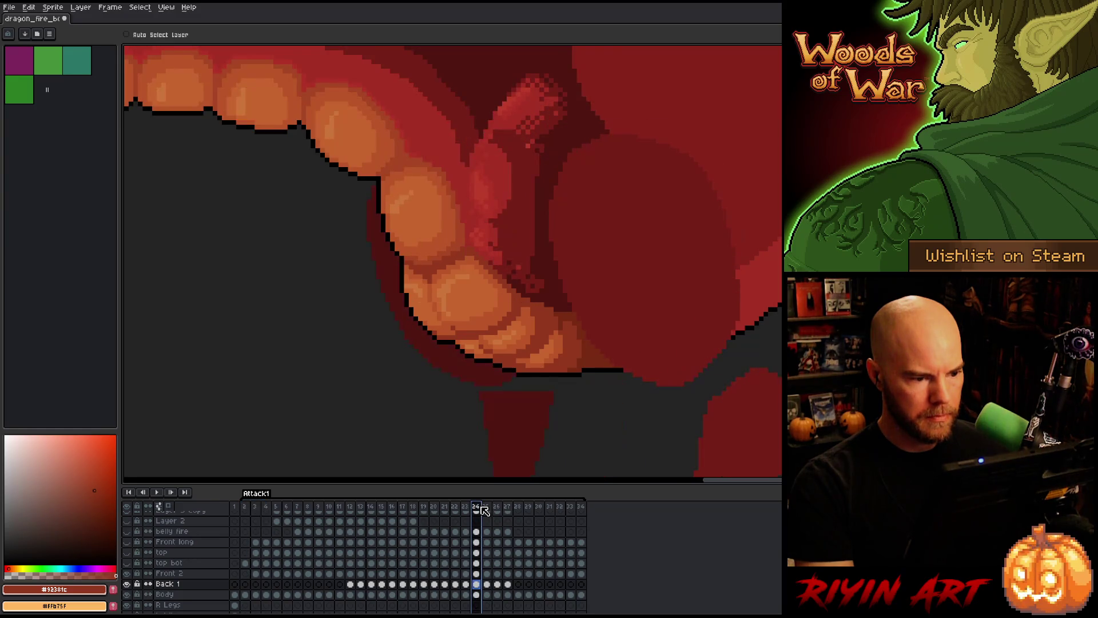
- Try extending the frame selection to frames 25 and 23, then settle back on frame 24 alone
drag(484, 509, 491, 509)
click(480, 508)
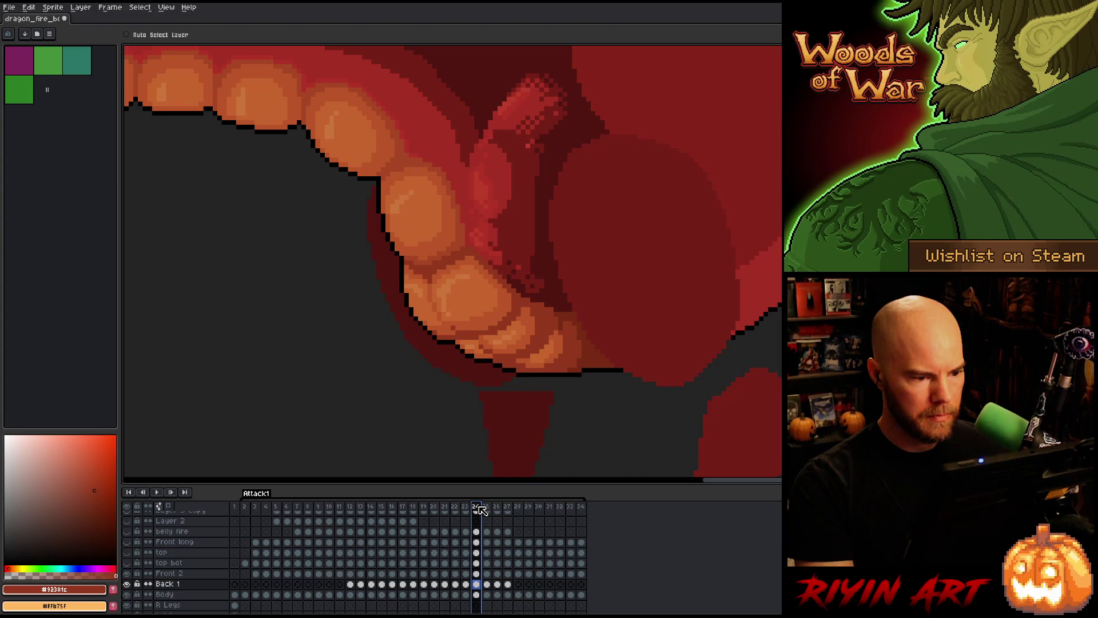
drag(479, 509, 475, 508)
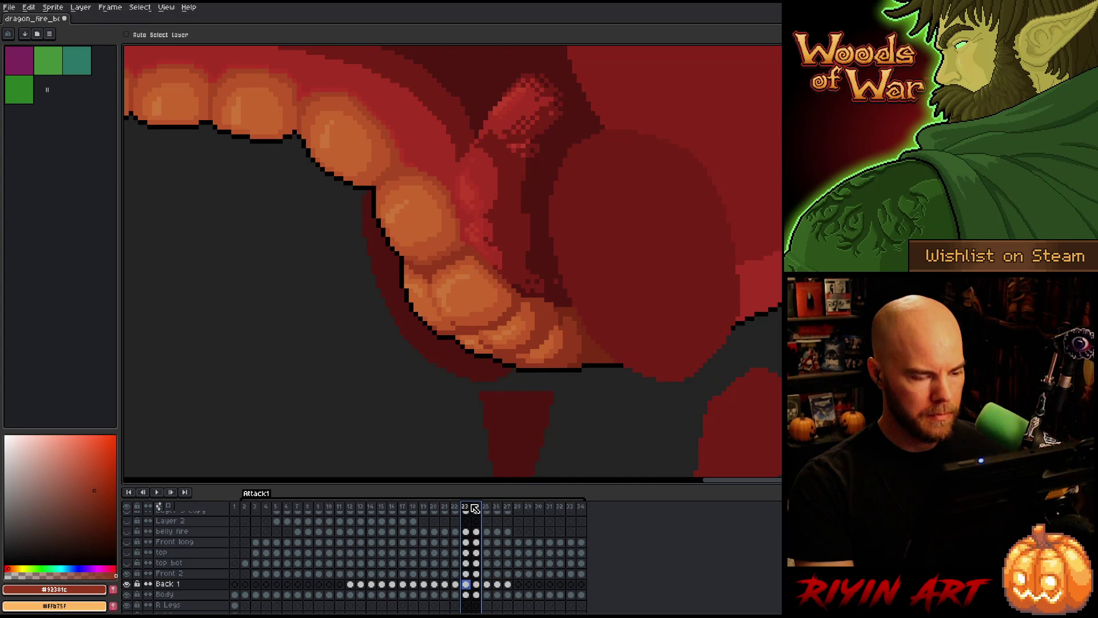
click(476, 508)
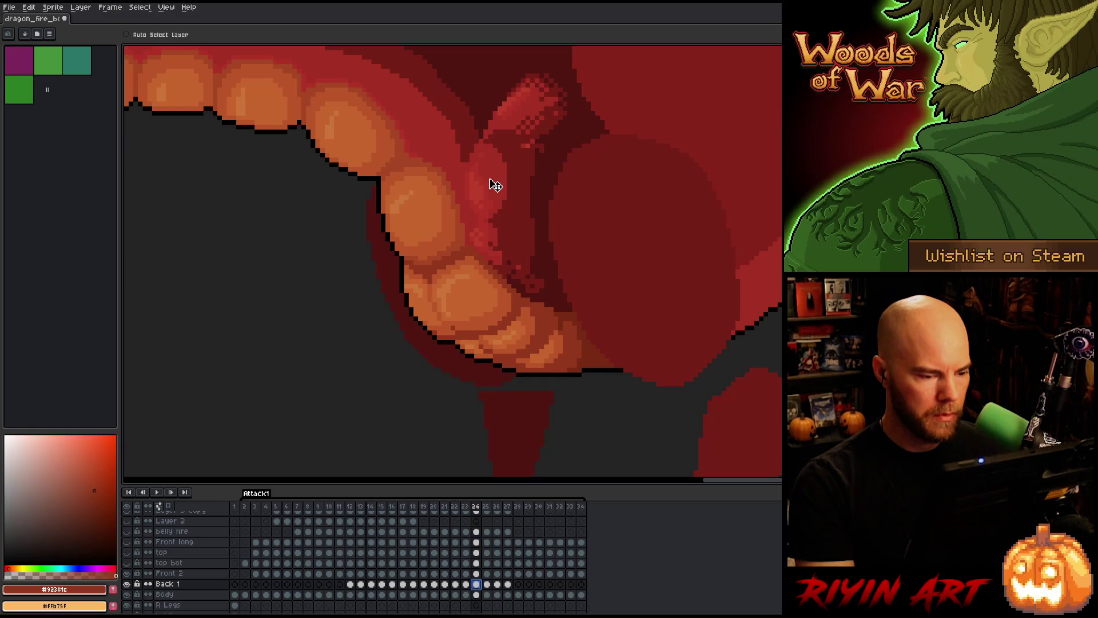
- Flip between frames 23 and 24 to compare them
key(Right)
key(Left)
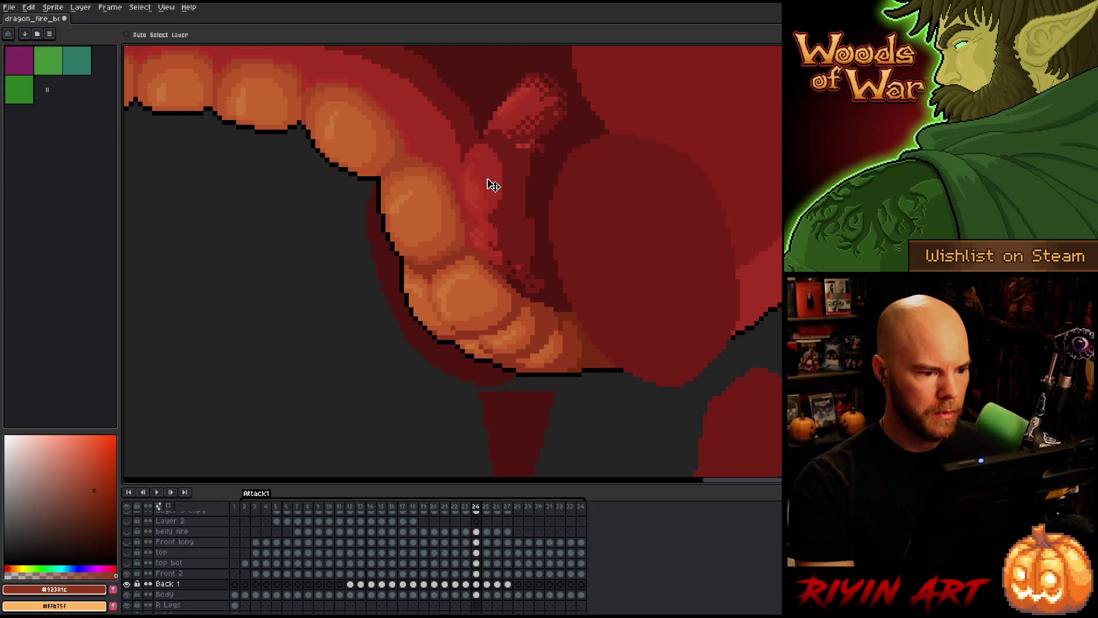
key(comma)
key(period)
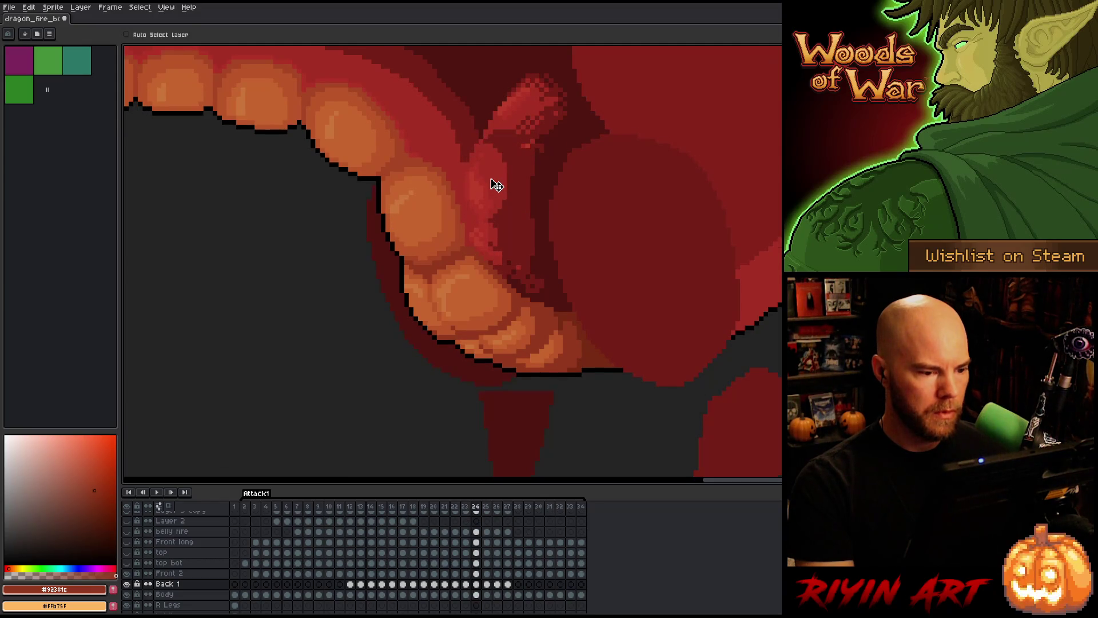
key(comma)
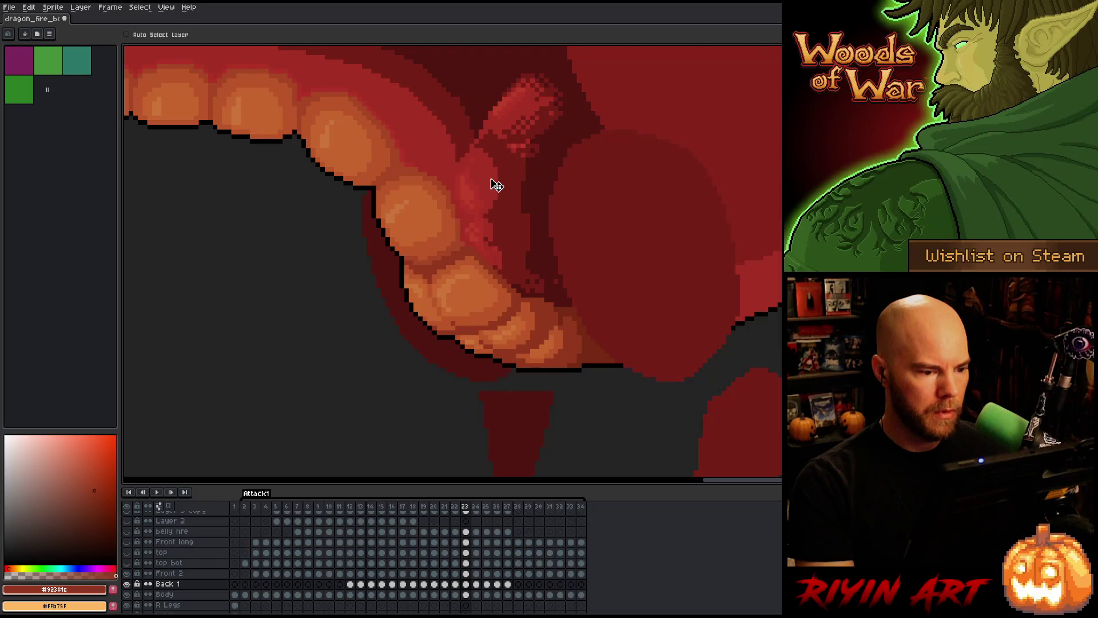
key(period)
- Select the Back 1 cel on frame 24, switch to the Front 2 layer, then jump to frame 2 and frame 23
click(477, 584)
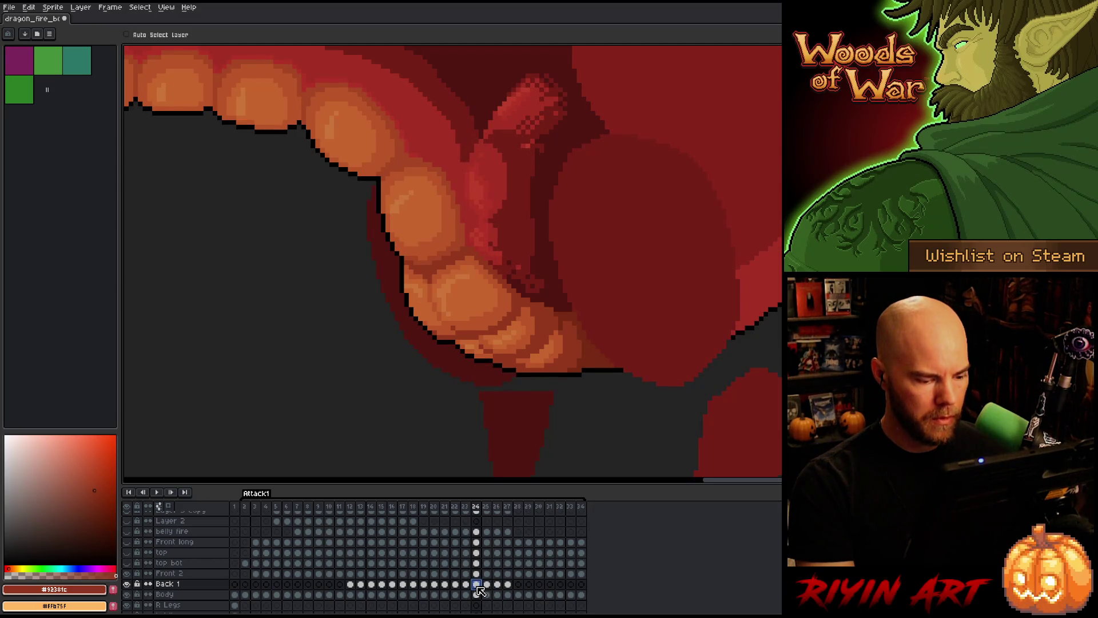
key(comma)
key(period)
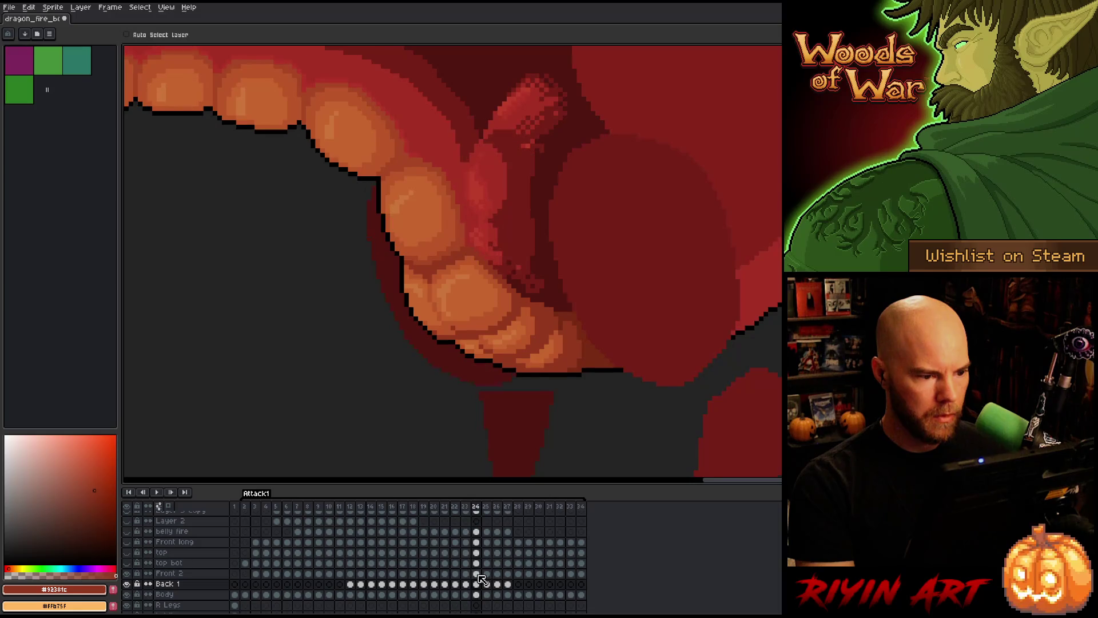
click(478, 574)
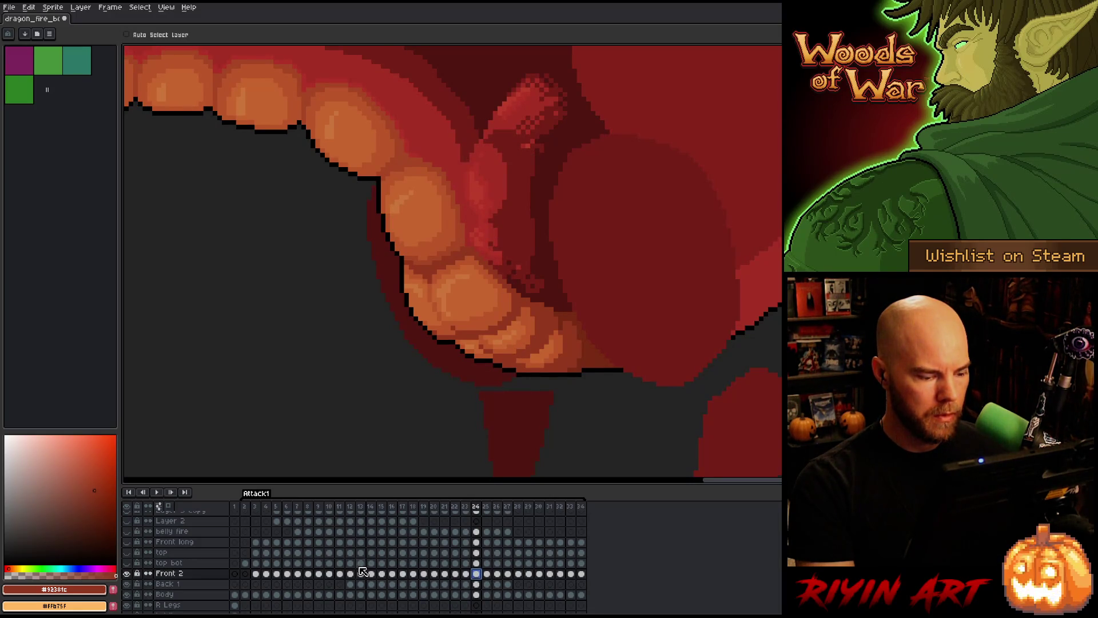
click(248, 506)
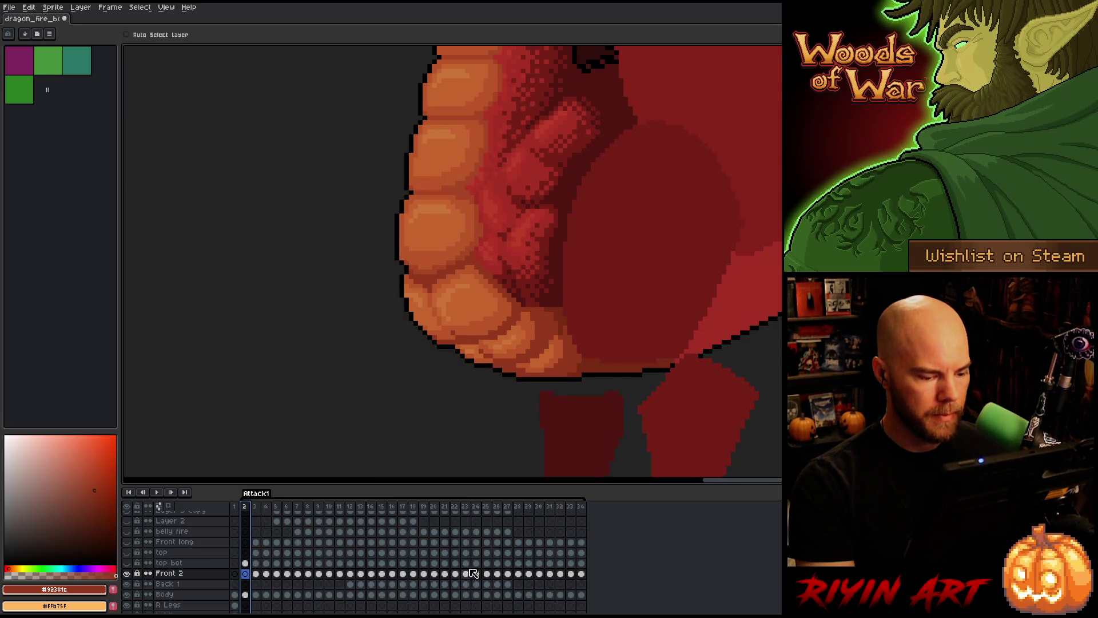
click(463, 507)
- Flip back and forth around frame 23 to check the dragon's motion
key(Left)
key(Left)
key(Right)
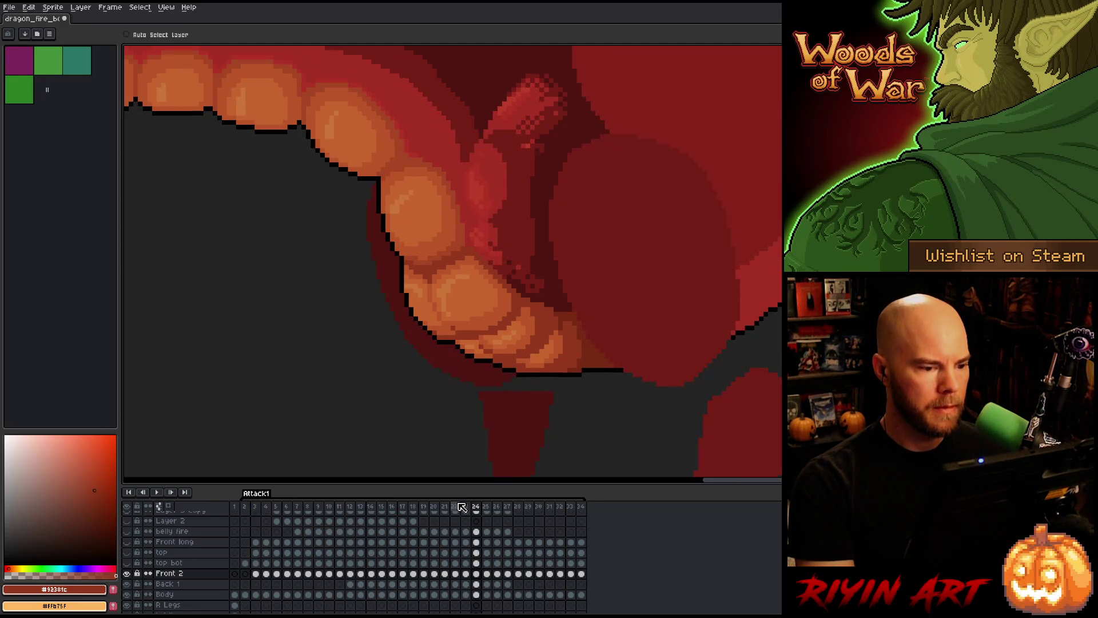
key(Right)
key(Left)
key(Right)
key(Left)
key(Right)
- Step back through frame 22 to frame 20 and settle on frame 20
key(Left)
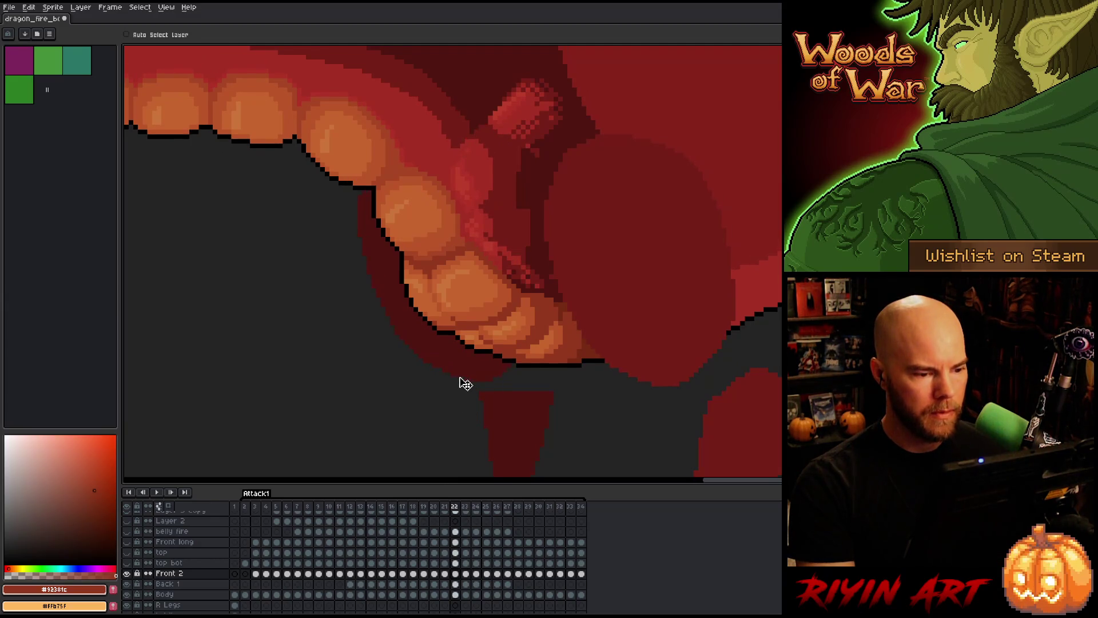
key(Left)
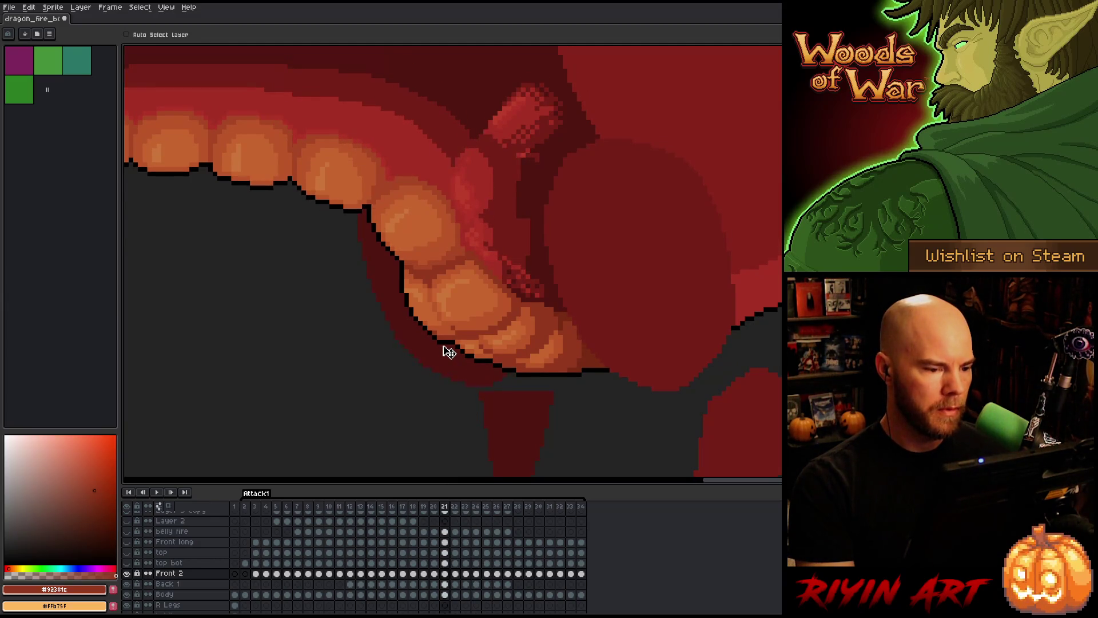
key(Left)
key(Left)
key(Left)
key(Right)
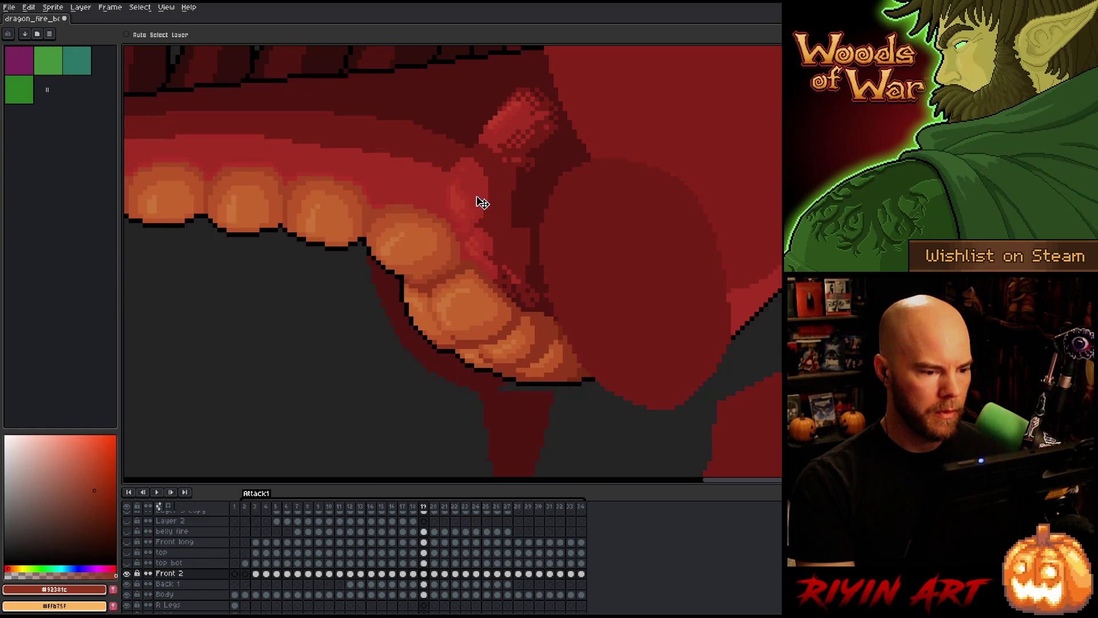
key(Right)
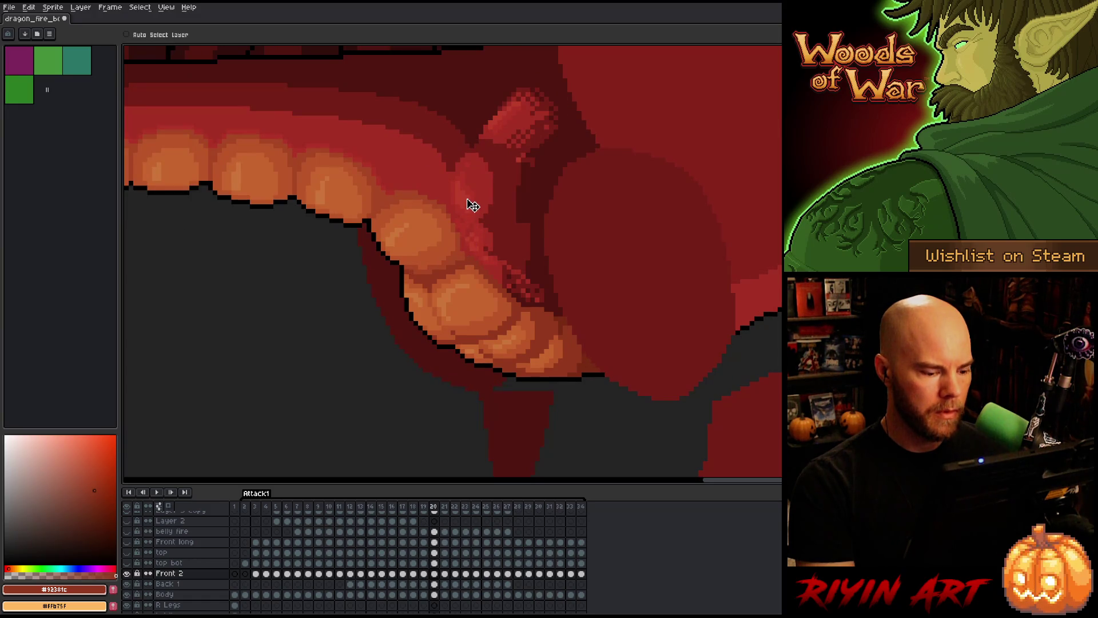
- On the Back 1 layer at frame 20, nudge the throat shape down-right into place and compare
click(434, 583)
drag(483, 185, 485, 182)
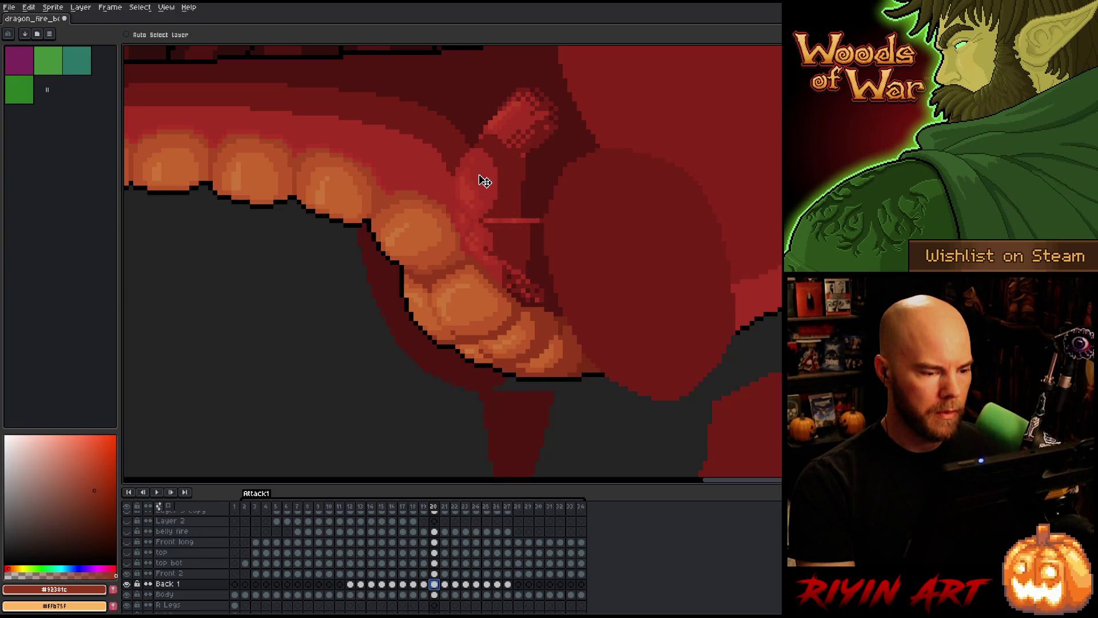
drag(479, 179, 480, 183)
key(comma)
key(period)
key(period)
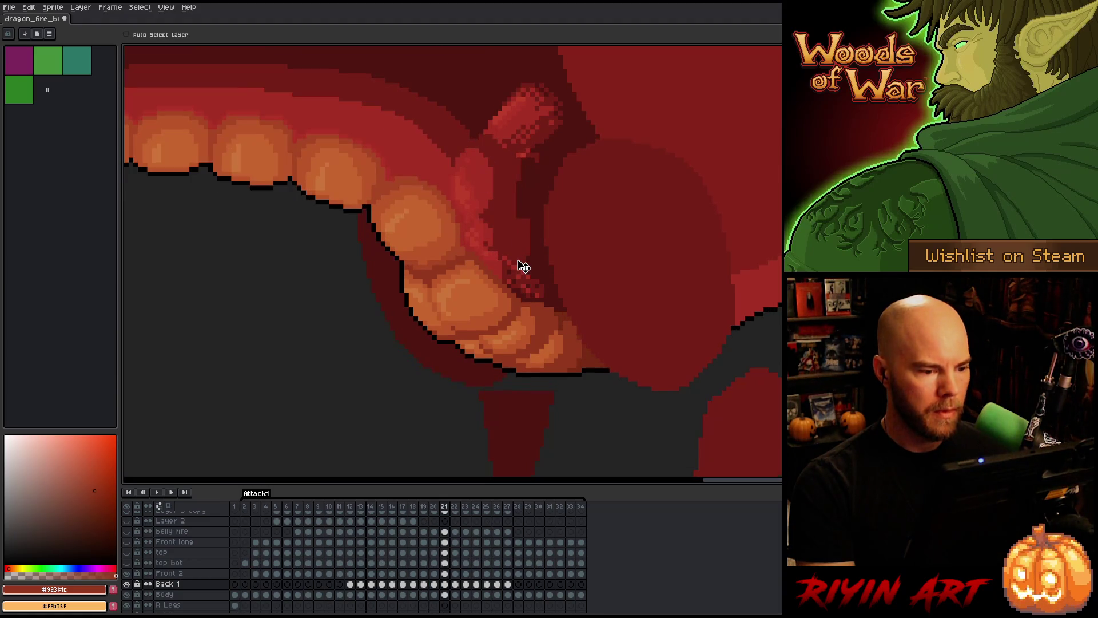
- Shift the red throat shape a few pixels right and compare it with the neighbouring frame
drag(474, 189, 477, 189)
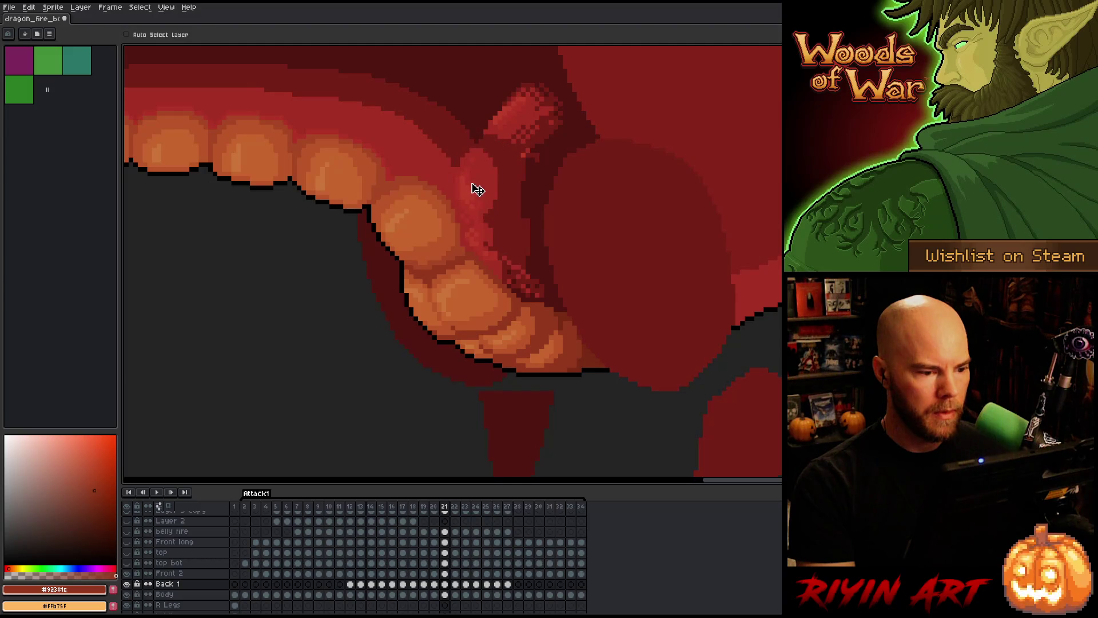
key(comma)
key(period)
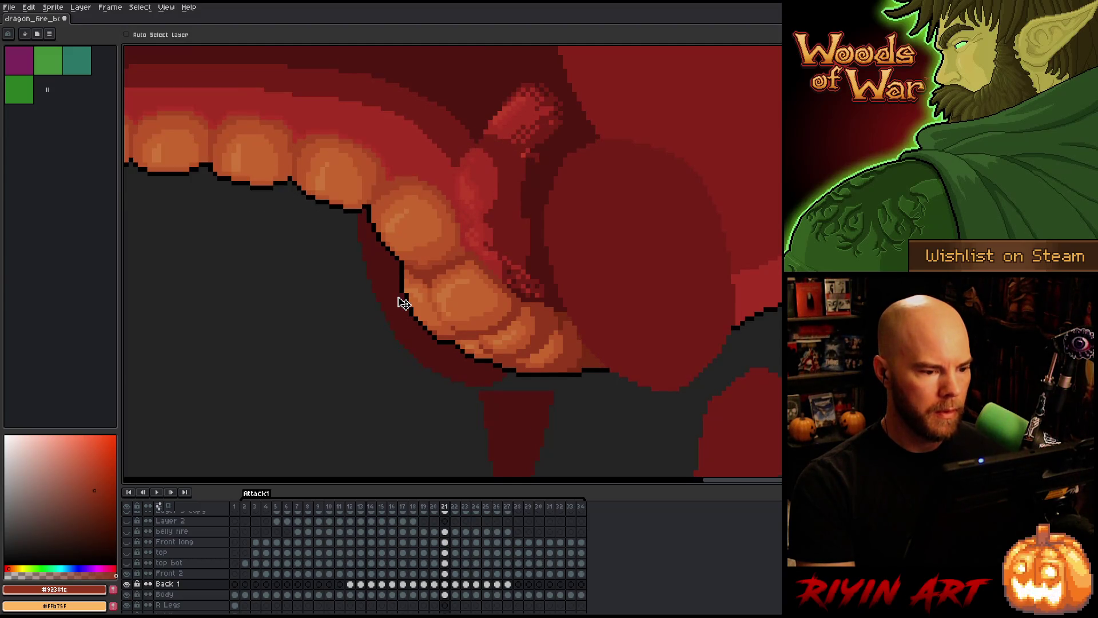
key(comma)
key(period)
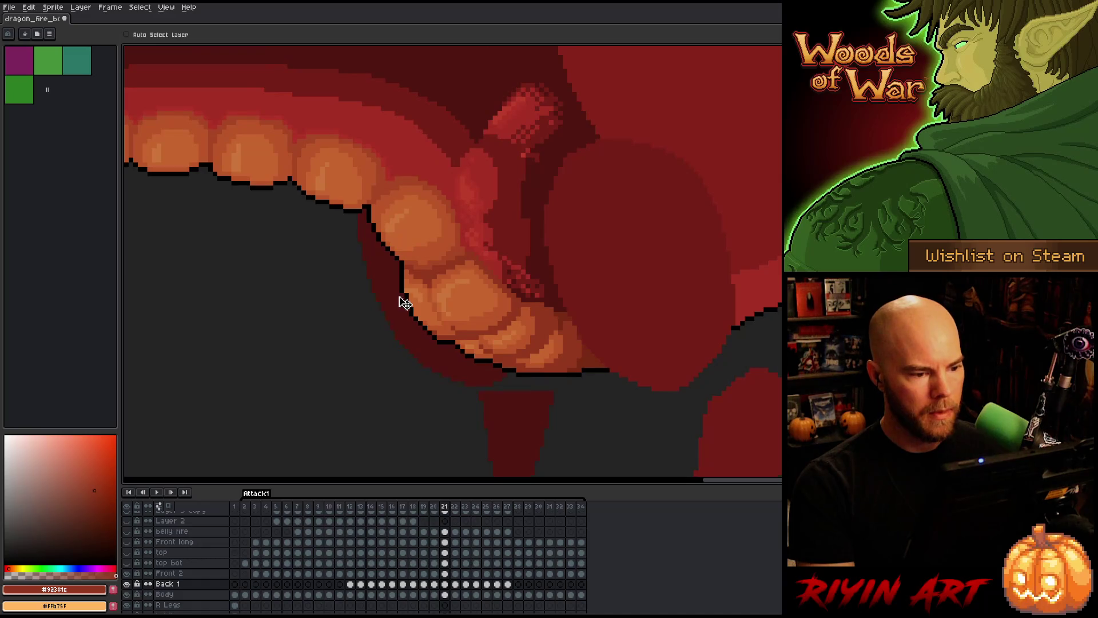
- Advance to frame 22 and compare it with its neighbour
key(period)
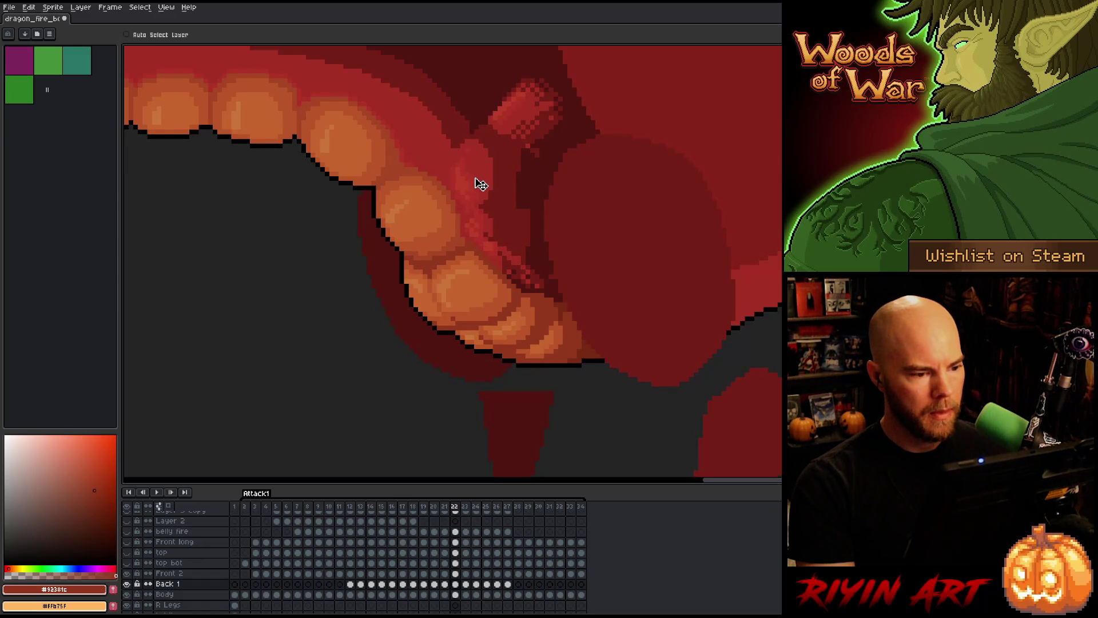
key(comma)
key(period)
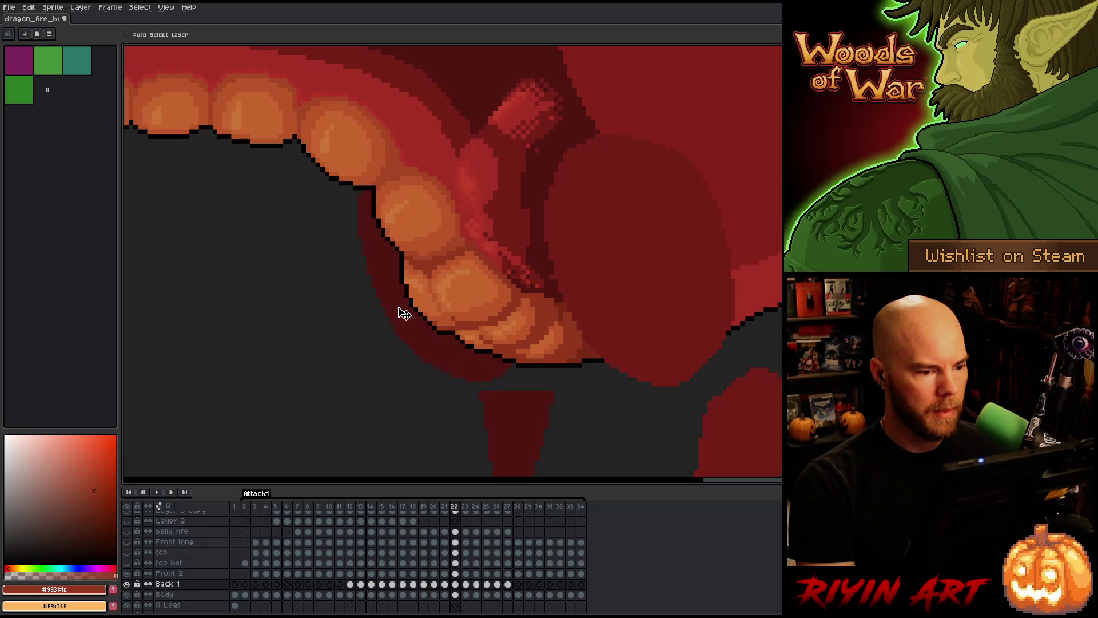
key(comma)
key(period)
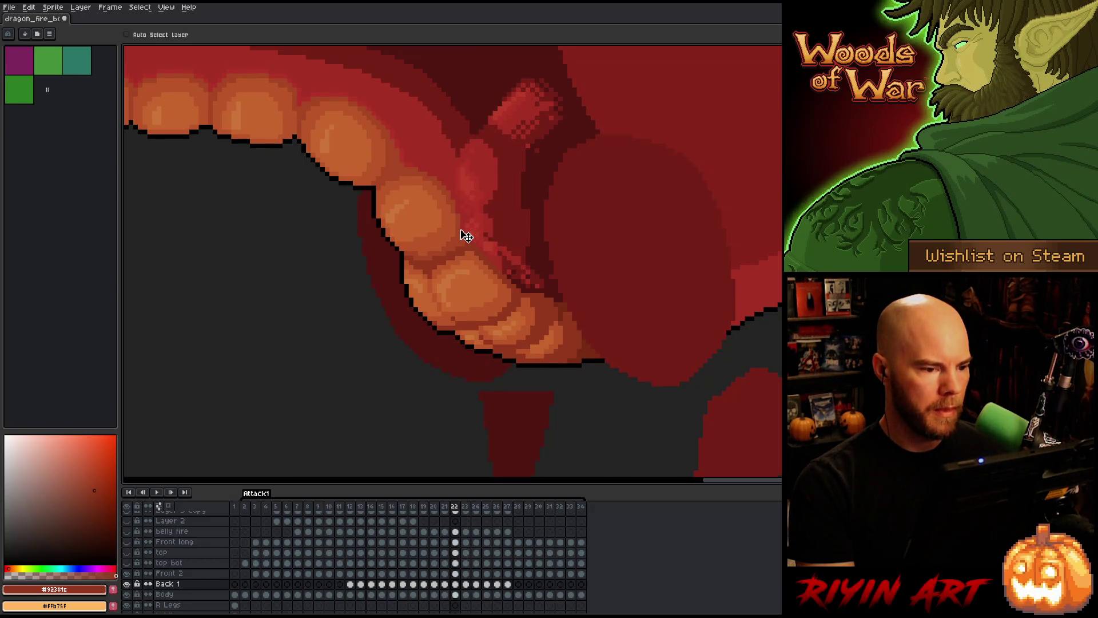
- Move to frame 23 and undo the stray pale line there
key(period)
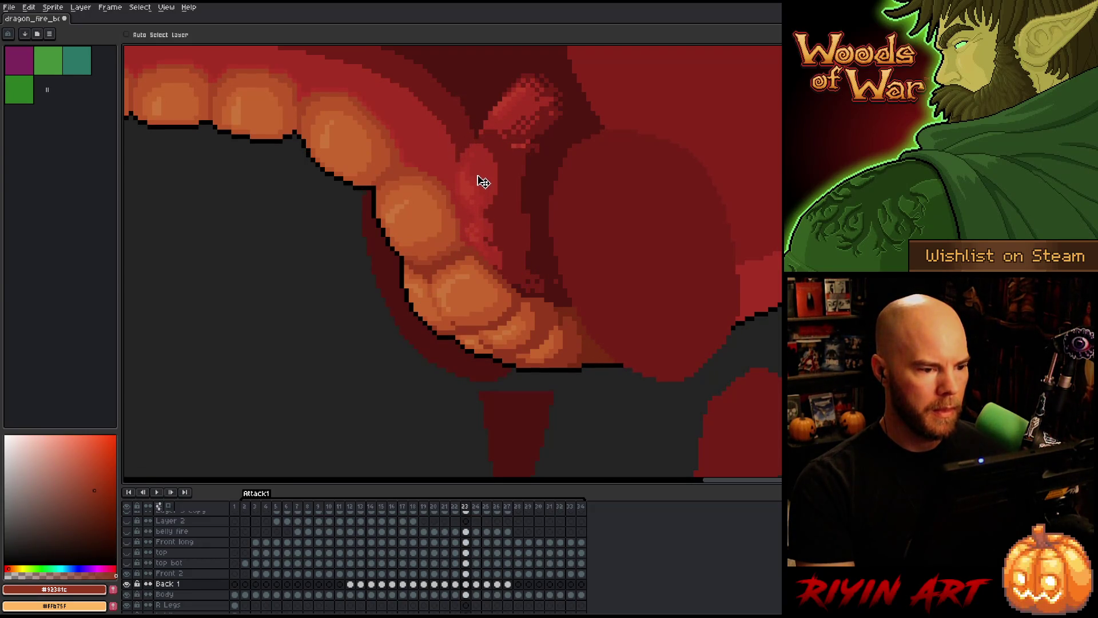
key(comma)
key(period)
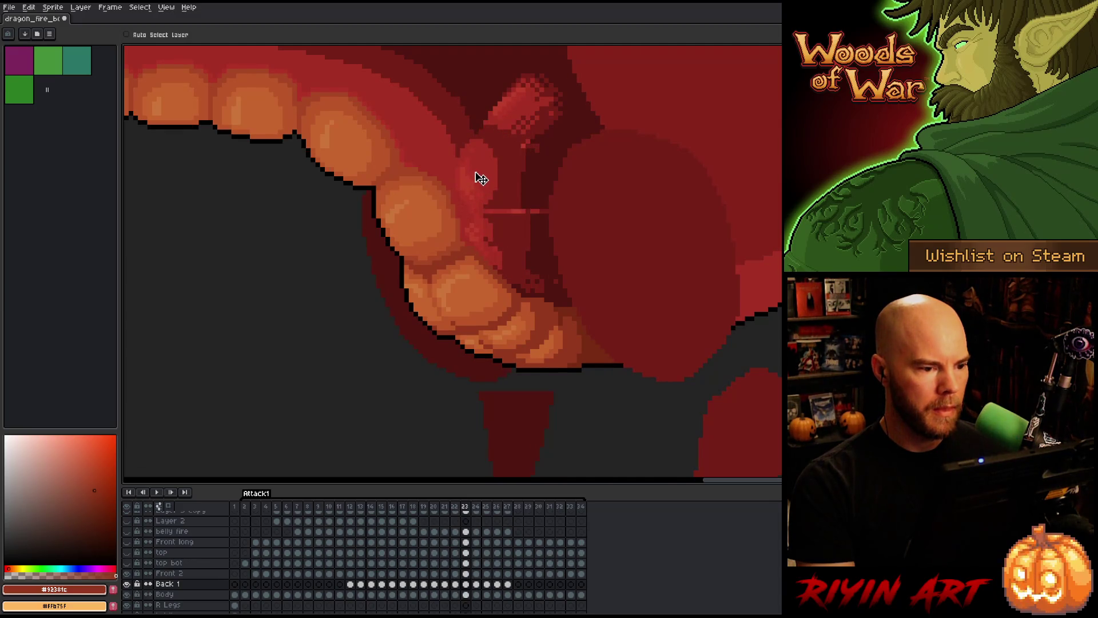
key(ctrl+z)
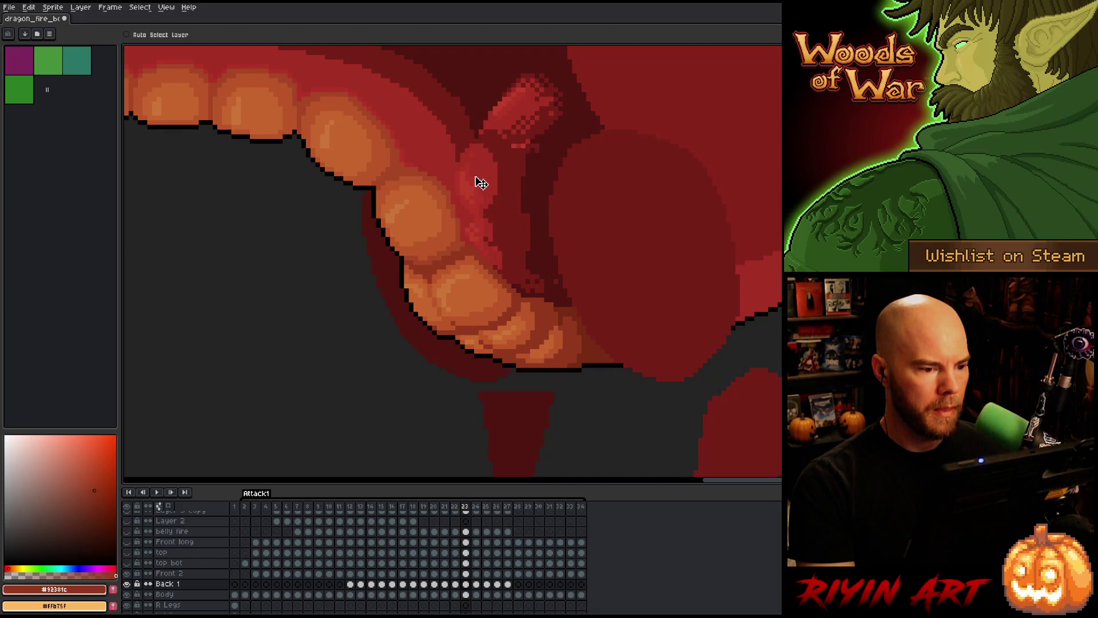
- Flip between frames 21, 22 and 23 to check the throat placement
key(comma)
key(period)
key(comma)
key(period)
key(comma)
key(comma)
key(period)
key(period)
key(comma)
key(comma)
- Step up to frame 24 and repeatedly compare it with its neighbouring frames
key(period)
key(period)
key(period)
key(comma)
key(comma)
key(comma)
key(period)
key(period)
key(period)
key(comma)
key(period)
key(comma)
key(period)
key(comma)
key(comma)
key(period)
key(period)
key(comma)
key(period)
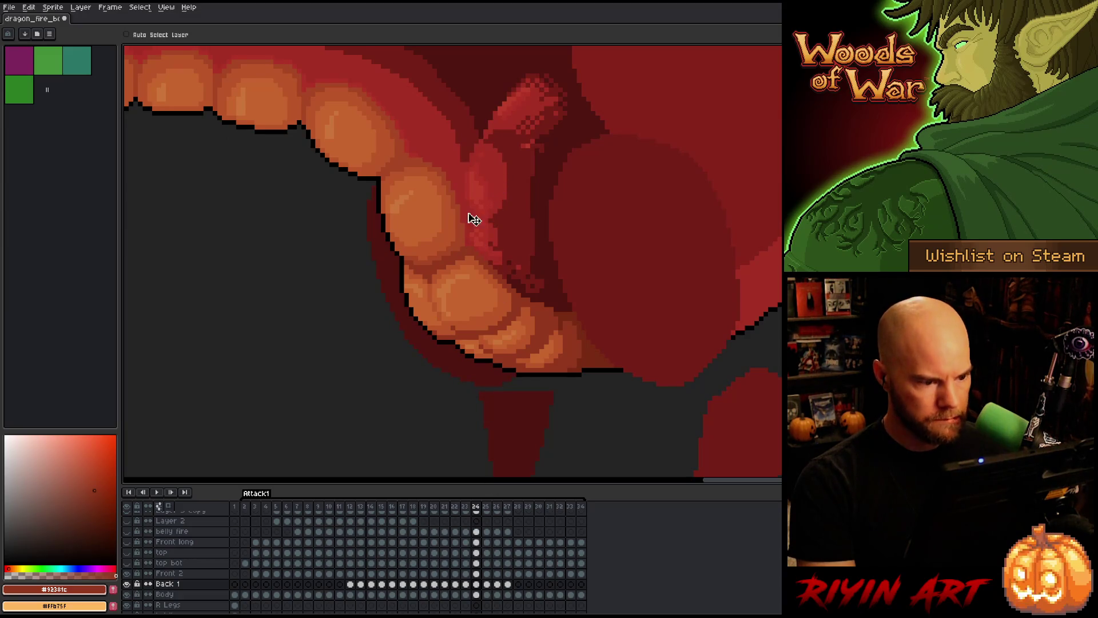
key(comma)
key(period)
key(comma)
key(period)
key(comma)
key(period)
- Step back through the frames, cycling between frames 21 and 23
key(comma)
key(period)
key(comma)
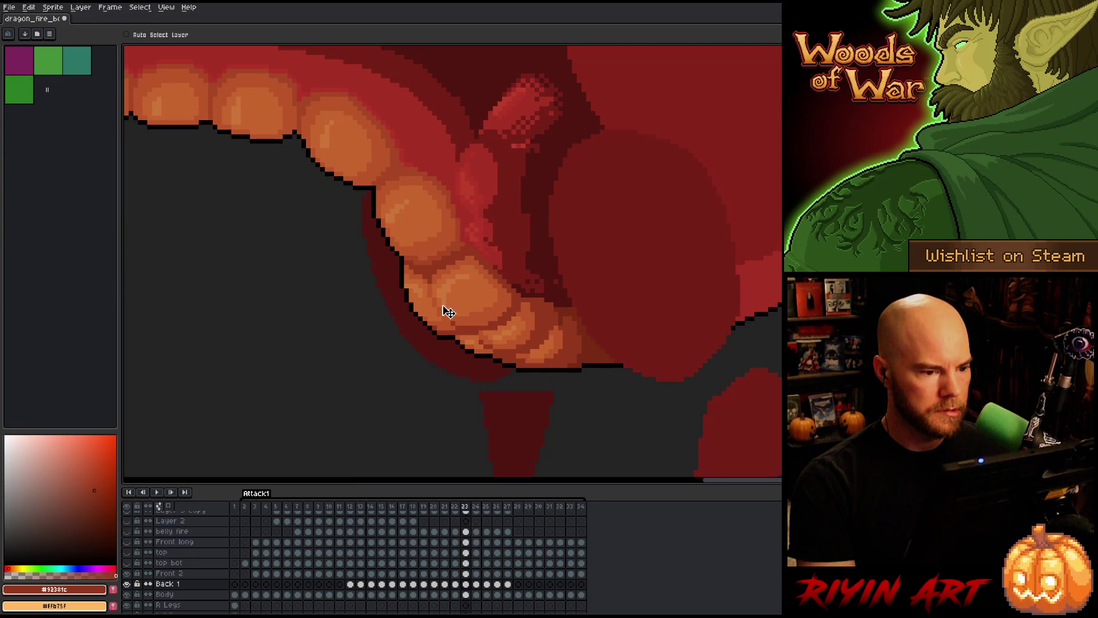
key(comma)
key(comma)
key(period)
key(period)
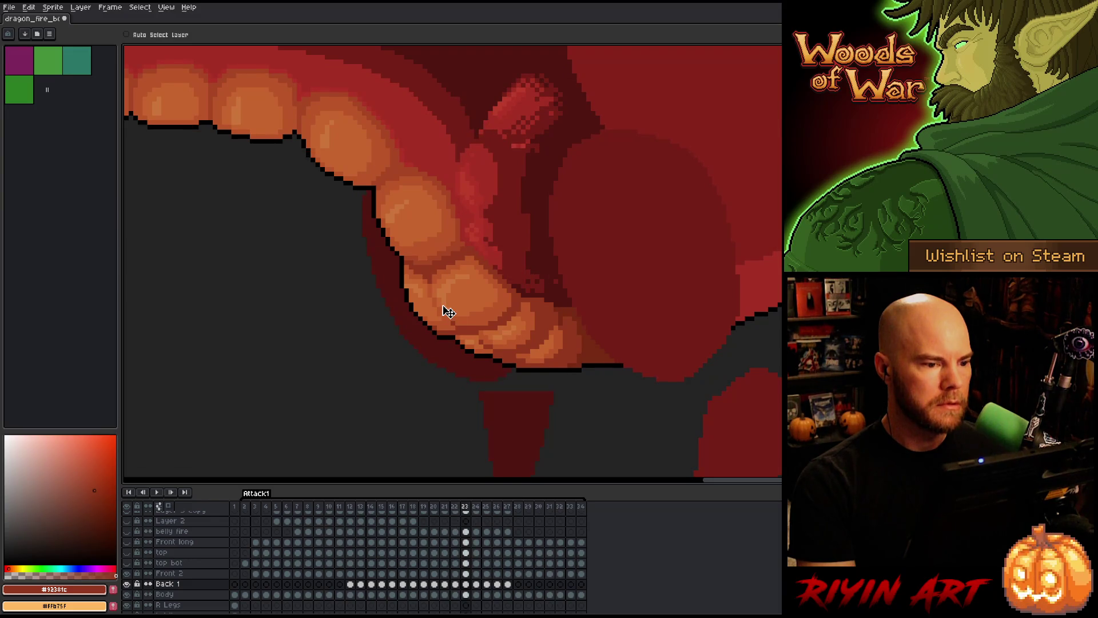
key(comma)
key(comma)
key(period)
key(comma)
key(period)
key(period)
key(comma)
key(period)
- Compare frame 22 with its neighbours, step back to frame 20, and end on frame 21
key(comma)
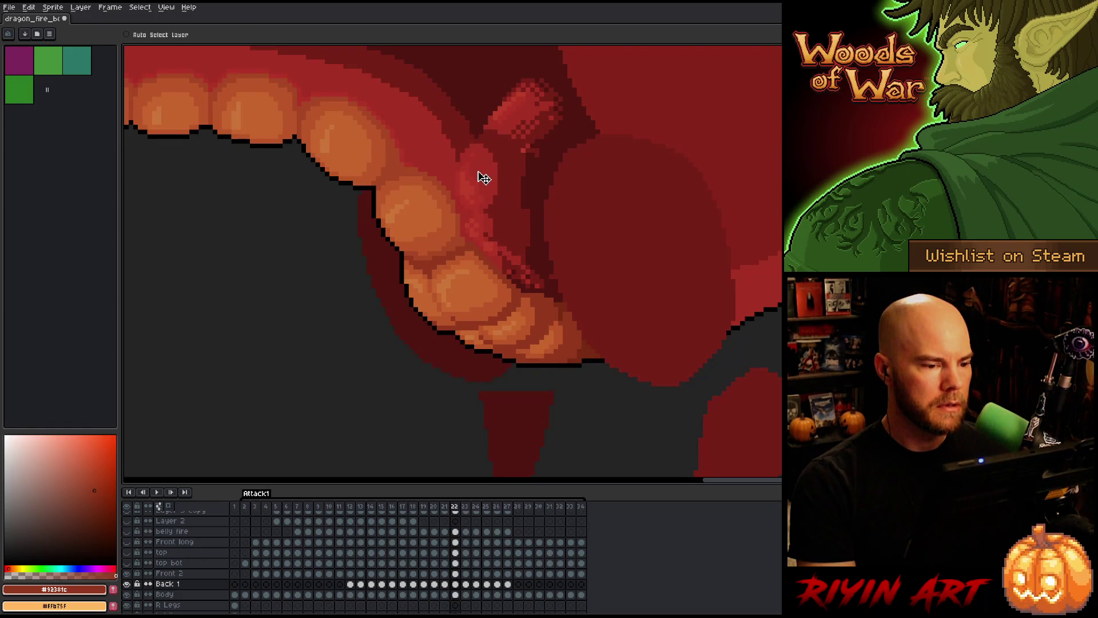
key(period)
key(comma)
key(period)
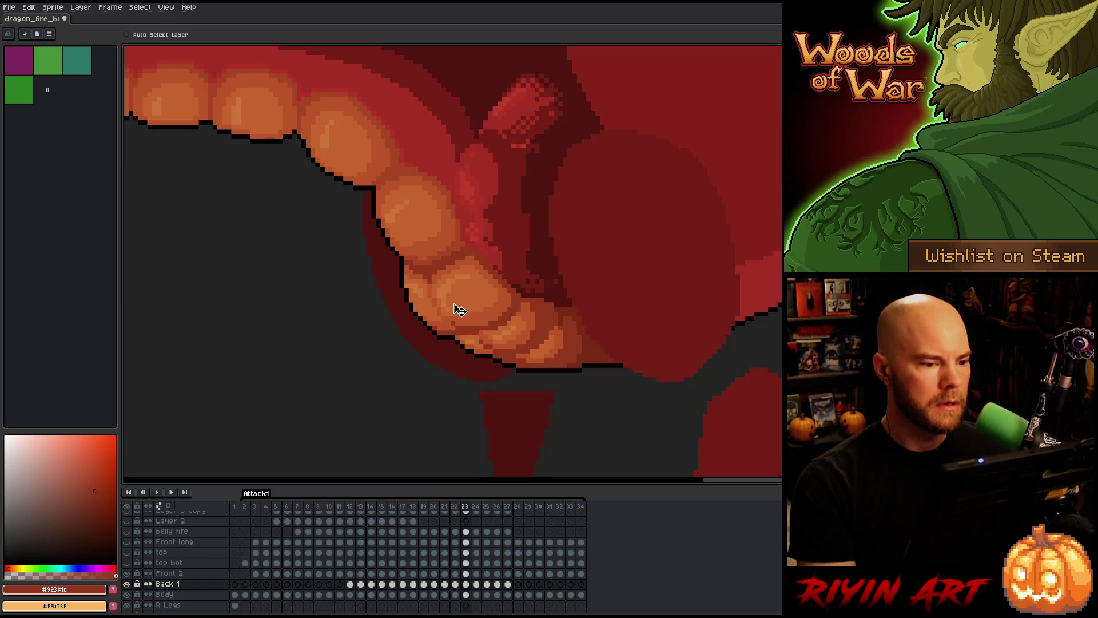
key(comma)
key(comma)
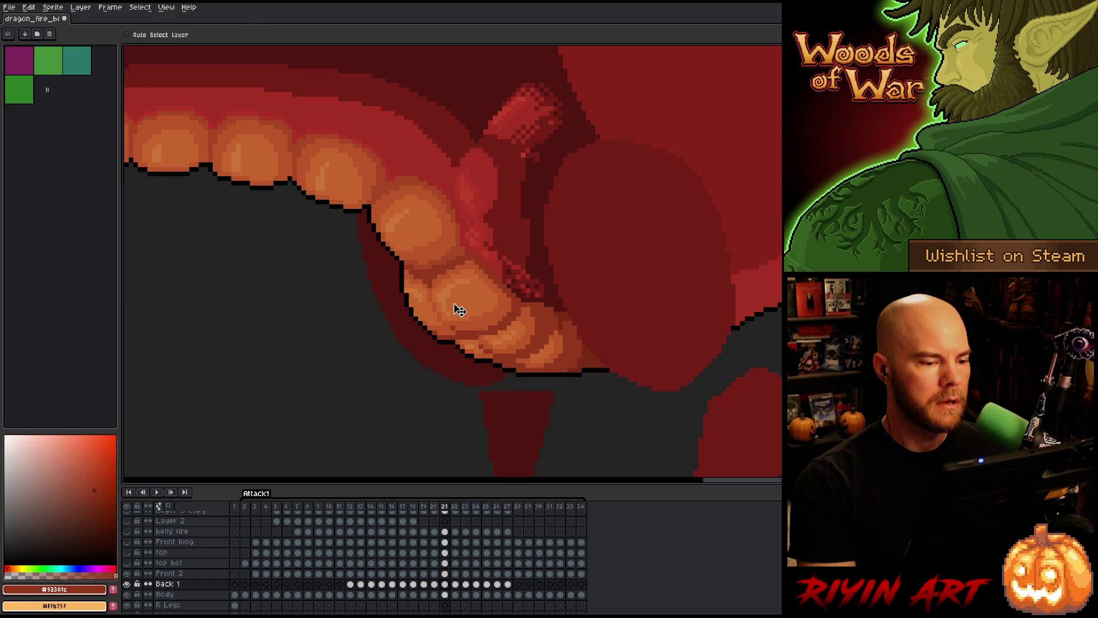
key(period)
key(comma)
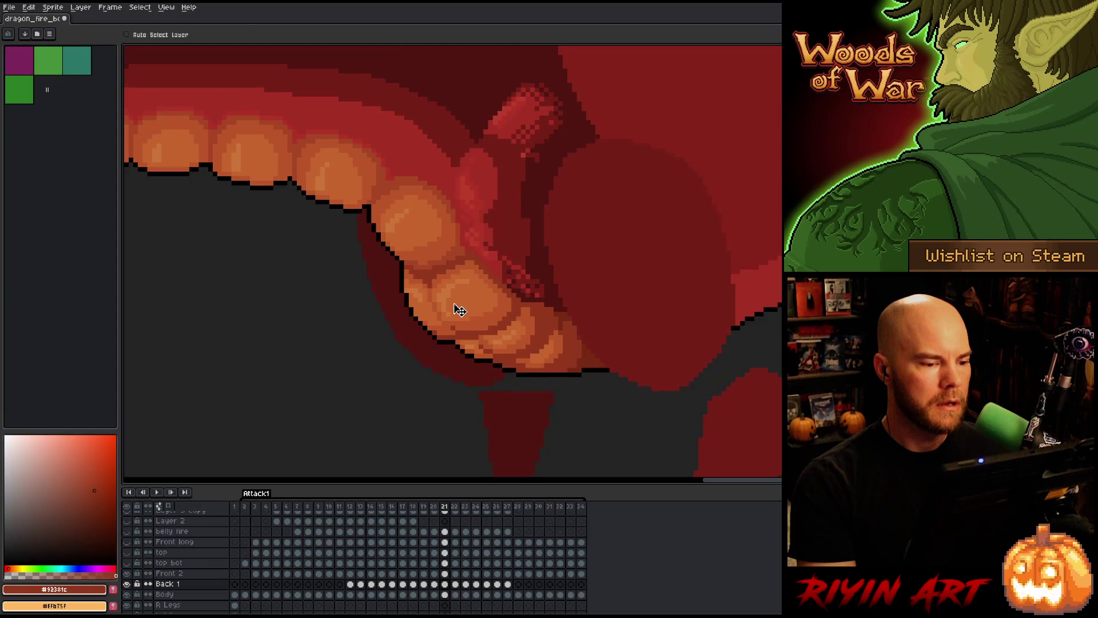
key(comma)
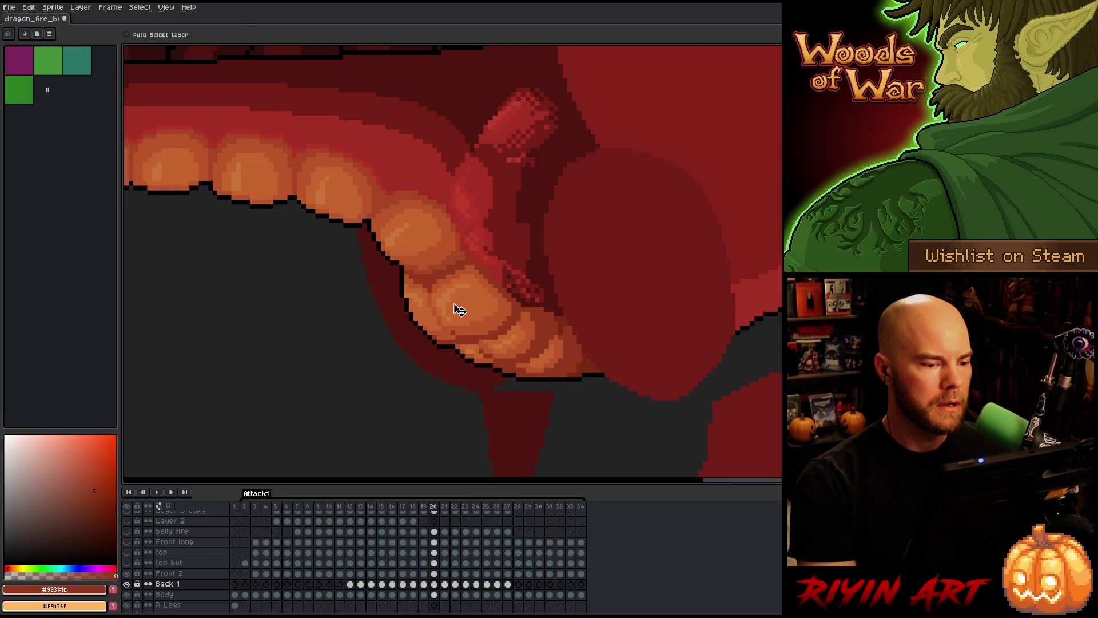
key(period)
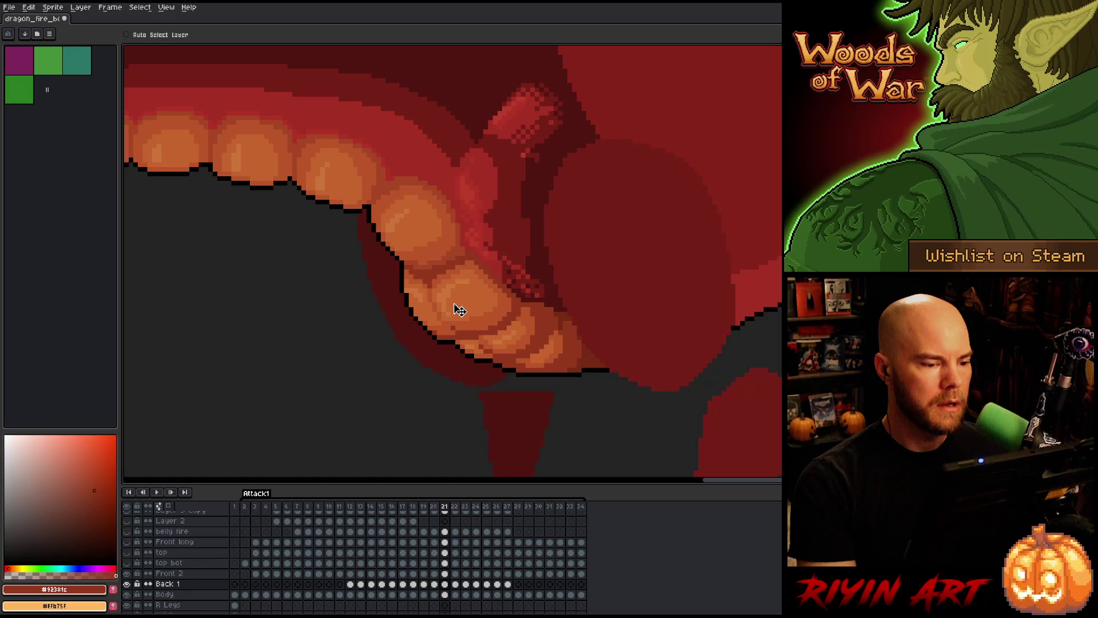
- On Back 1, shift the lower belly plates and throat region down one pixel
click(444, 583)
key(m)
drag(569, 350, 417, 192)
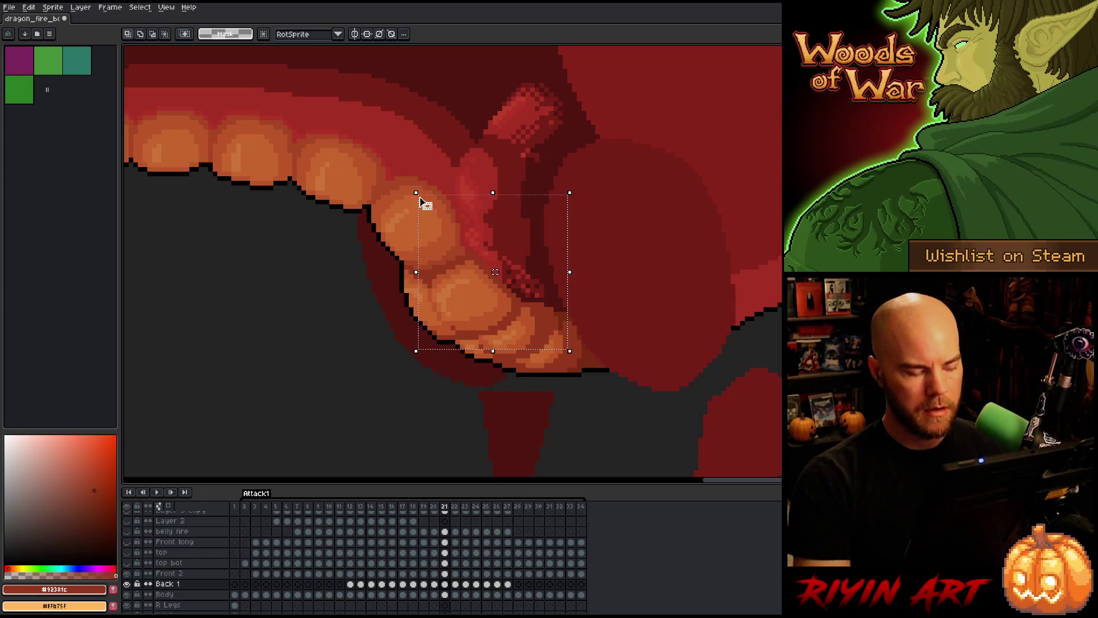
key(Down)
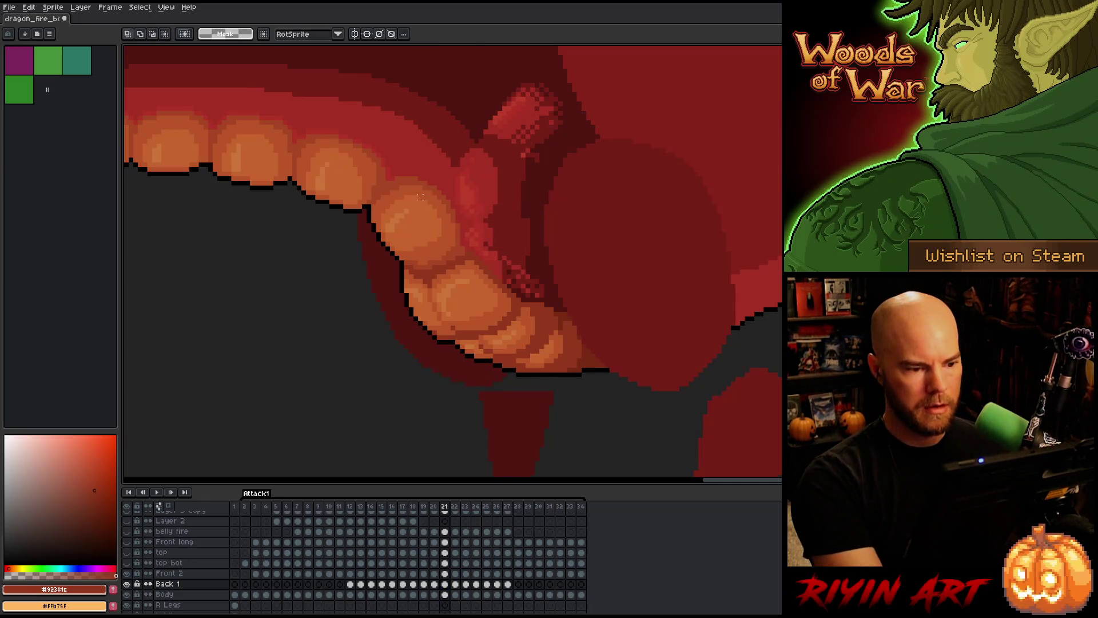
key(ctrl+d)
- Flip between frames 20–23 to check the belly motion
key(Left)
key(Right)
key(Right)
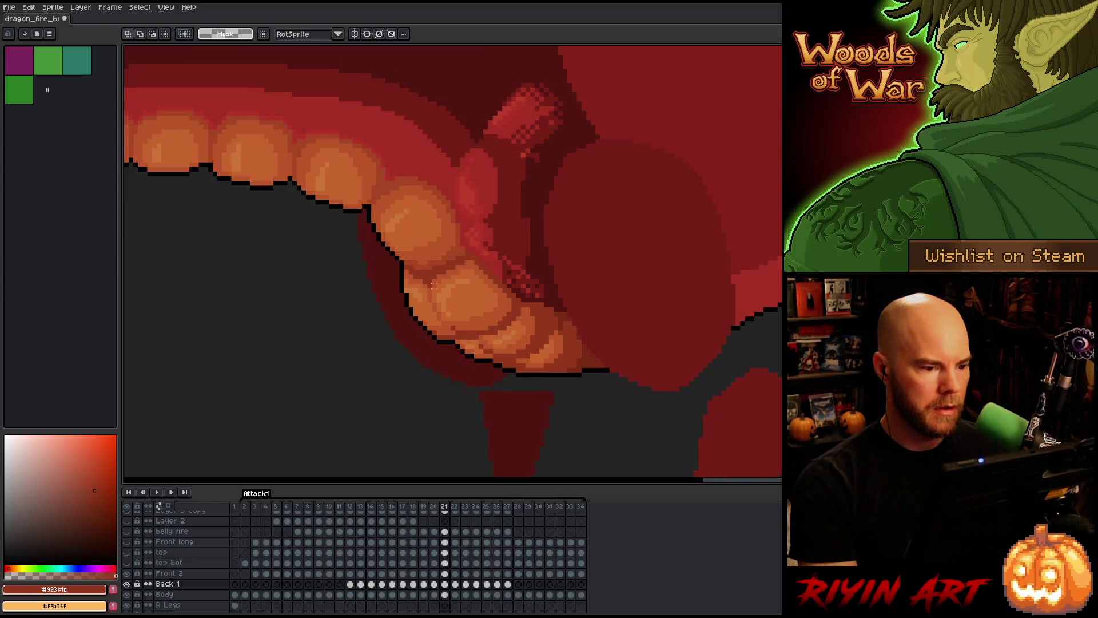
key(Right)
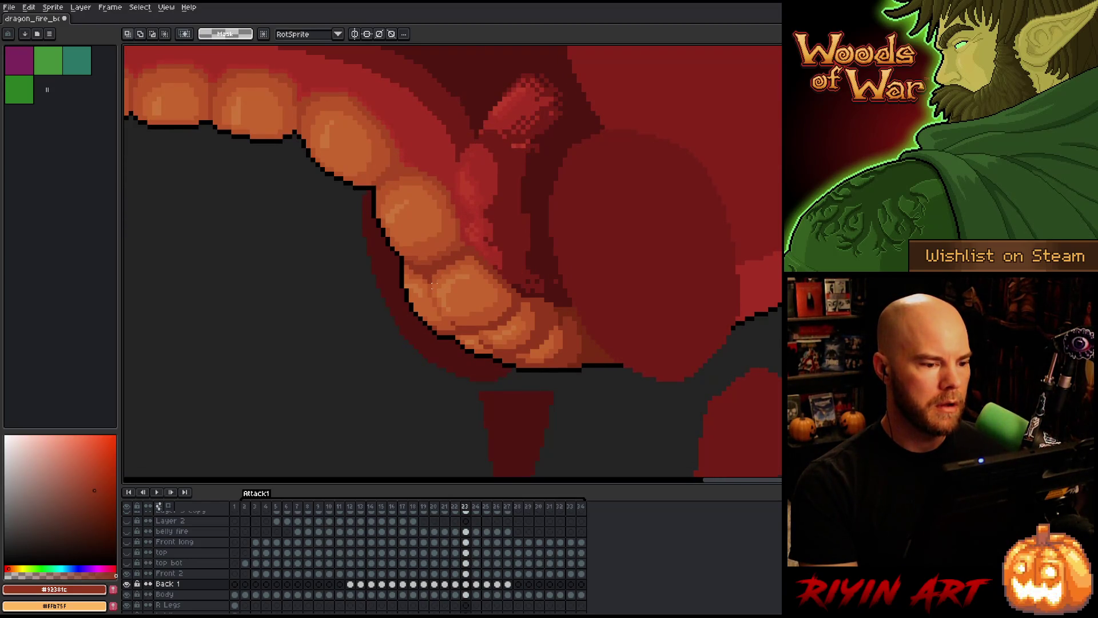
key(Left)
key(Left)
key(Right)
key(Right)
key(Left)
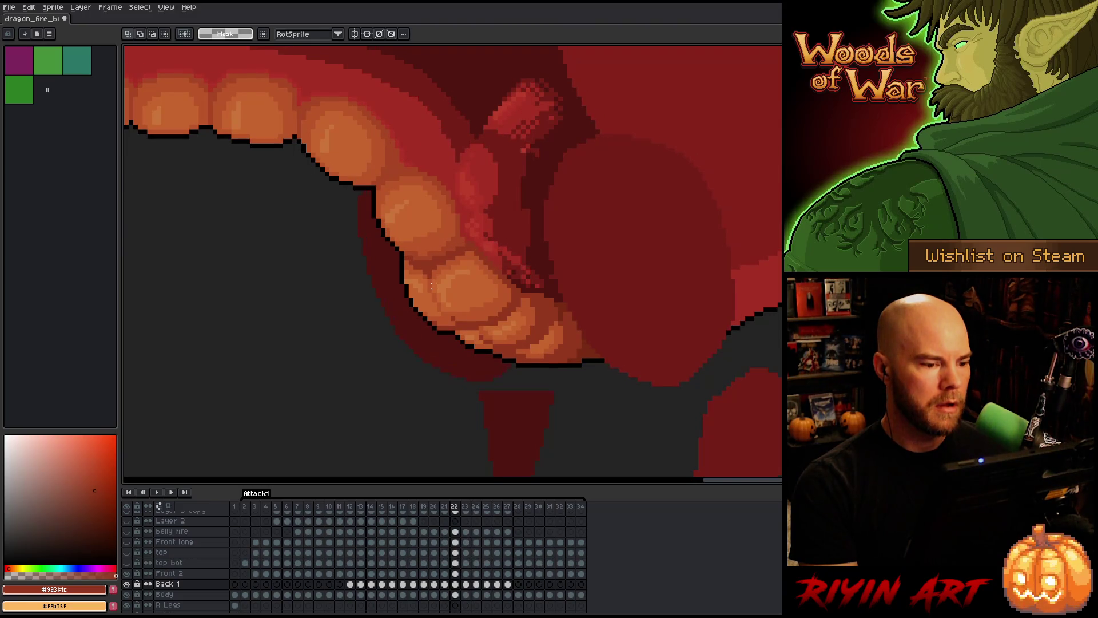
key(Right)
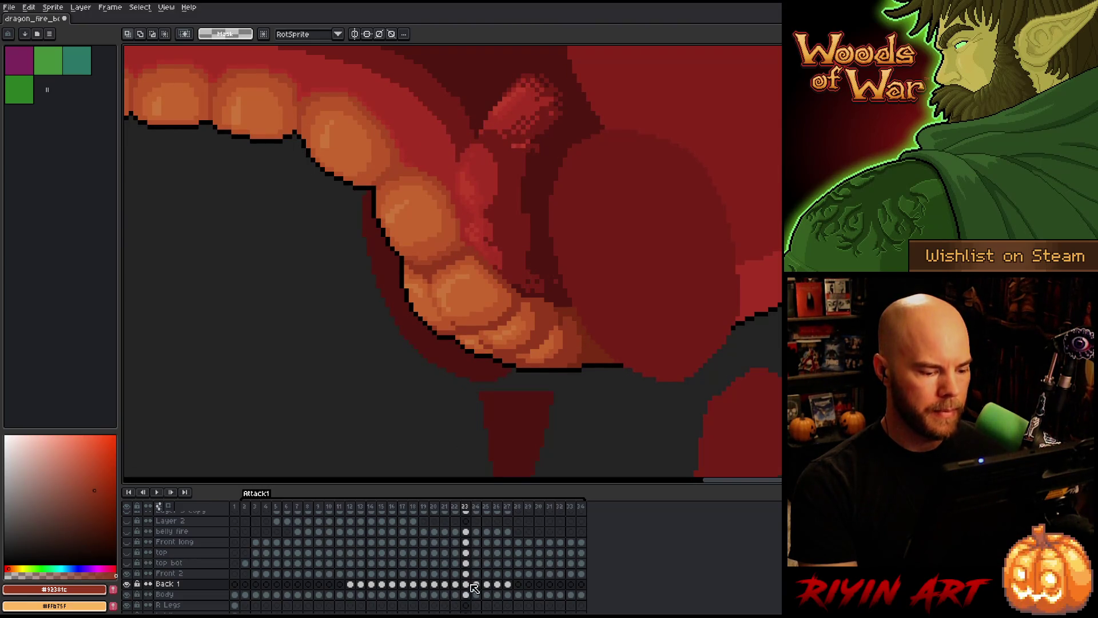
key(Left)
key(Right)
key(Left)
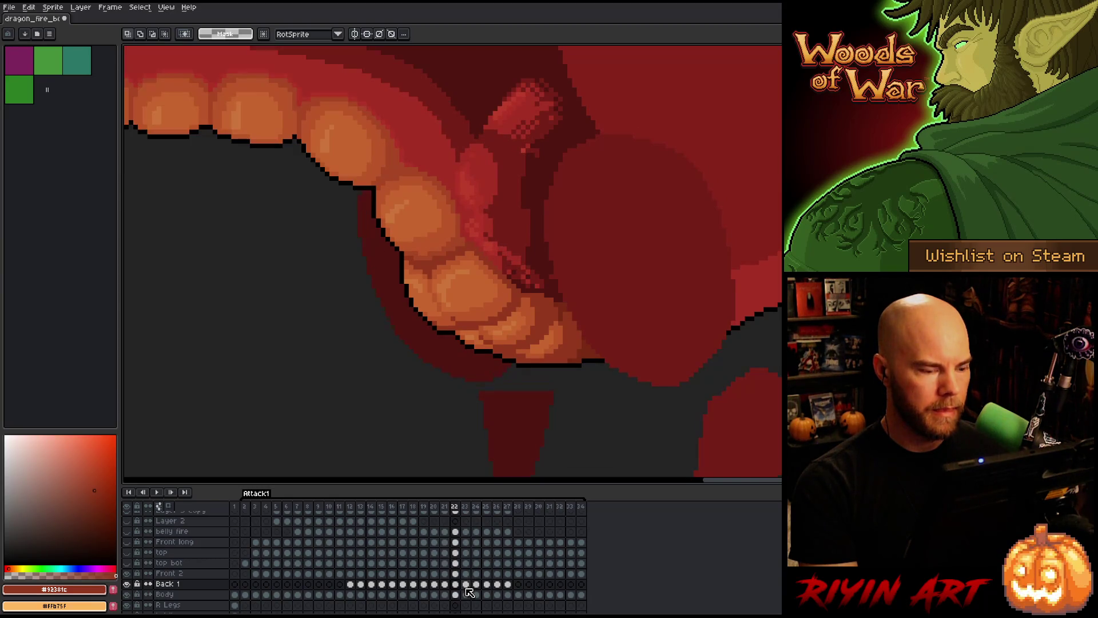
- On frame 23, nudge the selected belly plates down one pixel
key(Right)
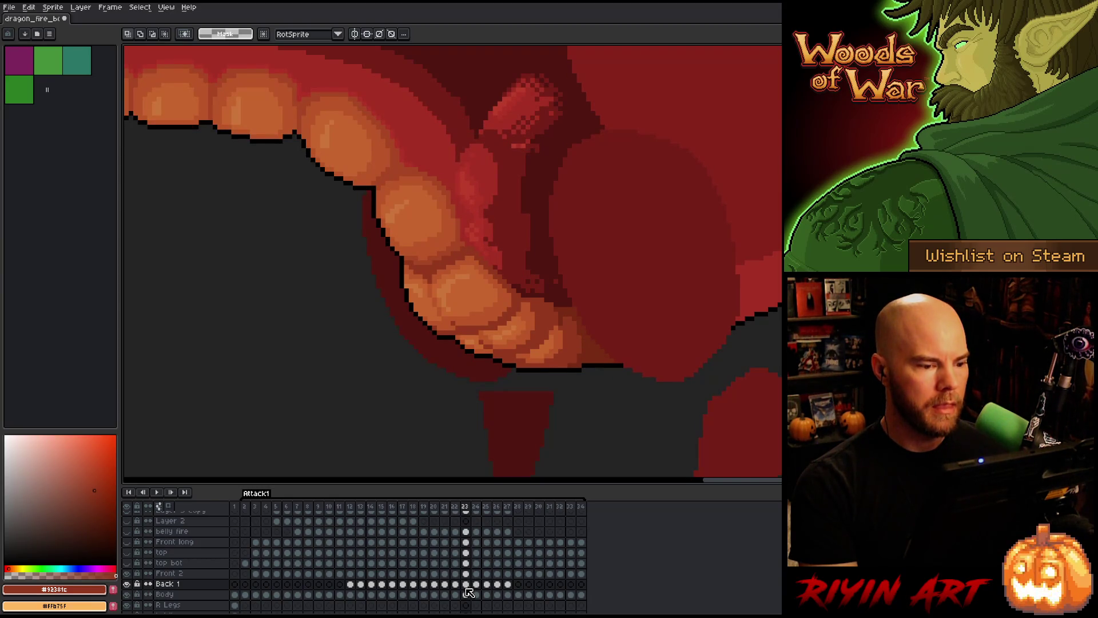
mouse_move(578, 392)
mouse_down()
mouse_move(503, 376)
mouse_move(388, 183)
mouse_up()
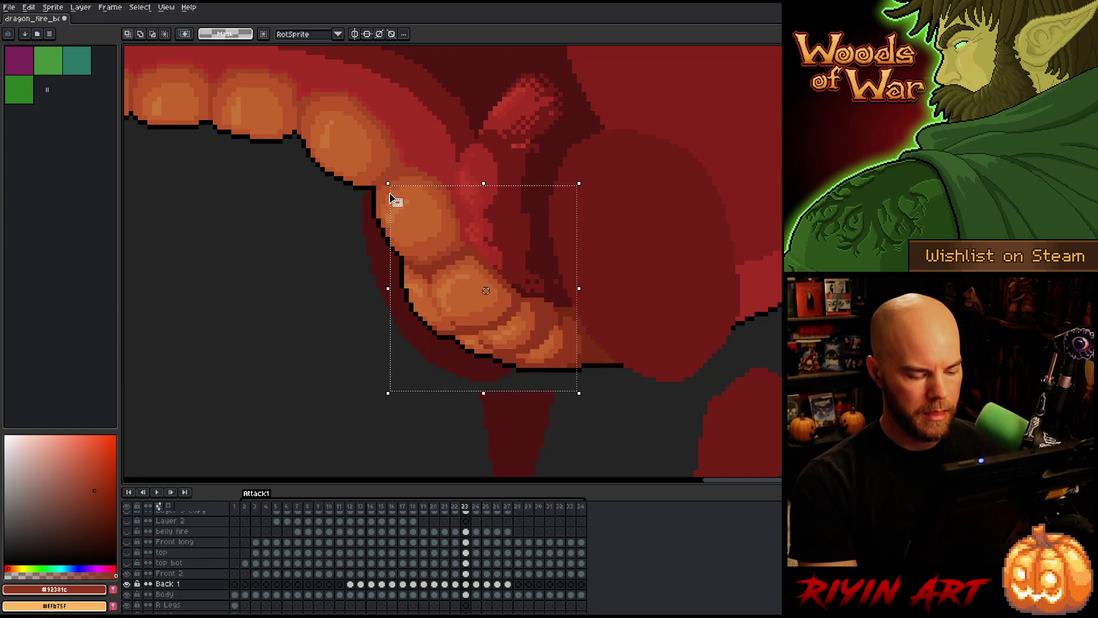
key(Down)
key(ctrl+d)
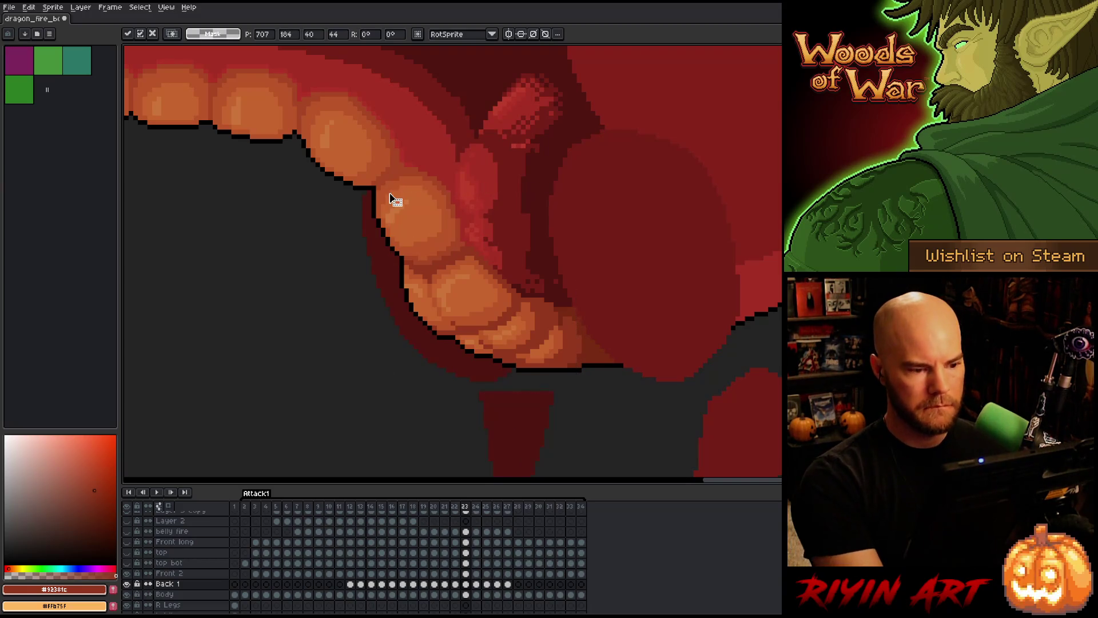
- Scrub frames 21–24 with comma and period to compare the nudged plates
key(comma)
key(comma)
key(period)
key(comma)
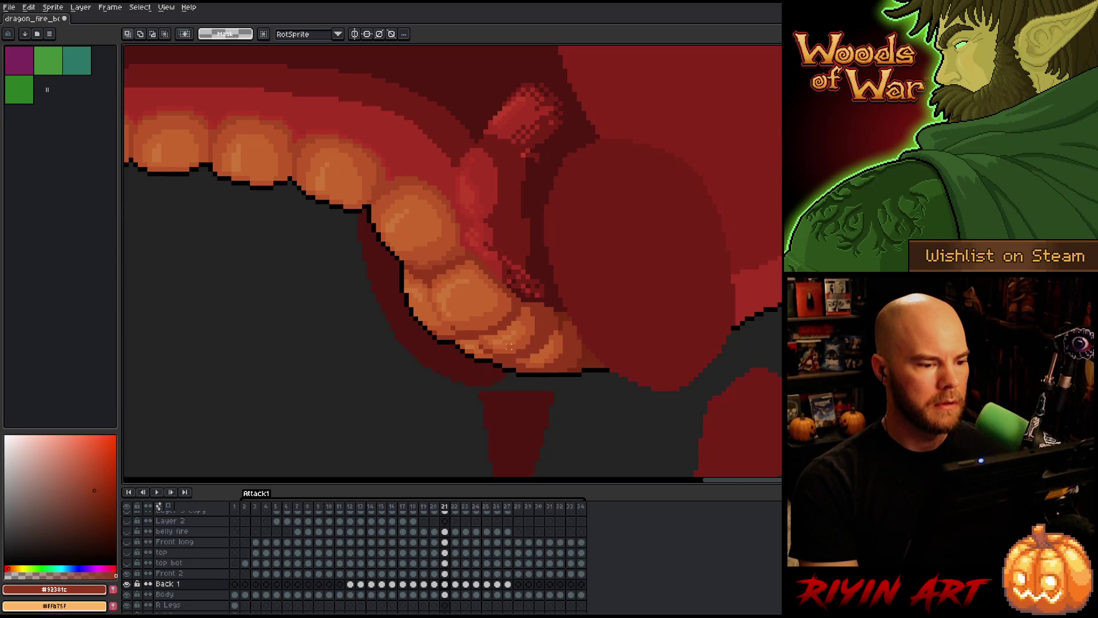
key(period)
key(comma)
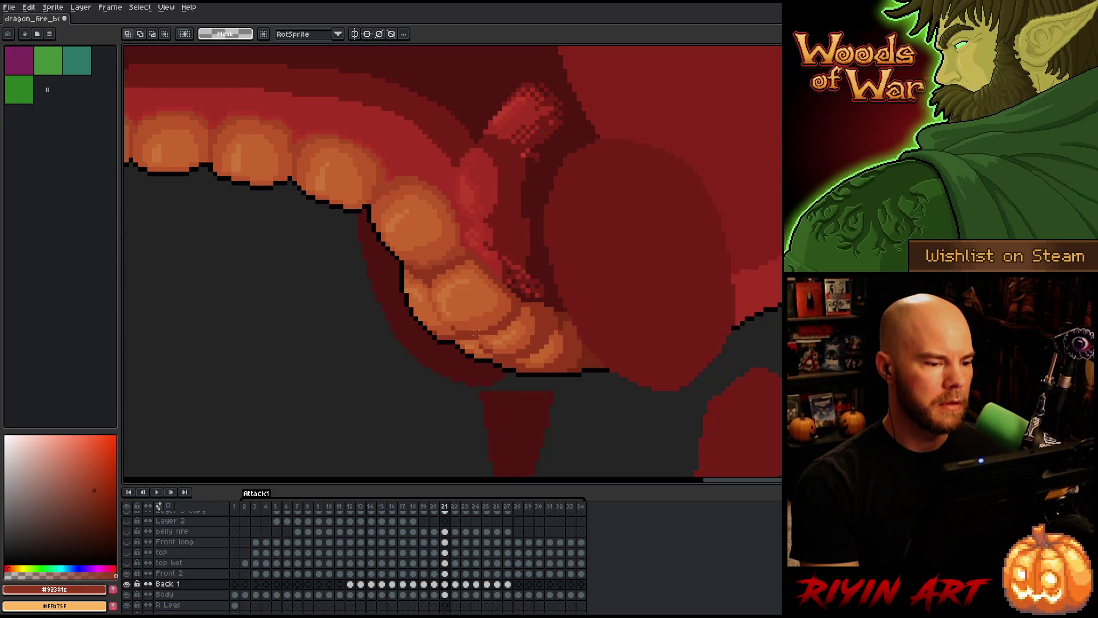
key(period)
key(period)
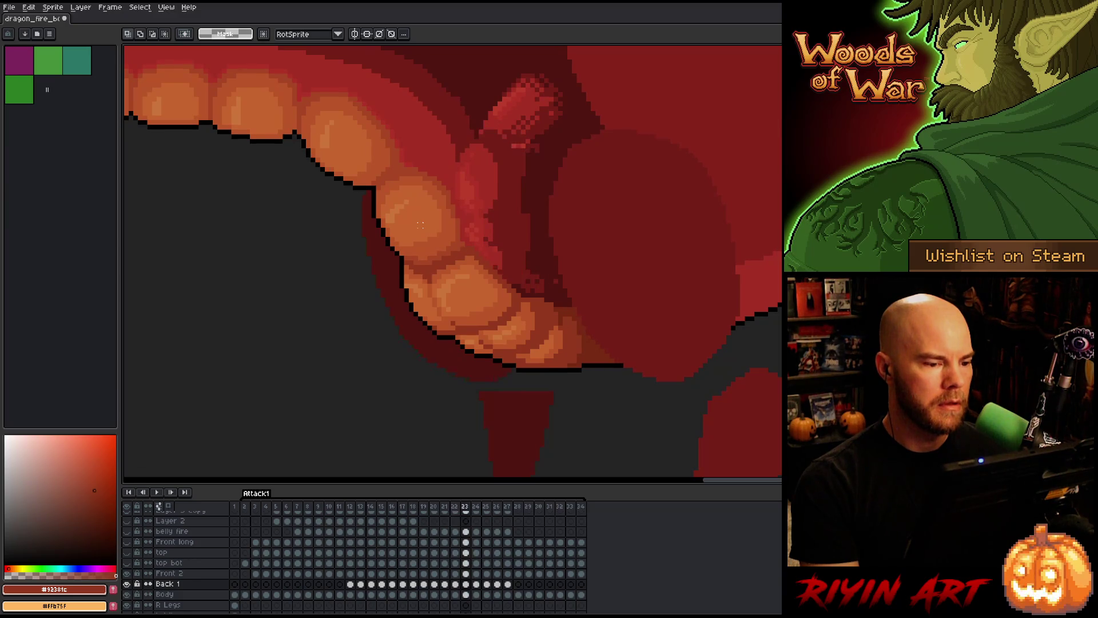
key(period)
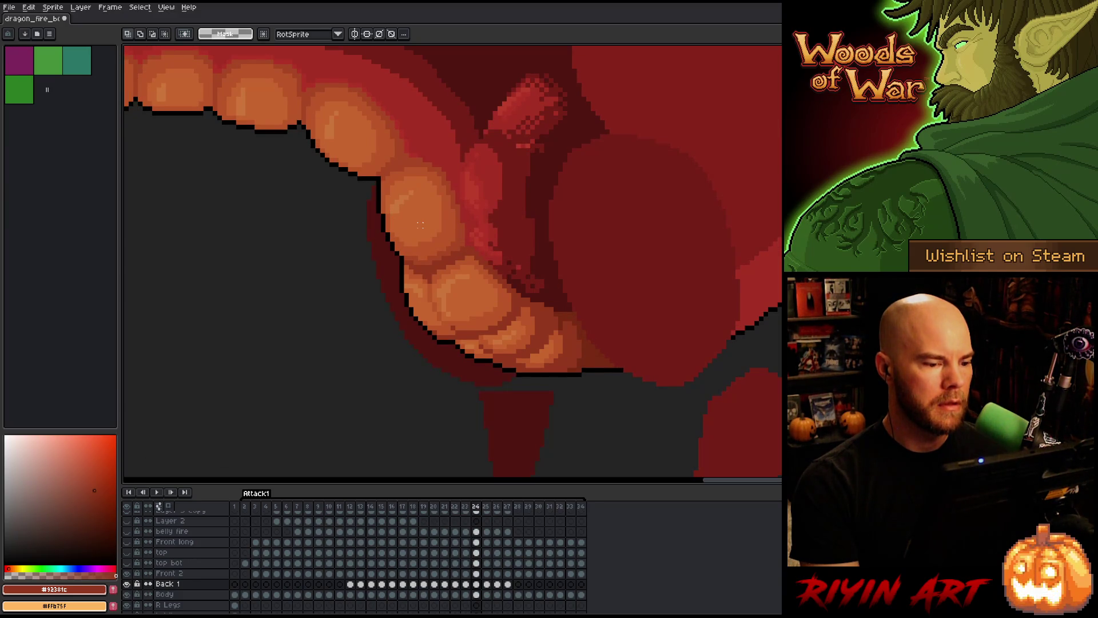
key(period)
key(comma)
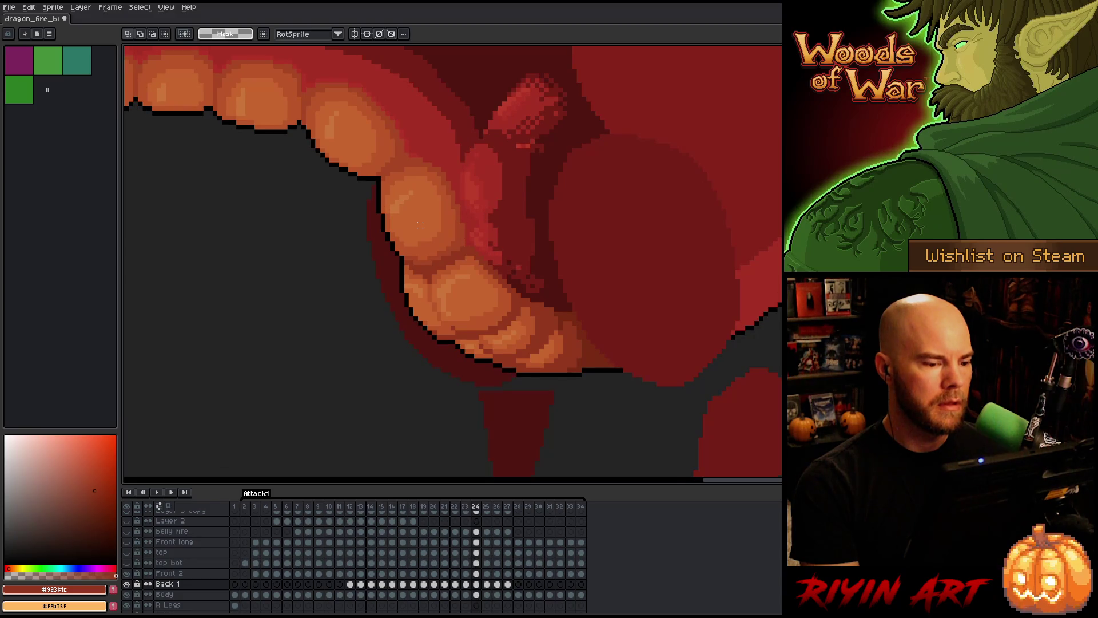
key(comma)
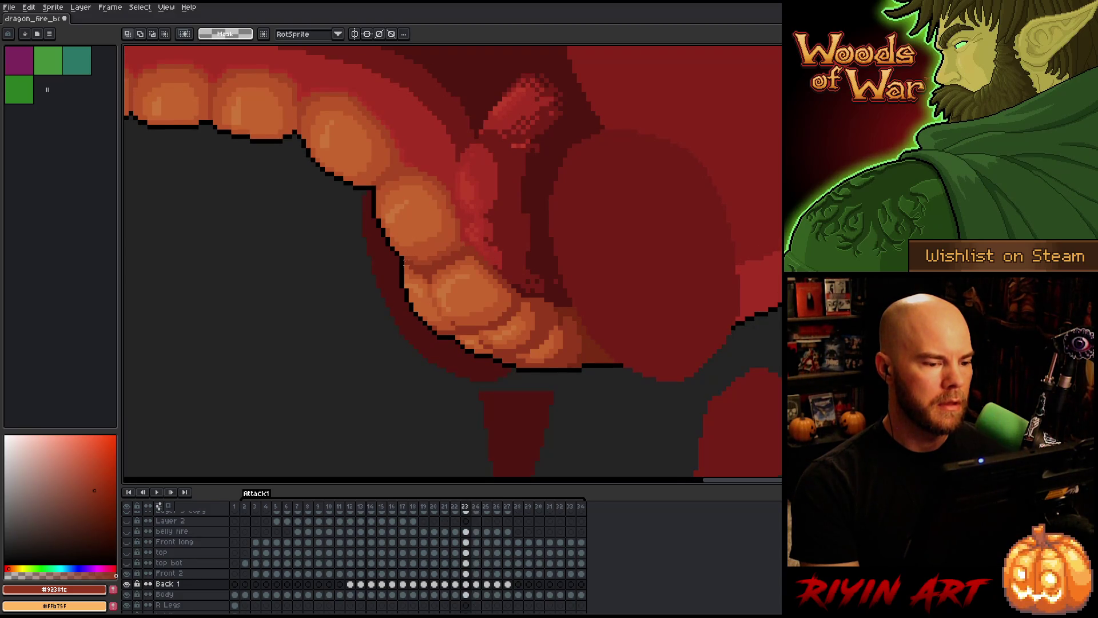
key(period)
- Make Front 2 active on frame 24 with the Move tool and compare to frame 23
click(478, 574)
key(v)
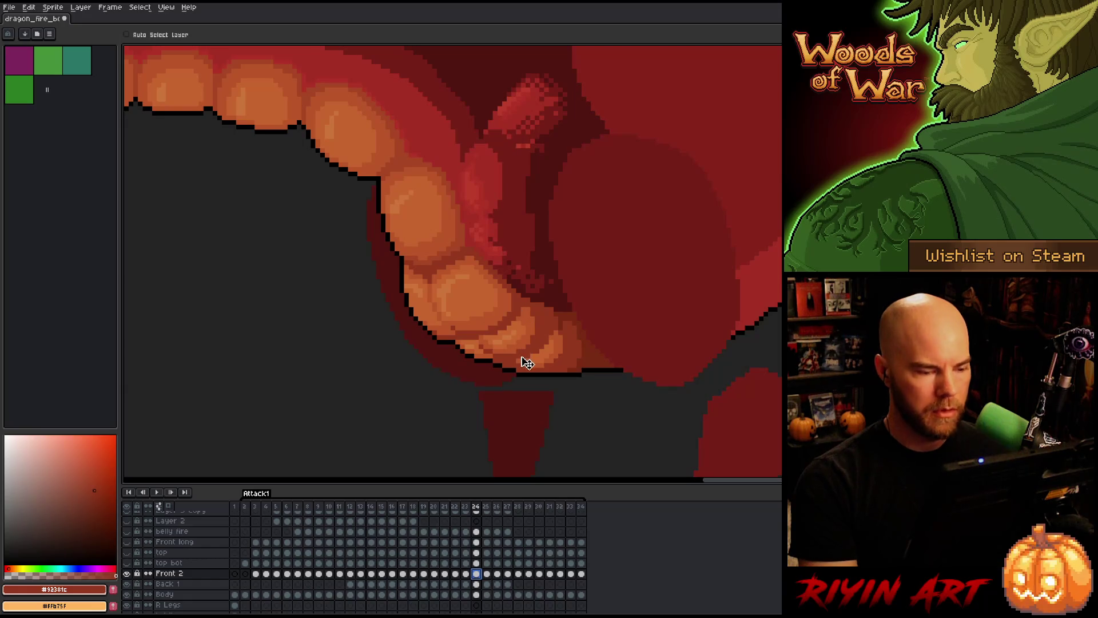
key(comma)
key(period)
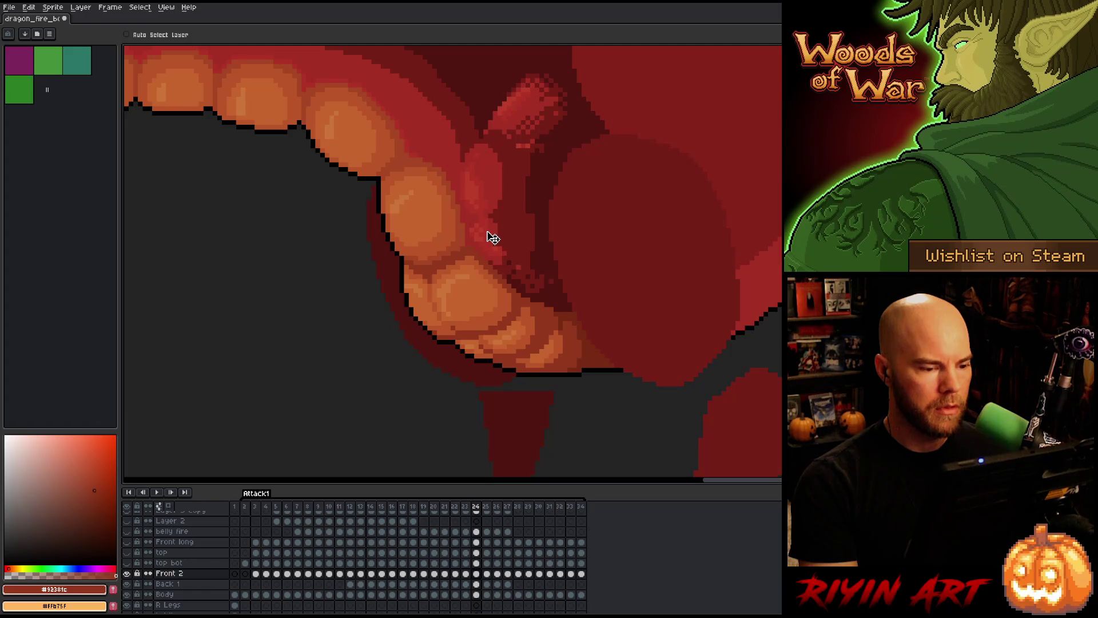
key(comma)
key(period)
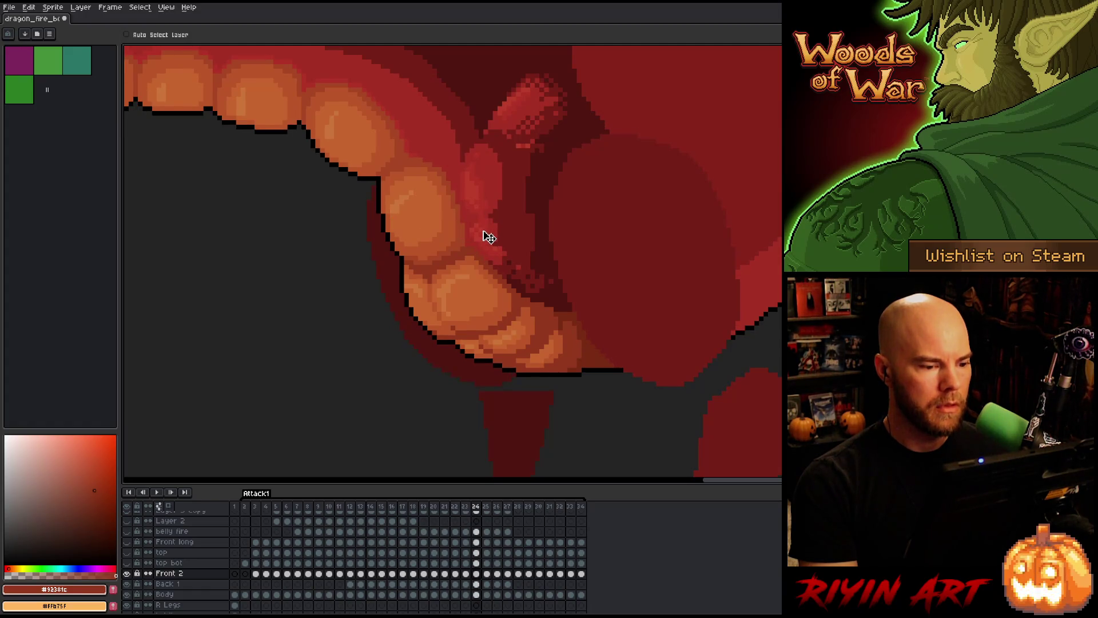
- Toggle between frames 23 and 24 to review the upper belly motion
key(comma)
key(period)
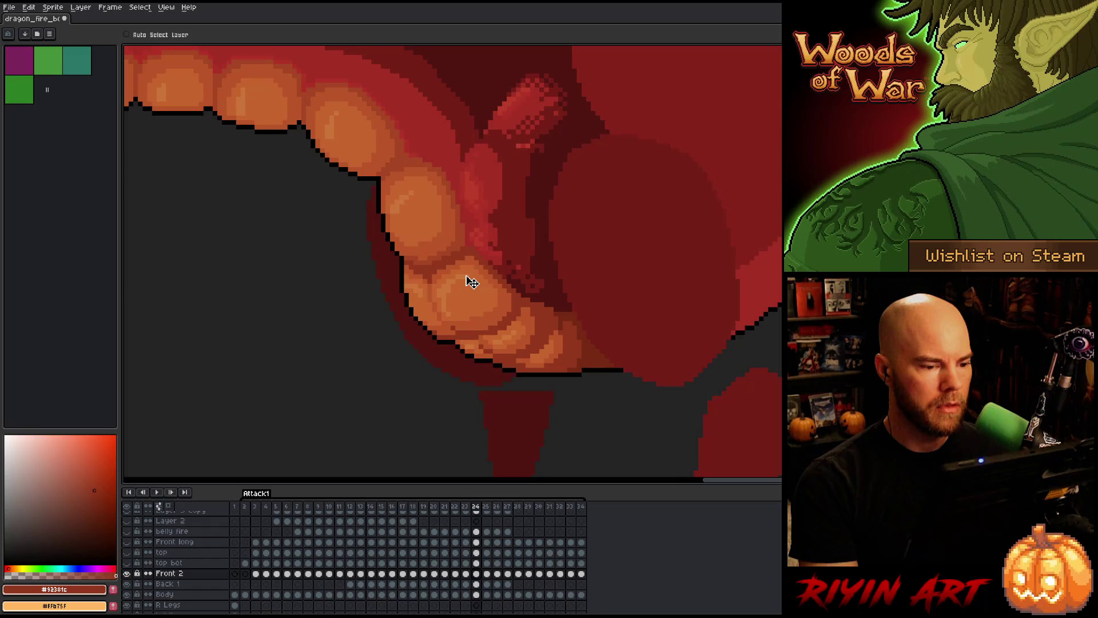
key(comma)
key(period)
key(comma)
key(period)
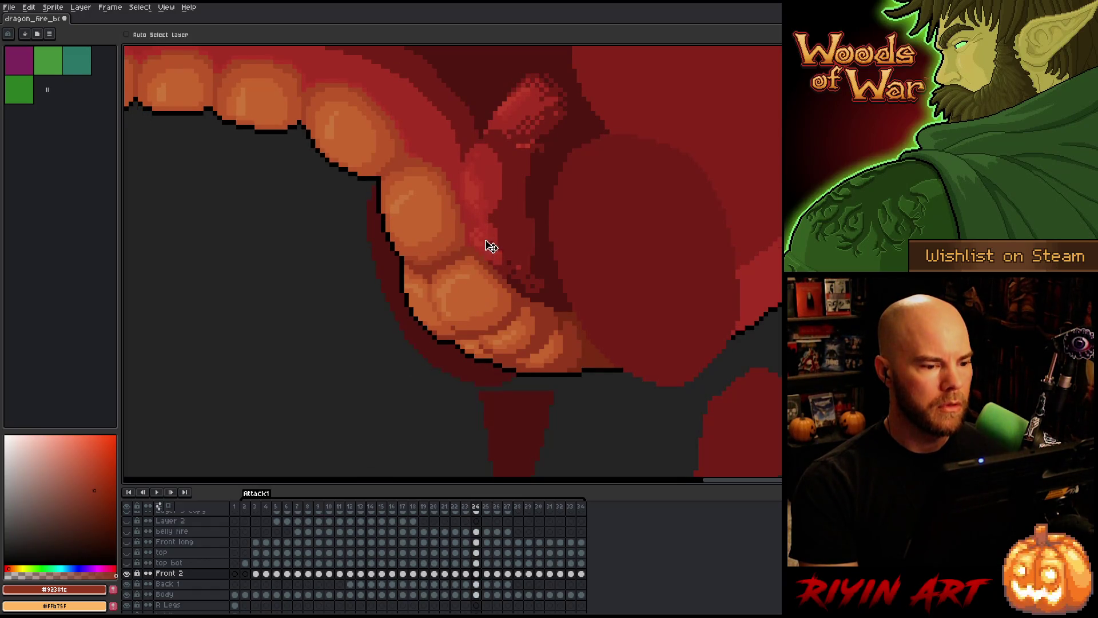
key(comma)
key(period)
key(comma)
key(period)
- Toggle between frames 24 and 25 to inspect the throat area
key(period)
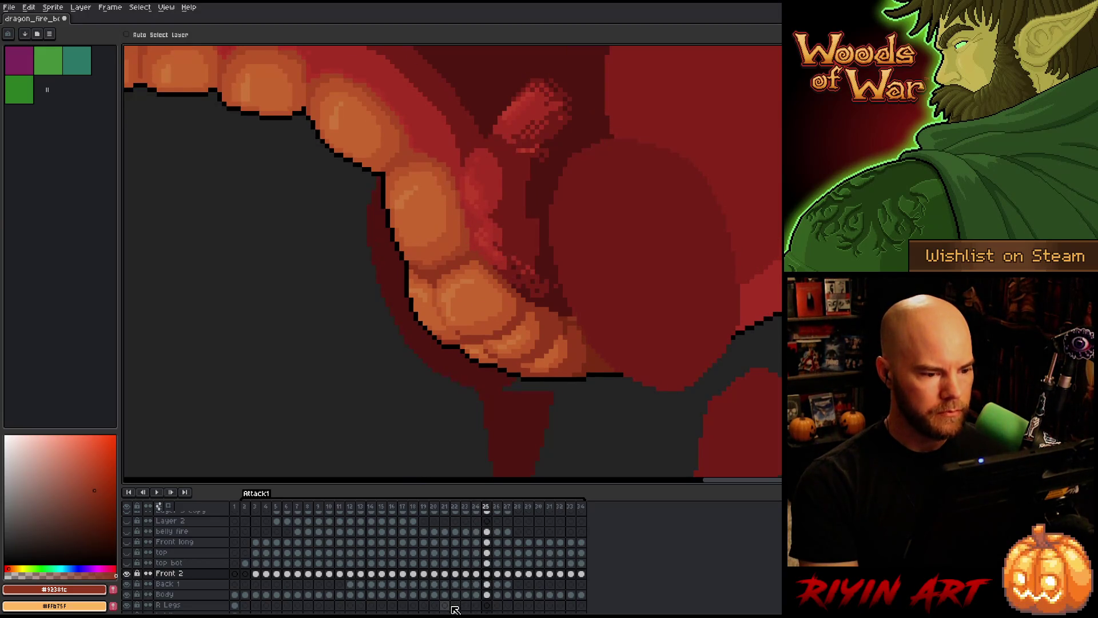
key(comma)
key(period)
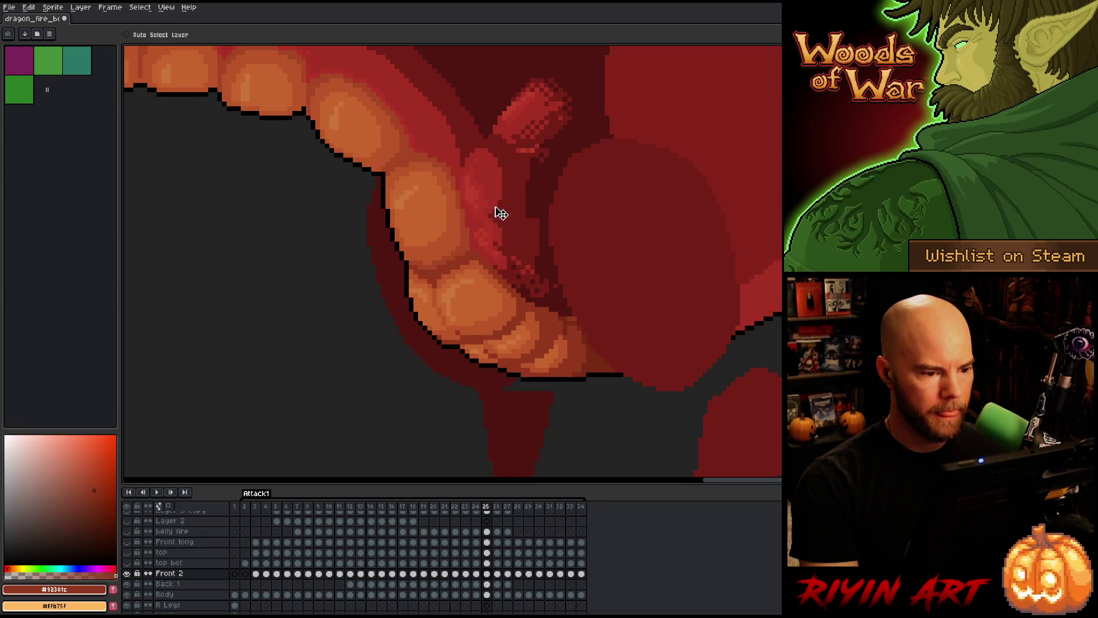
key(comma)
key(period)
key(comma)
key(period)
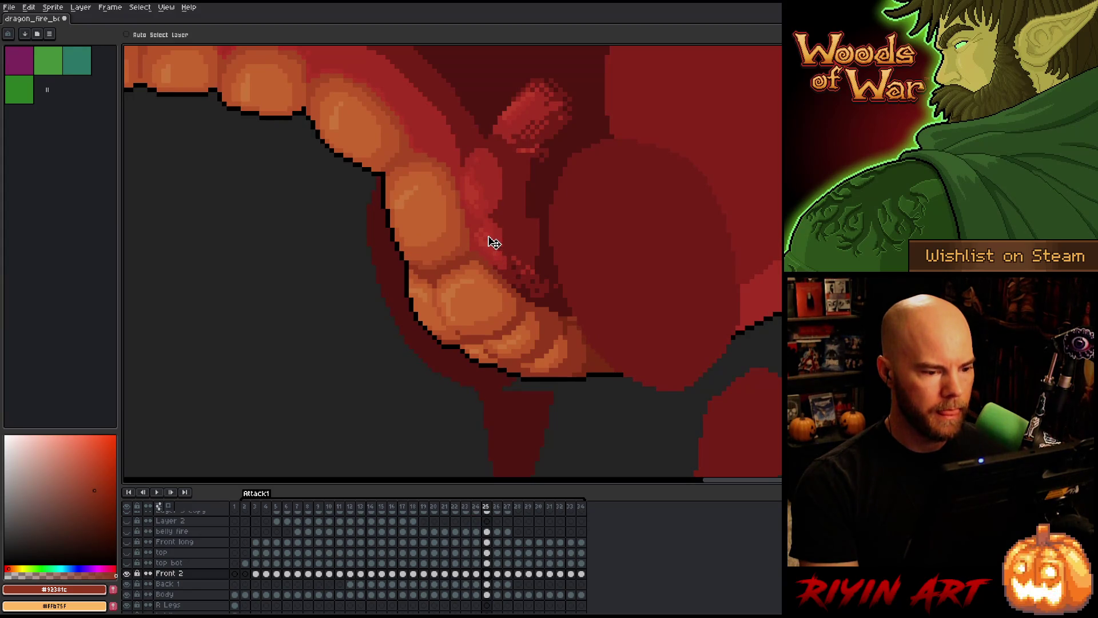
key(comma)
key(period)
key(comma)
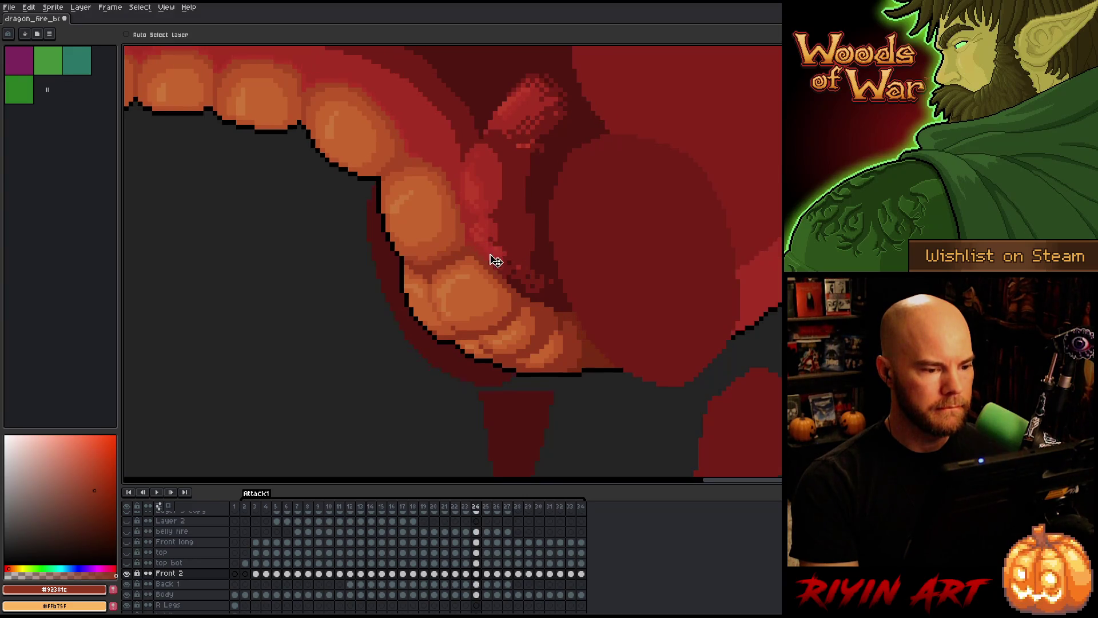
key(period)
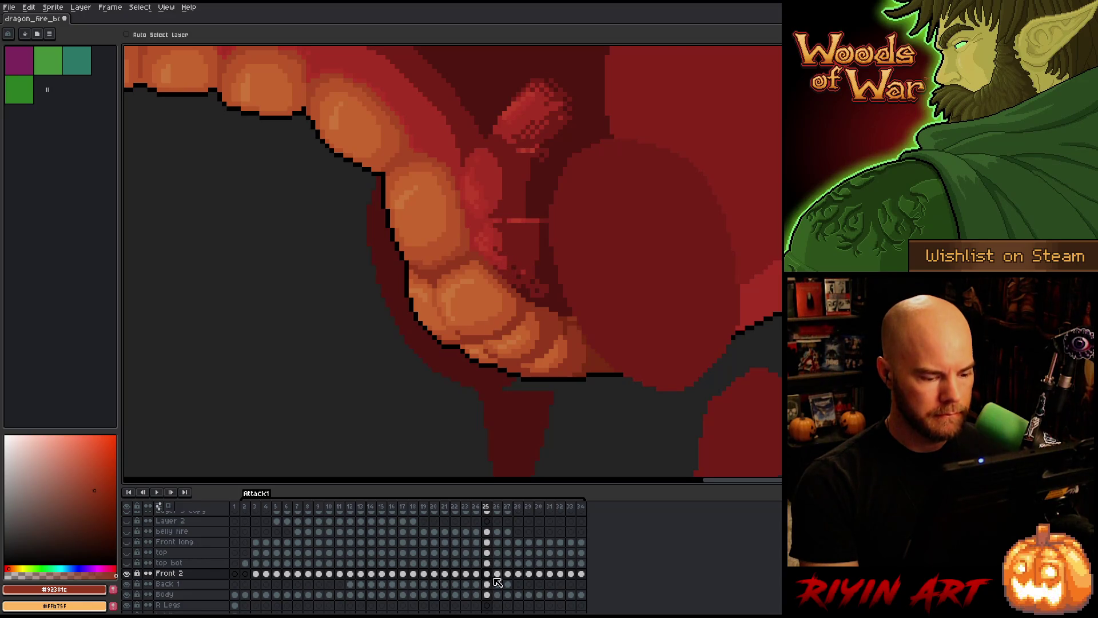
key(comma)
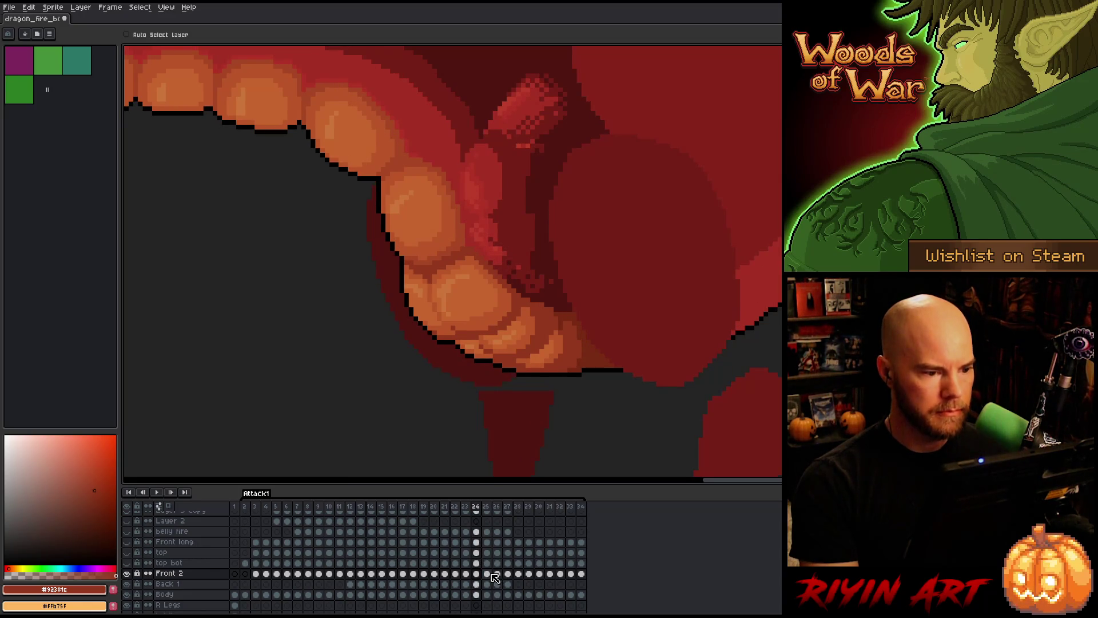
key(period)
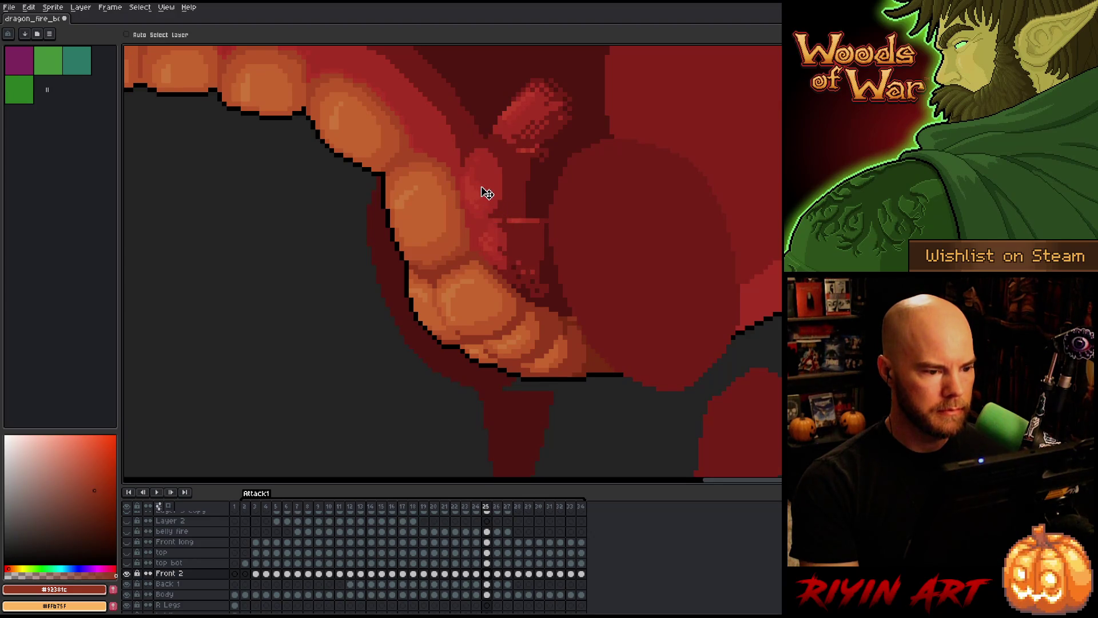
- Make Back 1 the active layer and settle on frame 25
click(490, 582)
key(comma)
key(period)
key(comma)
key(period)
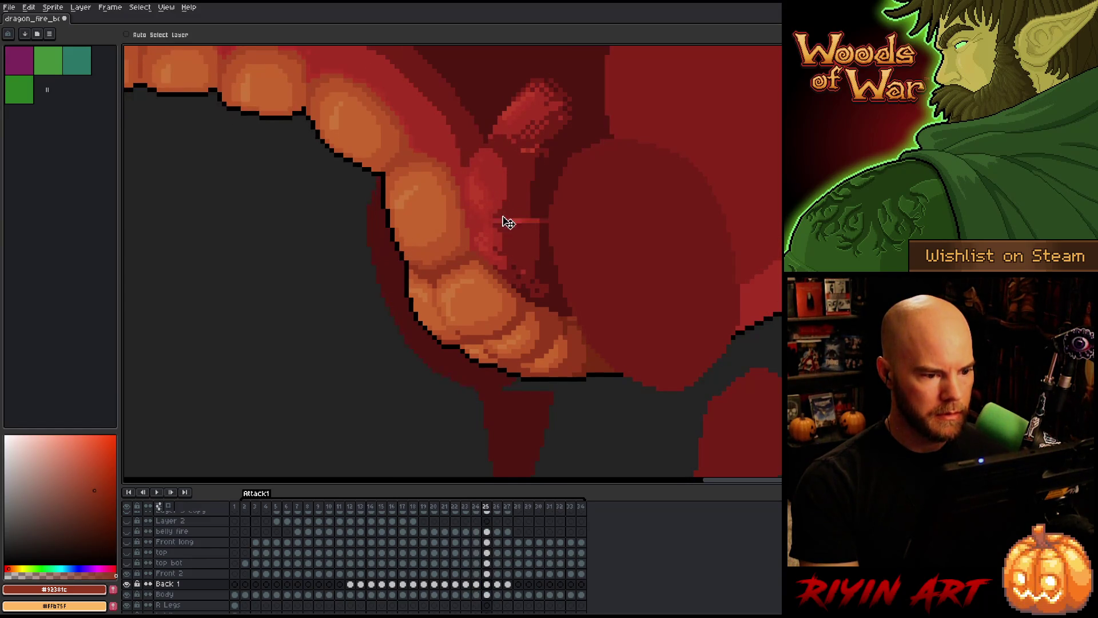
- Transform the marquee-selected throat area, then select and clear the stray line strip
key(m)
mouse_move(529, 250)
mouse_down()
mouse_move(447, 209)
mouse_move(444, 193)
mouse_up()
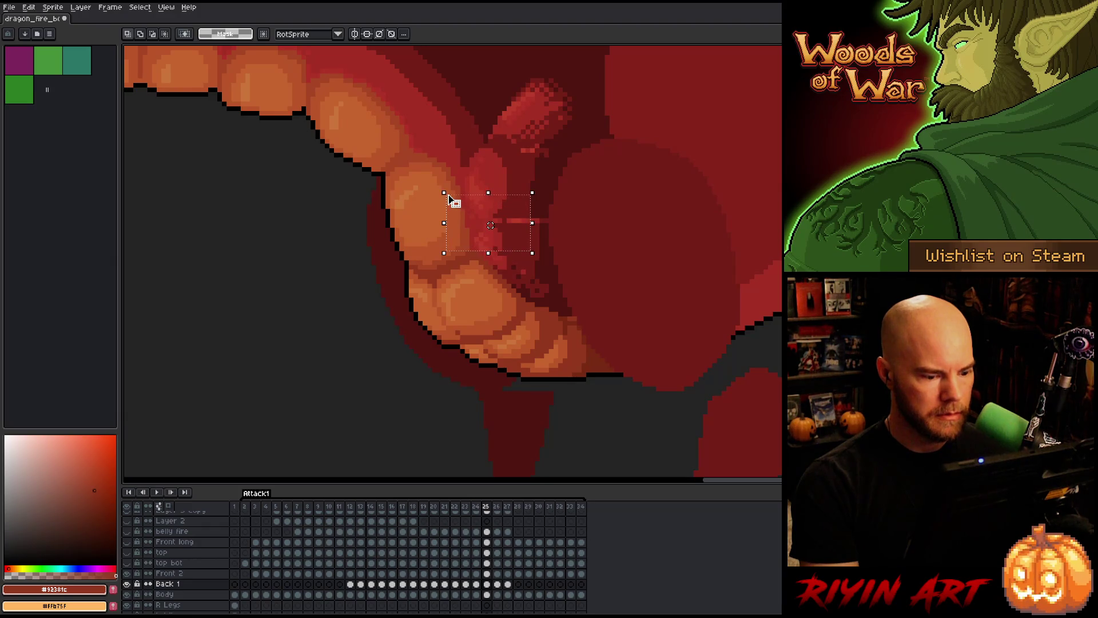
key(ctrl+t)
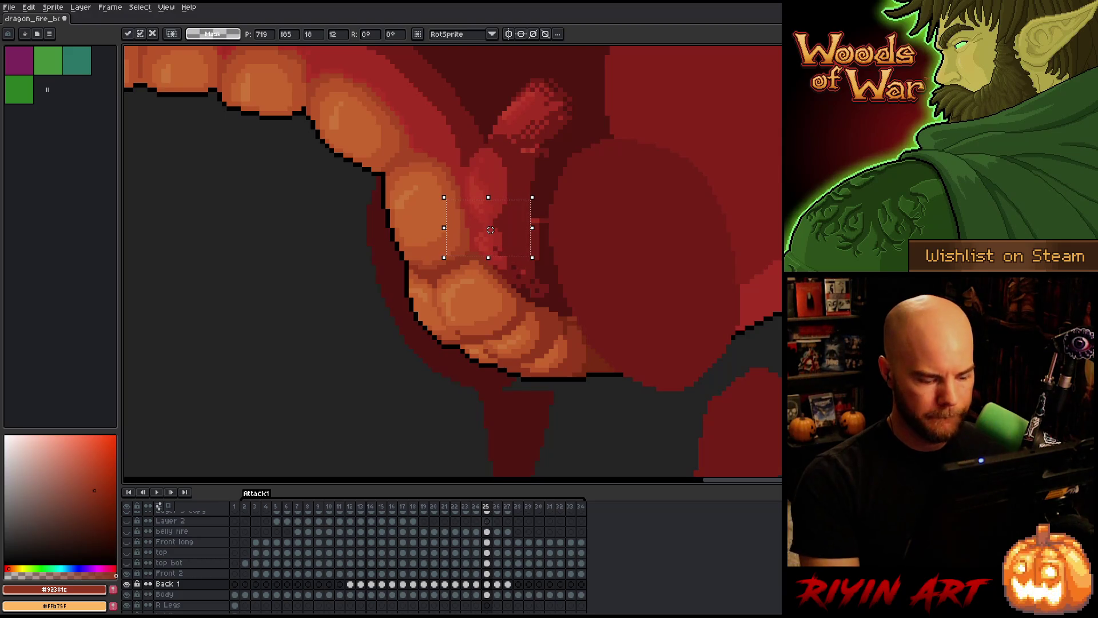
key(ctrl+d)
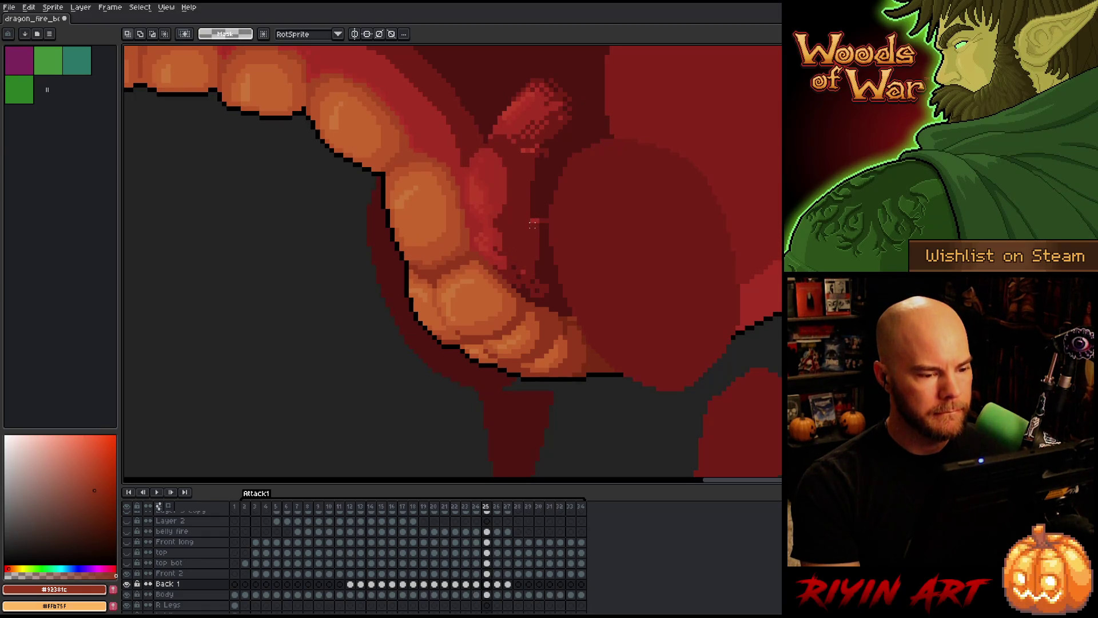
drag(528, 216, 611, 215)
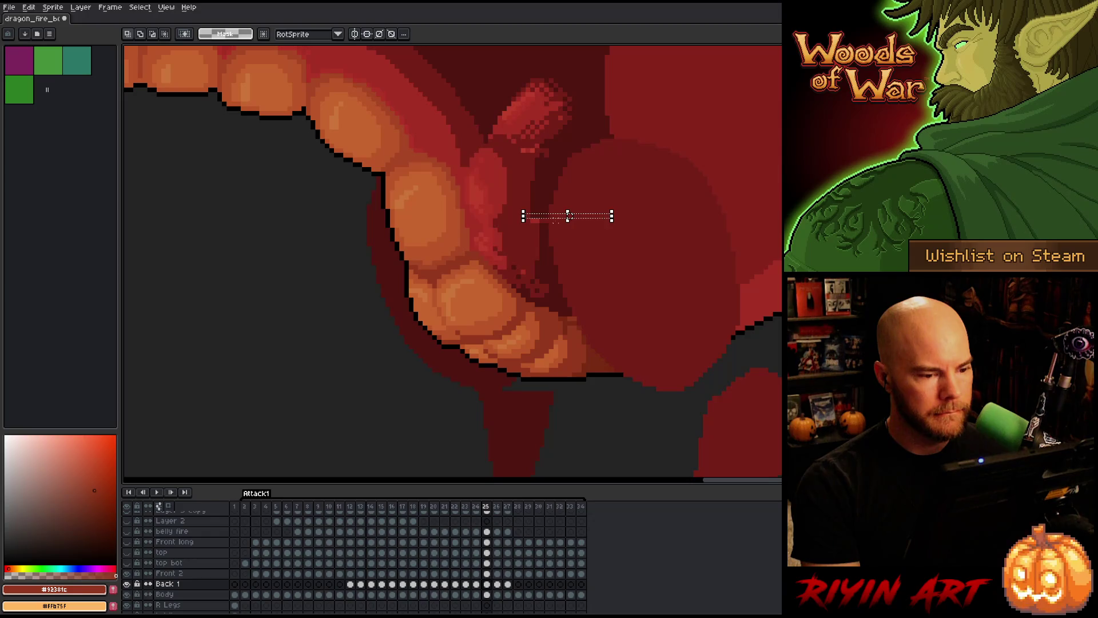
click(562, 246)
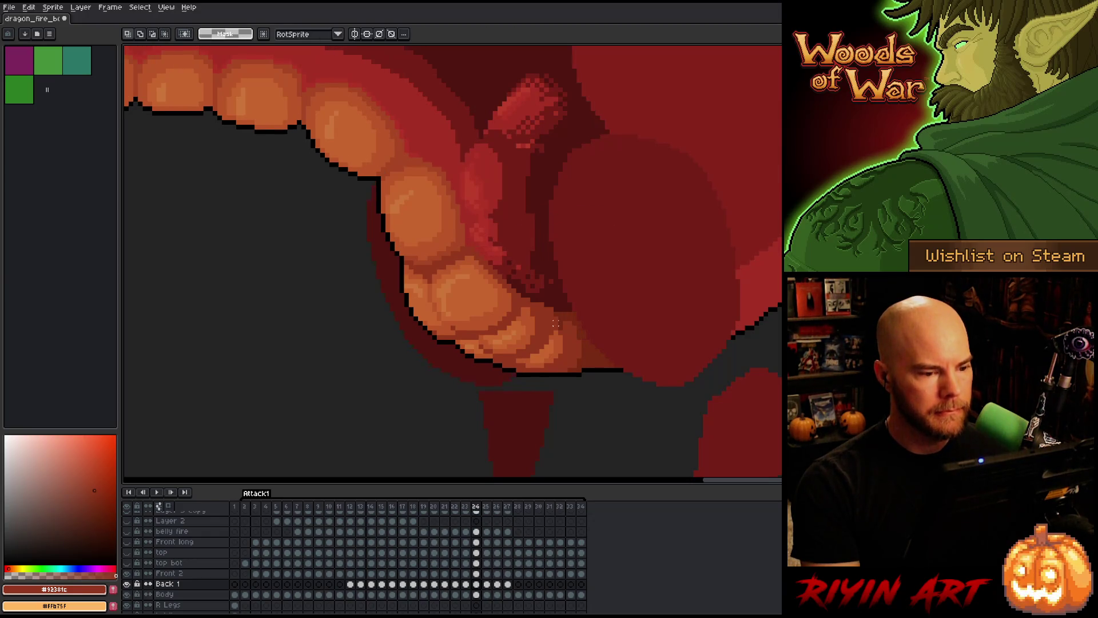
- Flip between frames 24 and 25 to confirm the streak is gone
key(Left)
key(Right)
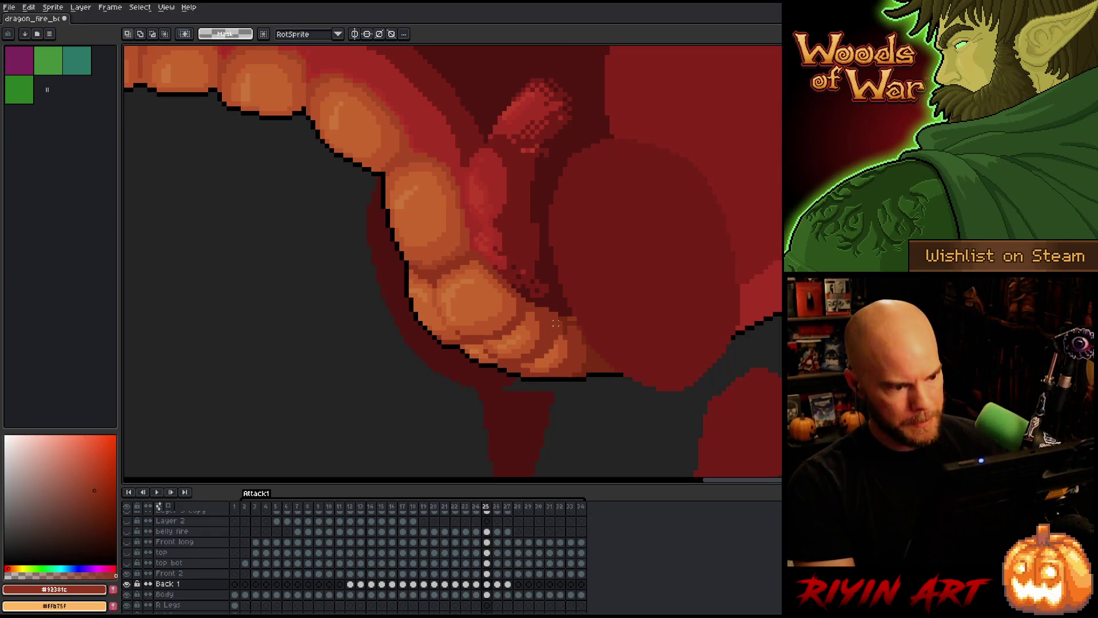
key(Left)
key(Right)
key(Left)
key(Right)
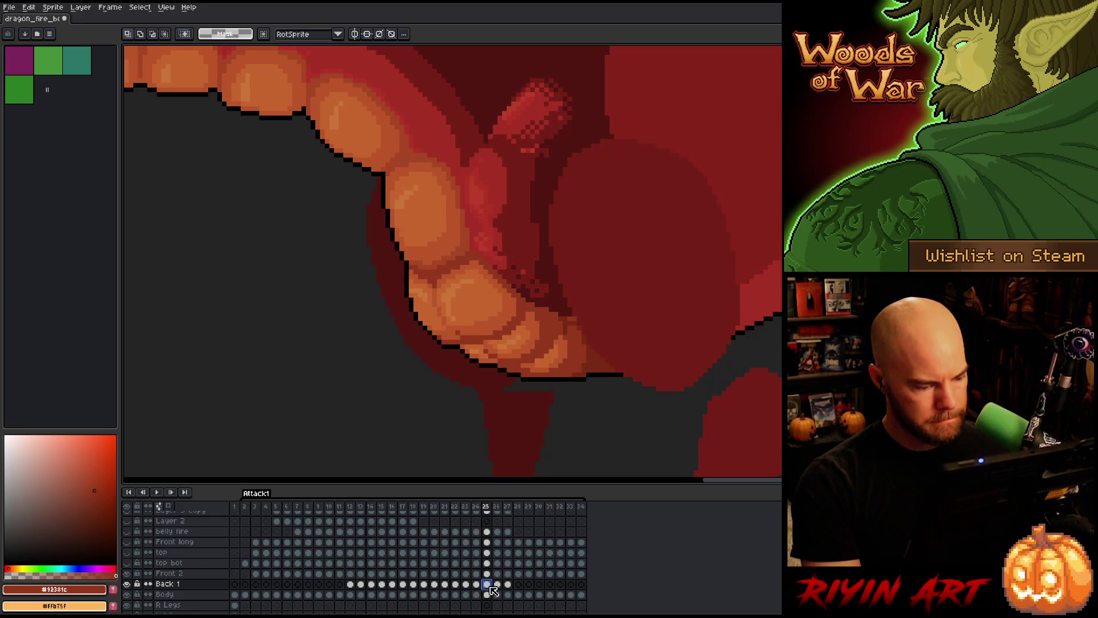
key(Left)
key(Right)
key(Left)
key(Right)
- Toggle the Front 2 layer on and off repeatedly on frame 25 to see what it covers
click(486, 573)
click(127, 573)
click(126, 574)
click(127, 573)
click(127, 573)
click(127, 573)
click(127, 573)
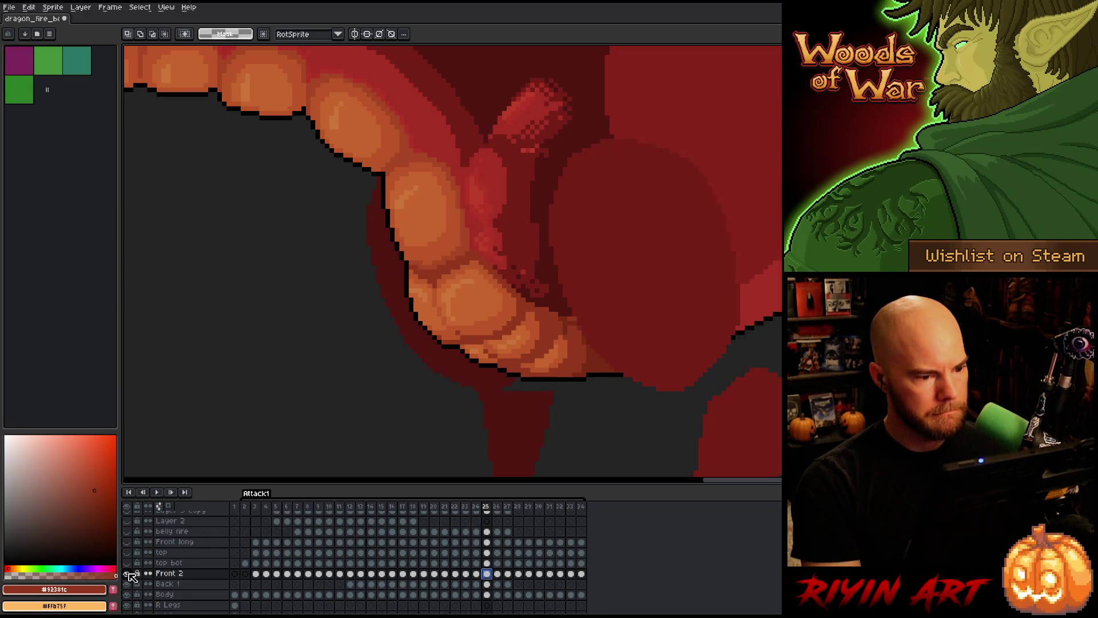
click(128, 574)
click(127, 573)
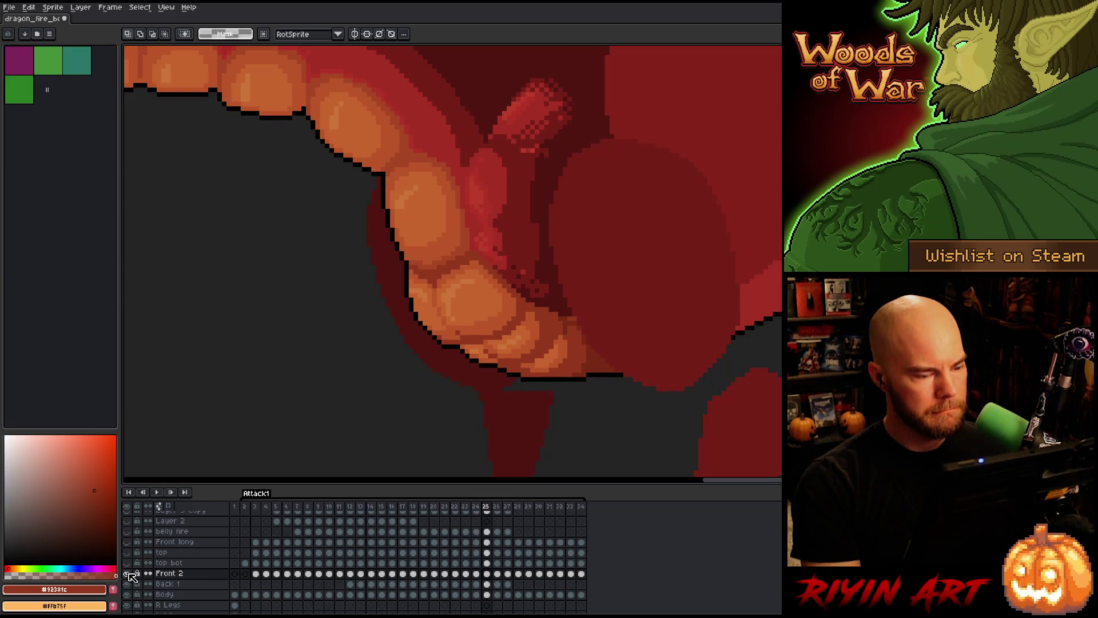
click(128, 574)
click(128, 573)
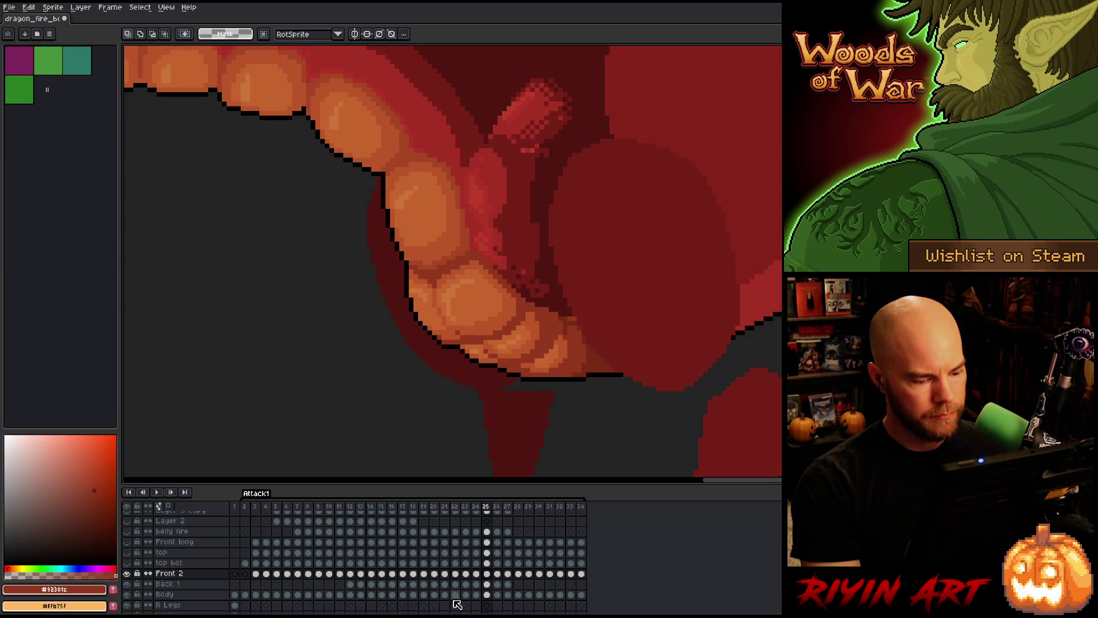
scroll(437, 338, down, 3)
scroll(453, 245, up, 3)
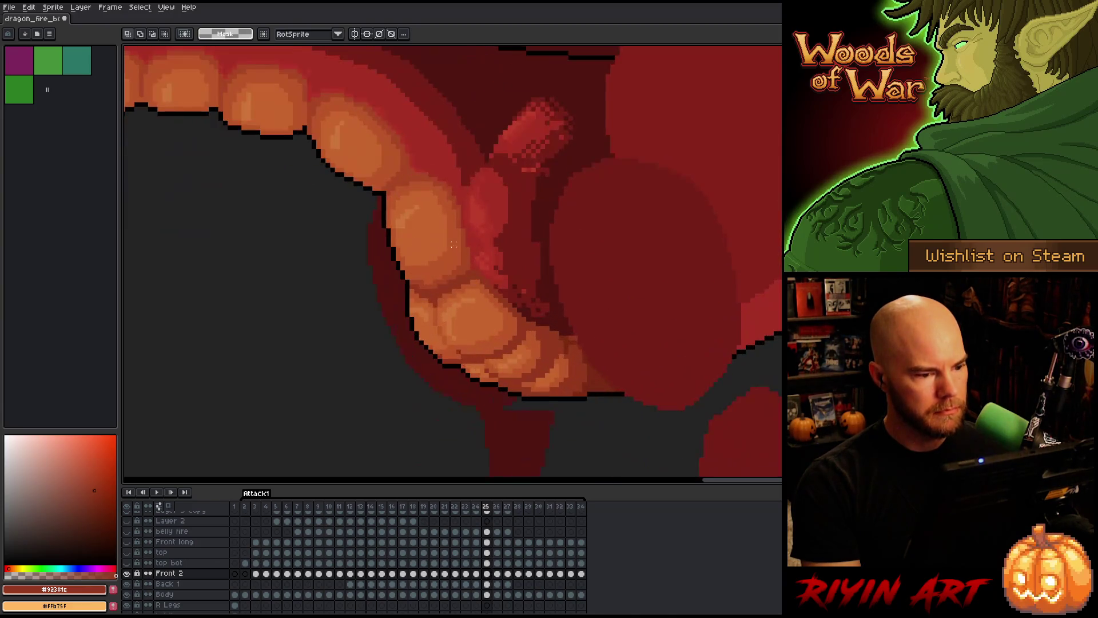
- Select frame 25's Back 1 cel with the Move tool and compare it against frame 24
click(490, 586)
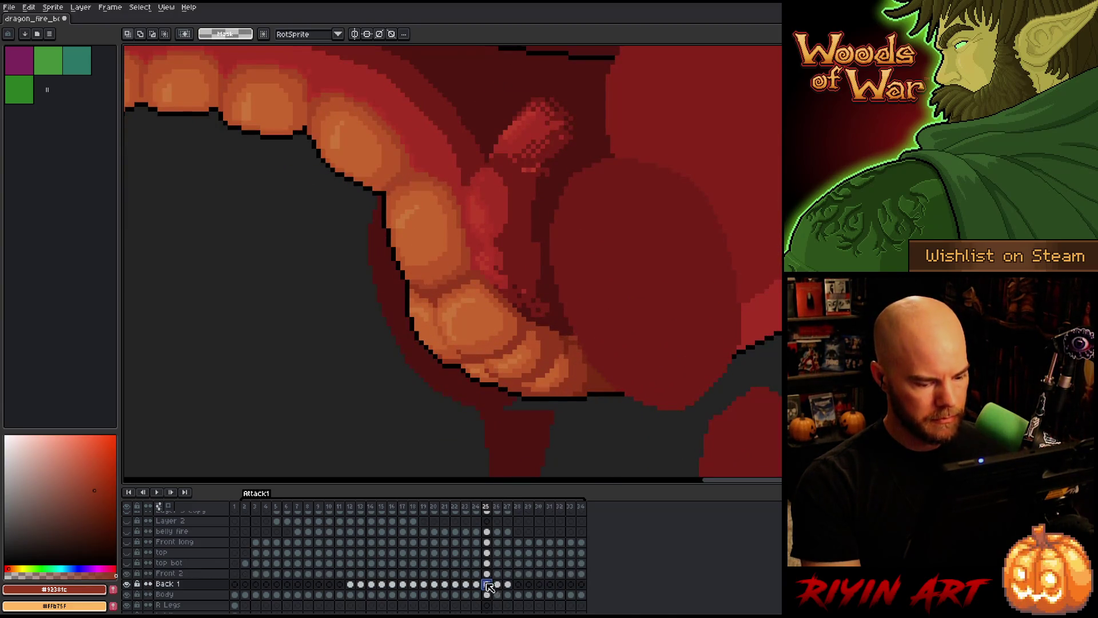
key(v)
click(486, 220)
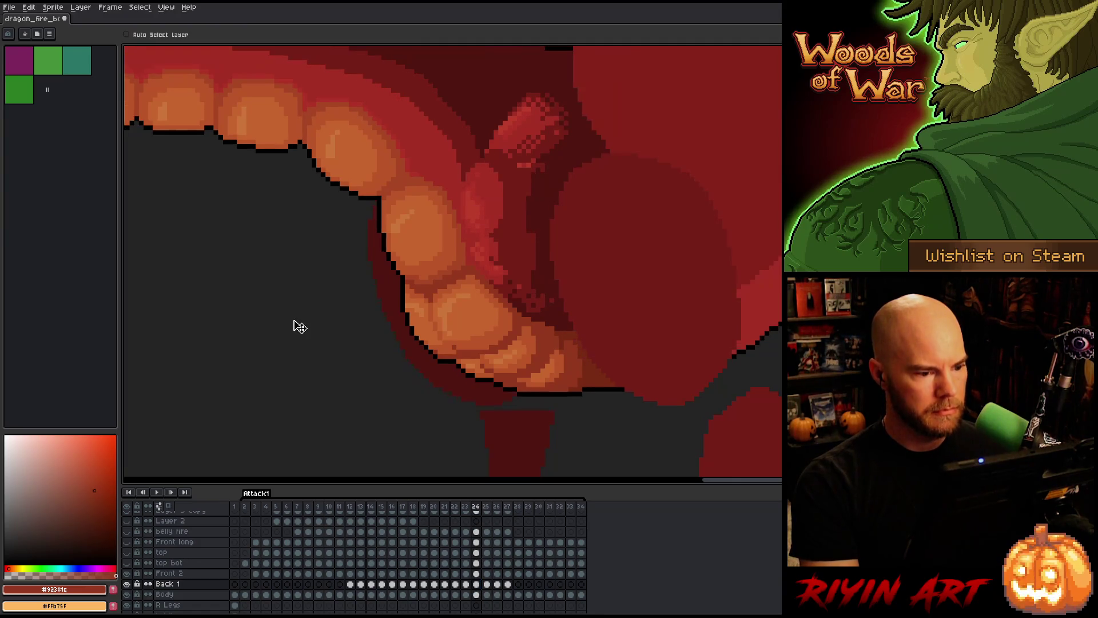
key(Left)
key(Right)
key(Left)
key(Right)
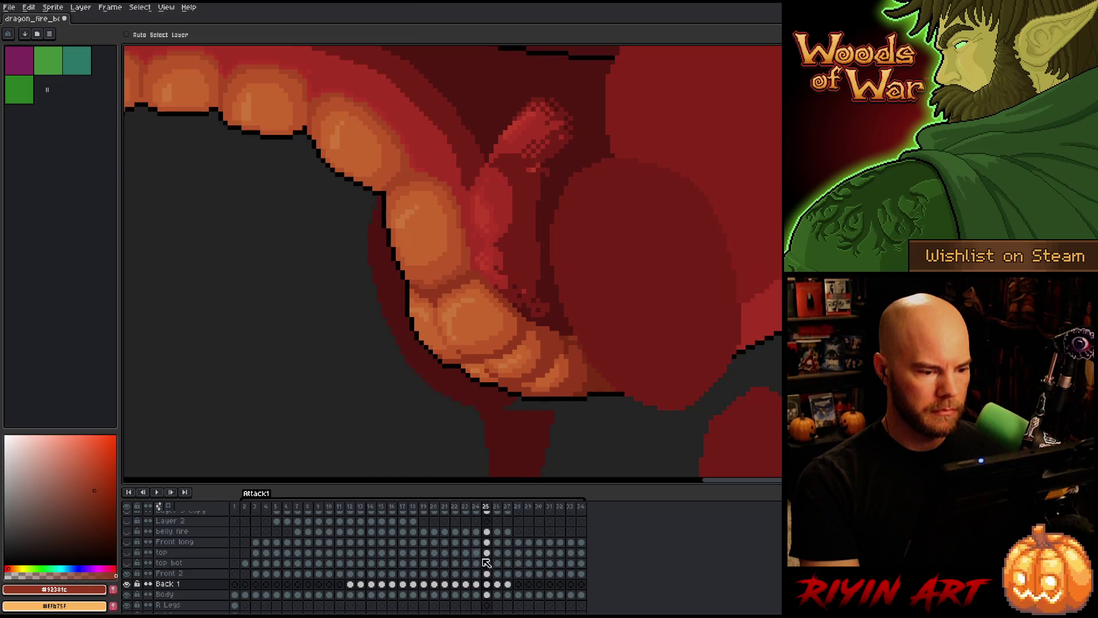
- Nudge the red throat piece on Back 1 slightly right to line it up with frame 24
drag(498, 264, 500, 264)
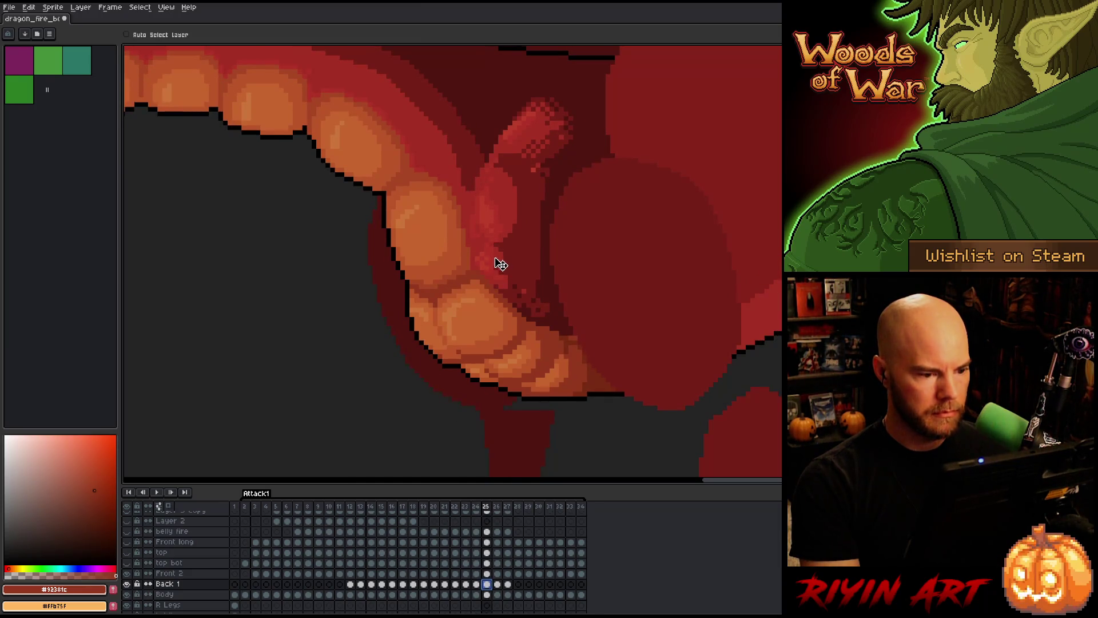
key(Left)
key(Right)
drag(500, 222, 503, 223)
- Flip back and forth through frames 22–25 to check the throat motion
key(Left)
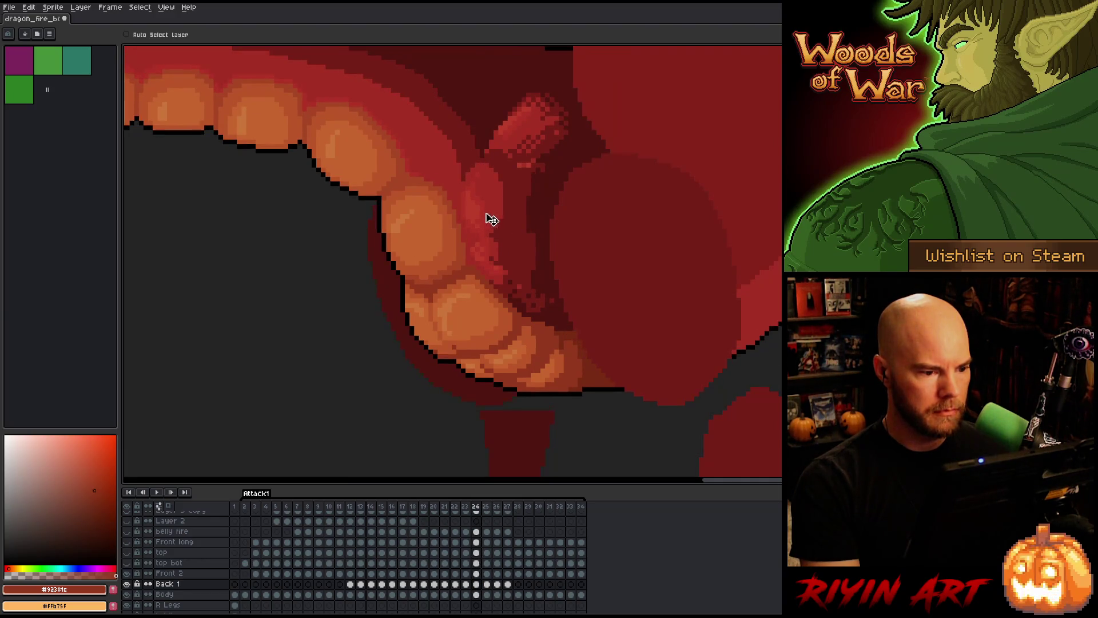
key(Left)
key(Right)
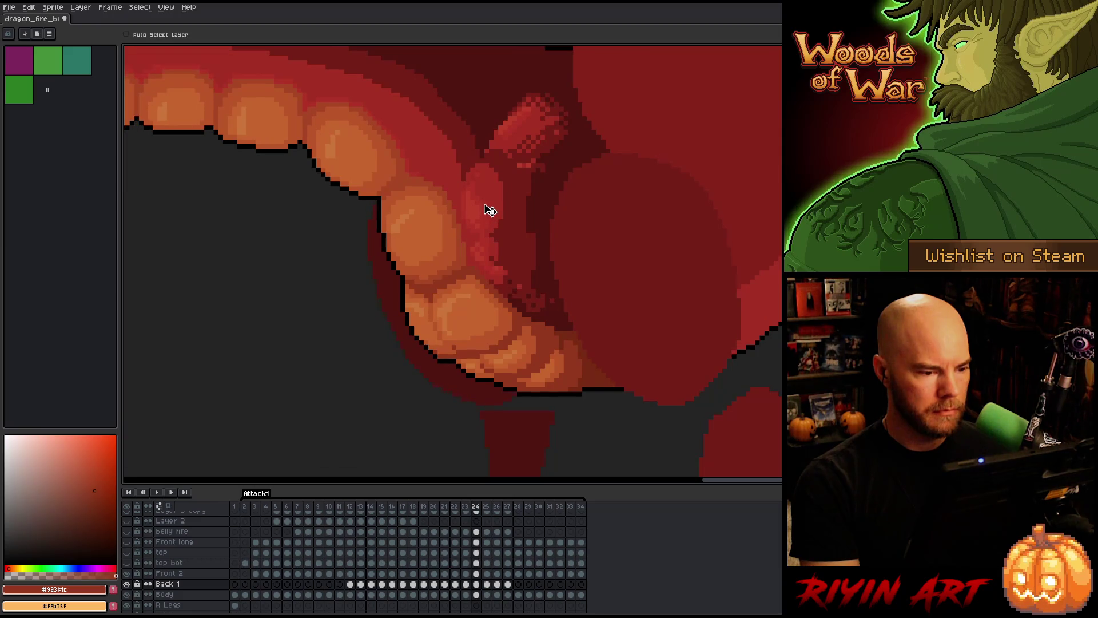
key(Left)
key(Right)
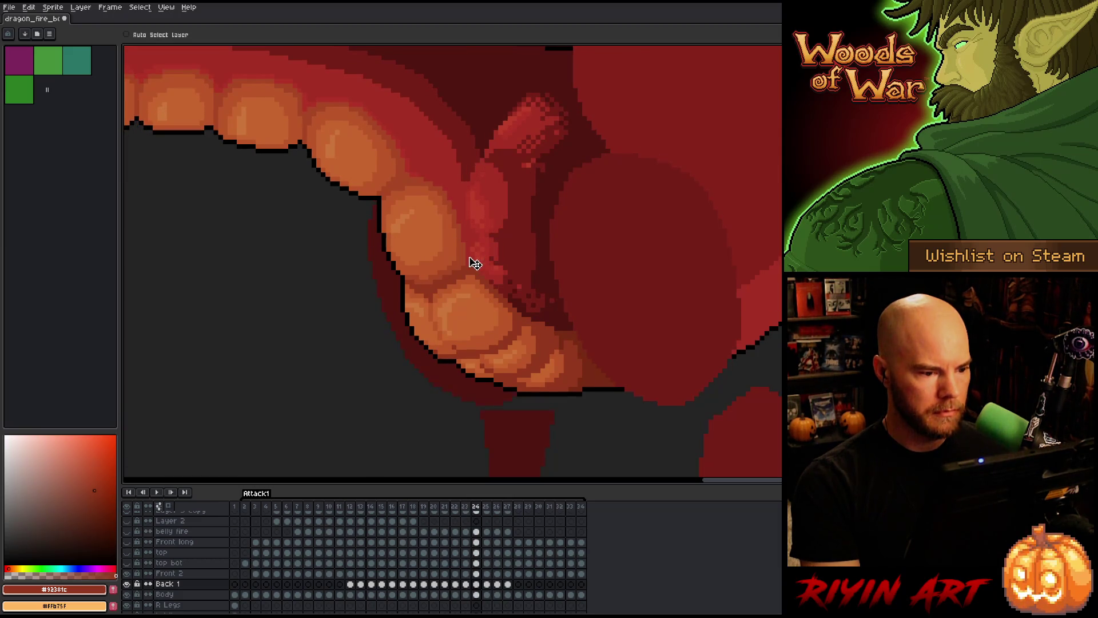
key(Right)
key(Left)
key(Left)
key(Right)
key(Right)
key(Left)
key(Left)
key(Left)
key(Right)
key(Left)
key(Right)
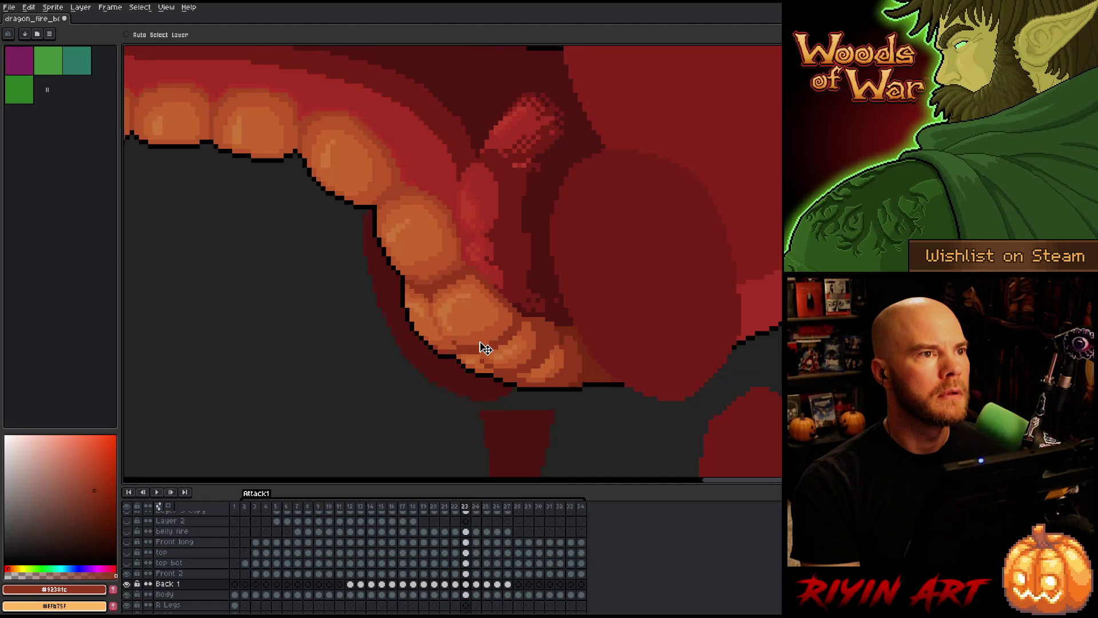
key(Right)
key(Right)
key(Left)
key(Left)
key(Right)
key(Left)
key(Right)
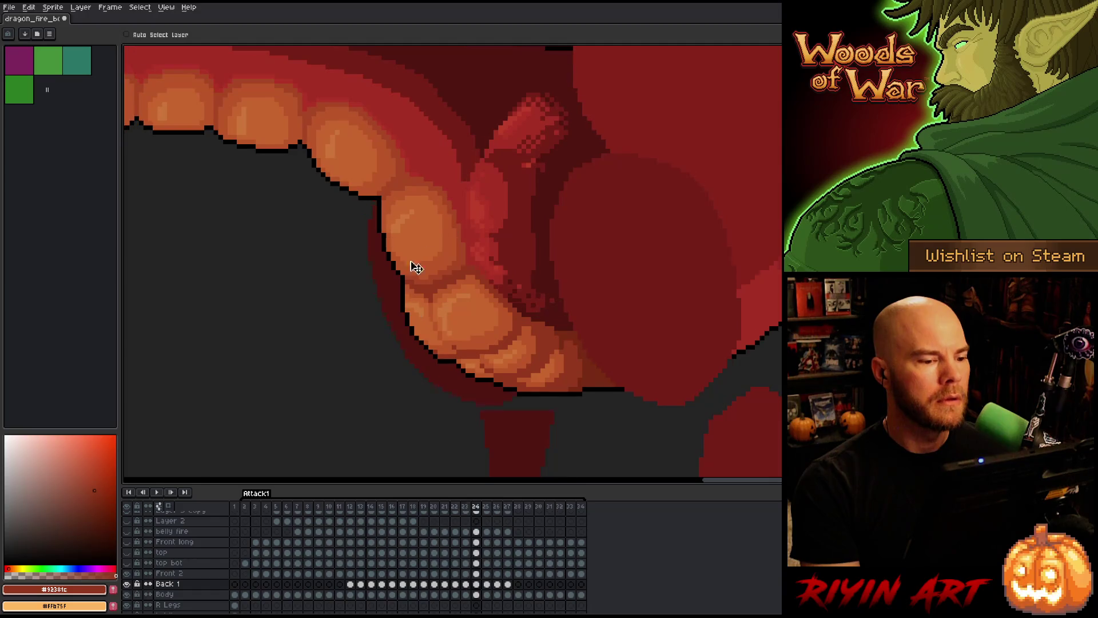
key(Left)
key(Right)
key(Left)
key(Right)
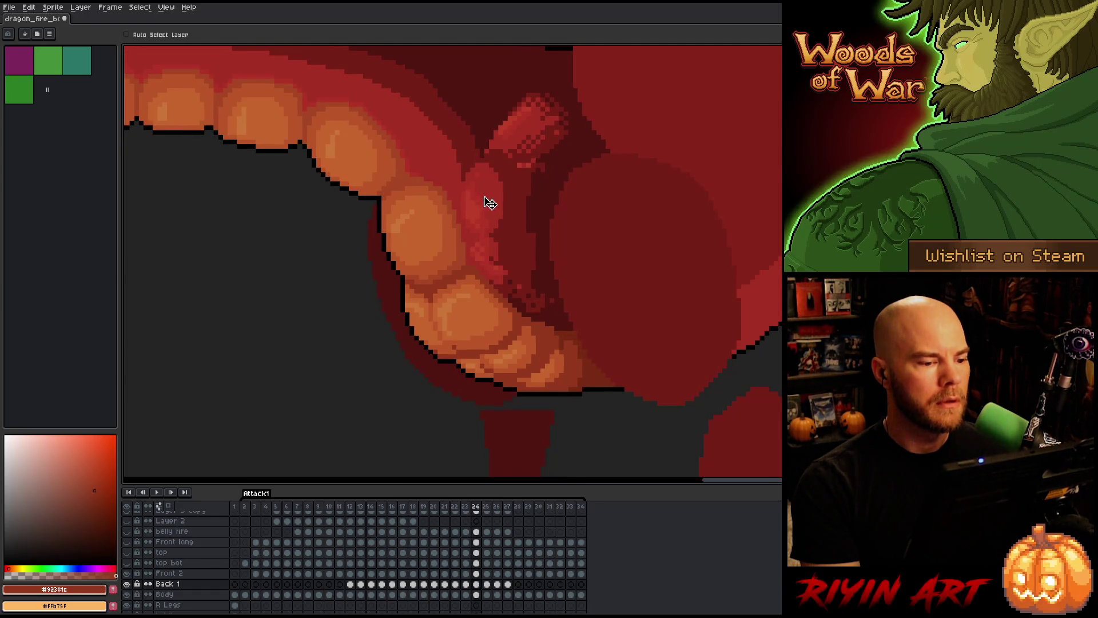
key(Left)
key(Right)
key(Right)
key(Left)
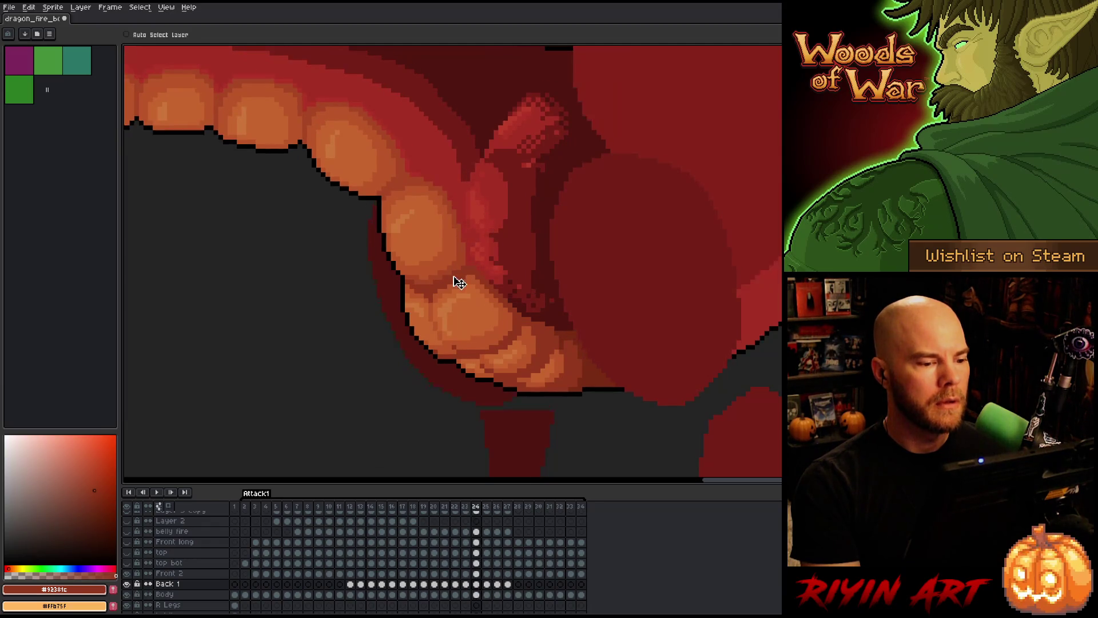
key(Left)
key(Left)
key(Left)
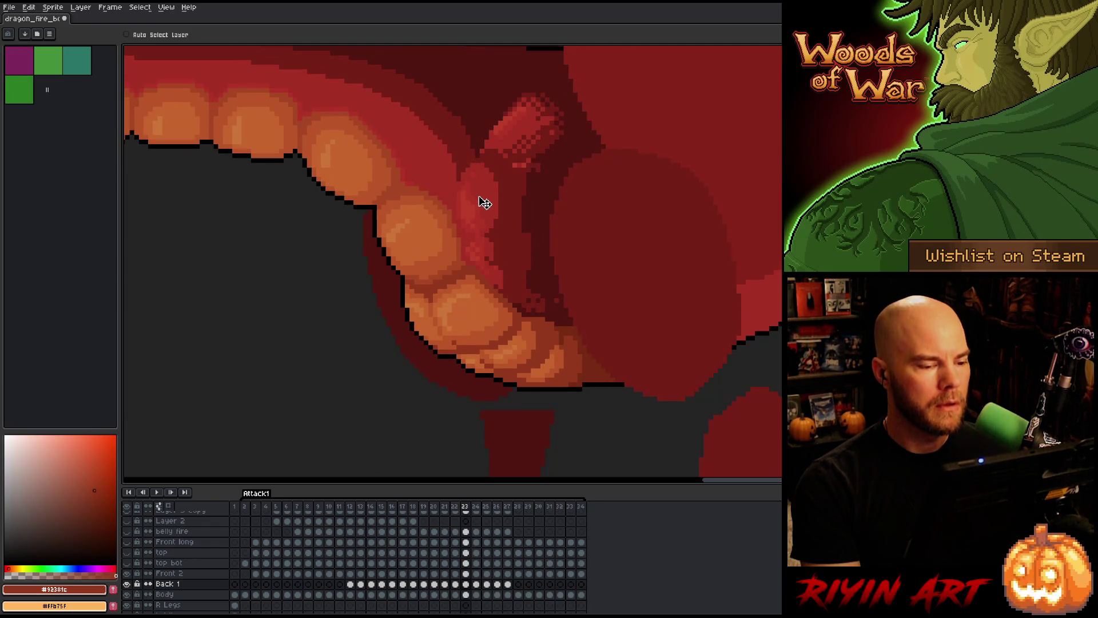
key(Right)
key(Right)
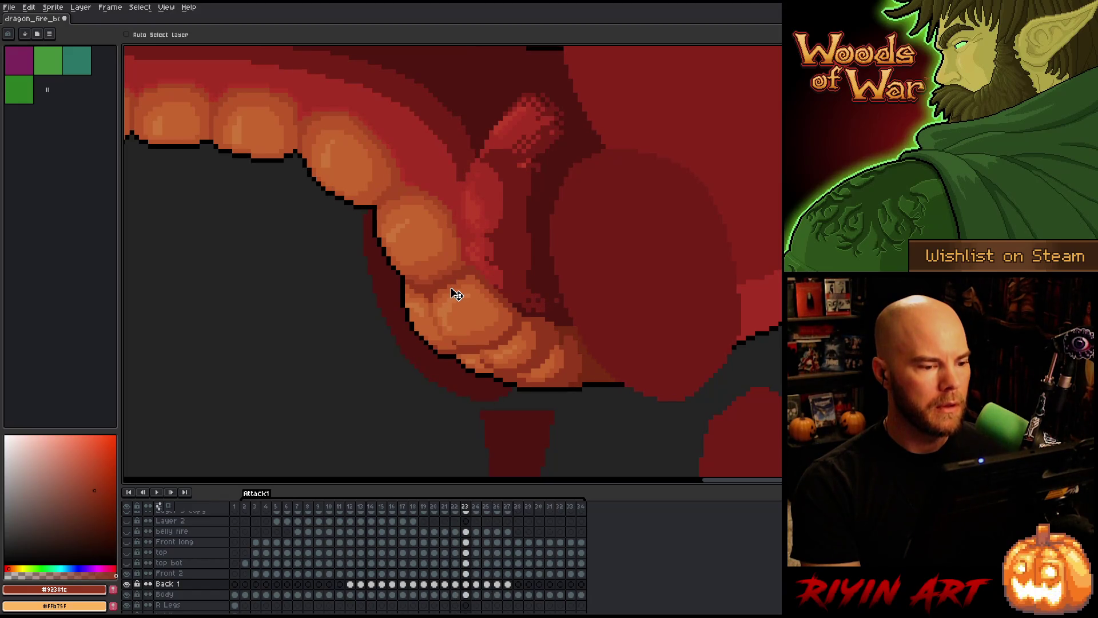
key(Left)
key(Right)
key(Right)
key(Right)
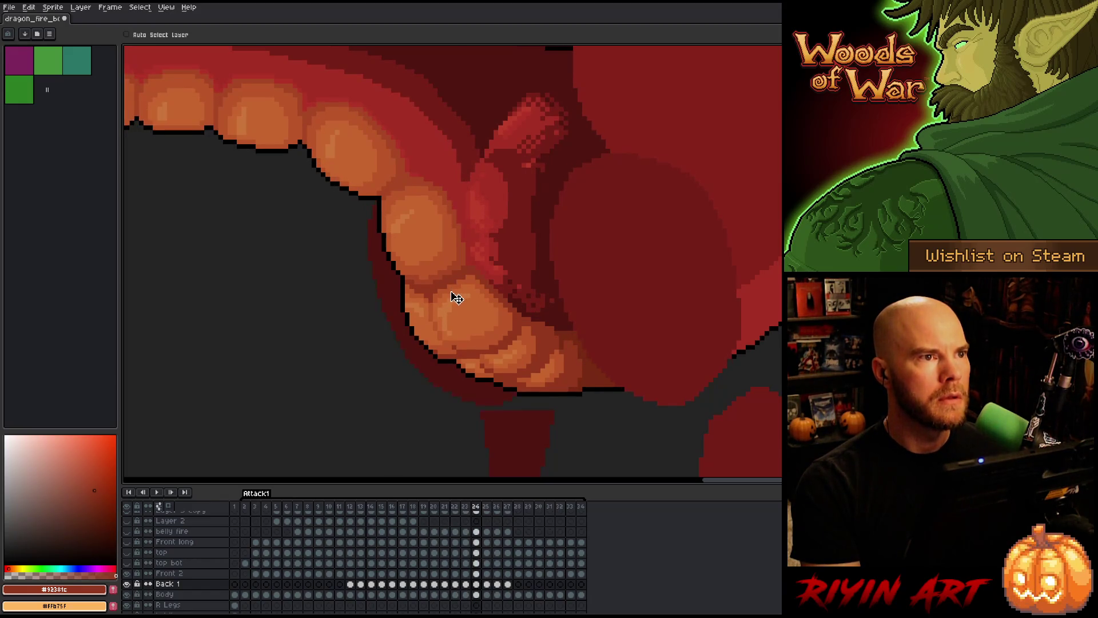
- Toggle between frames 24 and 25 to compare the adjusted throat piece
key(Left)
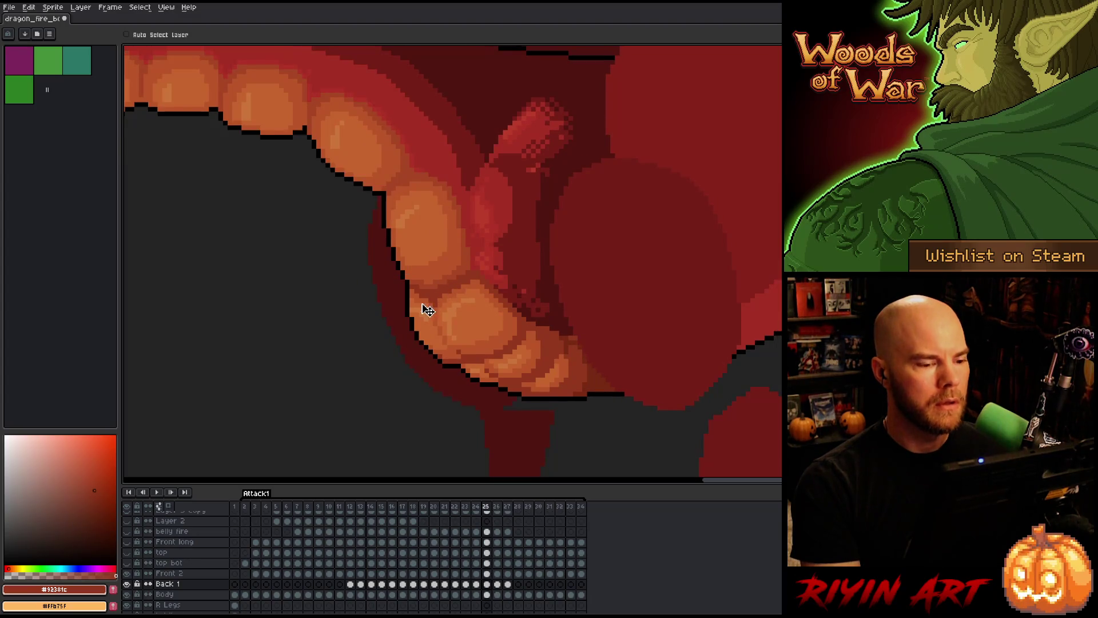
key(Left)
key(Left)
key(Right)
key(Right)
key(Left)
key(Right)
key(Left)
key(Right)
key(Left)
key(Right)
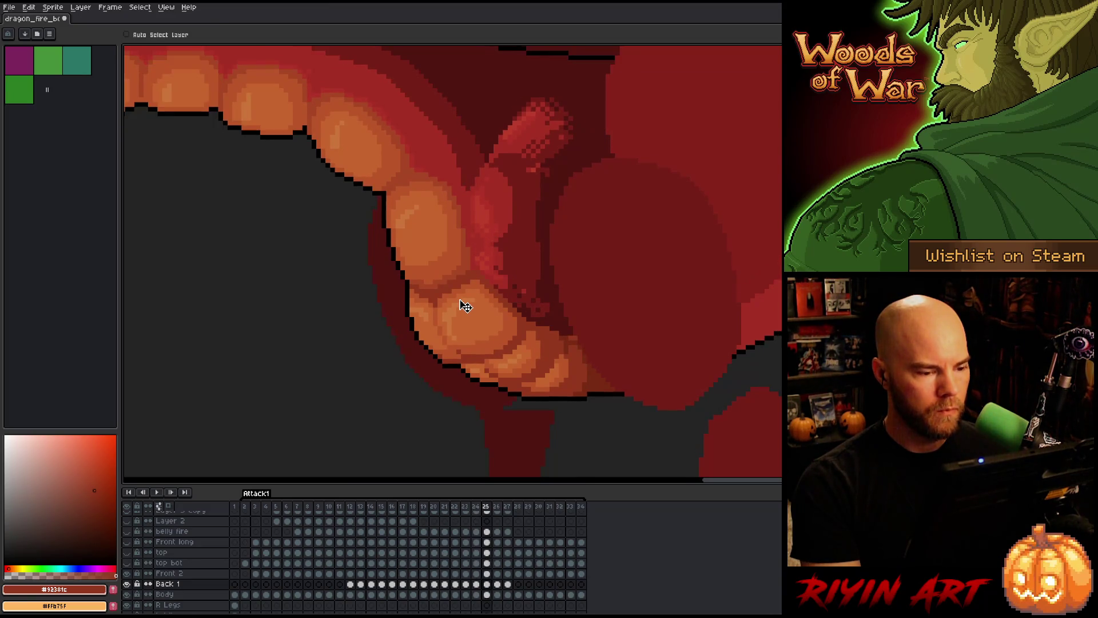
- Switch to the Front 2 layer and flip between frames 24, 25 and 26 to review it
key(Up)
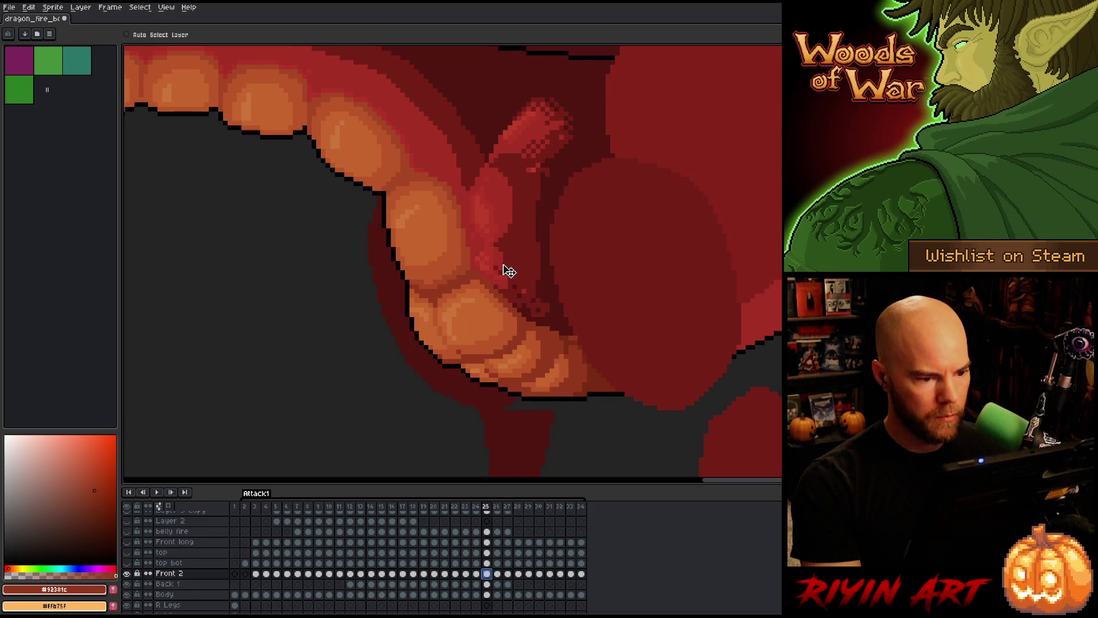
key(Left)
key(Right)
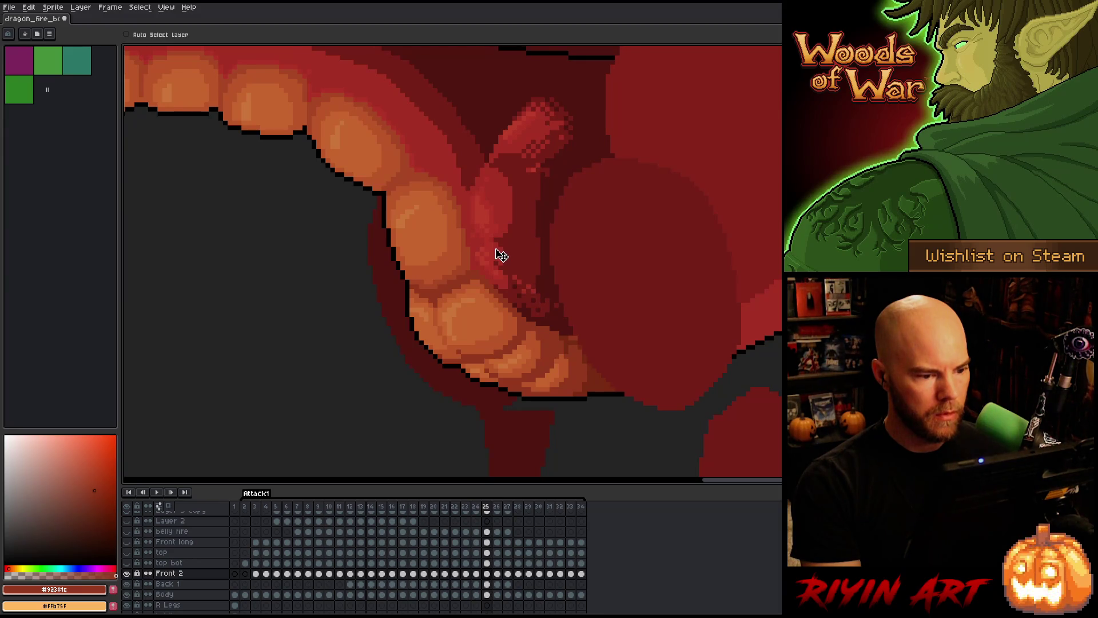
key(Right)
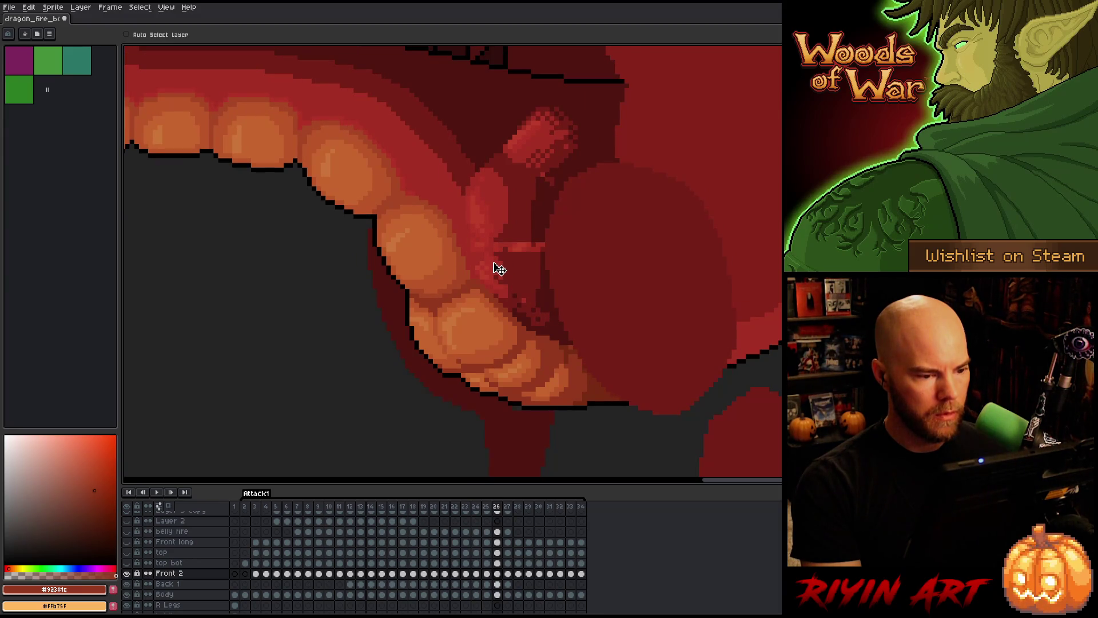
key(Left)
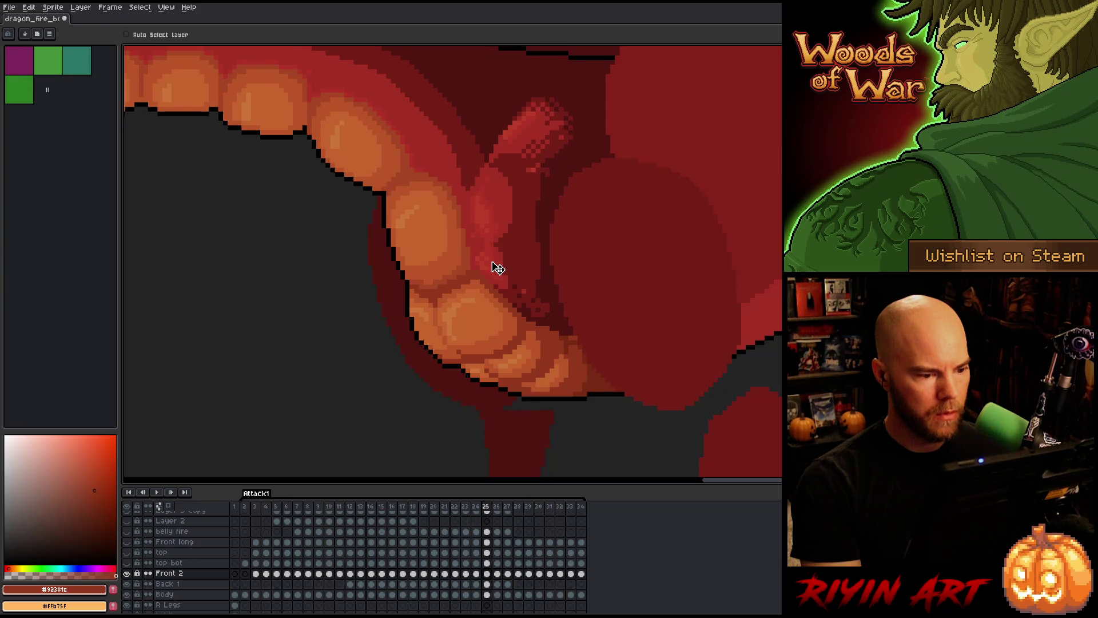
key(Right)
key(Left)
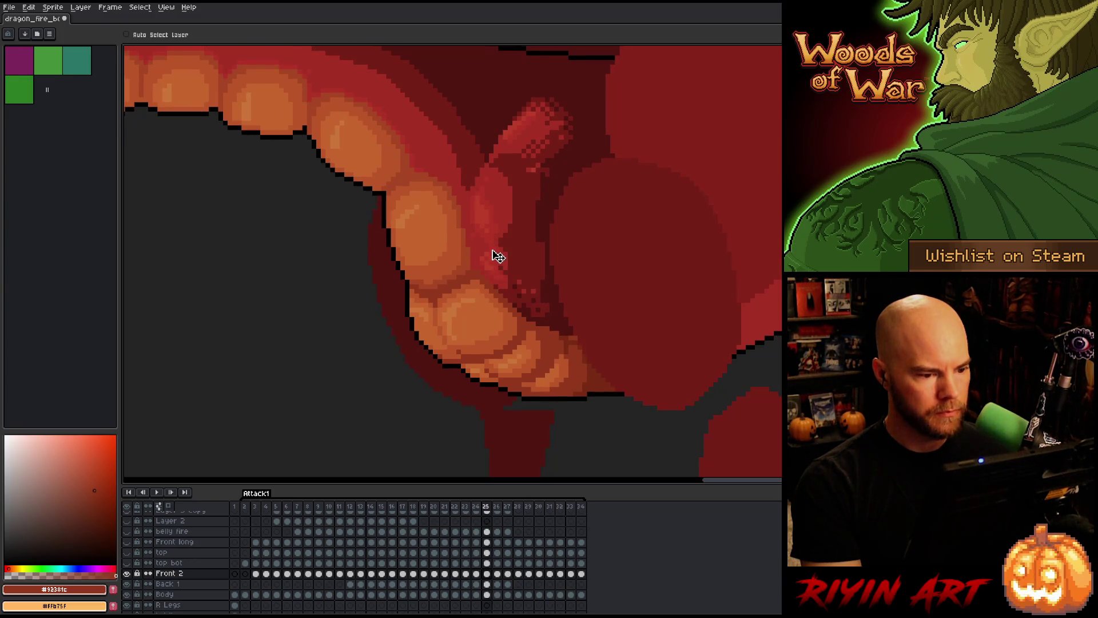
key(Left)
key(Right)
key(Left)
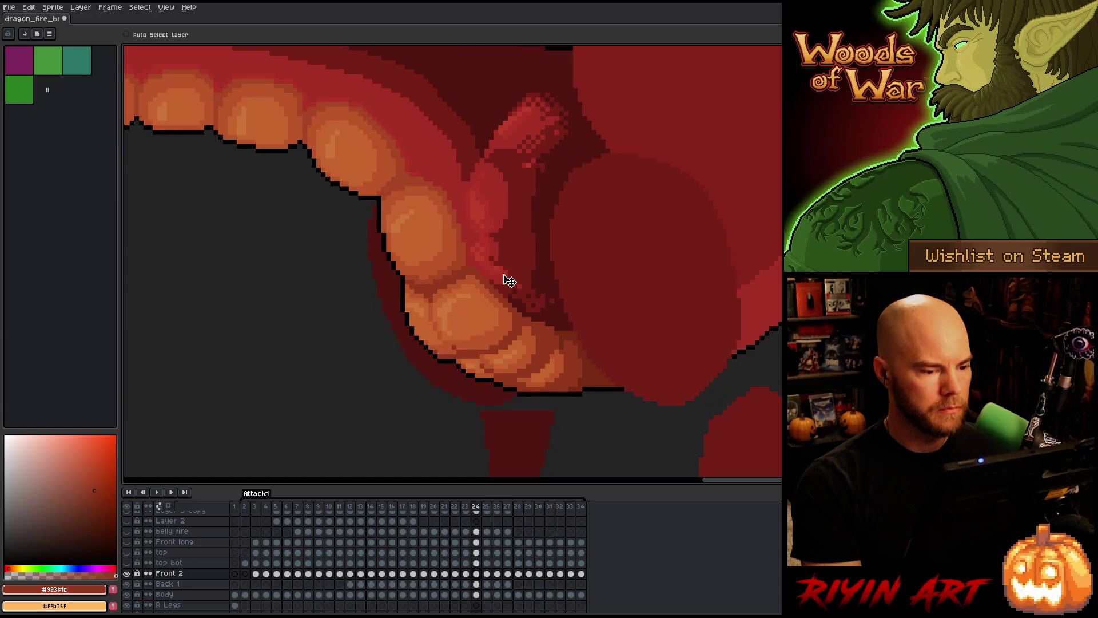
key(Right)
key(Left)
key(Right)
key(Left)
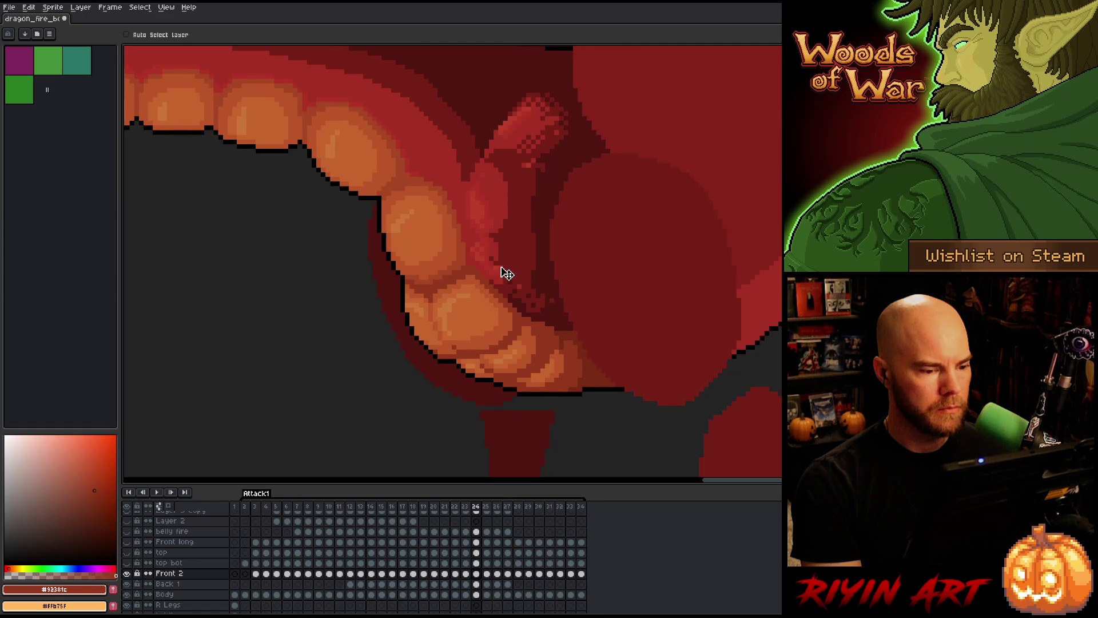
key(Right)
key(Left)
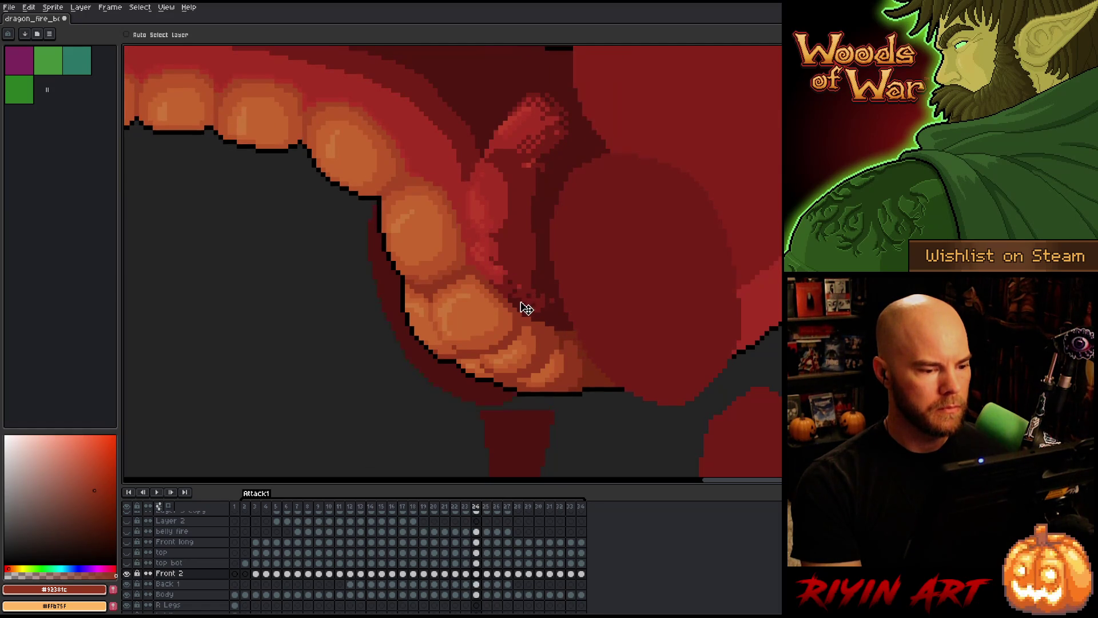
key(Right)
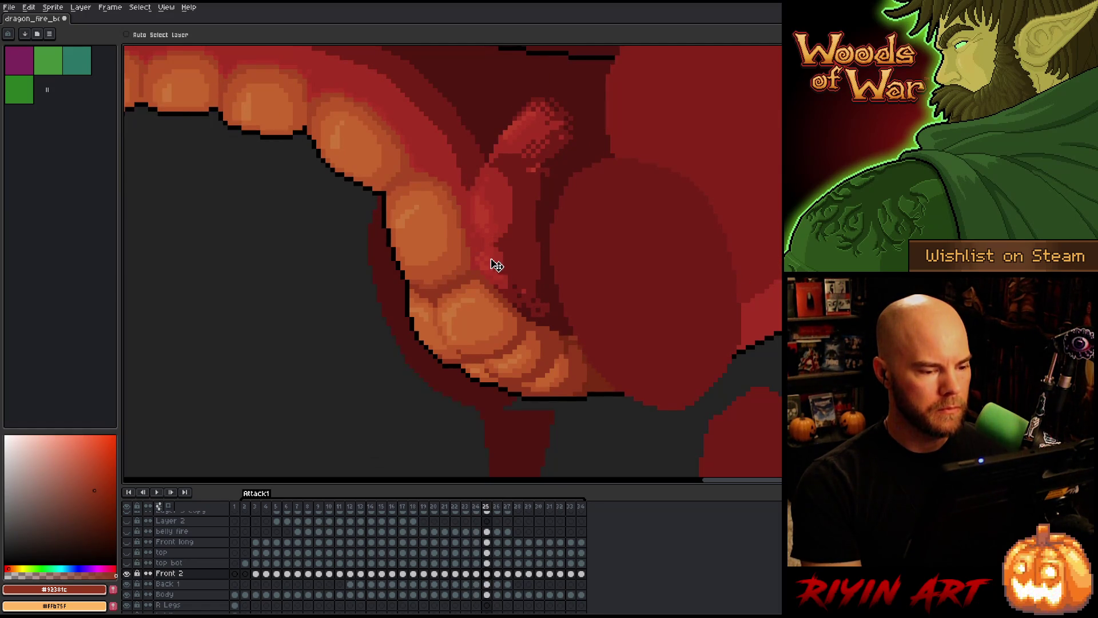
- Review the Back 1 layer across frames 23–25, then select the Back 1 cel on frame 26
click(490, 584)
key(Left)
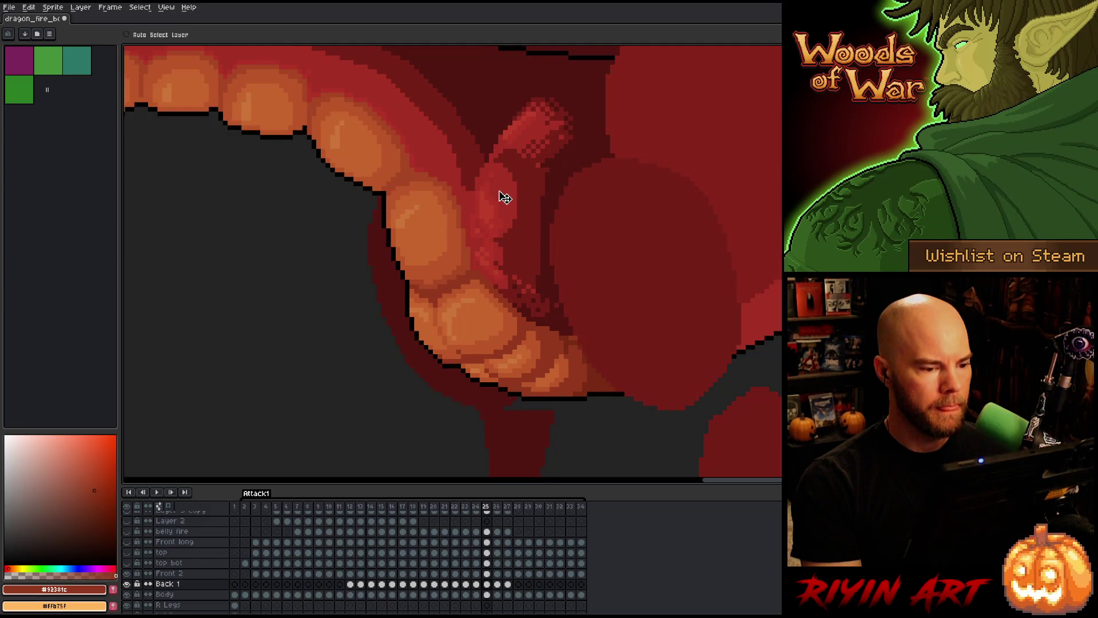
key(Right)
key(Left)
key(Right)
key(Left)
key(Right)
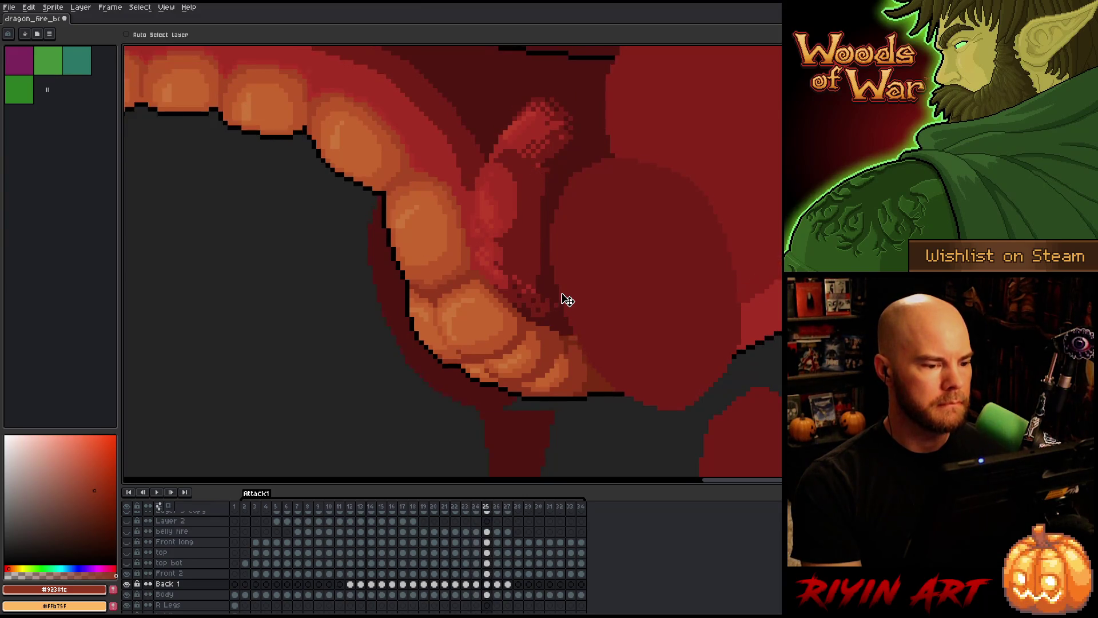
key(Left)
key(Right)
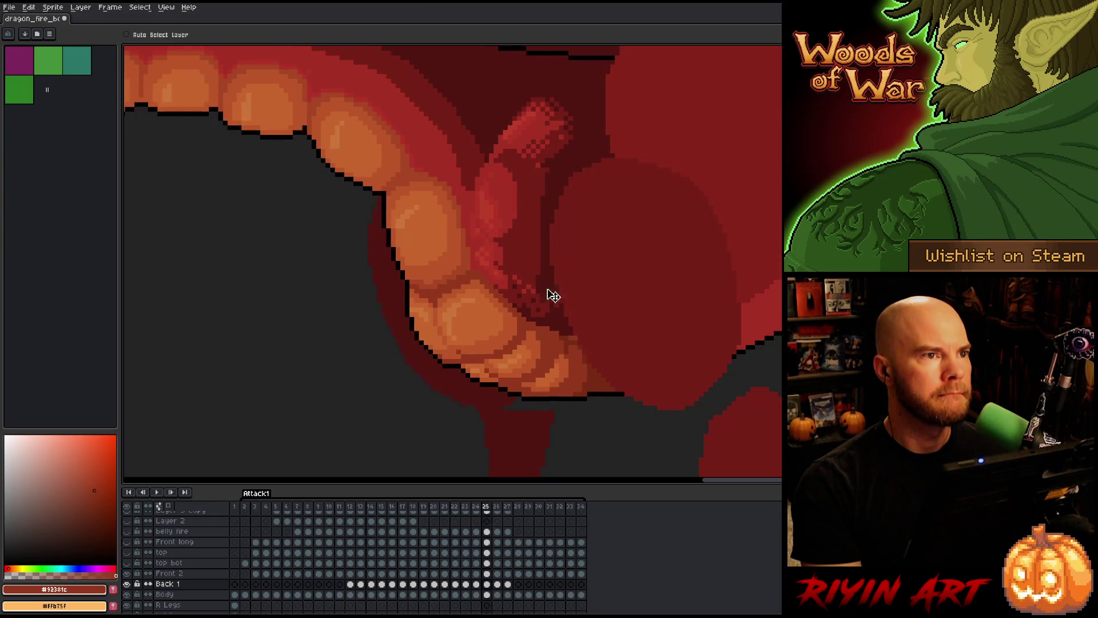
key(Left)
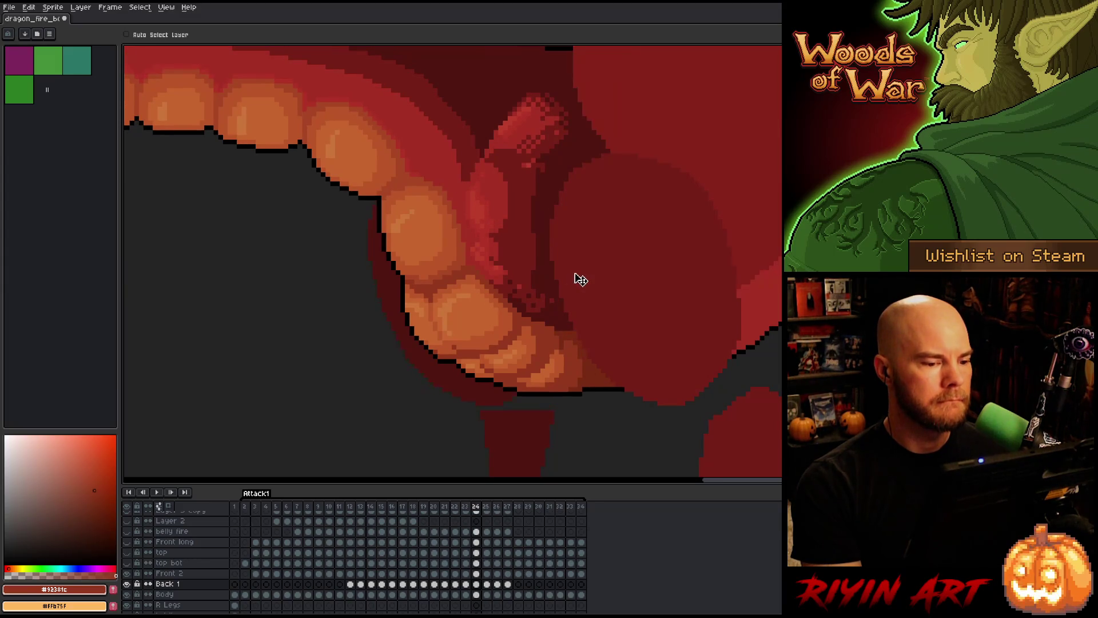
key(Right)
key(Left)
key(Left)
key(Right)
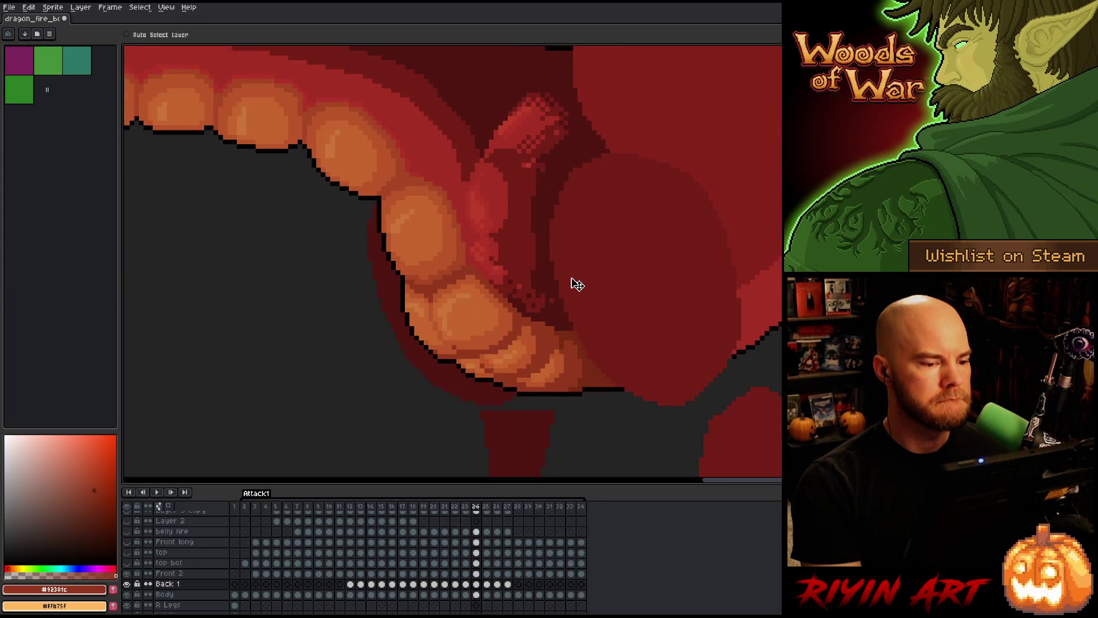
key(Right)
key(Left)
key(Right)
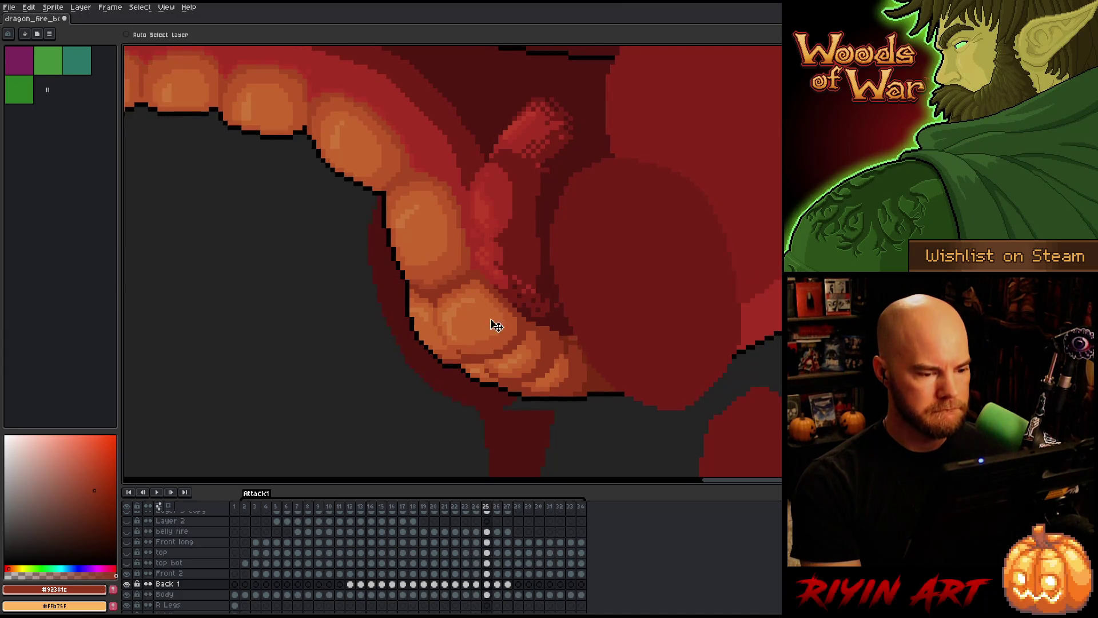
key(Right)
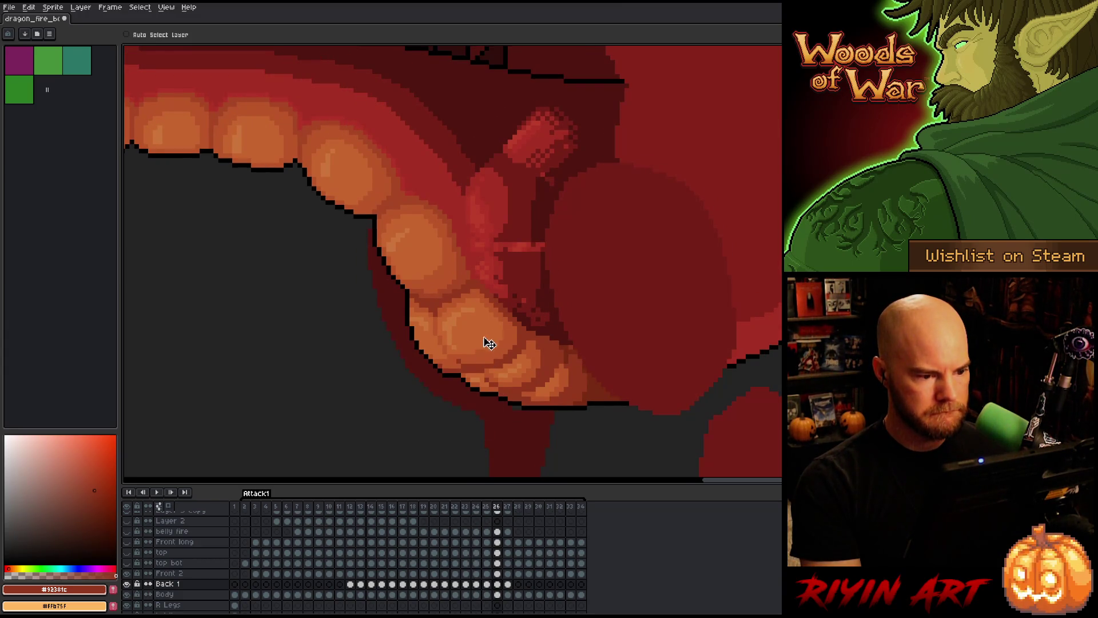
click(498, 584)
click(497, 574)
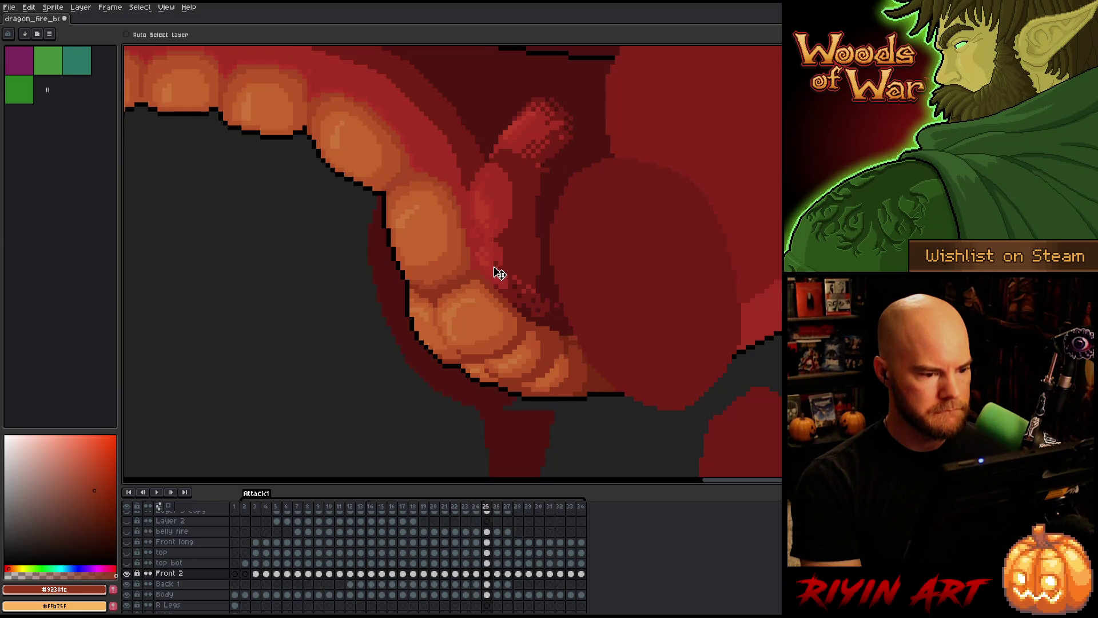
key(Left)
key(Right)
key(Left)
key(Right)
click(497, 584)
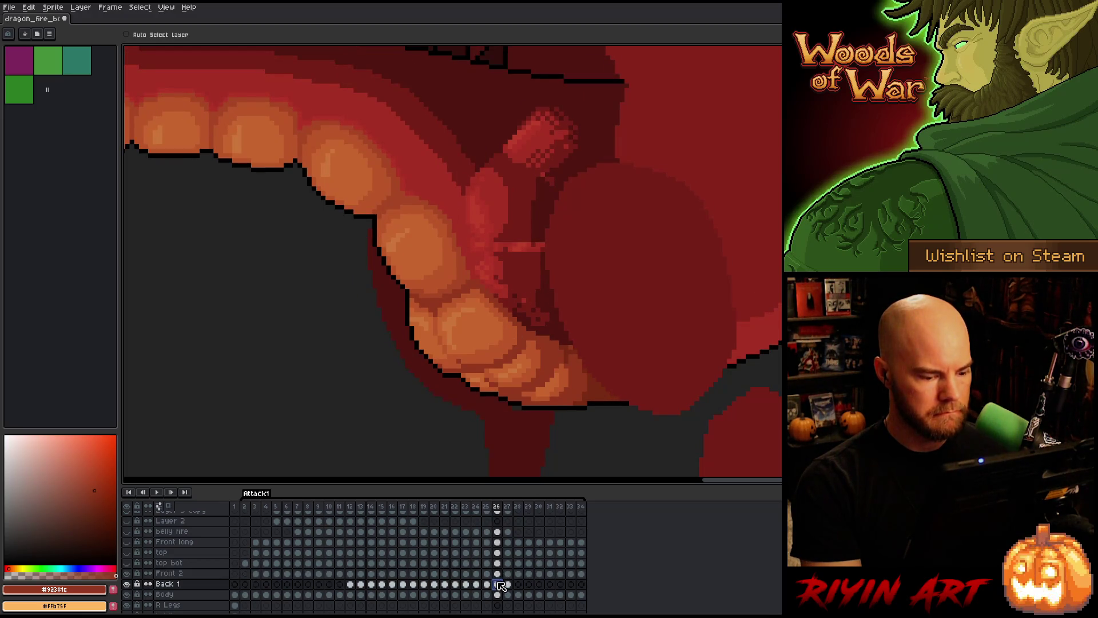
key(Left)
key(Right)
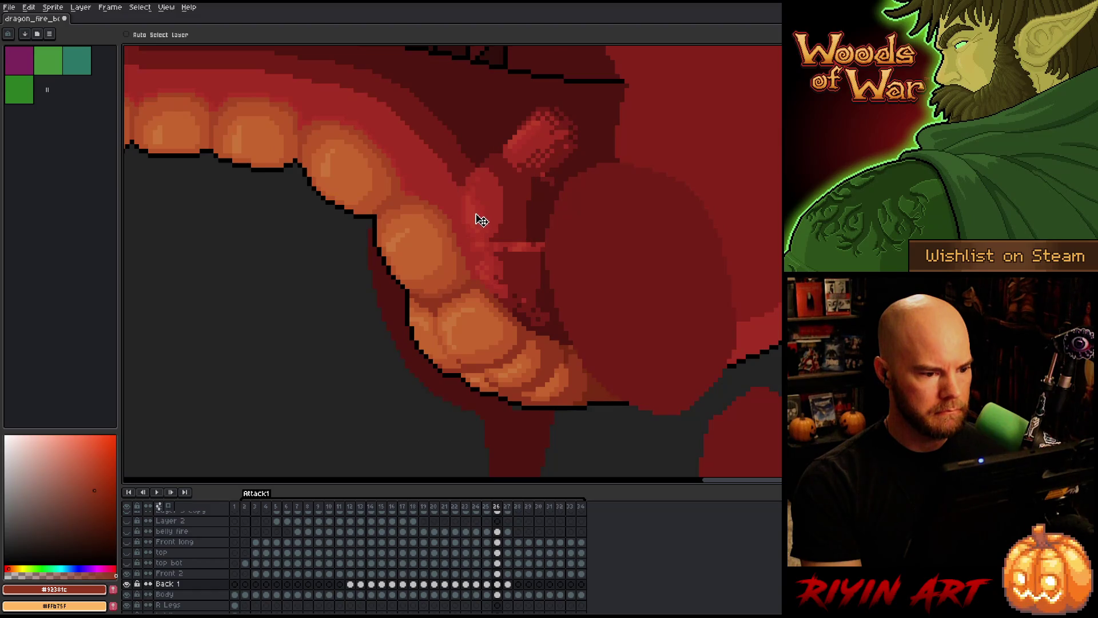
key(Right)
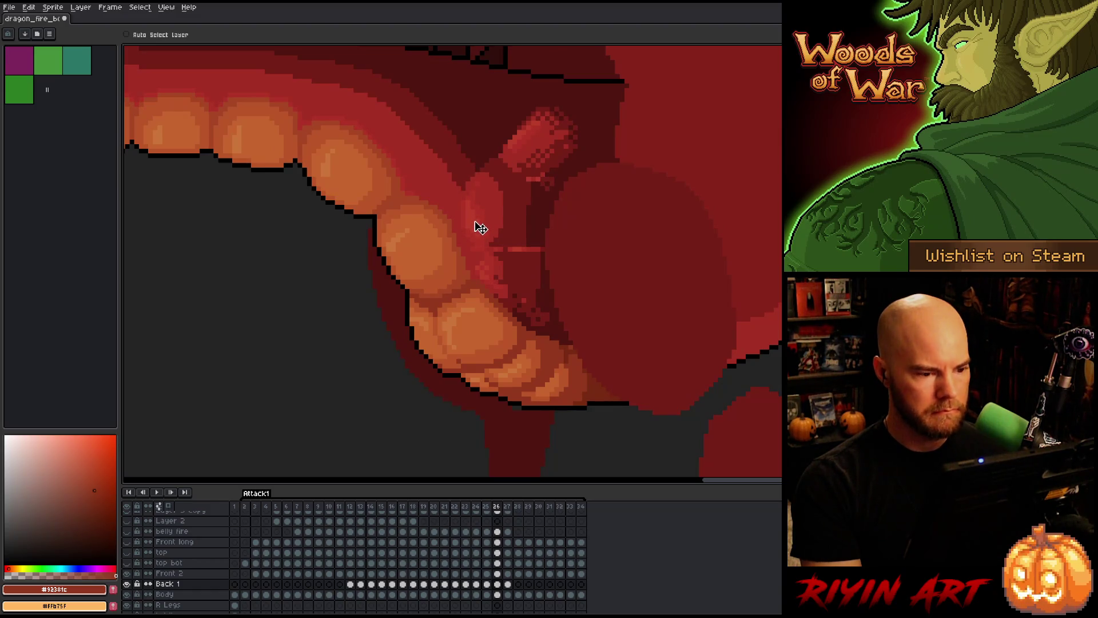
key(Right)
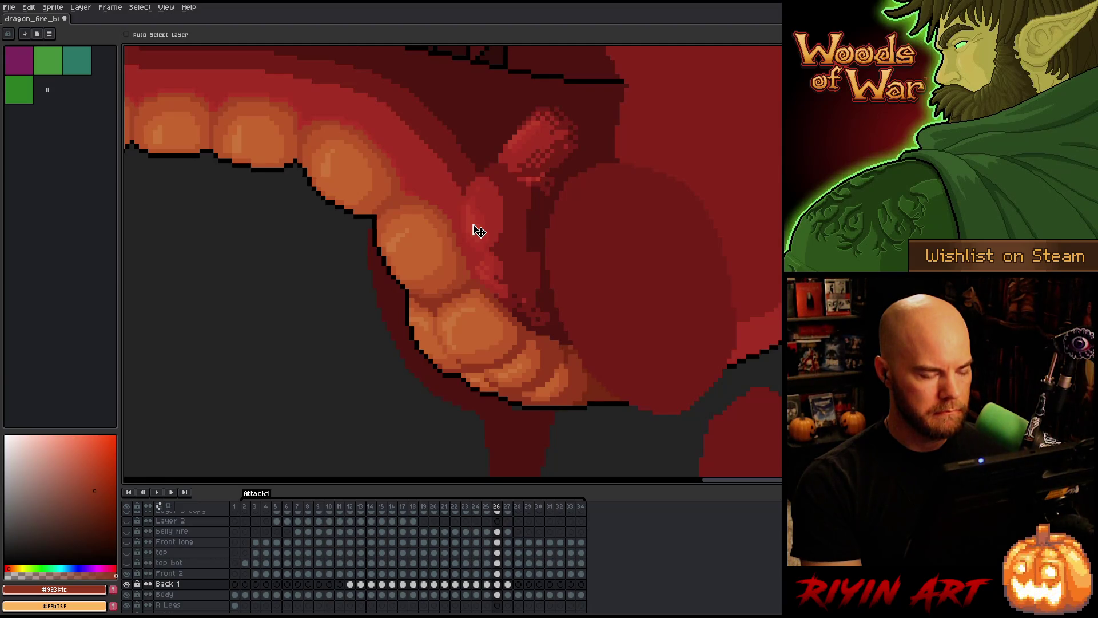
key(Left)
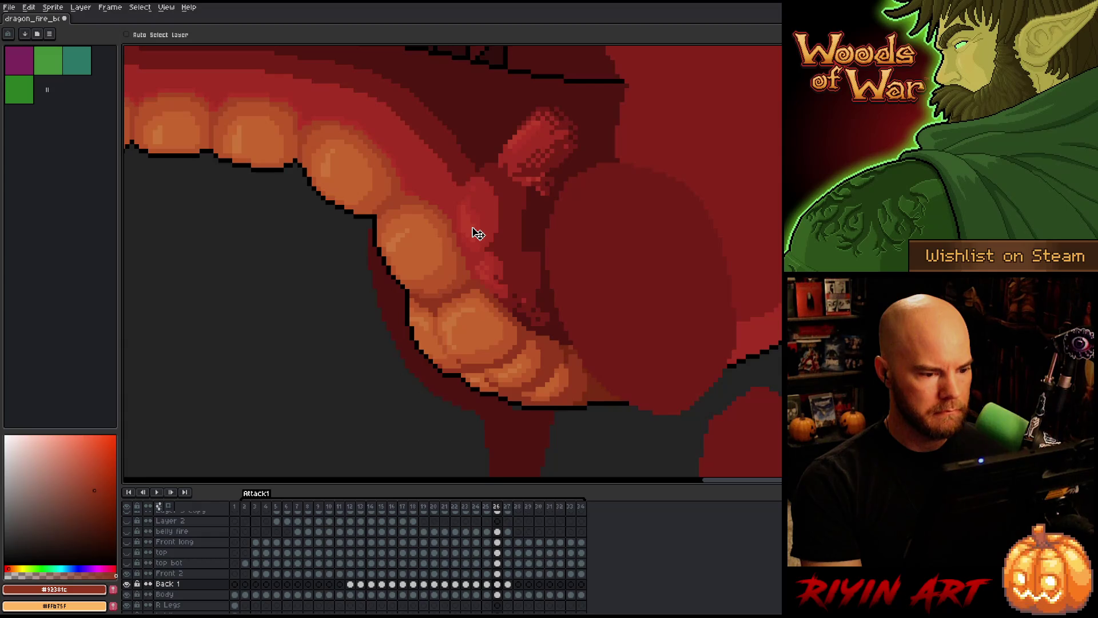
key(Left)
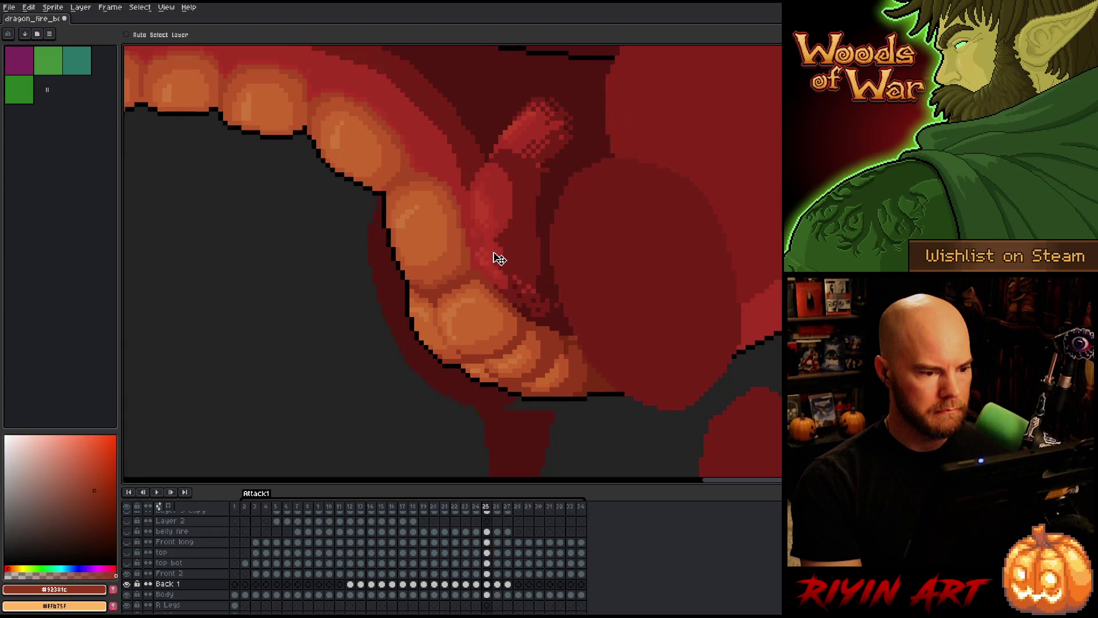
key(Right)
key(Right)
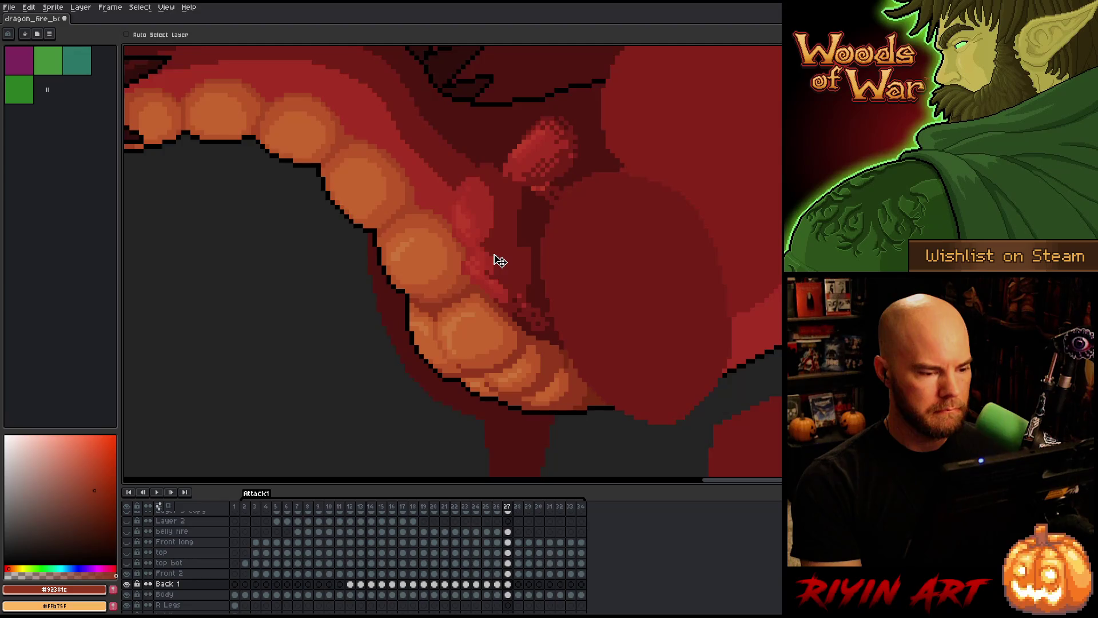
key(Left)
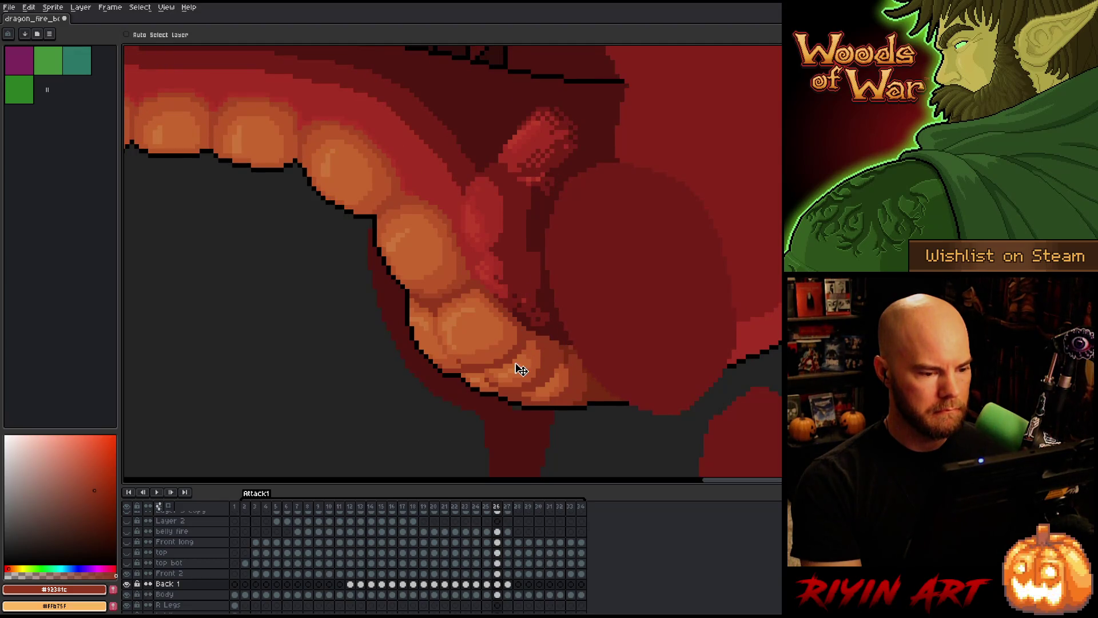
key(Right)
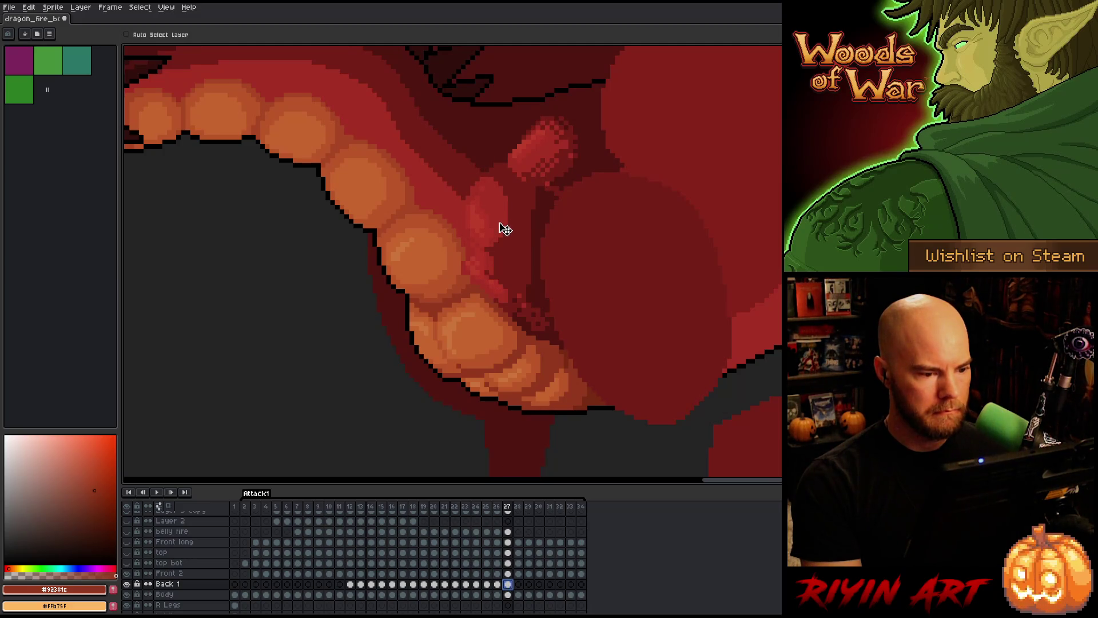
key(Left)
key(Right)
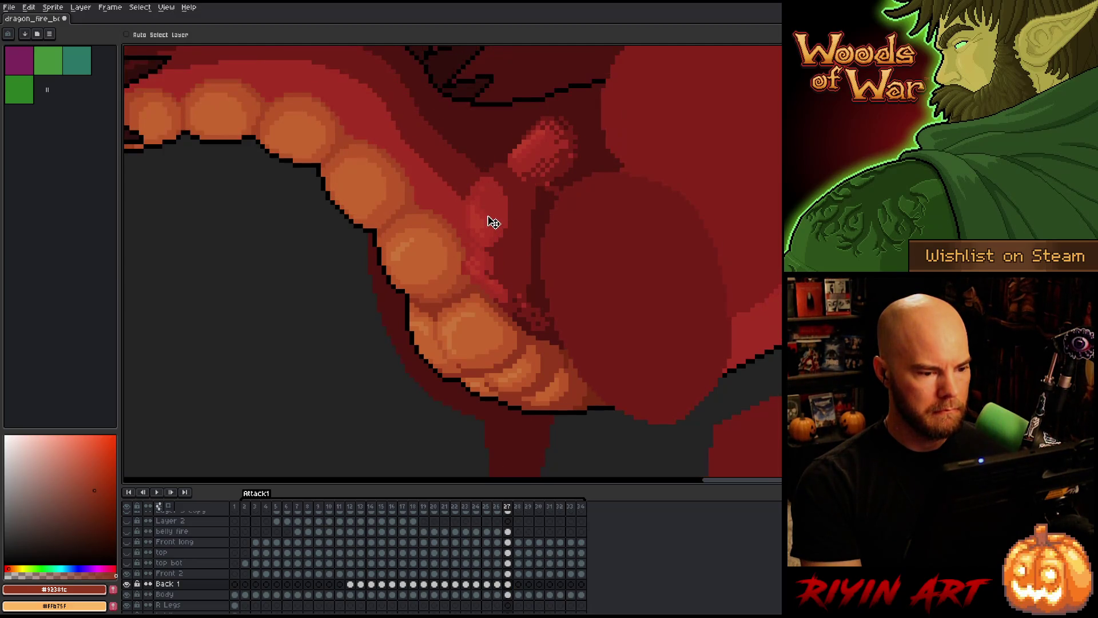
key(Left)
key(Right)
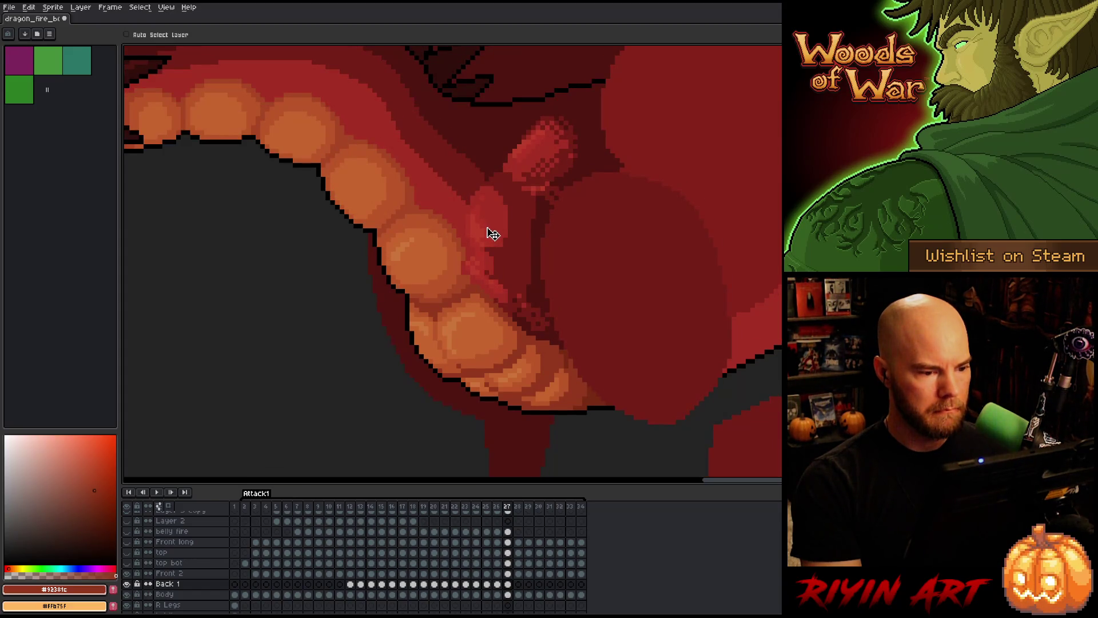
key(Left)
key(Right)
key(Left)
key(Right)
click(508, 573)
- Repaint the throat pixels on frame 27's Front 2 layer and compare against frames 25–26
drag(491, 282, 506, 287)
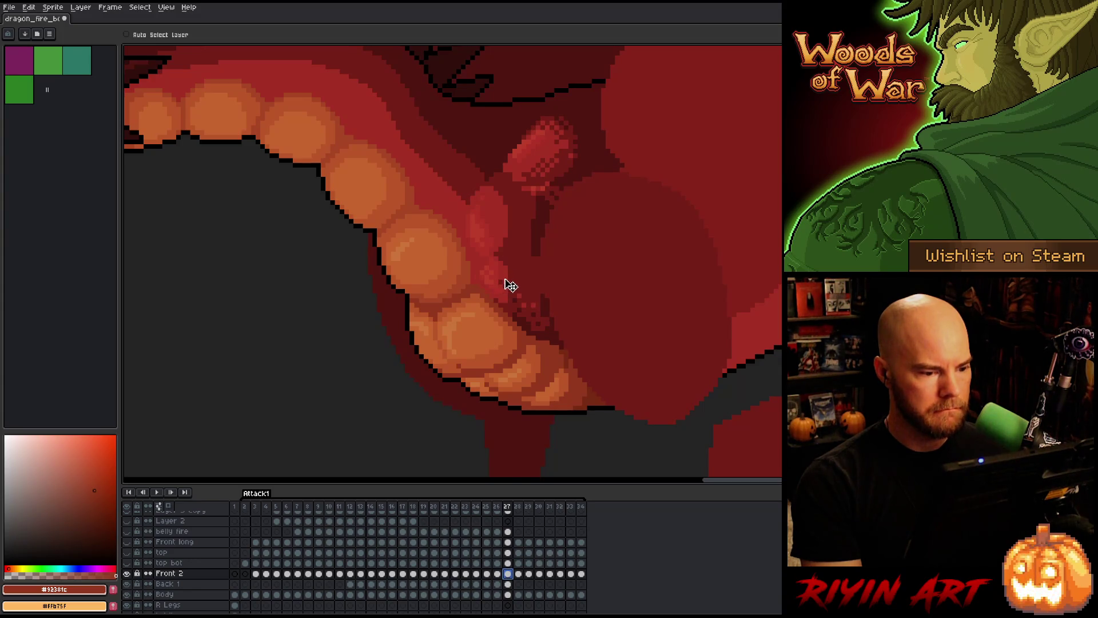
key(Left)
key(Right)
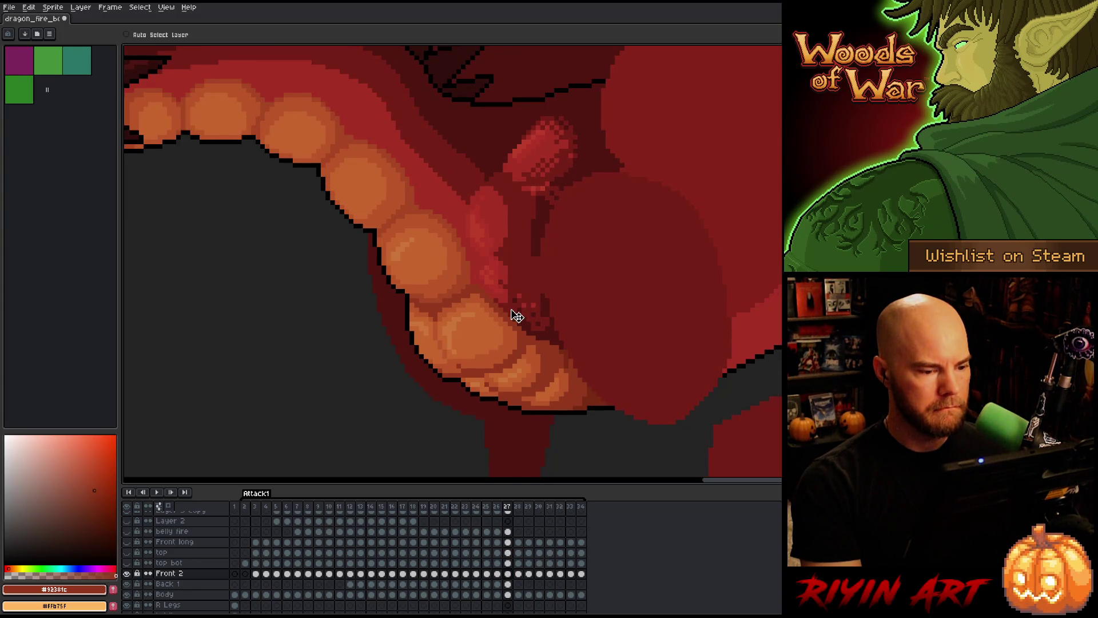
key(Left)
key(Right)
key(Left)
key(Right)
key(Left)
key(Right)
key(Left)
key(Left)
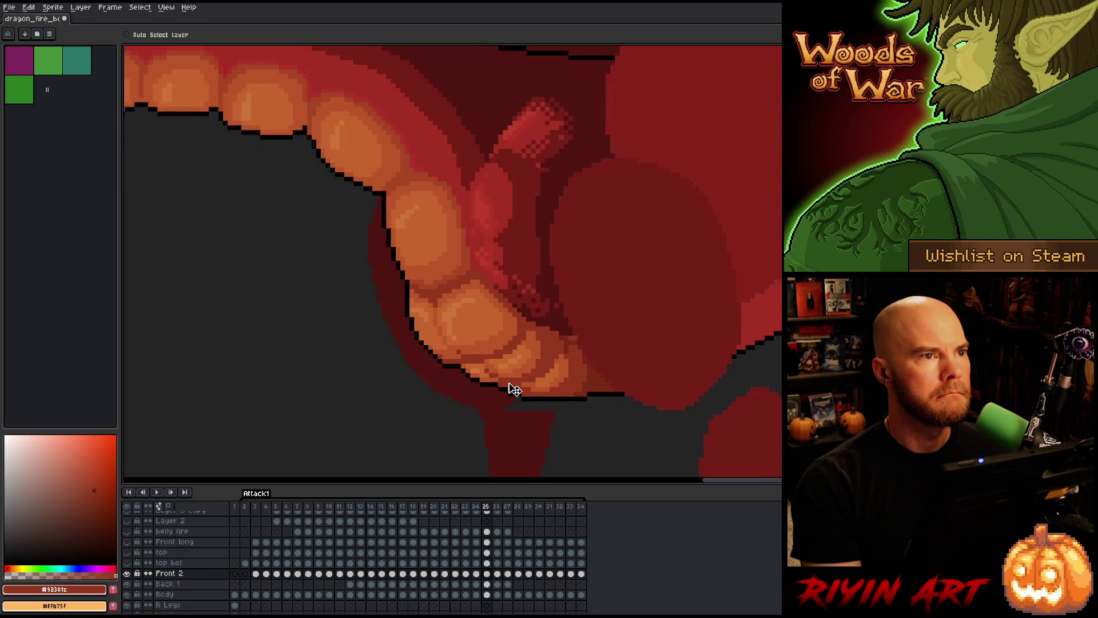
key(Right)
key(Left)
key(Right)
key(Left)
key(Right)
- Step back through frames 23 to 20, settling on frame 21's Back 1 cel
key(Left)
key(Left)
key(Left)
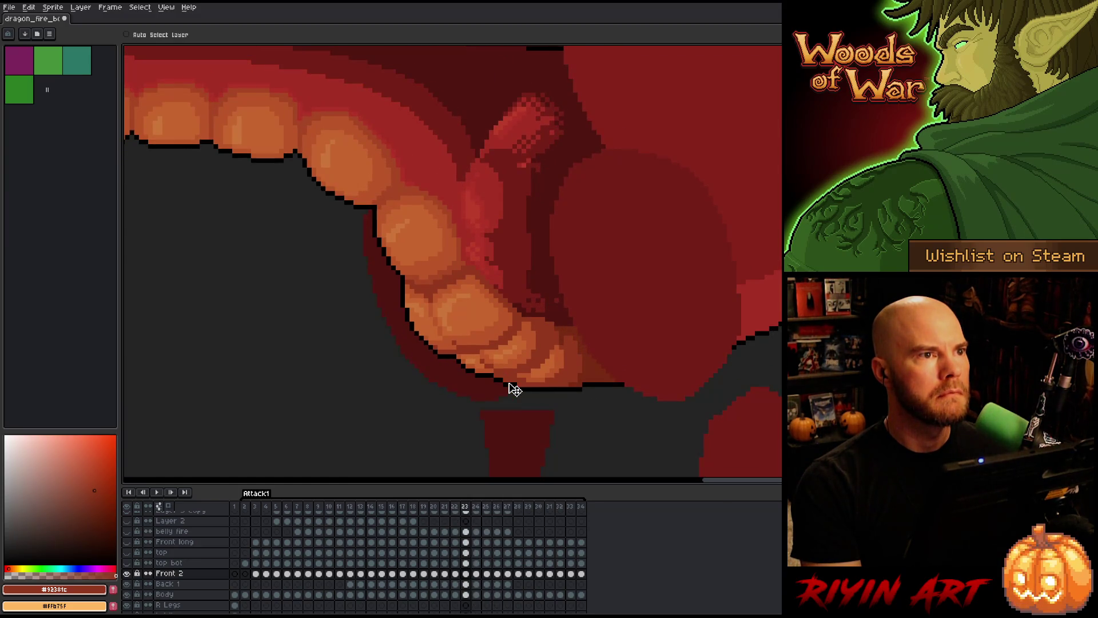
key(Left)
key(Left)
key(Left)
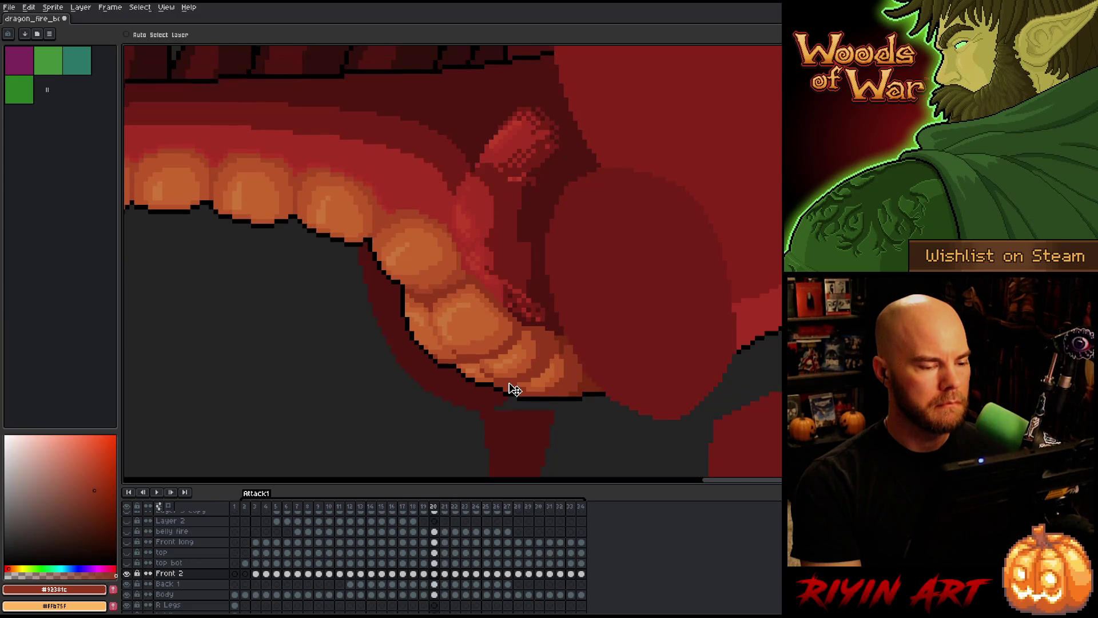
key(Left)
key(Right)
key(Right)
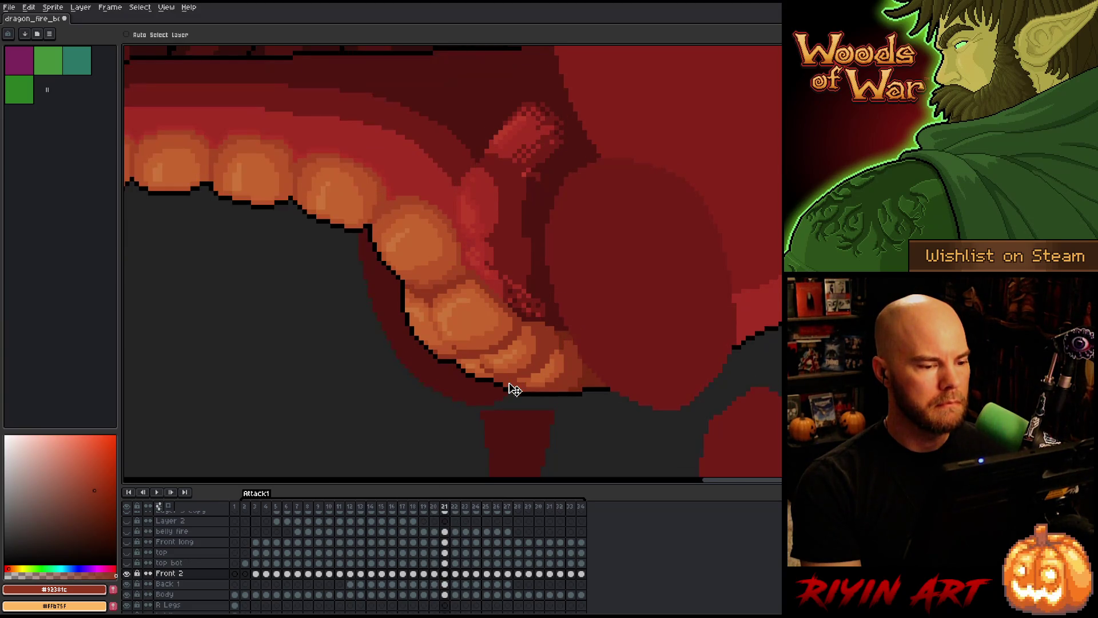
key(Left)
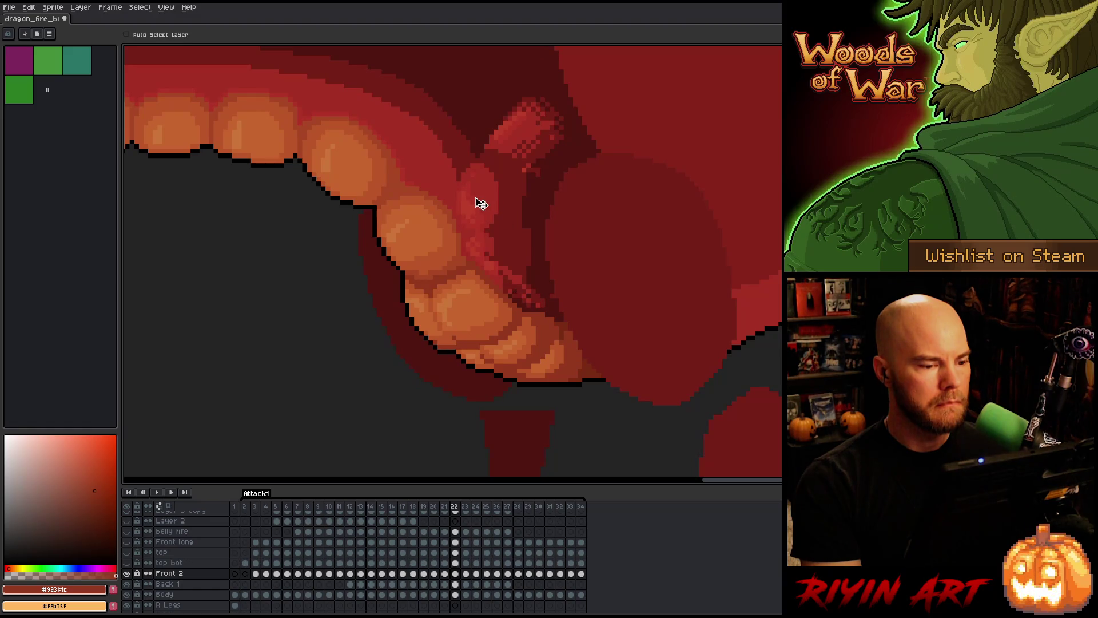
key(Right)
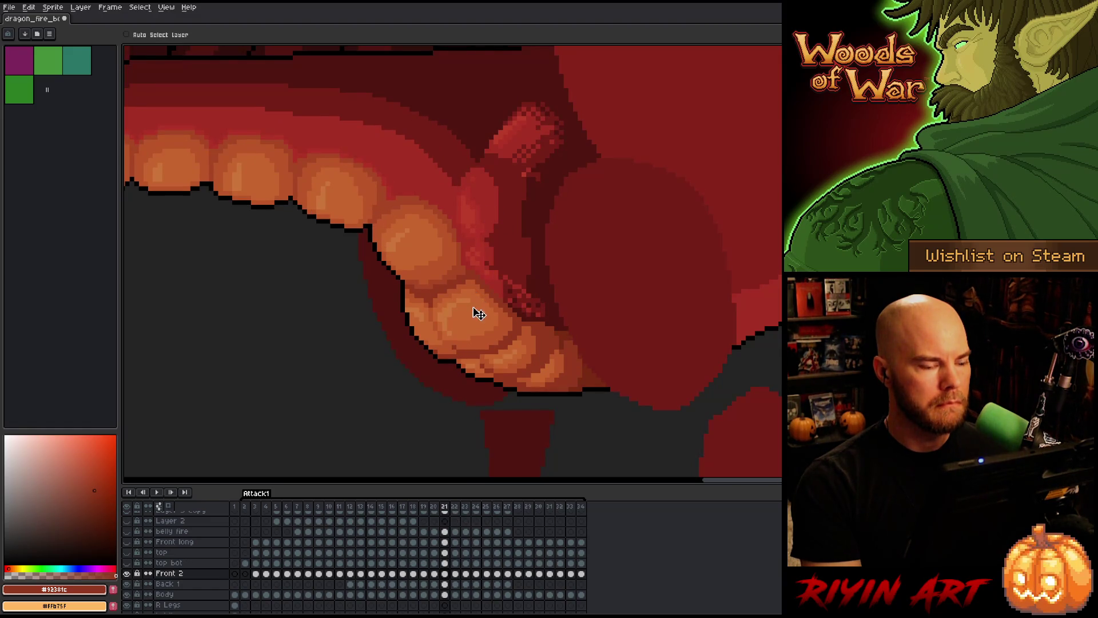
key(Left)
key(Right)
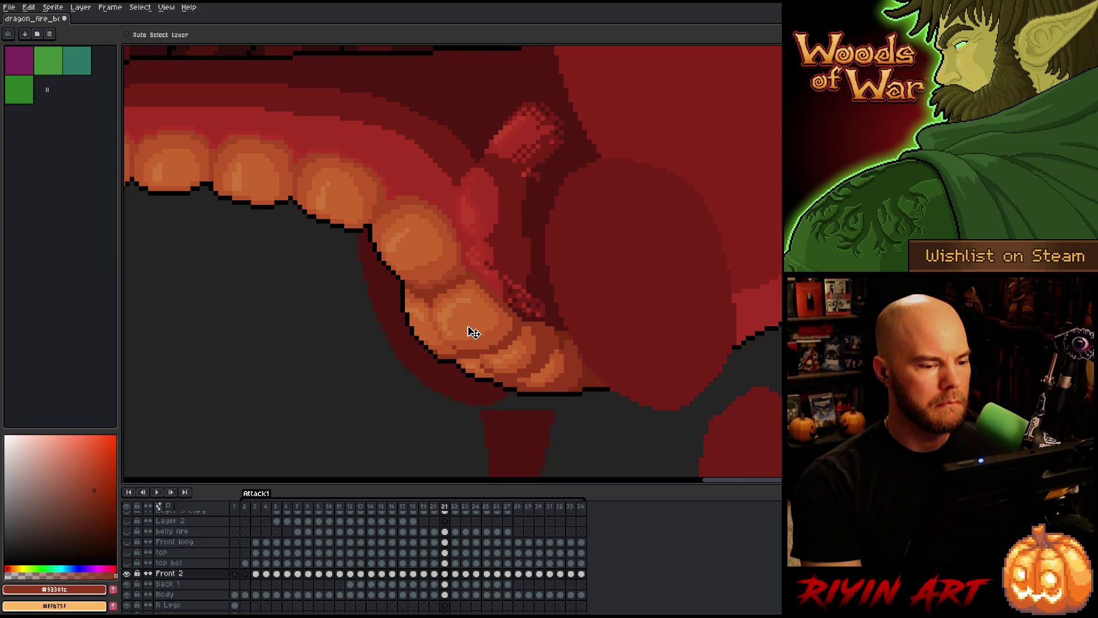
click(445, 585)
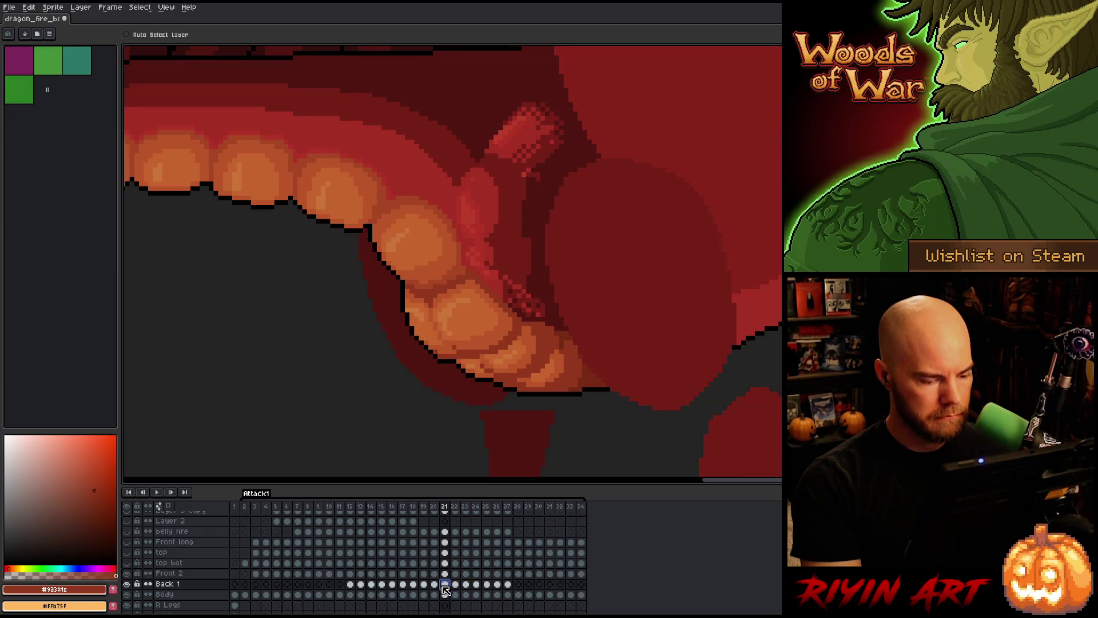
- Draw a rectangular marquee around the throat region on frame 21's Back 1, then deselect
right_click(527, 280)
key(Escape)
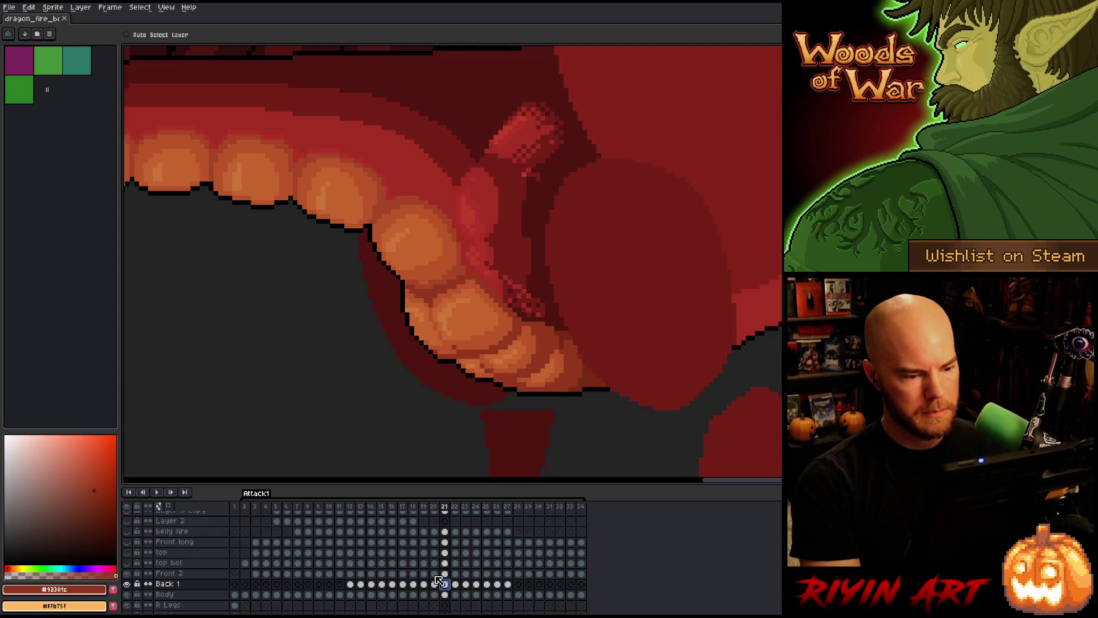
key(m)
drag(389, 114, 575, 221)
key(ctrl+d)
- Compare frame 21 with its neighbour, then step forward through frames 22 to 25
key(comma)
key(period)
key(period)
key(comma)
key(comma)
key(period)
key(period)
key(period)
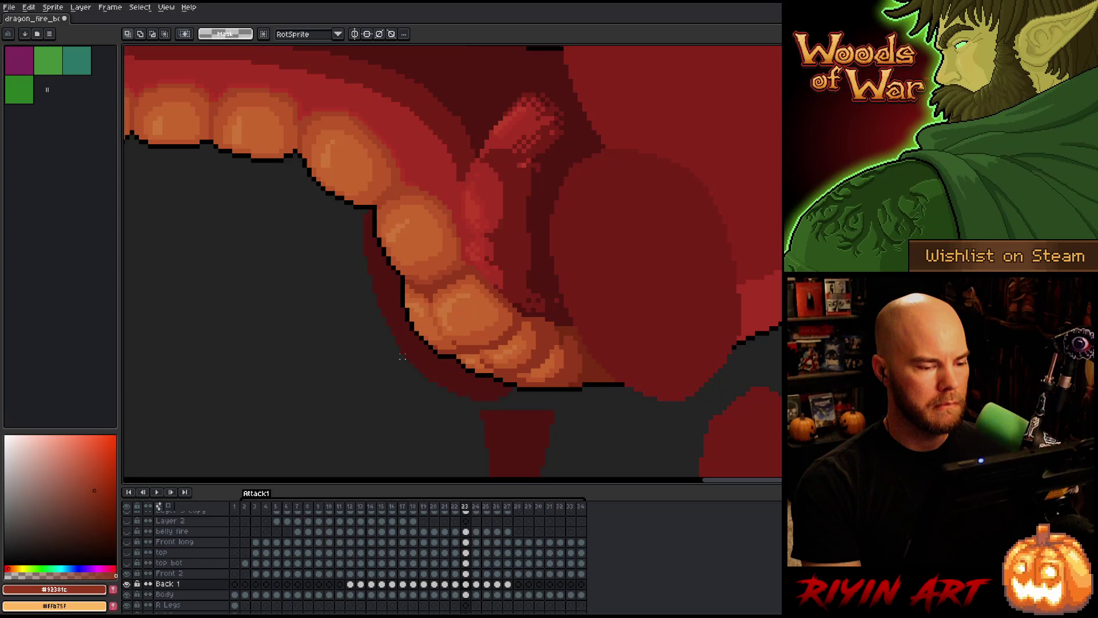
key(period)
key(period)
key(comma)
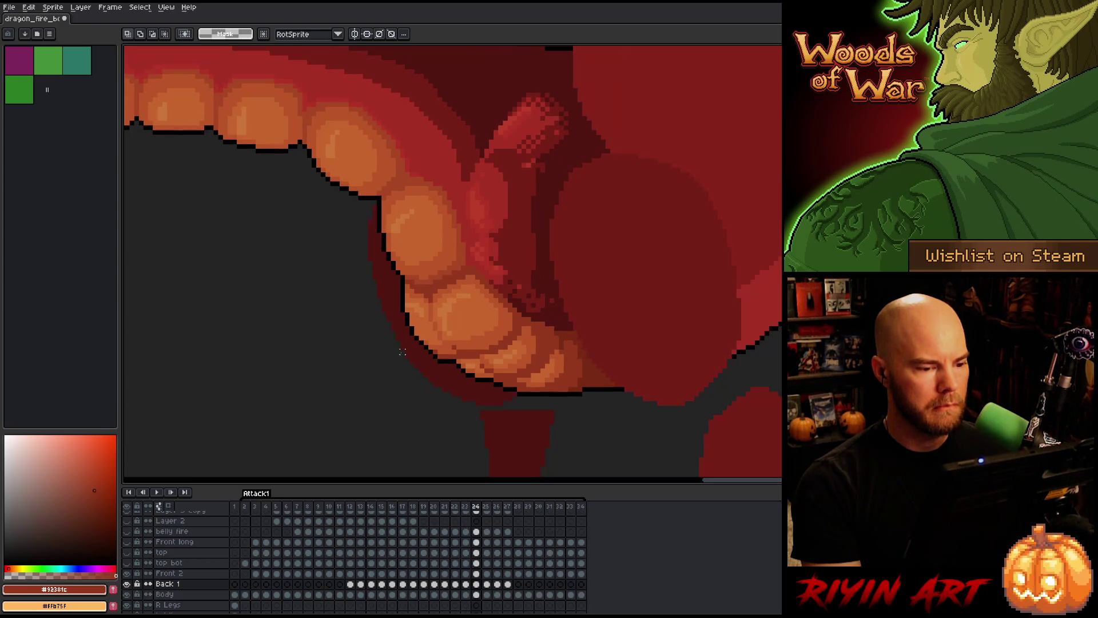
key(period)
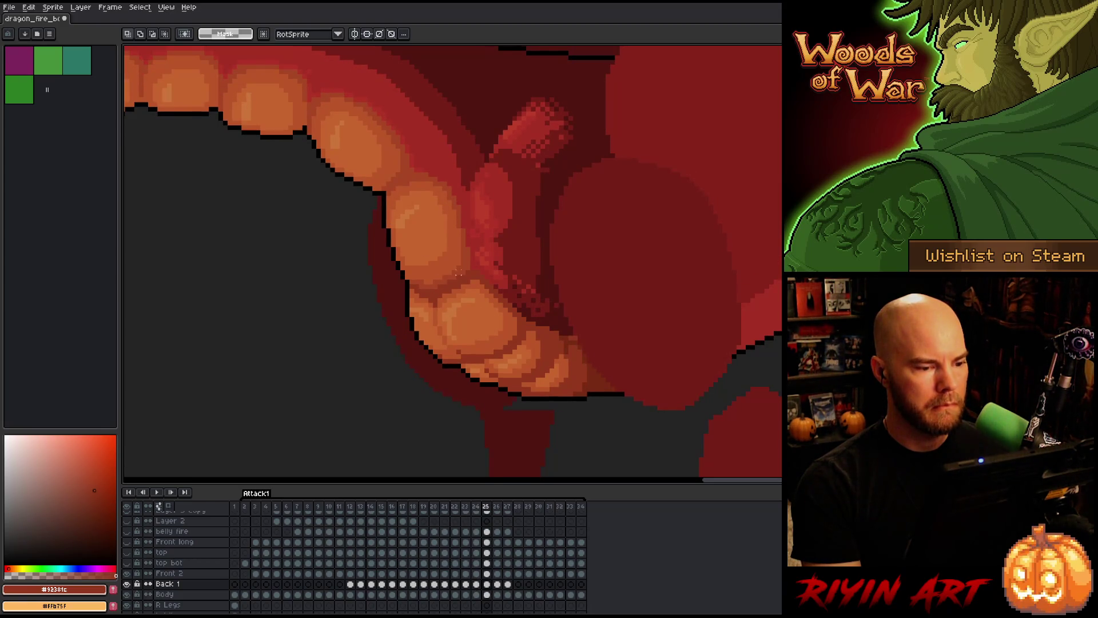
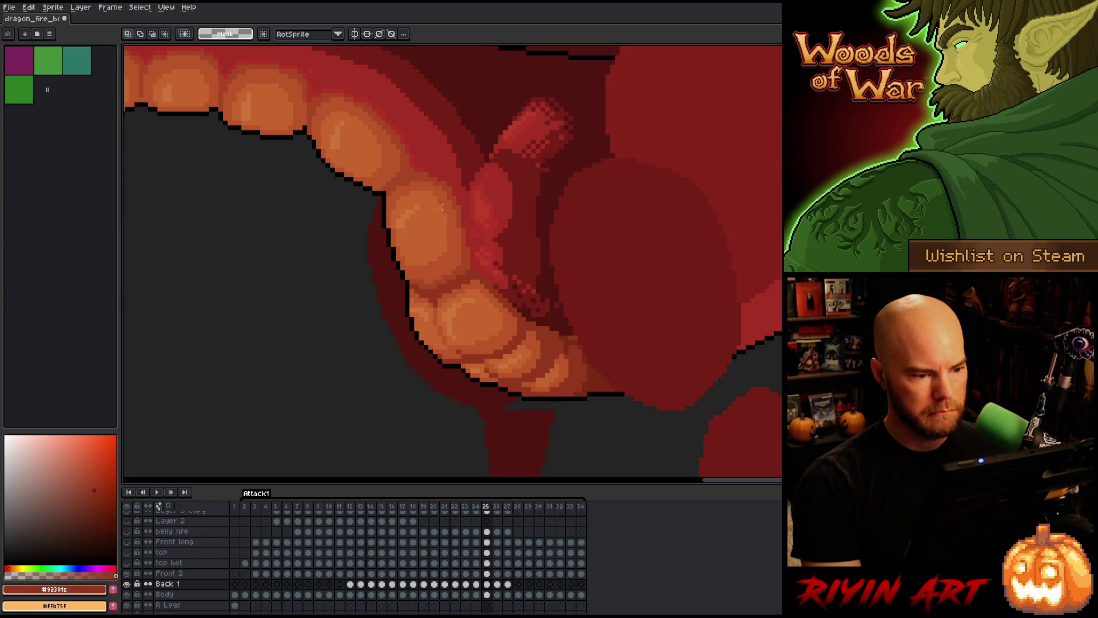
- Marquee-select the area around the neck piece on Back 1 and commit it
drag(451, 210, 535, 246)
drag(436, 119, 547, 258)
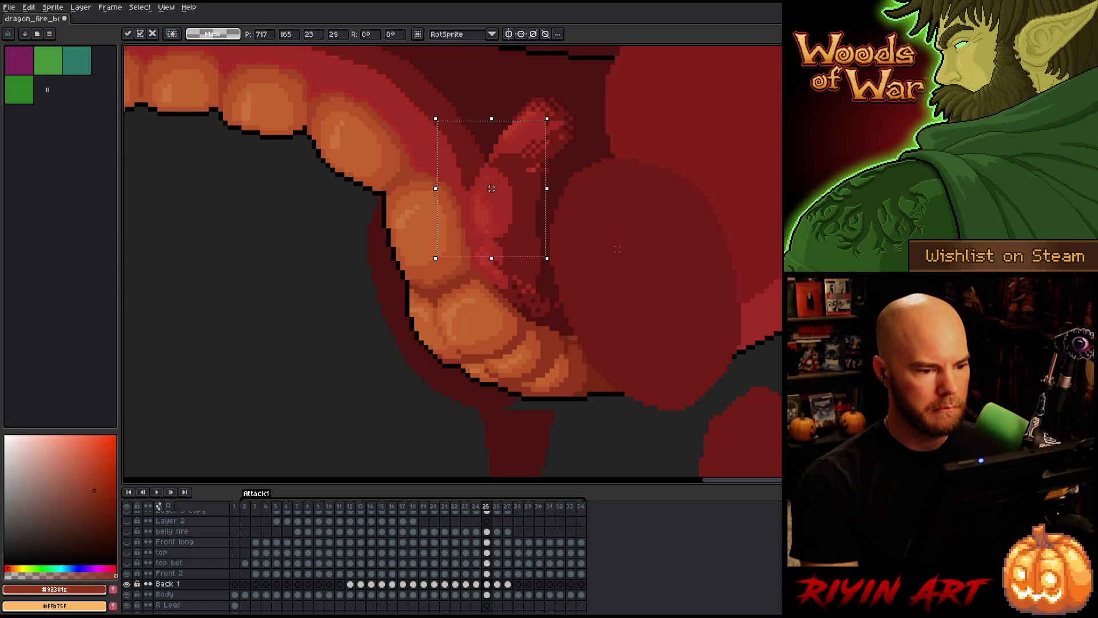
key(Return)
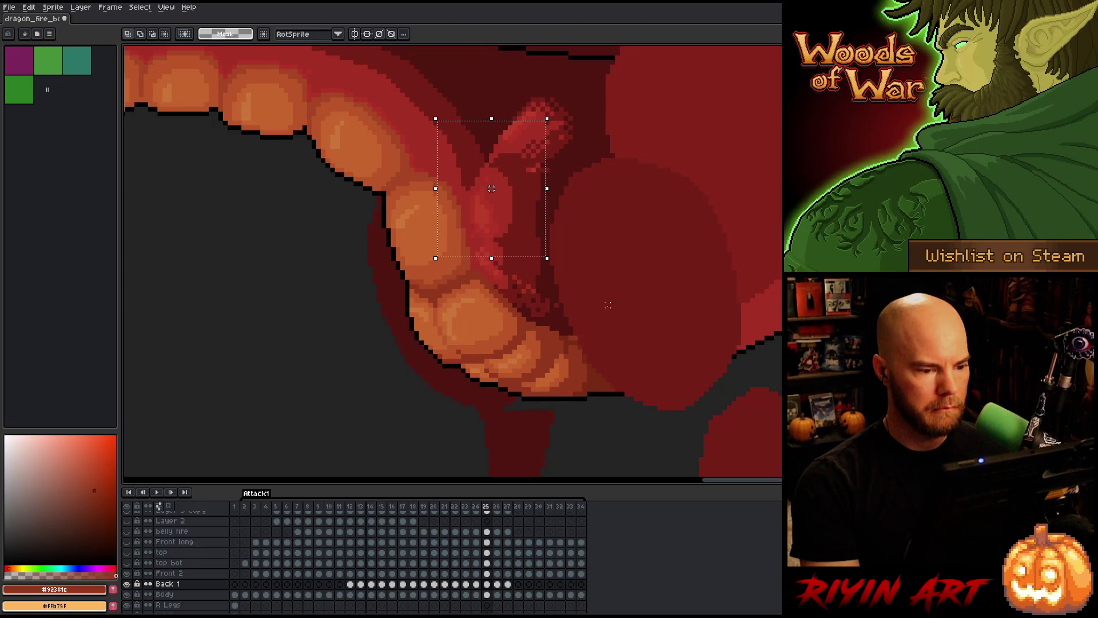
- Select the belly plates on the Front 2 layer in frame 25 and nudge them one pixel left, comparing against frame 24
click(487, 573)
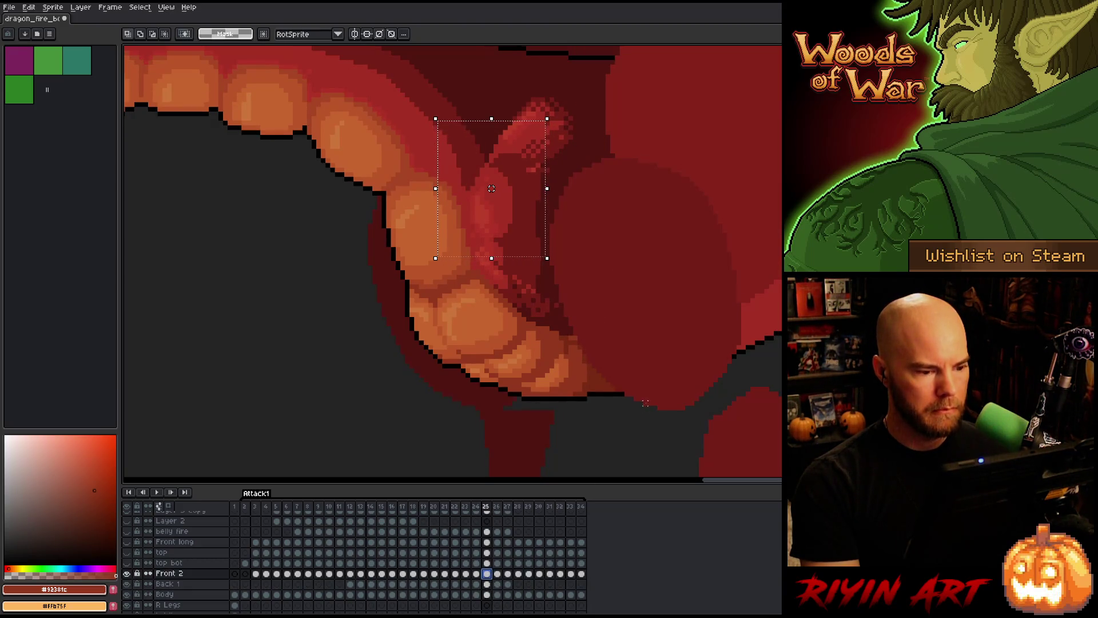
drag(652, 409, 342, 184)
click(500, 300)
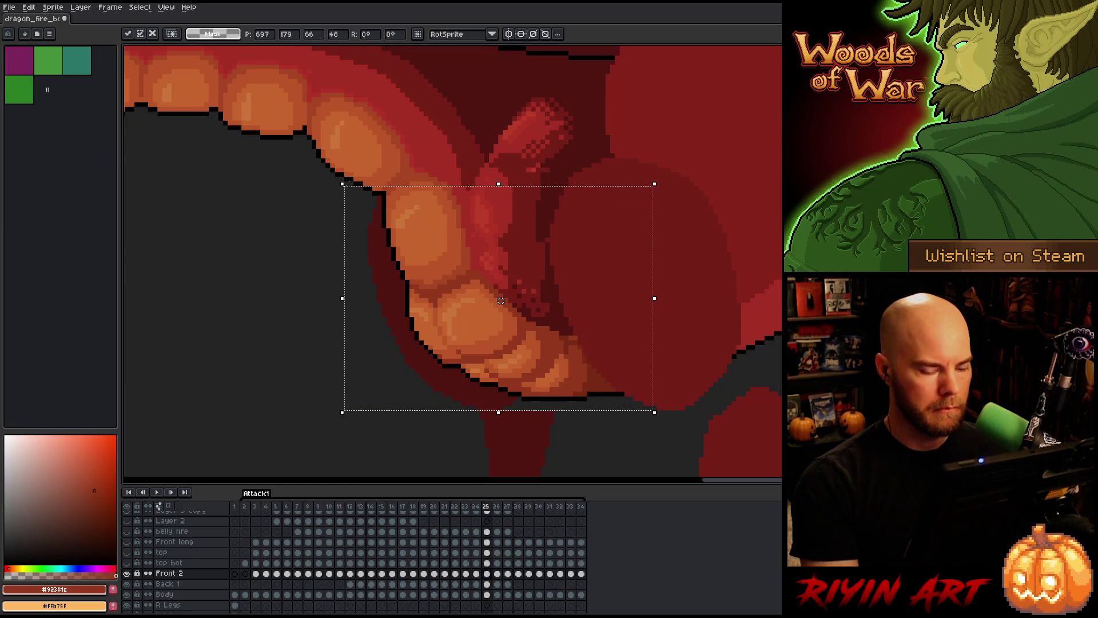
key(comma)
key(period)
key(Return)
key(comma)
key(period)
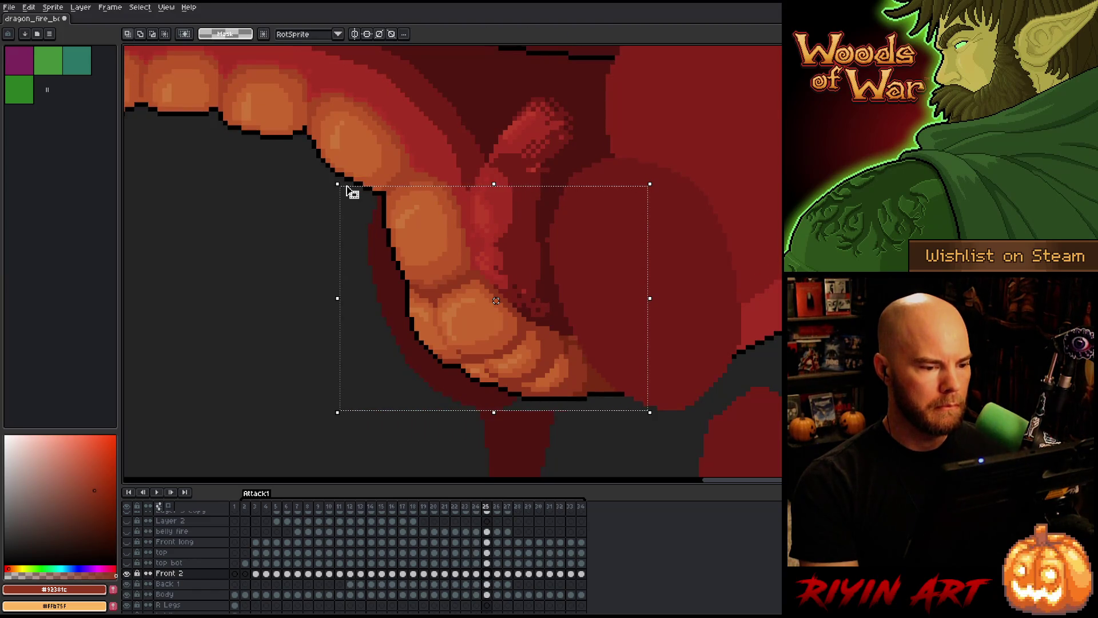
- Nudge the belly plates one pixel right, then flip between frames to check the motion, ending on frame 26
key(comma)
key(period)
key(Right)
key(comma)
key(period)
key(comma)
key(comma)
key(period)
key(period)
key(period)
key(comma)
key(period)
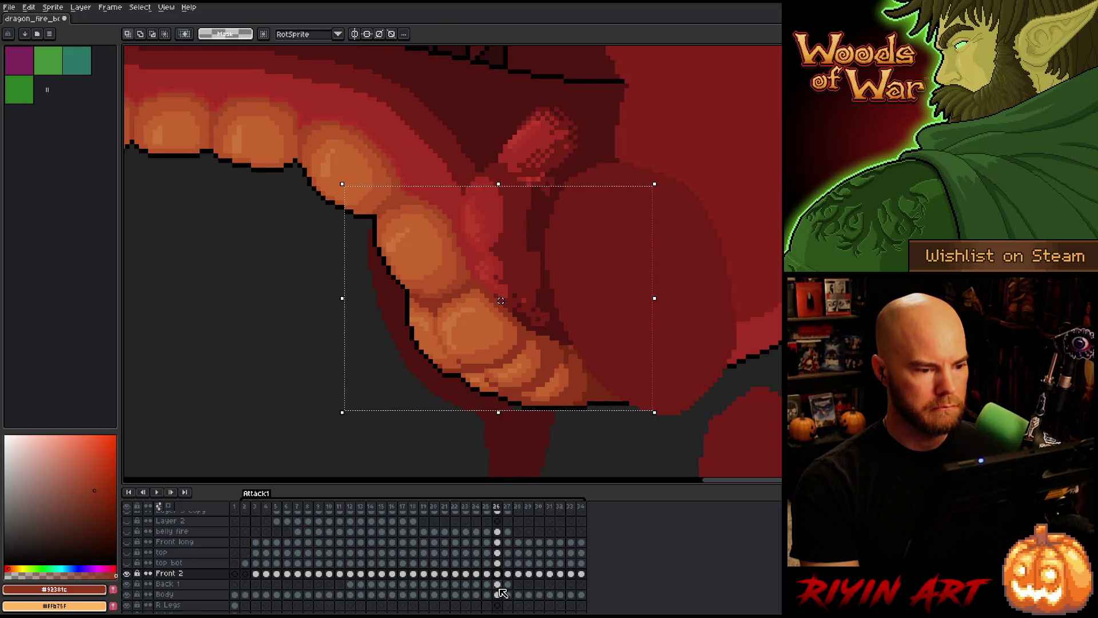
- Step back and forth through frames 22–25 to preview the belly plate motion
key(comma)
key(comma)
key(comma)
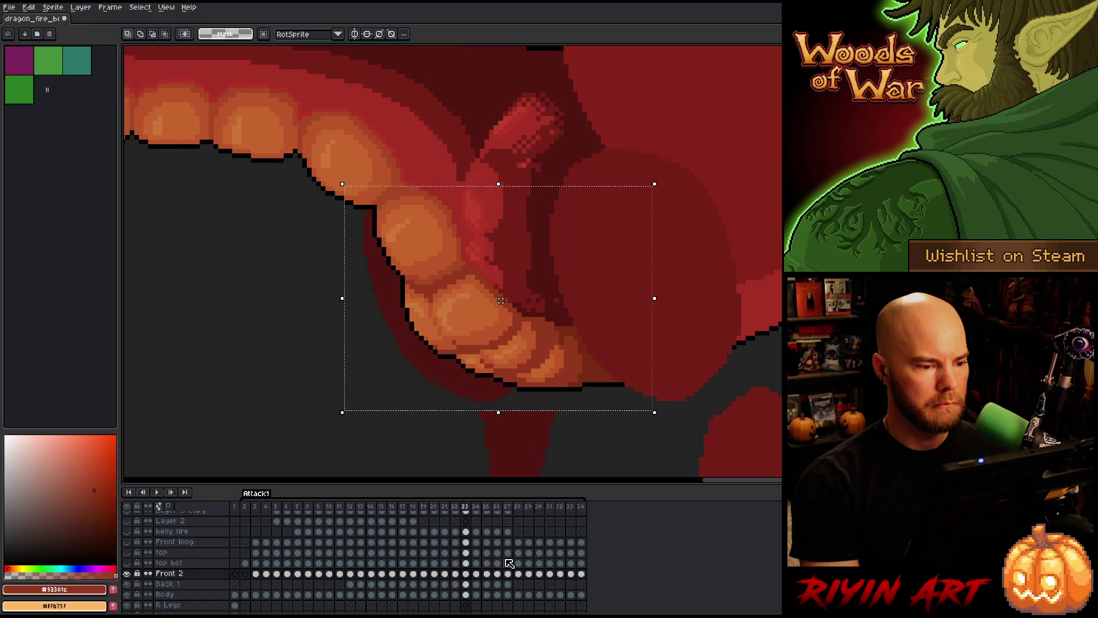
key(comma)
key(comma)
key(period)
key(period)
key(comma)
key(period)
key(period)
key(comma)
key(comma)
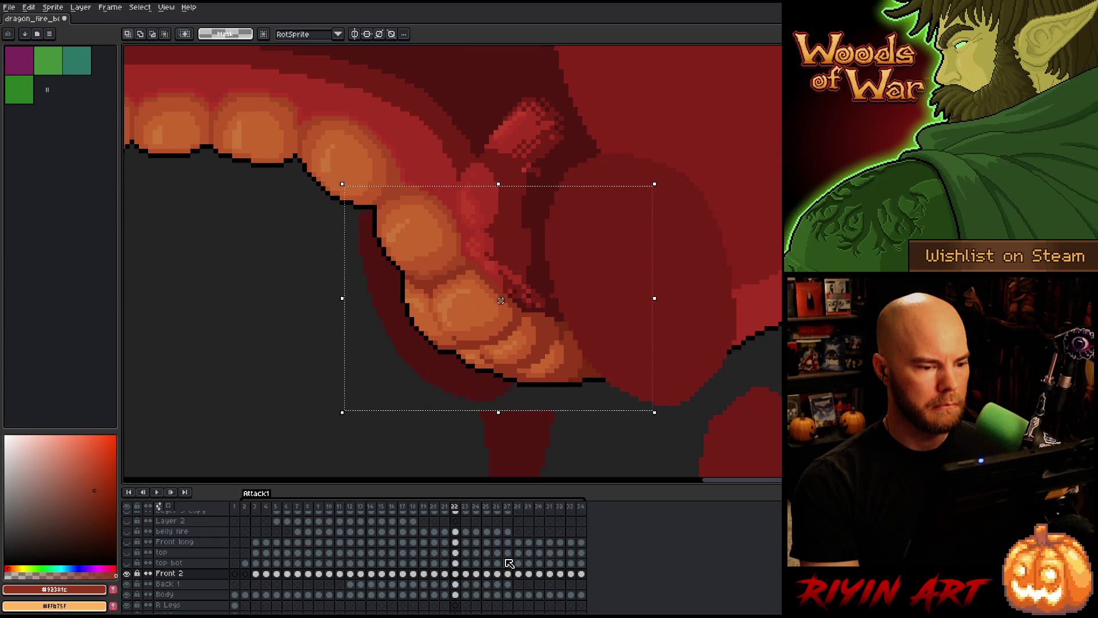
key(period)
key(period)
key(period)
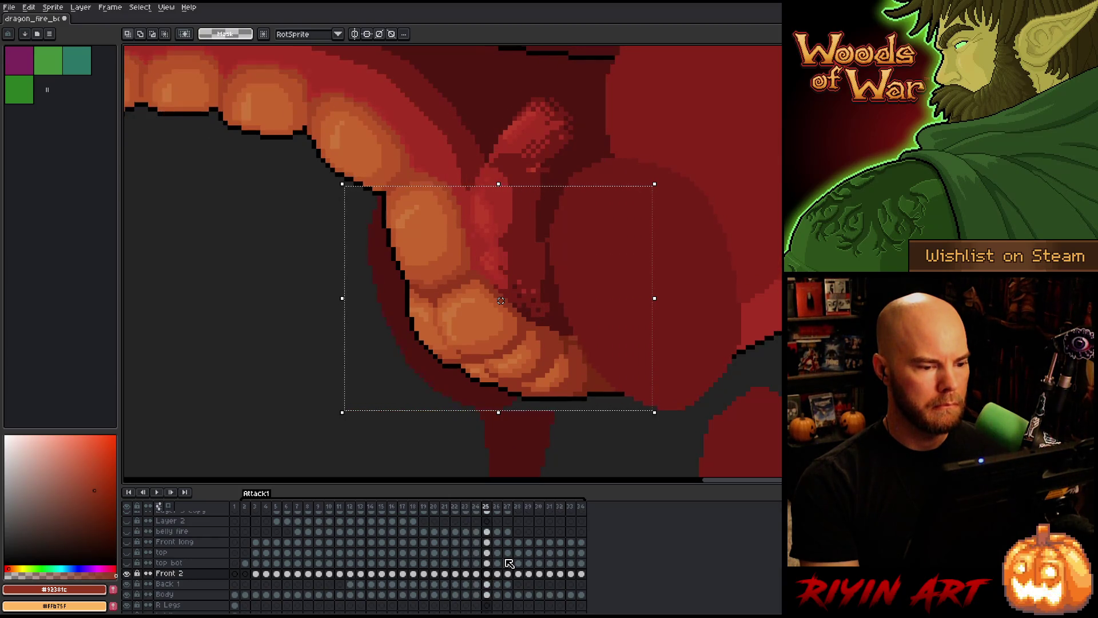
key(comma)
key(comma)
key(period)
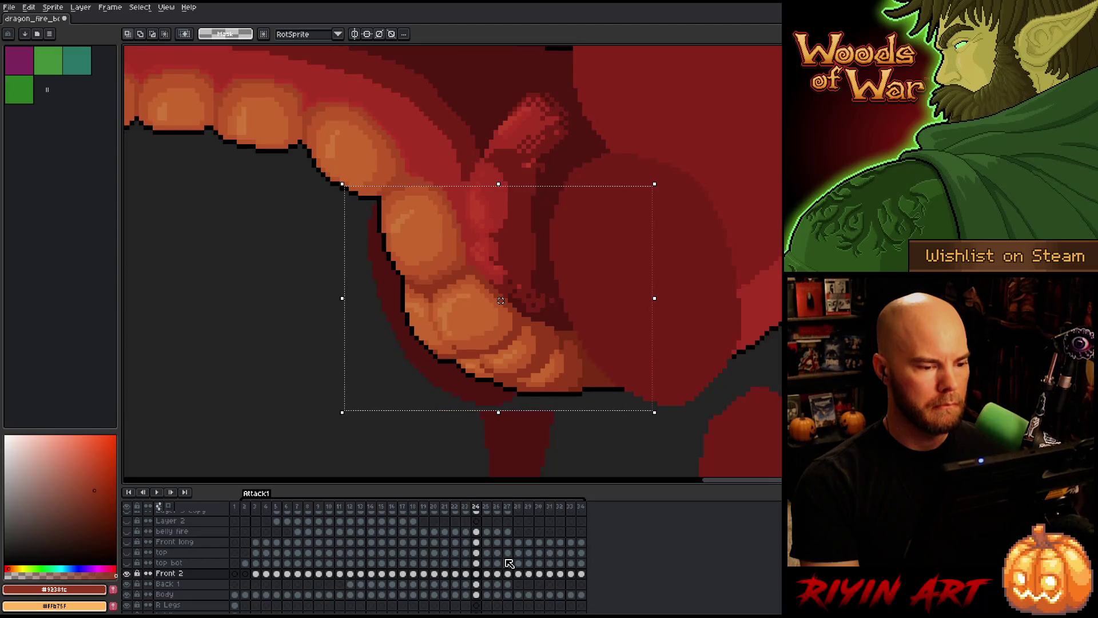
- On the Front 2 layer in frame 24, move the belly plates about 8 pixels right and commit
click(478, 585)
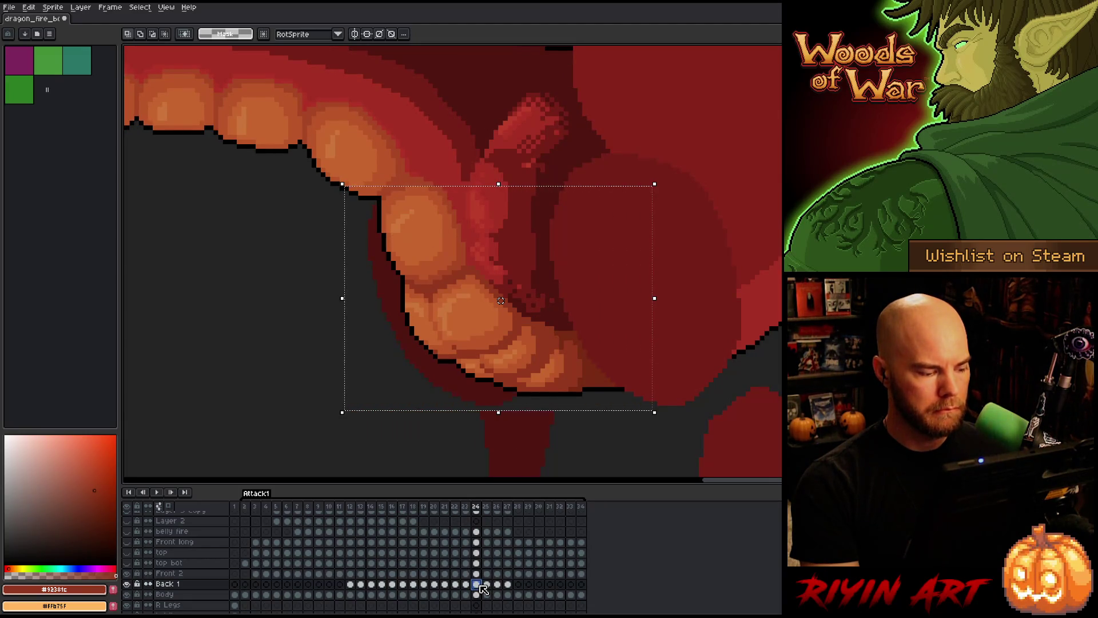
click(476, 574)
drag(500, 300, 500, 300)
key(Return)
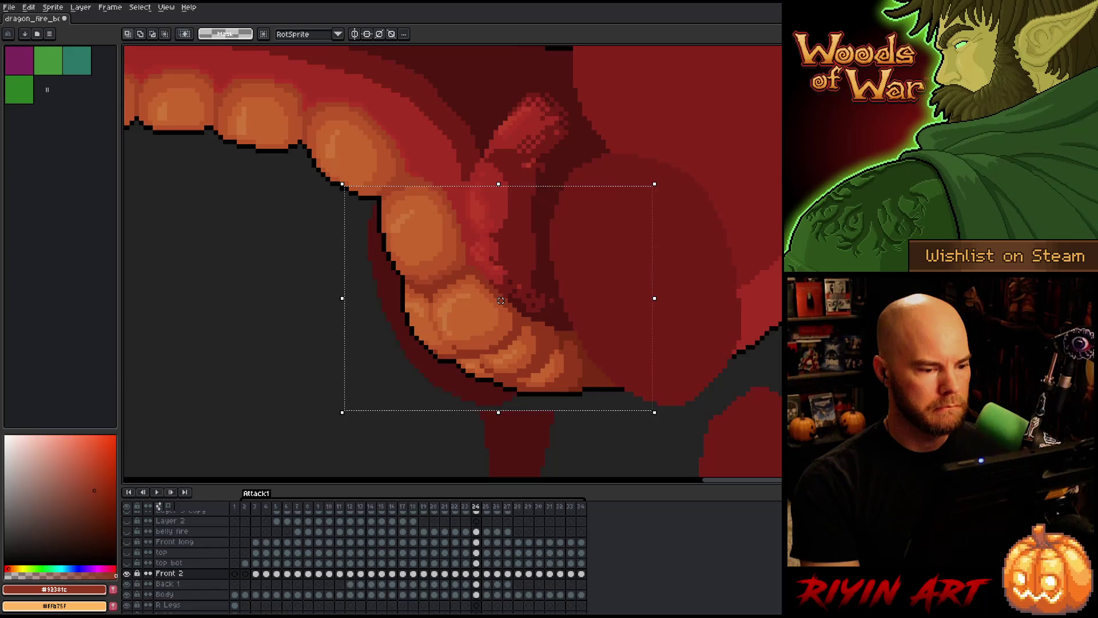
- In frame 25, shift the belly plates left and about 8 pixels up, comparing with neighbouring frames
key(period)
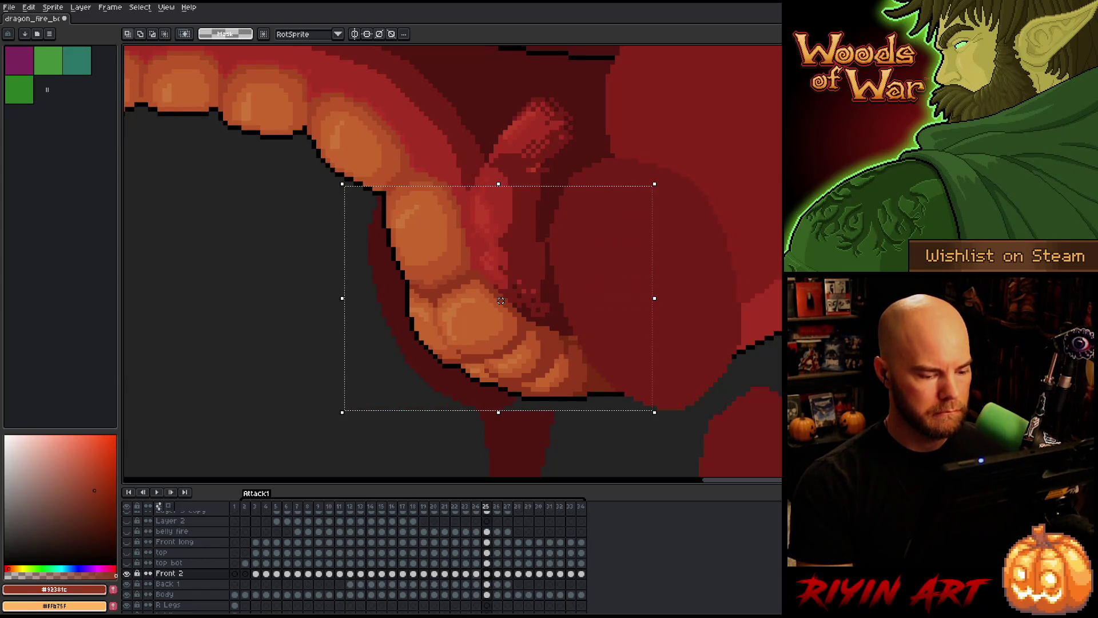
drag(501, 300, 495, 296)
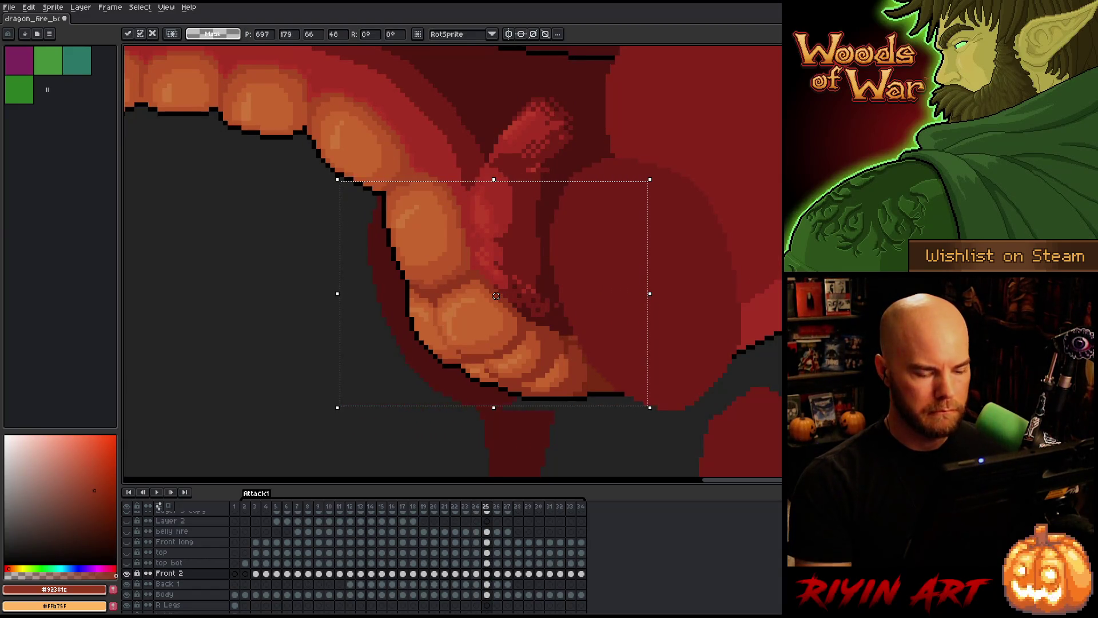
key(comma)
key(period)
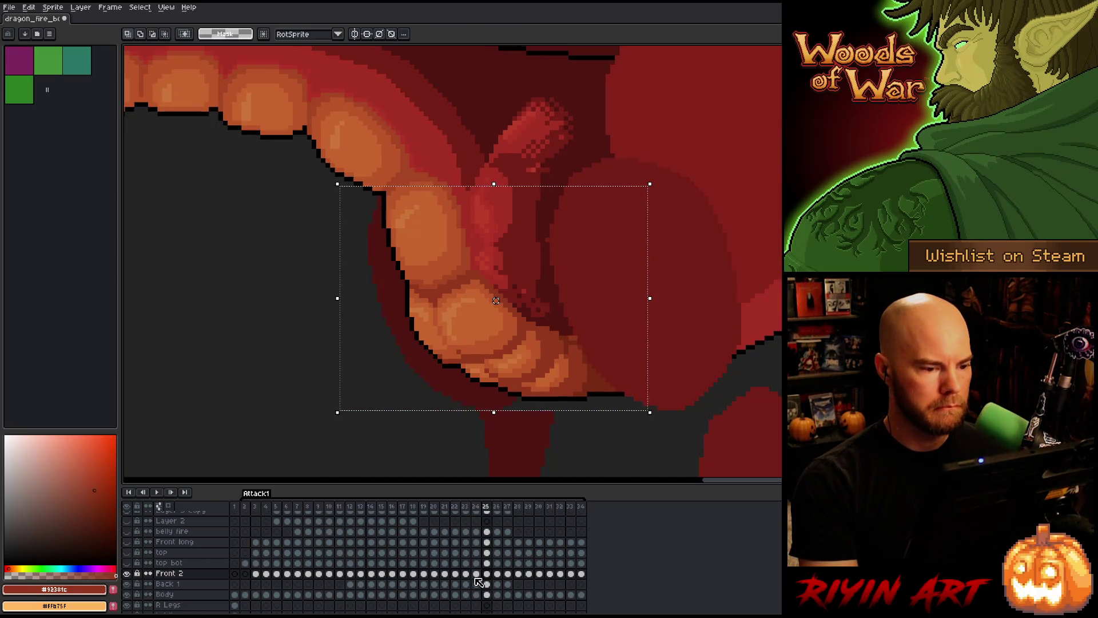
key(comma)
key(period)
drag(495, 301, 495, 295)
key(comma)
key(period)
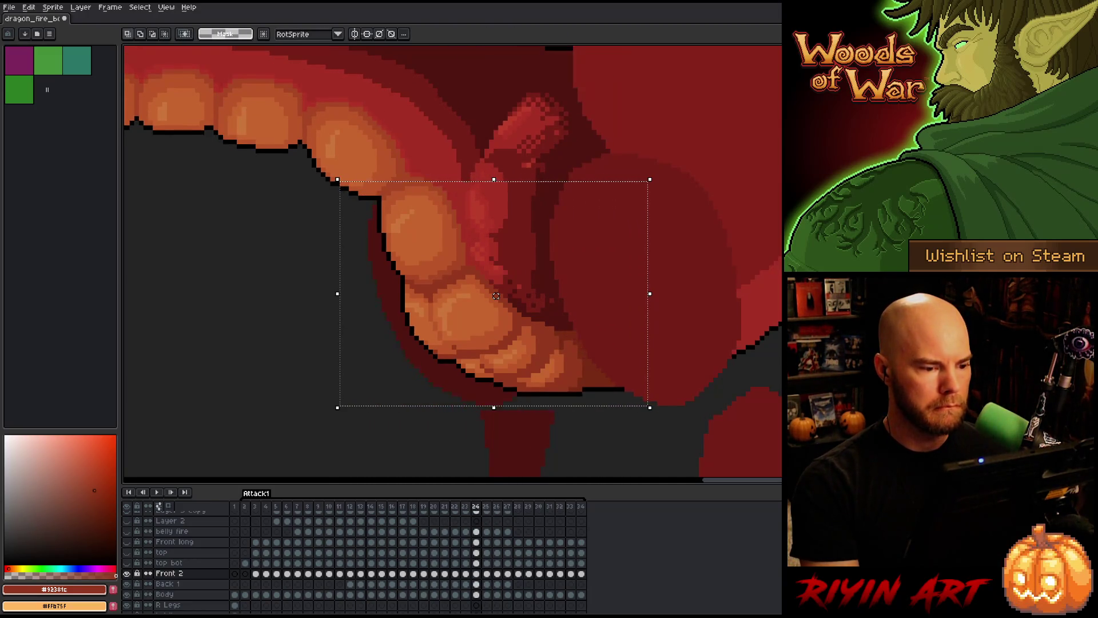
- Flip between frames 25 and 26 to preview the motion and clear the selection with Ctrl+D
key(period)
key(comma)
key(period)
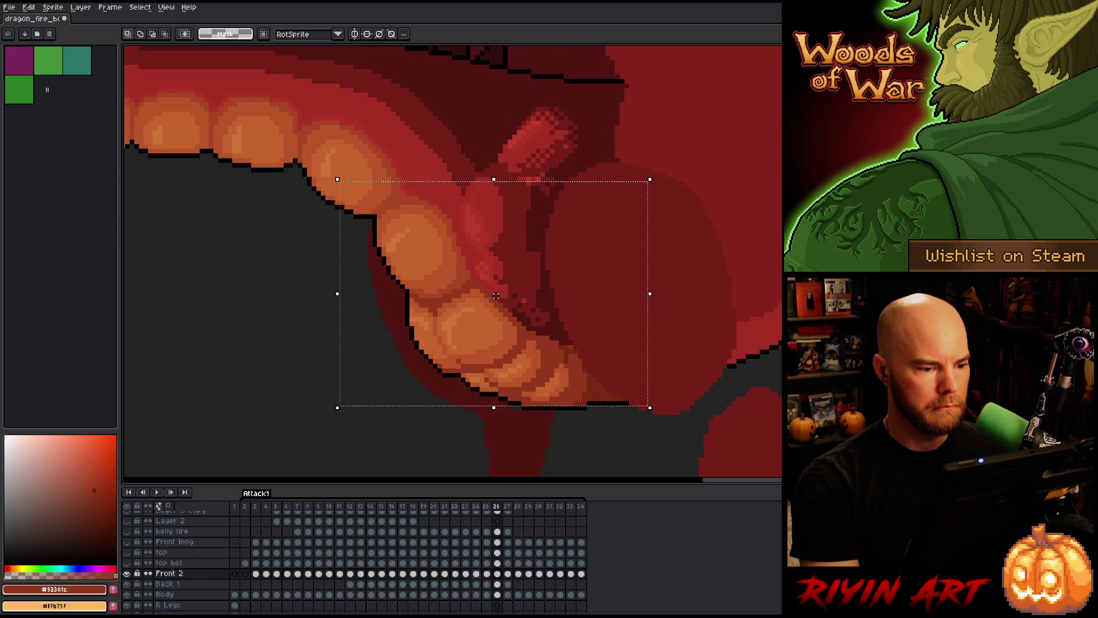
key(comma)
key(period)
key(comma)
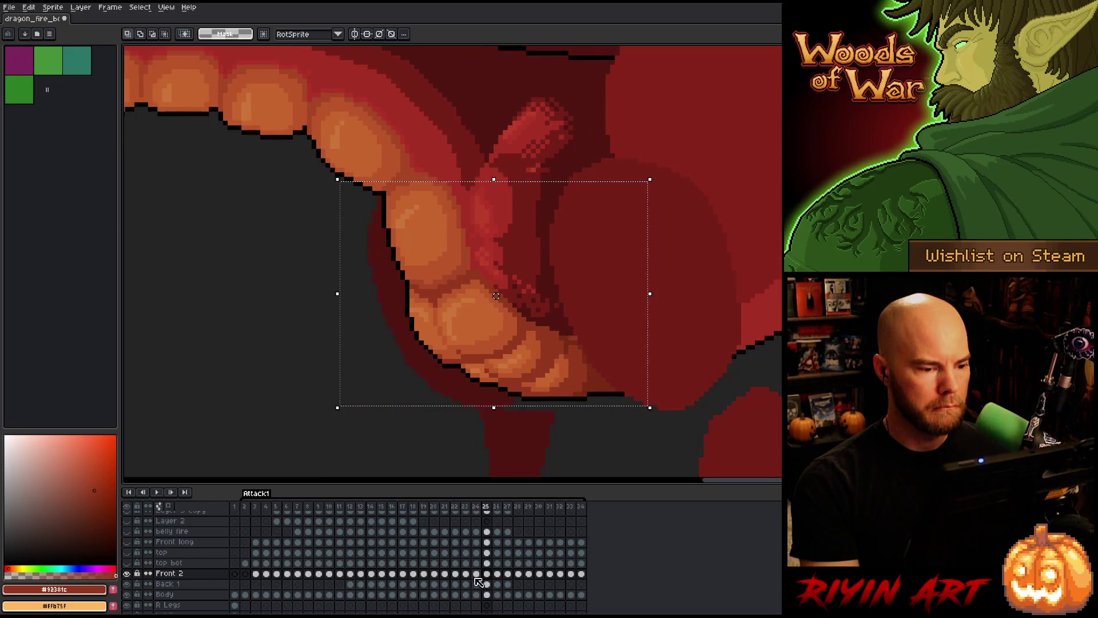
key(period)
key(comma)
key(comma)
key(period)
key(period)
key(comma)
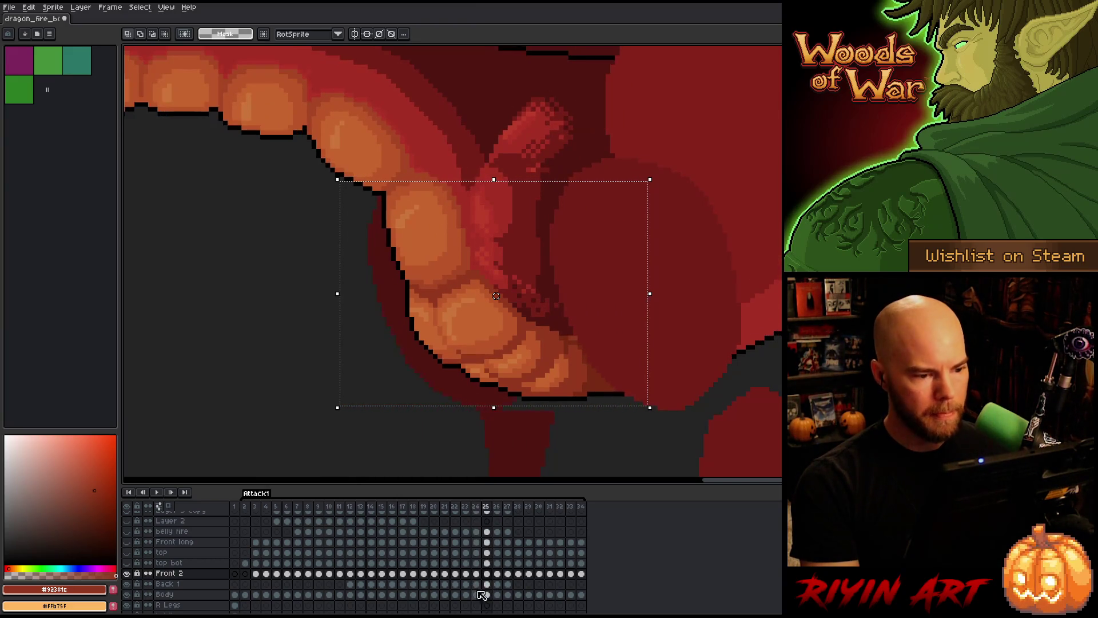
key(ctrl+d)
- Save the animation with Ctrl+S and keep previewing frames 25–26, ending on frame 26
key(period)
key(comma)
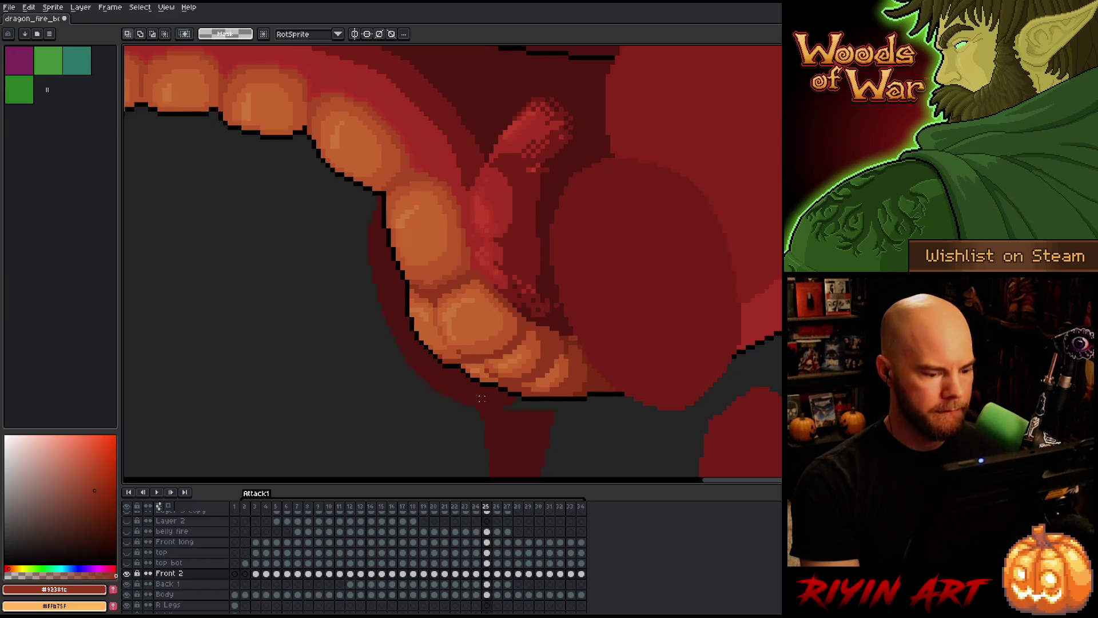
key(ctrl+s)
key(period)
key(comma)
key(period)
key(comma)
key(period)
key(comma)
key(comma)
key(period)
key(period)
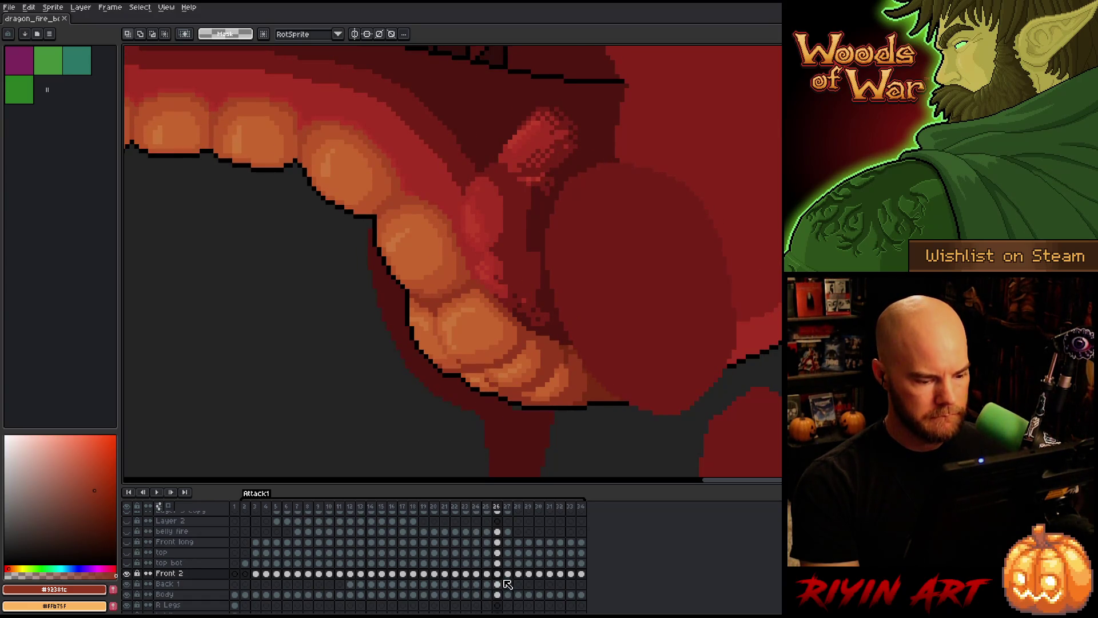
key(comma)
key(period)
key(comma)
key(period)
key(comma)
key(period)
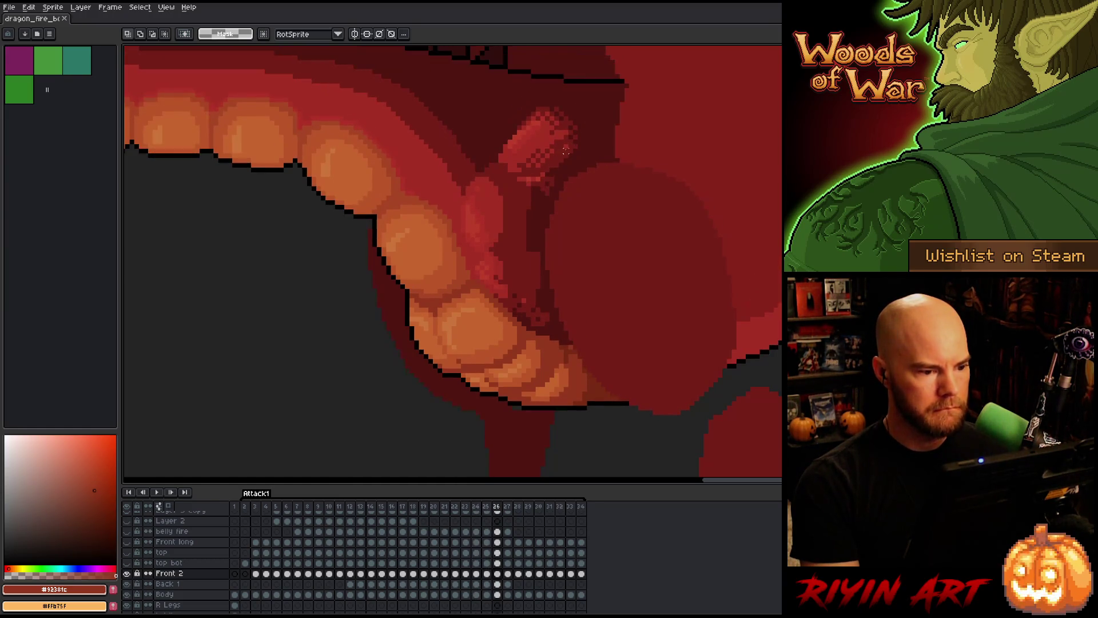
- On the Back 1 layer in frame 26, nudge the neck piece up, right and down one pixel each, then commit
click(497, 583)
key(Up)
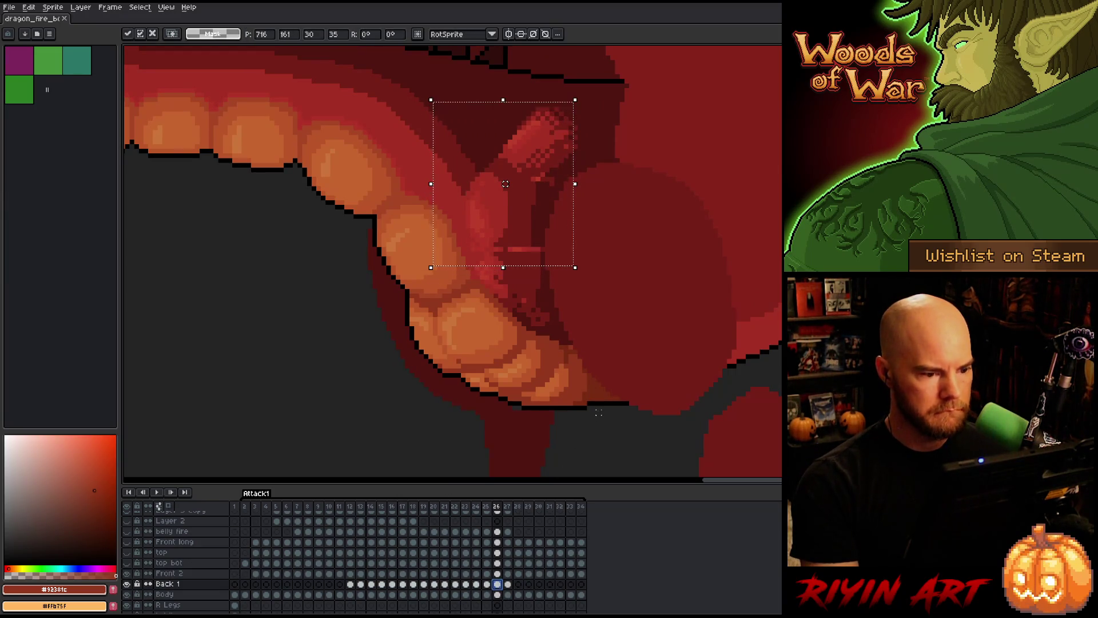
key(Right)
key(Down)
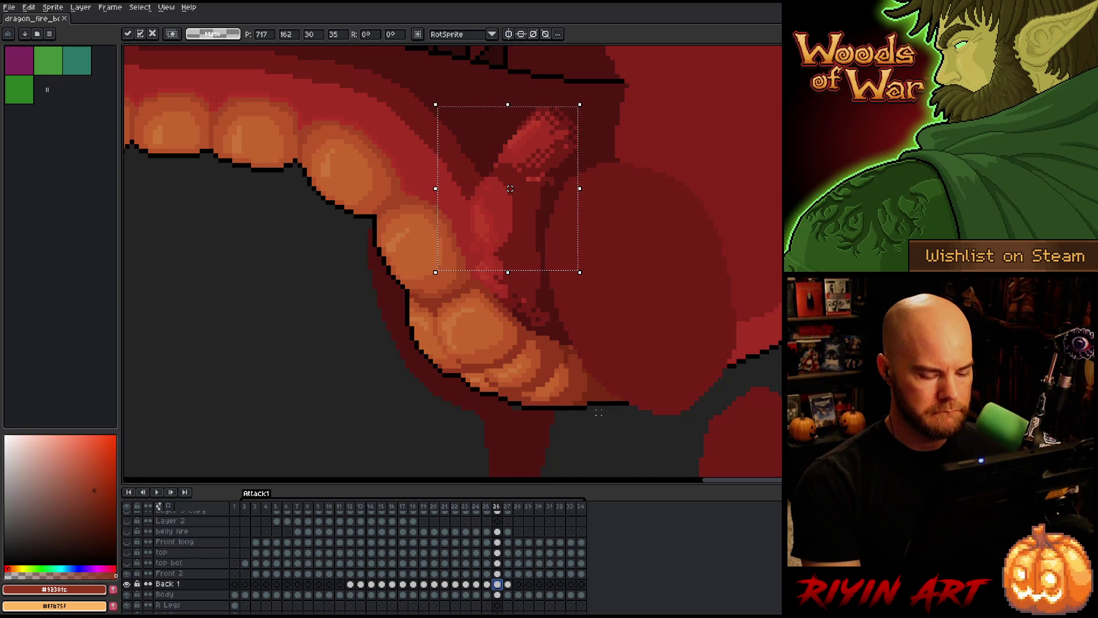
key(comma)
- Flip through neighbouring frames to preview the neck motion, then advance to frame 28
key(period)
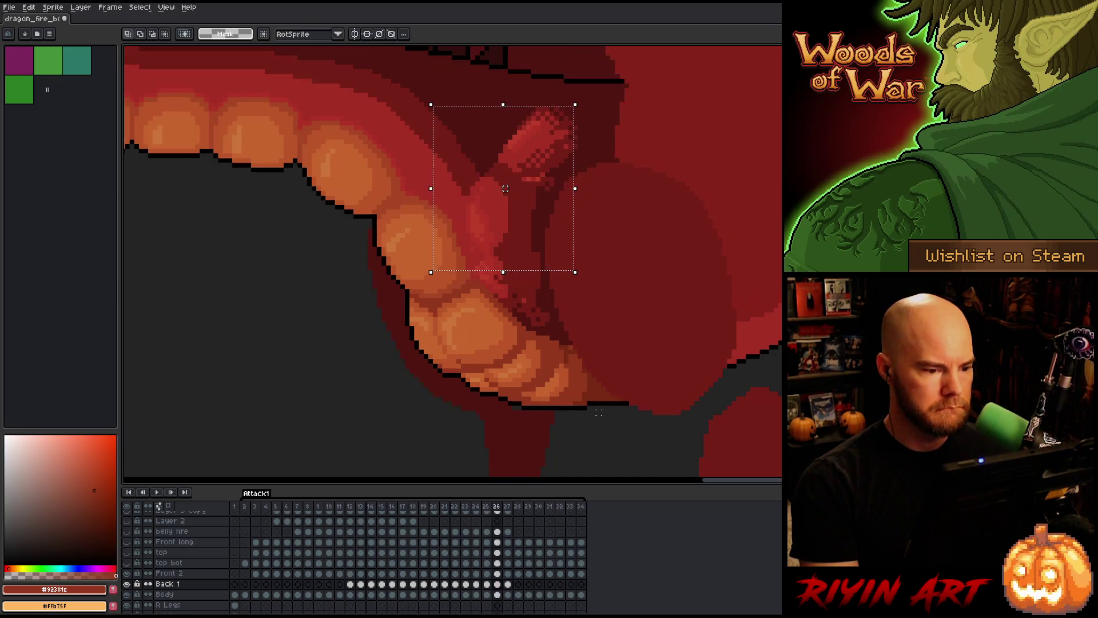
key(comma)
key(period)
key(comma)
key(period)
key(comma)
key(period)
key(comma)
key(period)
key(comma)
key(period)
key(comma)
key(period)
key(comma)
key(period)
key(period)
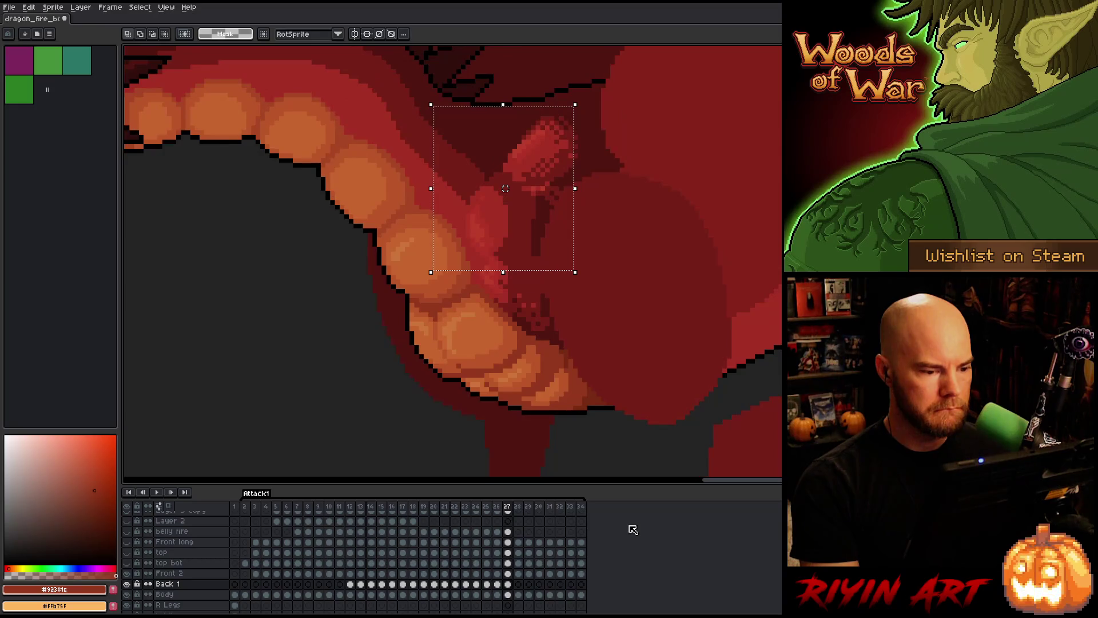
key(comma)
key(period)
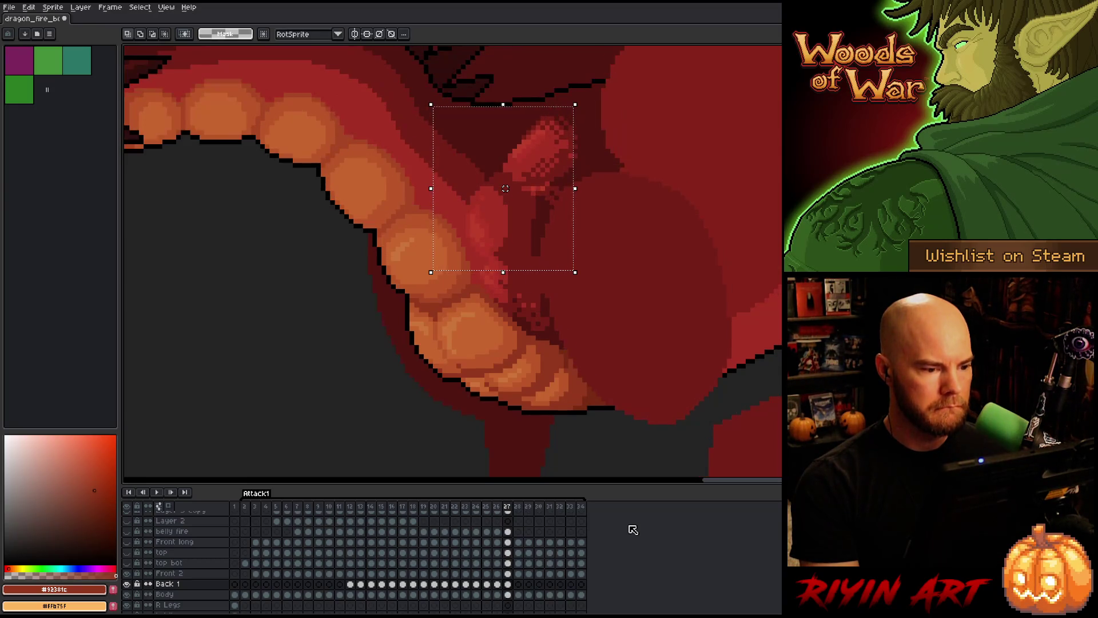
key(comma)
key(period)
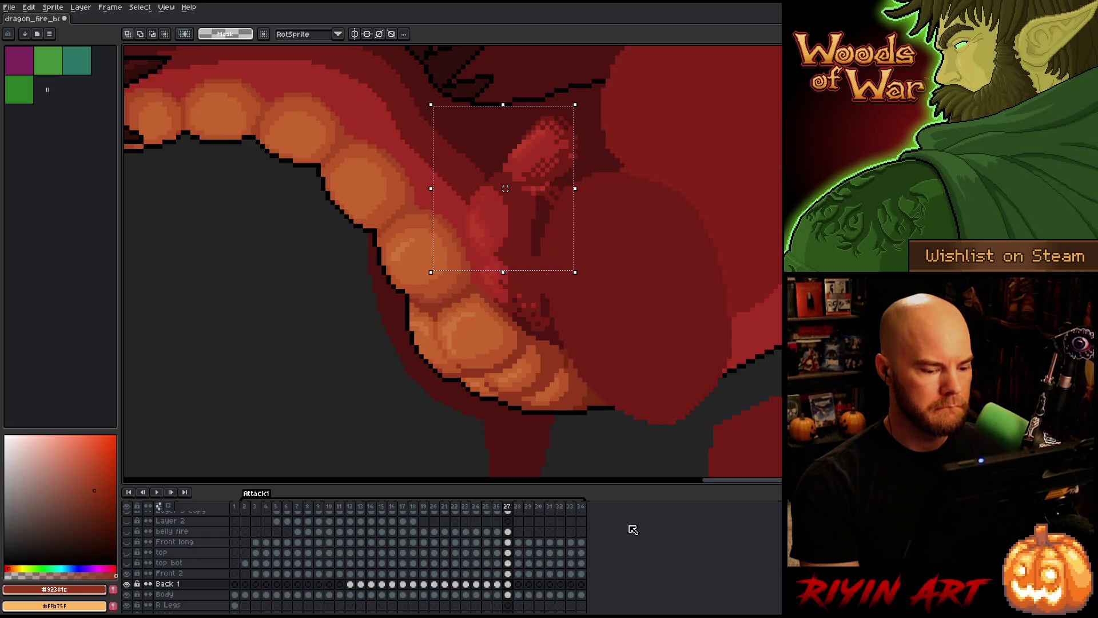
key(period)
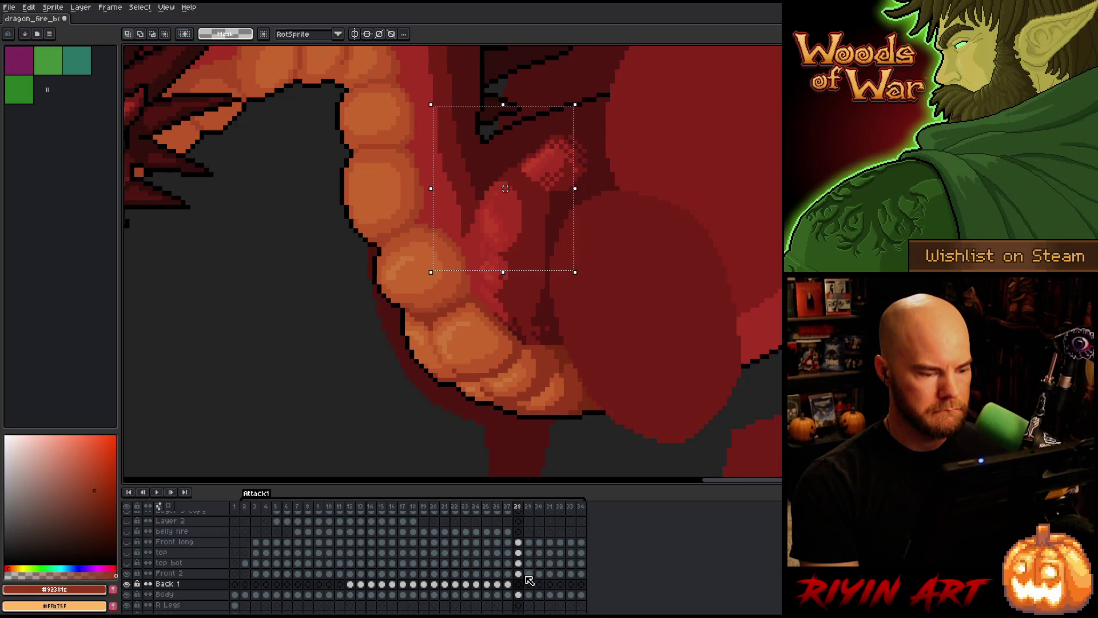
- With the Move tool (V) on the Front 2 layer in frame 28, drag the pink neck piece down
mouse_move(649, 104)
mouse_down()
mouse_move(505, 274)
mouse_move(417, 351)
mouse_up()
click(701, 342)
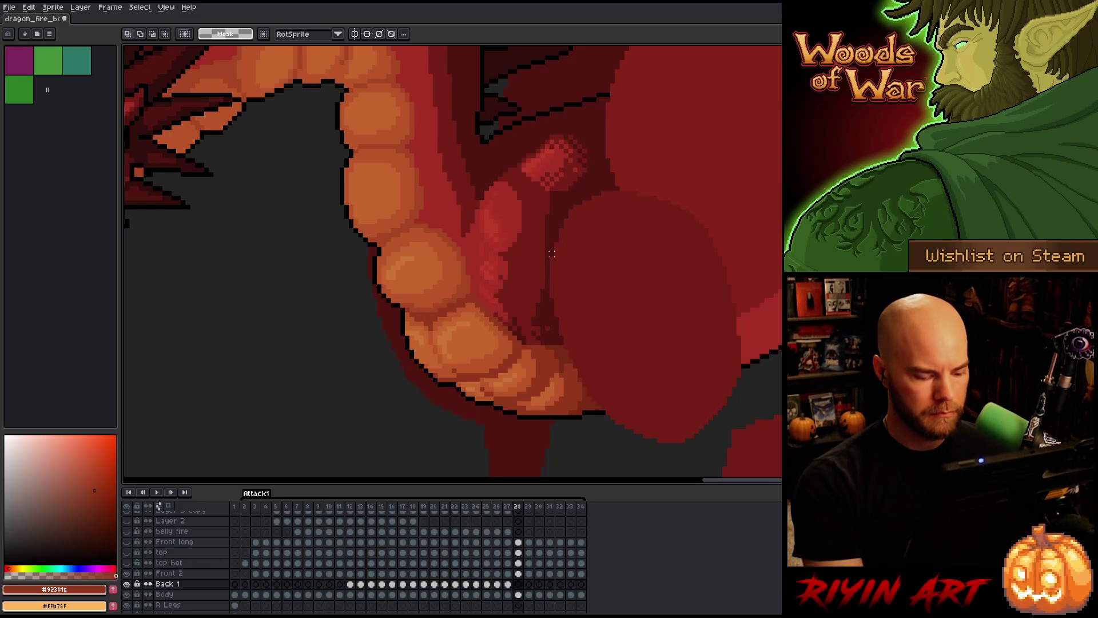
key(v)
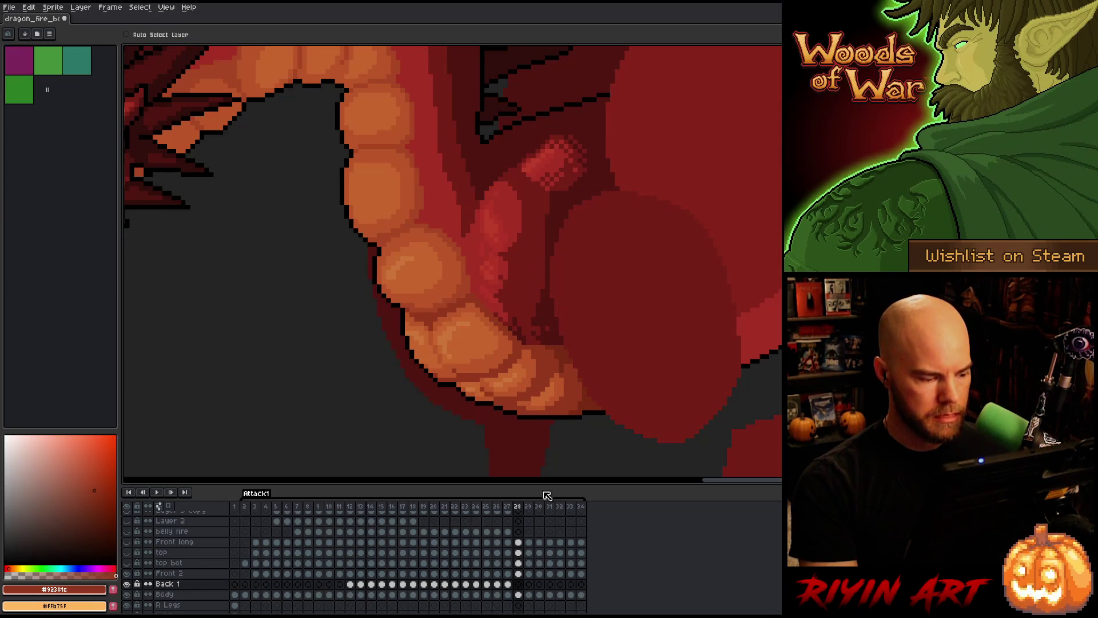
click(518, 573)
mouse_move(547, 267)
mouse_down()
mouse_move(534, 276)
mouse_move(546, 287)
mouse_up()
- Toggle between frames 27 and 28 to compare the repositioned neck piece
key(Left)
key(Right)
key(Left)
key(Right)
key(Left)
key(Right)
key(Left)
key(Right)
key(Left)
key(Right)
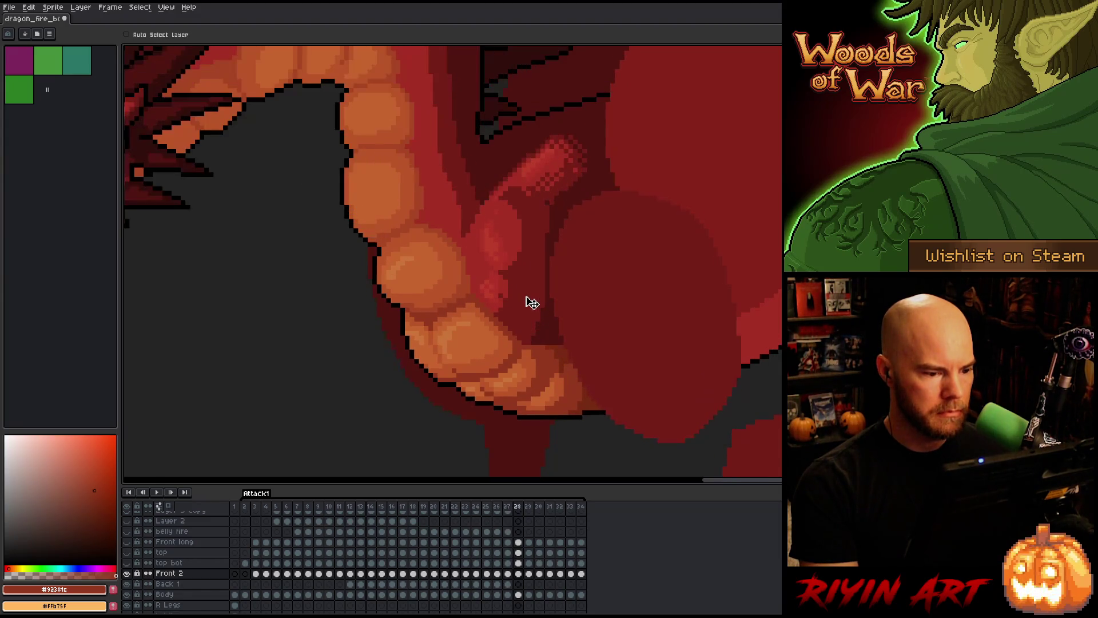
key(Left)
key(Right)
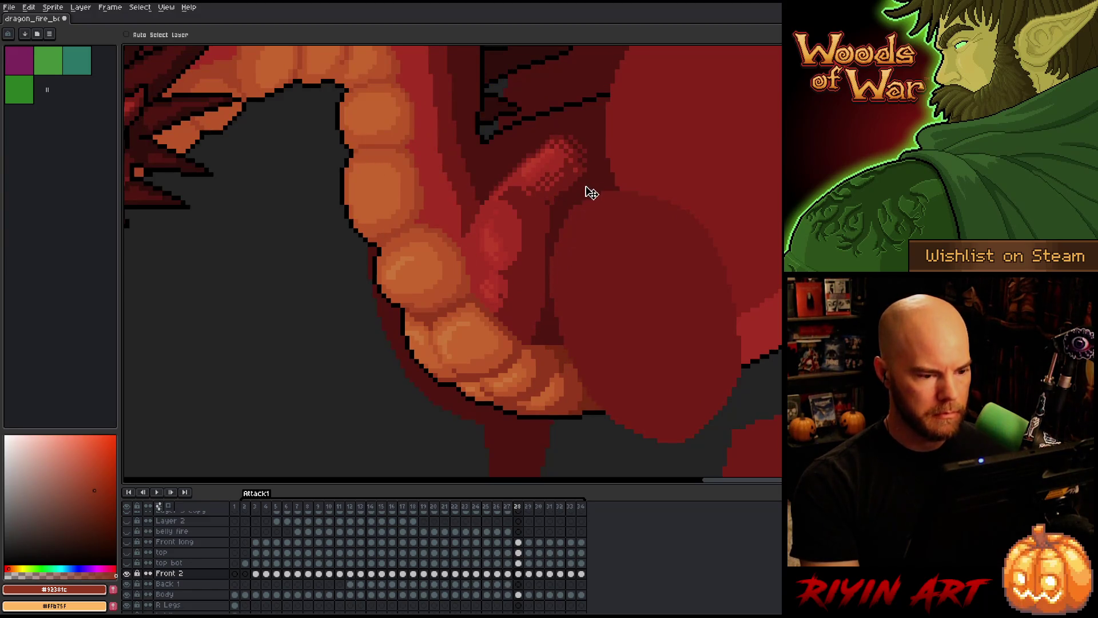
- Marquee-select (M) the neck area around the pink piece, deselect, and flip between frames 27 and 28
key(m)
drag(590, 123, 408, 272)
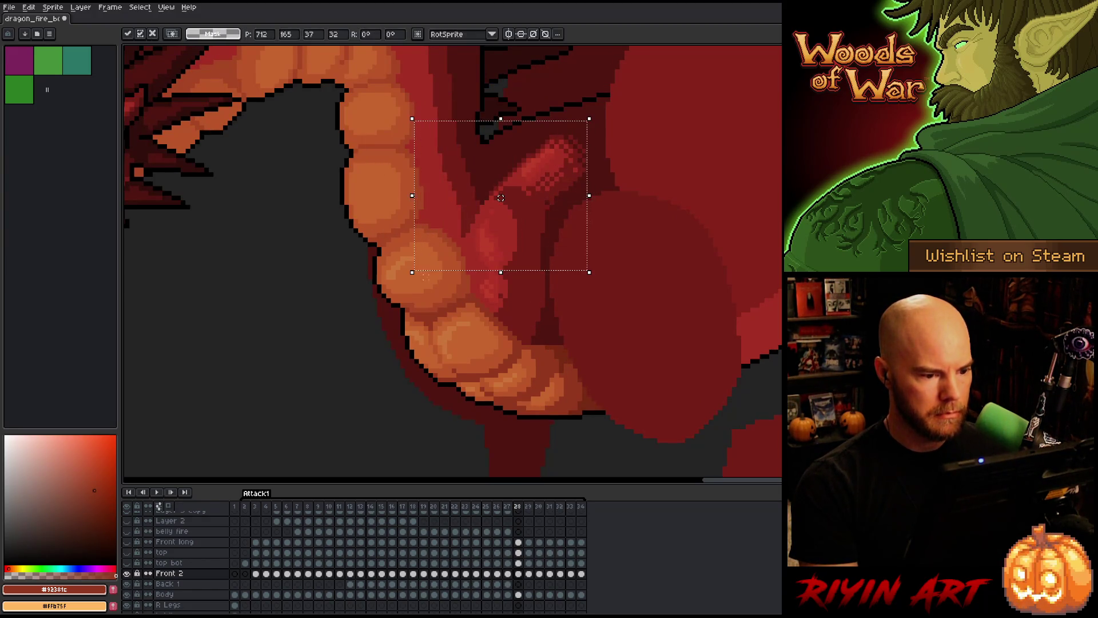
key(ctrl+d)
key(Left)
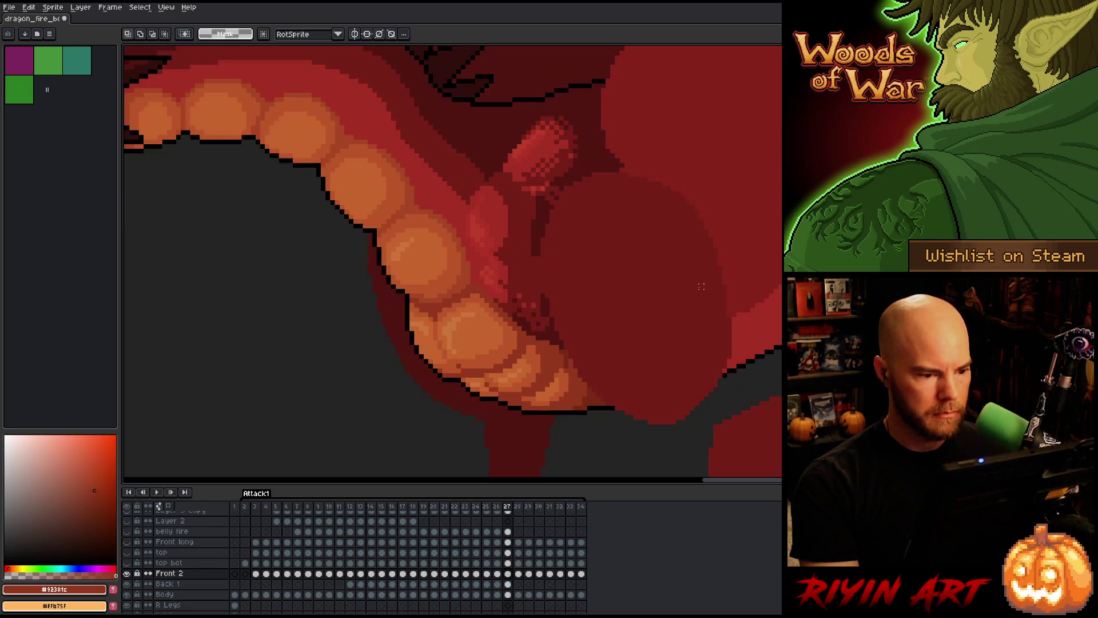
key(Right)
key(Left)
key(Right)
key(Left)
key(Right)
key(Left)
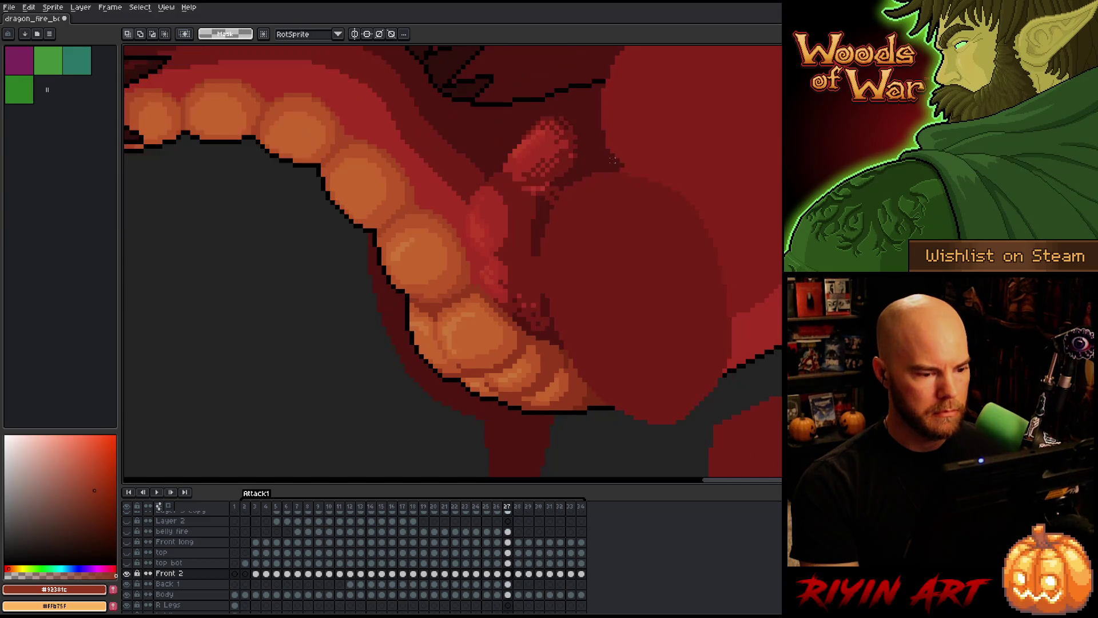
key(Right)
key(Left)
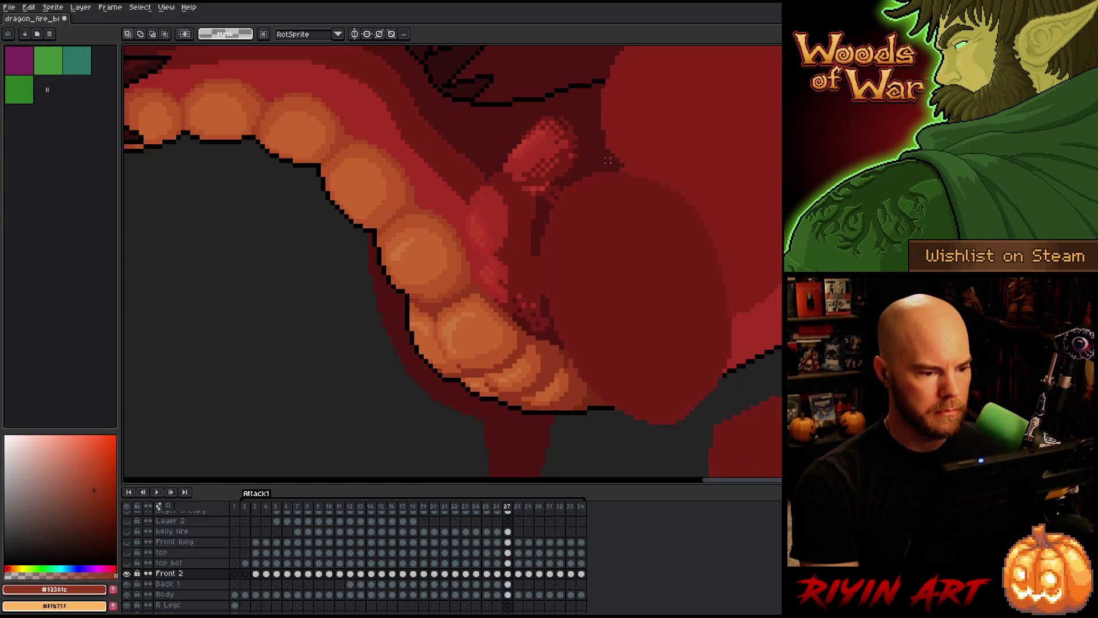
- Step through frames 26–28 to check the motion, then select the belly area in frame 27
key(Left)
key(Right)
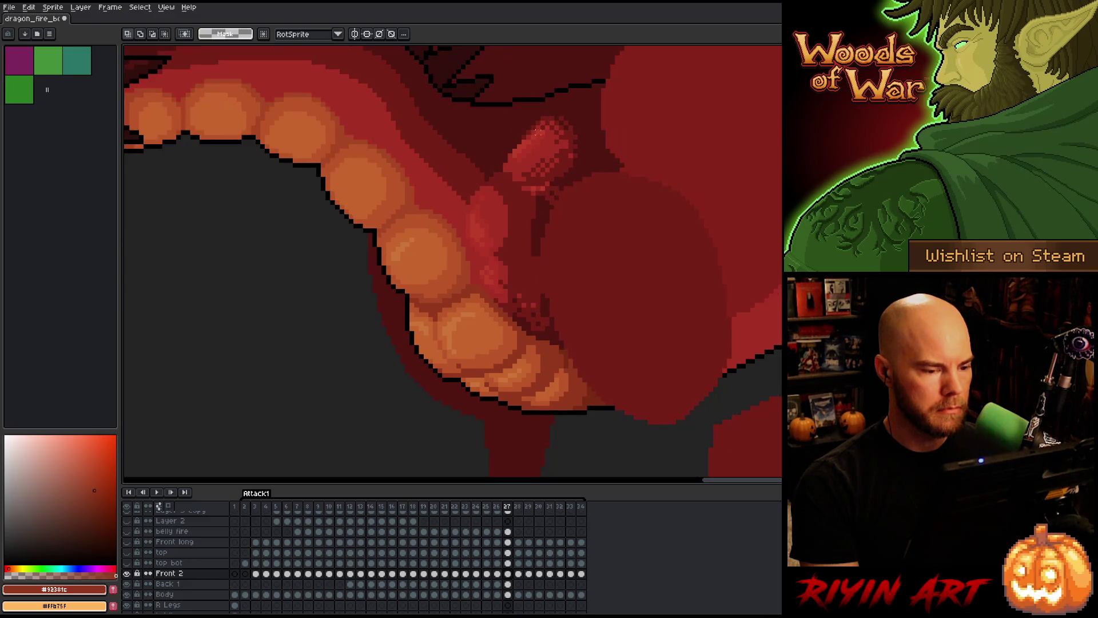
key(Right)
key(Left)
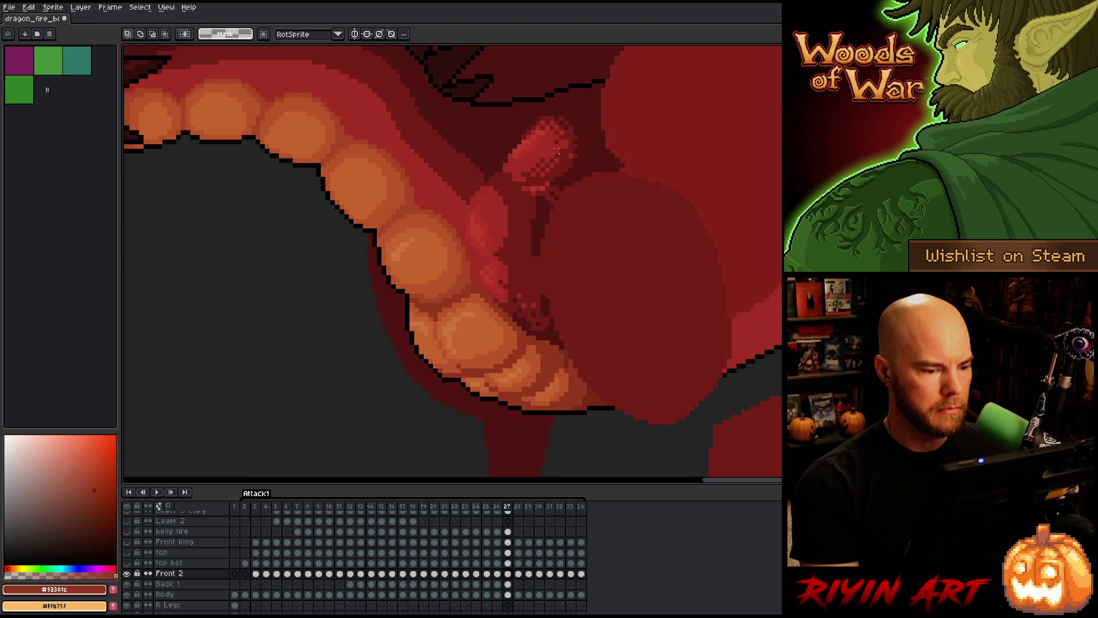
key(Right)
key(Left)
key(Right)
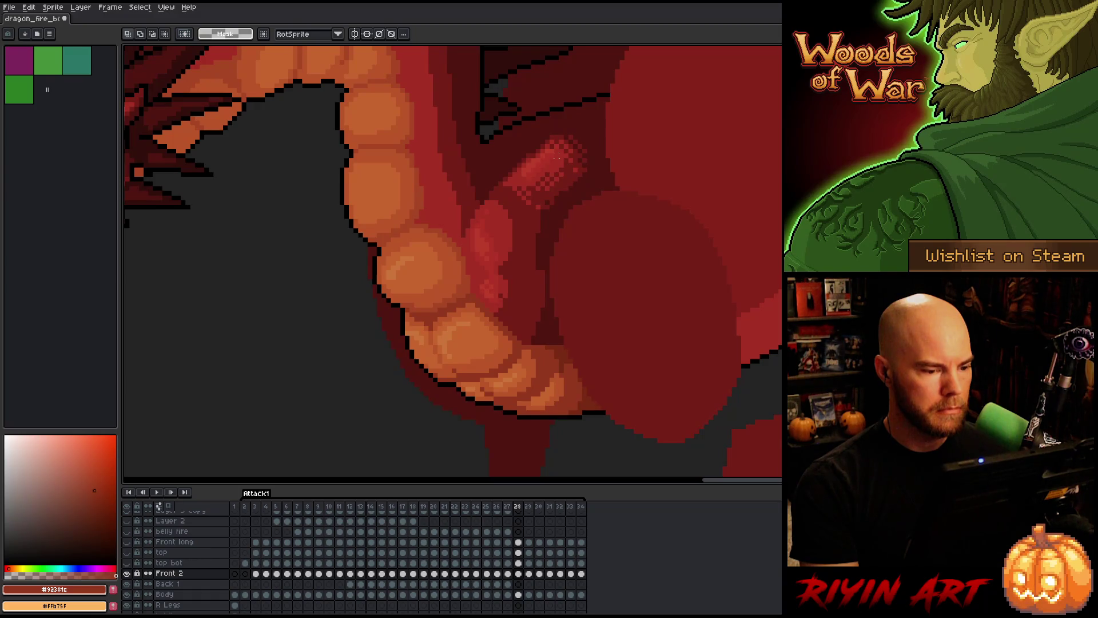
key(Left)
key(Left)
key(Right)
mouse_move(558, 338)
mouse_down()
mouse_move(472, 296)
mouse_move(431, 254)
mouse_up()
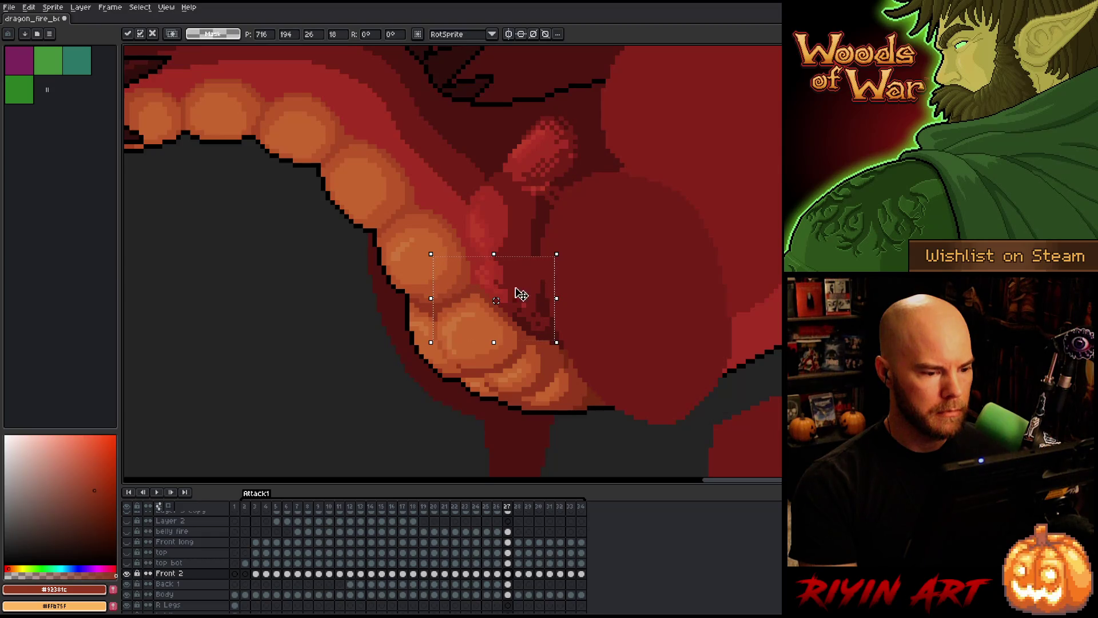
- Drop the belly selection unchanged and flip between frames 26–28 to compare the motion
click(585, 282)
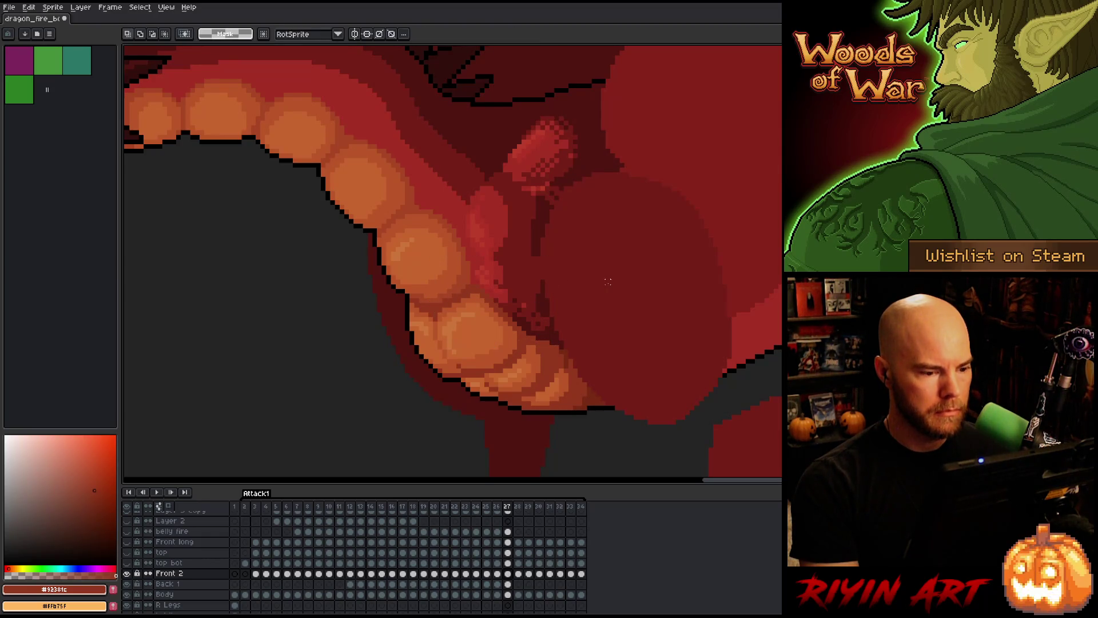
key(Left)
key(Right)
key(Right)
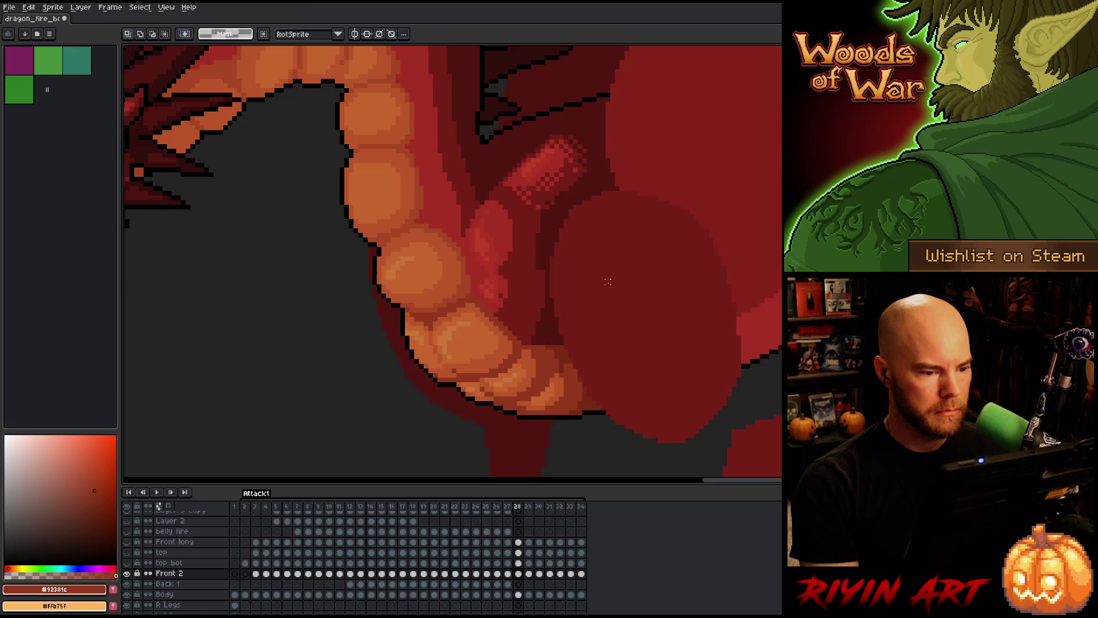
key(Left)
key(Left)
key(Left)
key(Left)
key(Right)
key(Right)
key(Right)
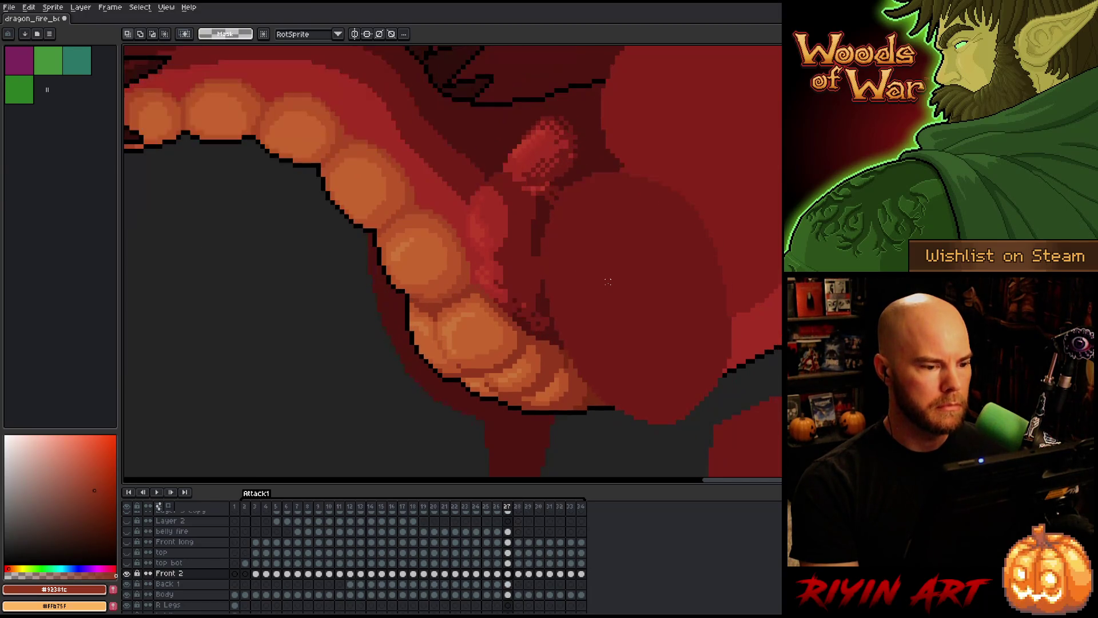
key(Left)
key(Left)
key(Right)
key(Right)
key(Right)
key(Right)
key(Left)
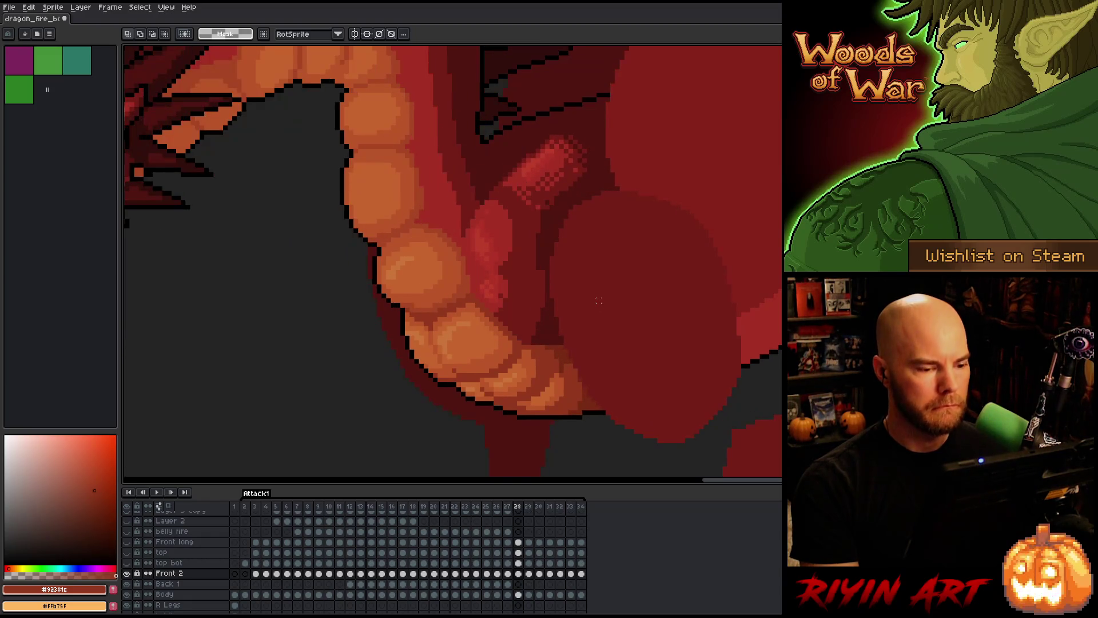
- On frame 29 of Front 2, shift the light-red belly shading slightly right
click(529, 574)
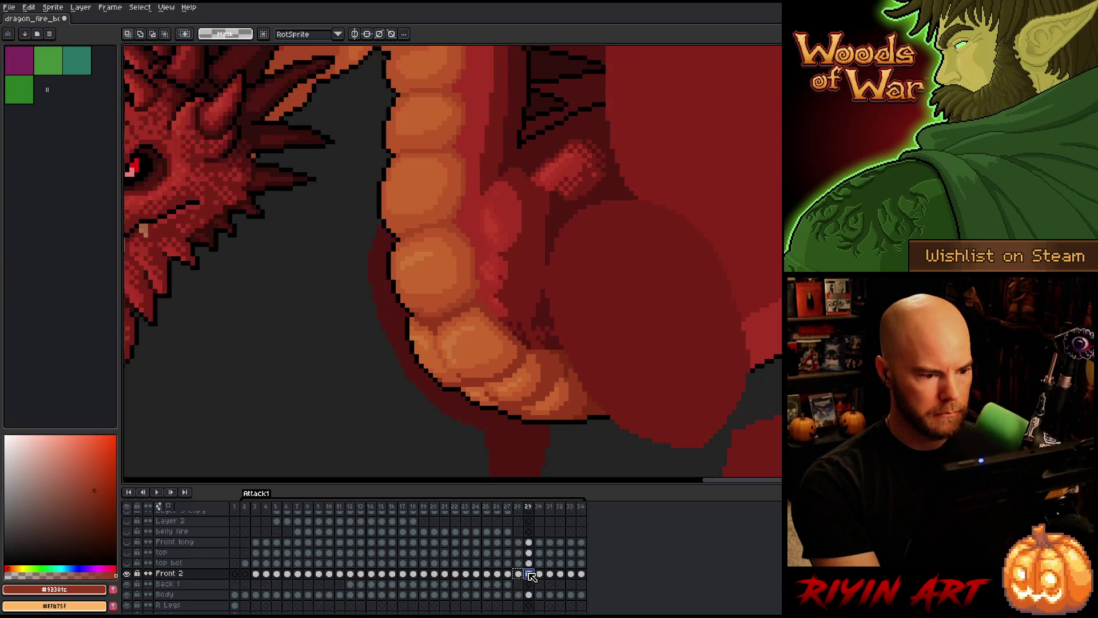
key(Left)
key(Right)
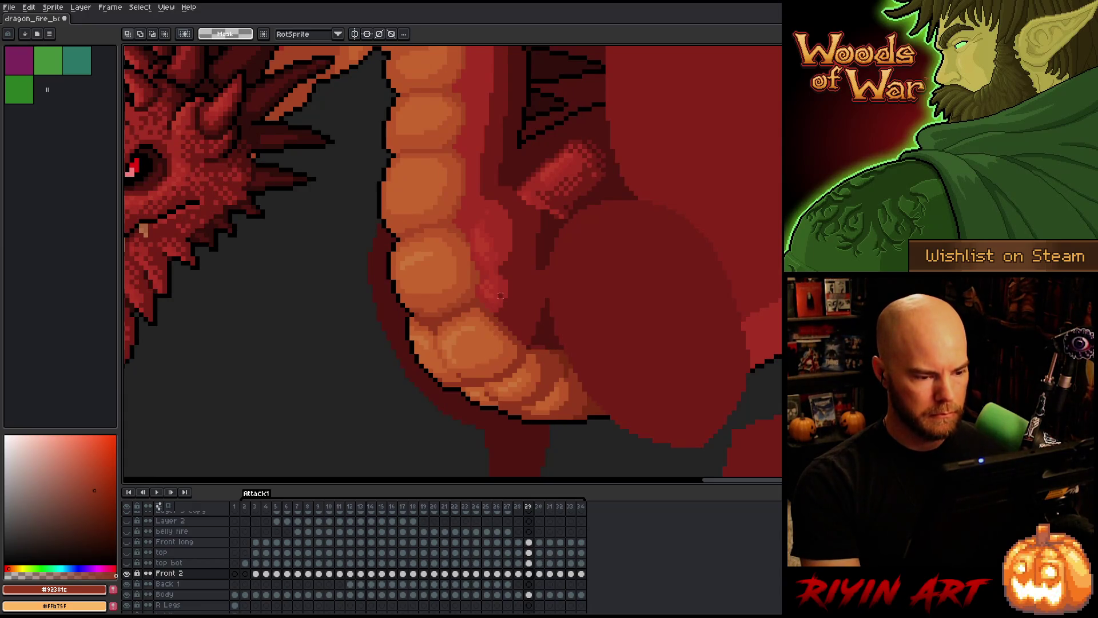
key(v)
drag(504, 293, 511, 297)
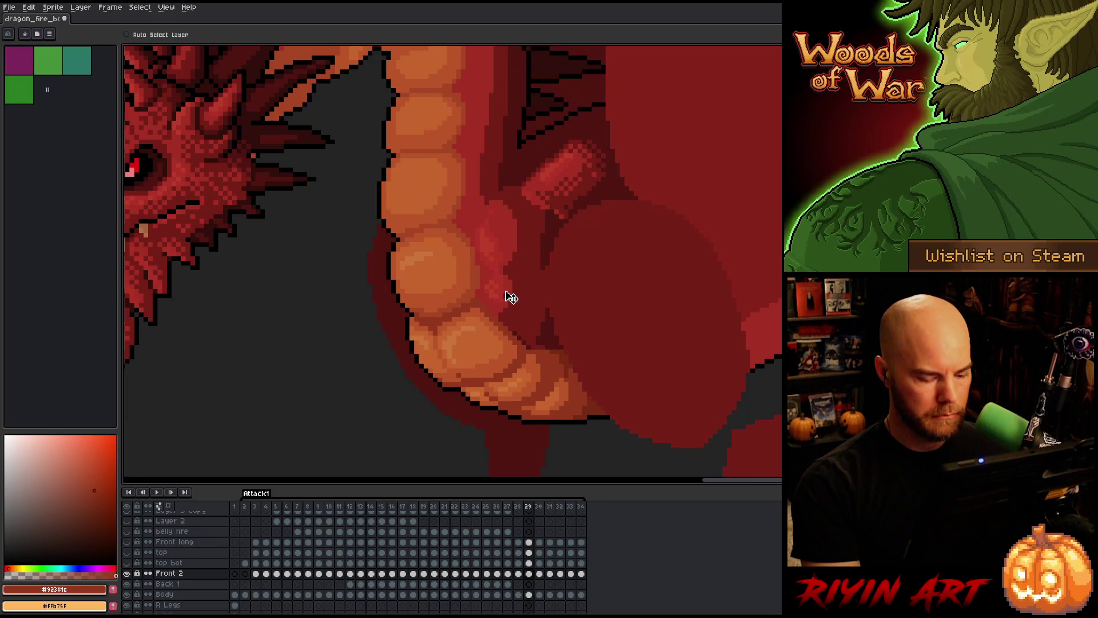
key(Left)
key(Right)
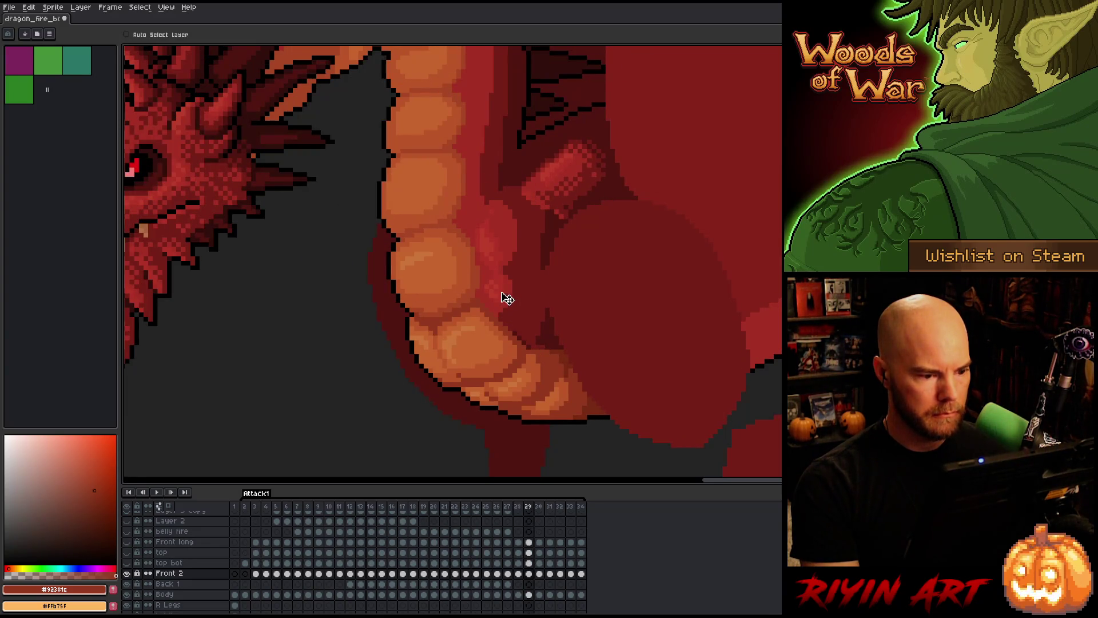
key(Left)
key(Right)
key(Left)
key(Right)
- Select the belly area on frame 29, rotate it, and apply the change
key(m)
drag(387, 118, 635, 328)
key(Return)
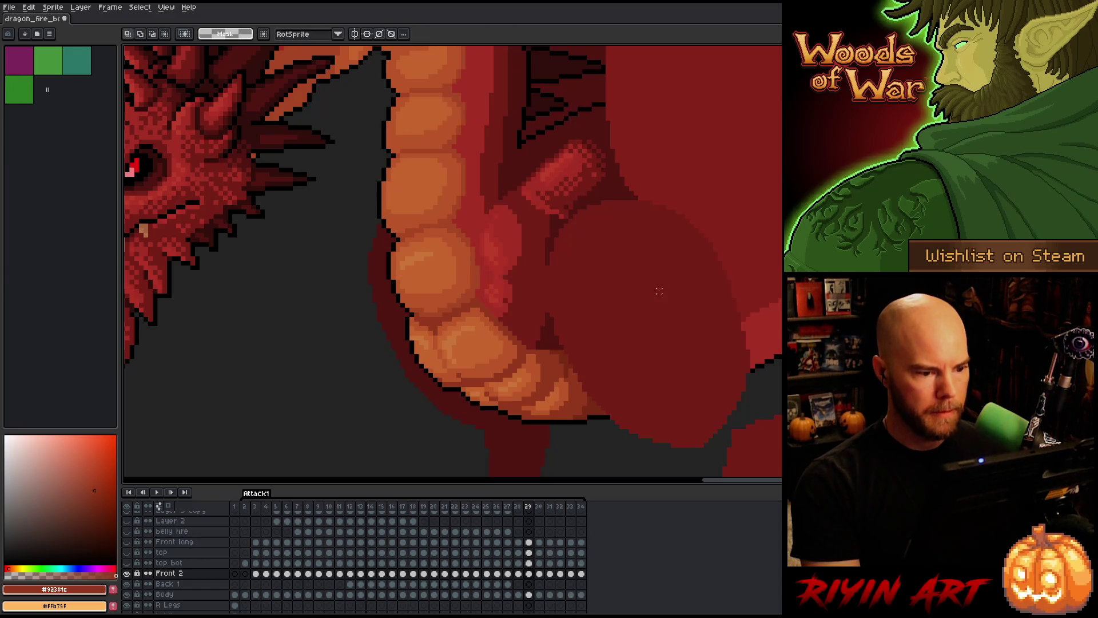
key(Left)
key(Right)
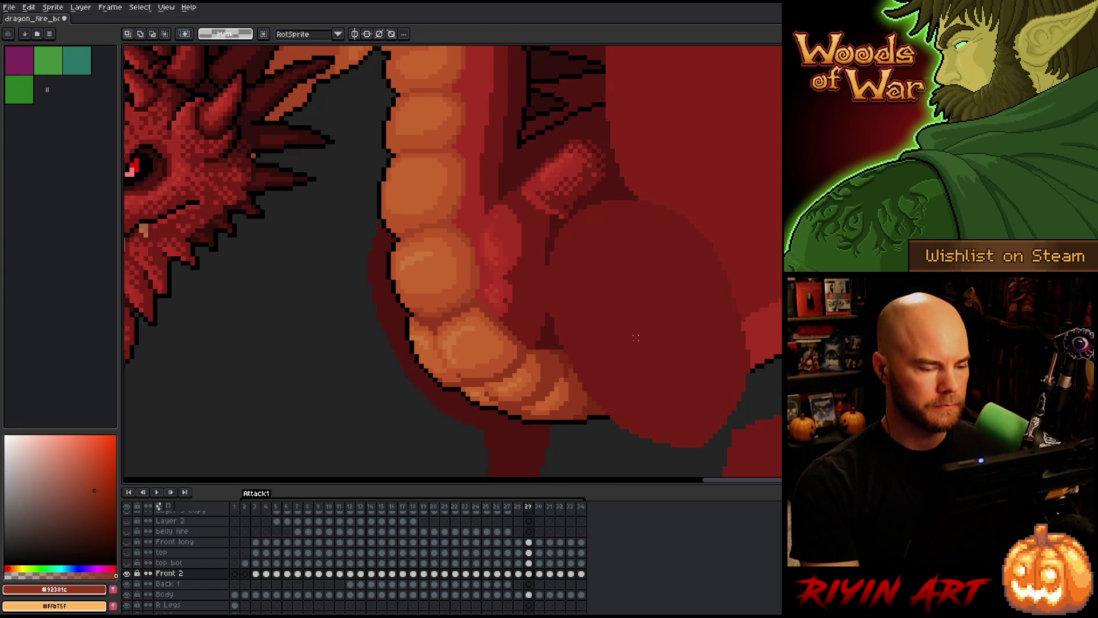
- On frame 30, move the pink belly plate right and down
key(Right)
key(Left)
key(Right)
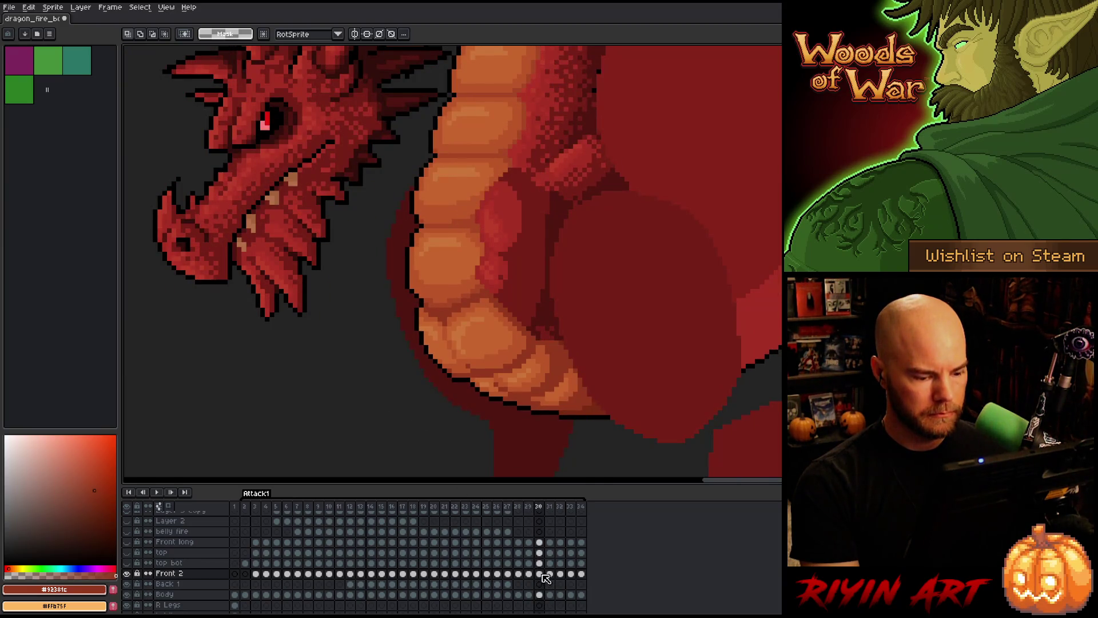
key(v)
drag(519, 279, 534, 294)
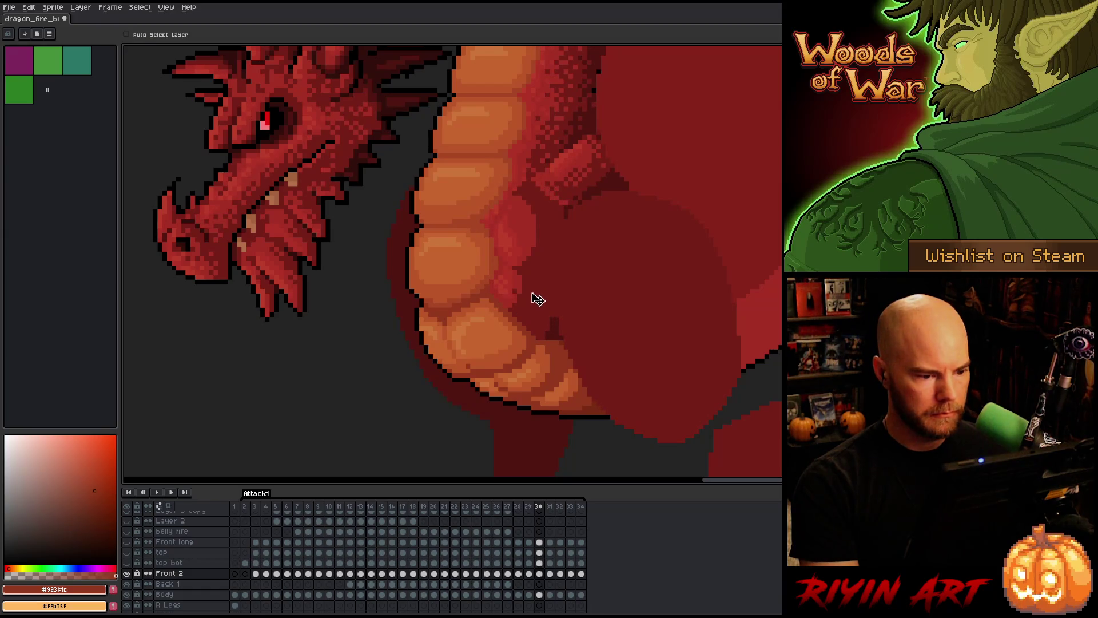
key(Left)
key(Right)
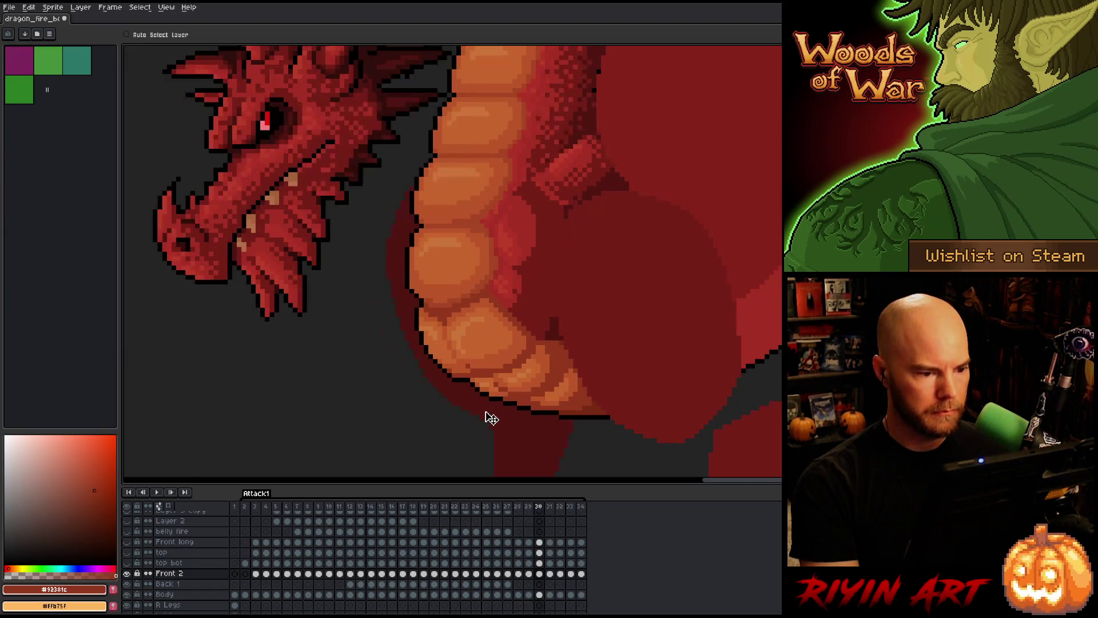
key(Left)
key(Right)
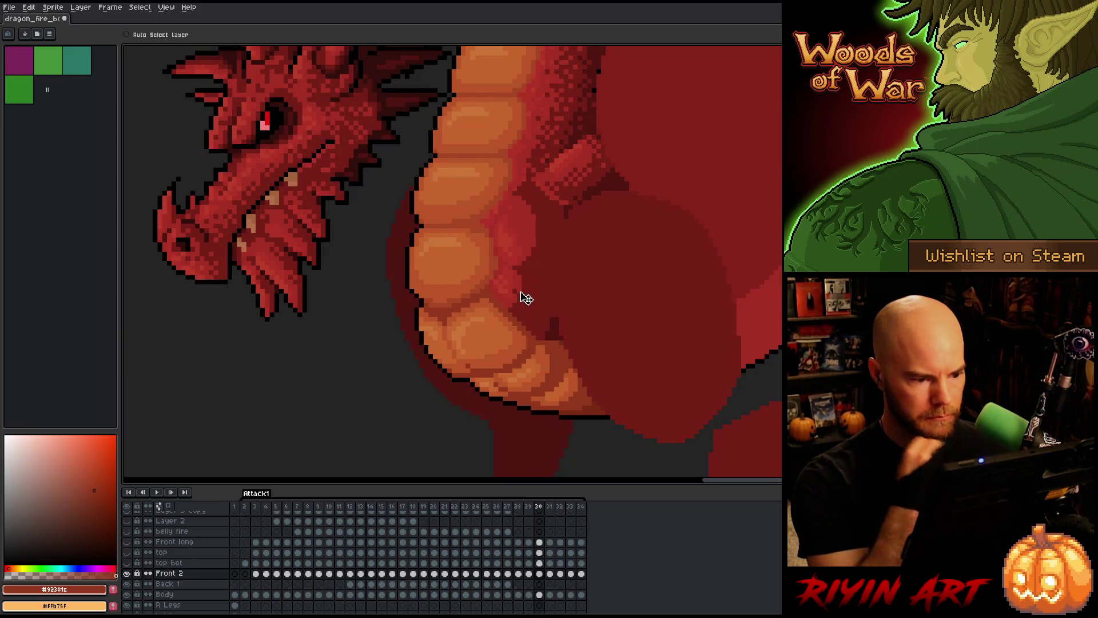
- Fine-tune the pink belly plate's position on frame 30 with small nudges right
drag(520, 297, 521, 298)
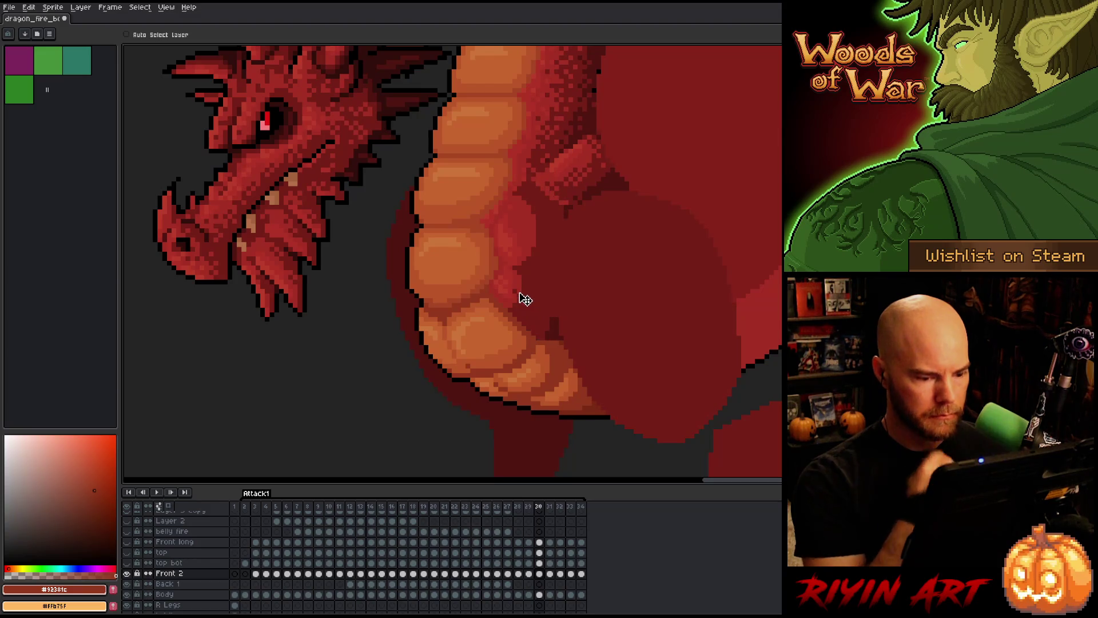
key(Left)
key(Right)
key(Left)
key(Right)
drag(515, 291, 517, 298)
key(Left)
key(Right)
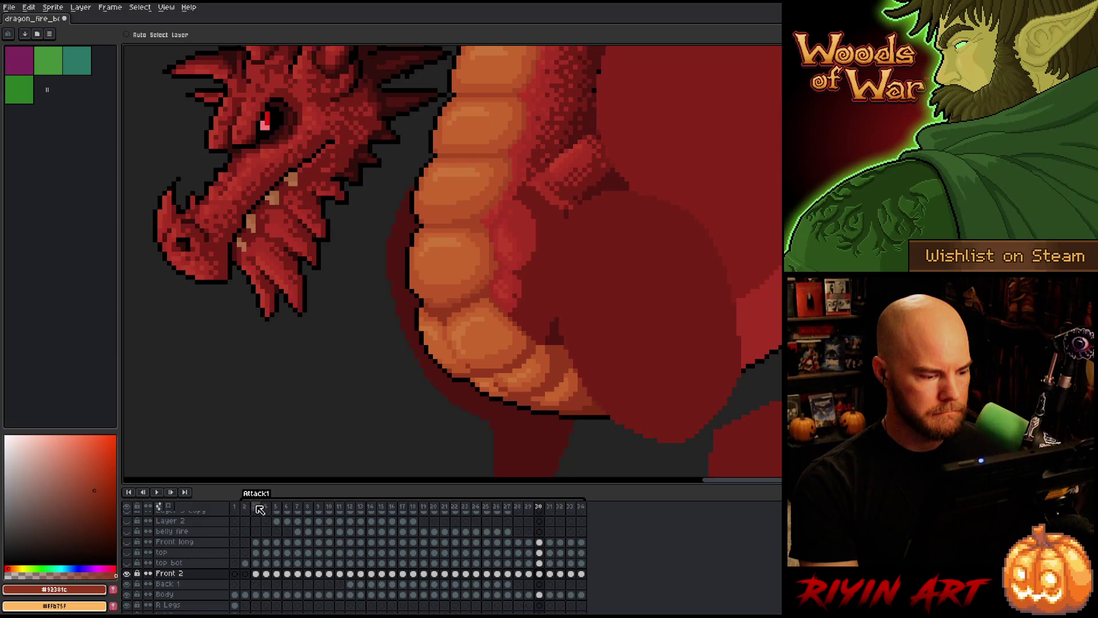
- Nudge the belly's red shading upward on frame 30 and compare it with frames 28–29
click(257, 507)
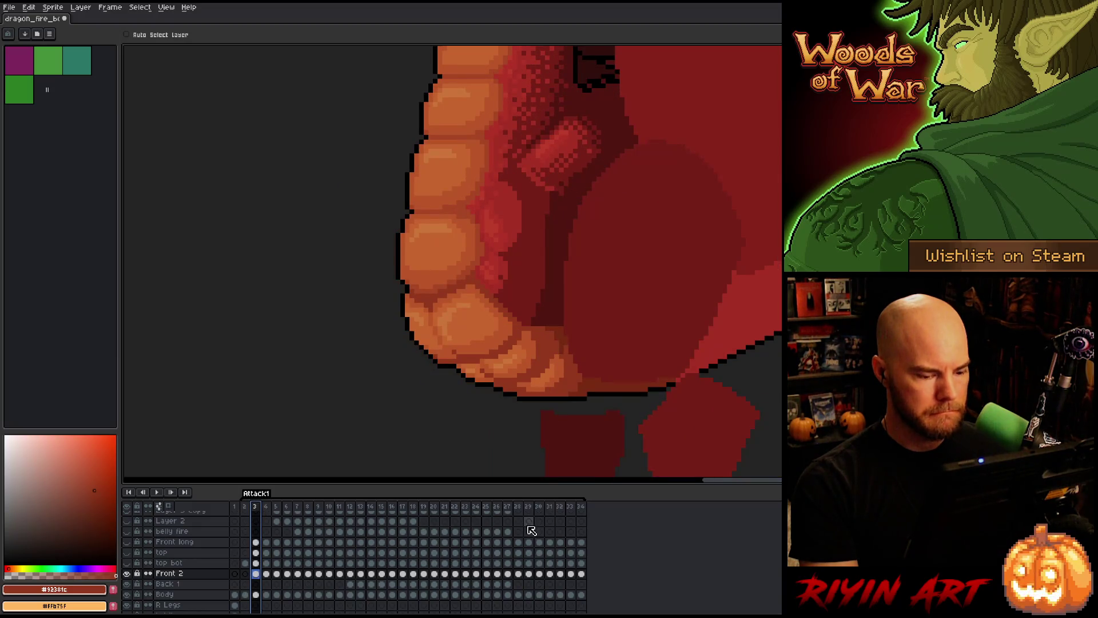
click(522, 509)
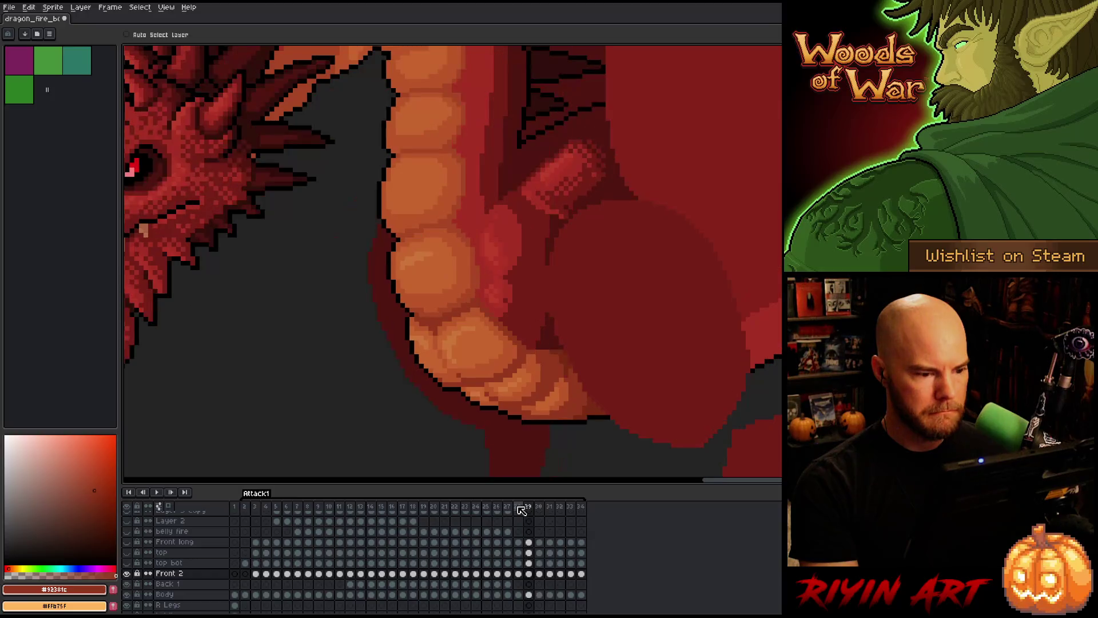
key(Right)
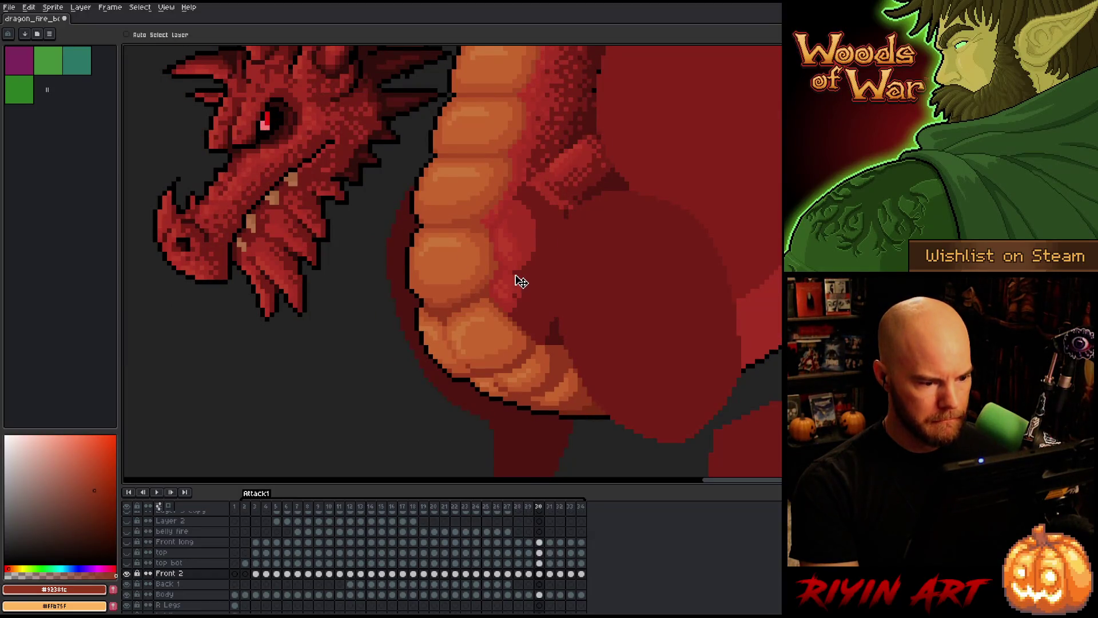
drag(520, 281, 519, 275)
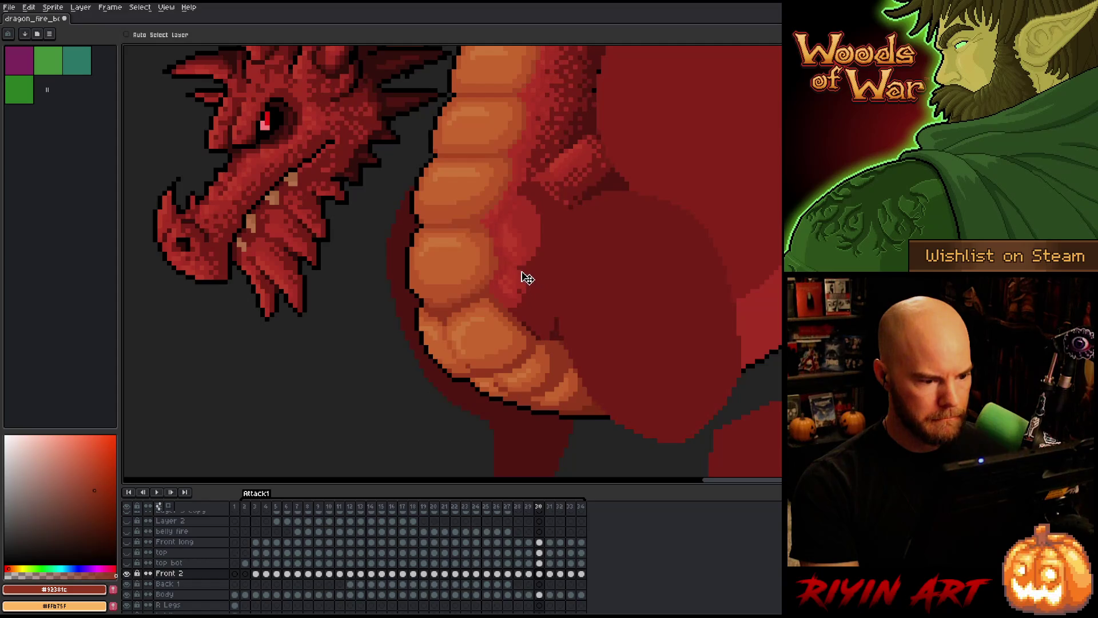
key(Left)
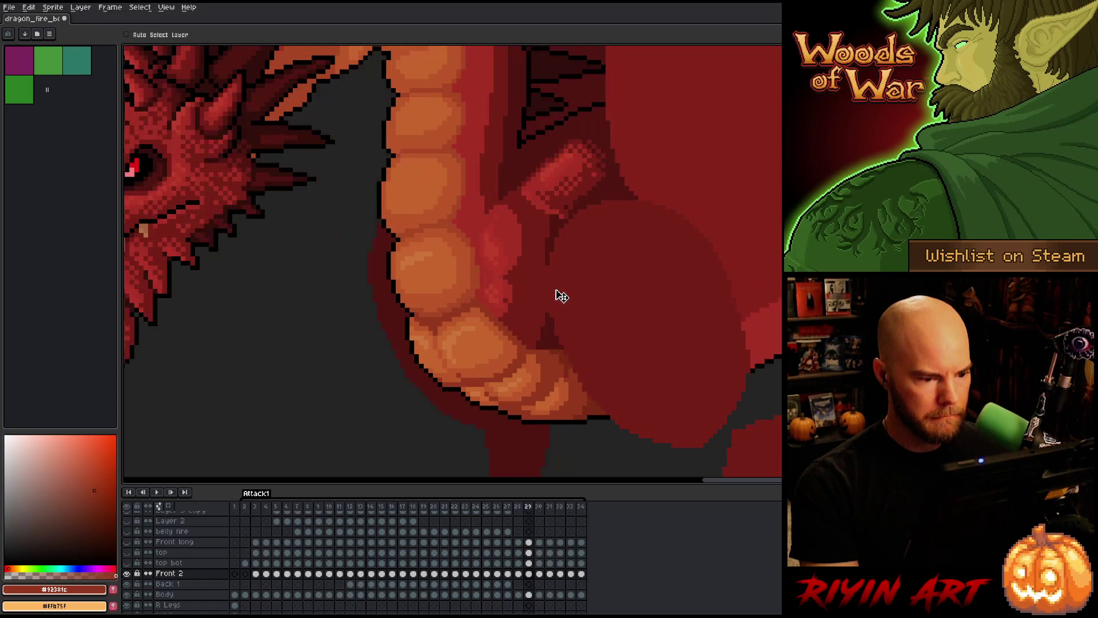
key(Left)
key(Right)
key(Right)
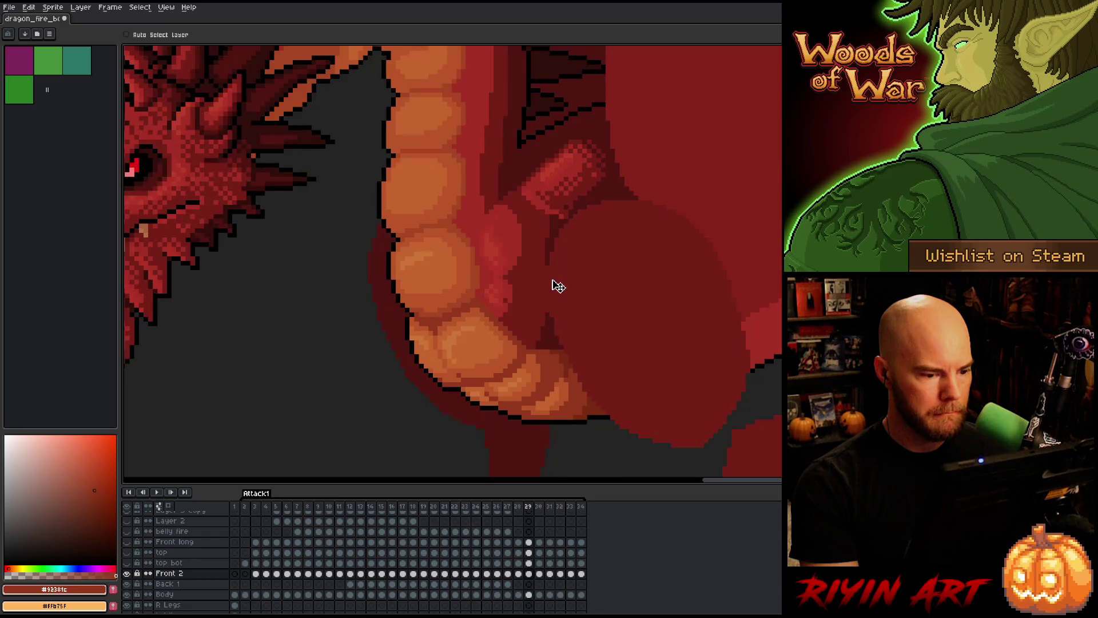
key(Left)
key(Right)
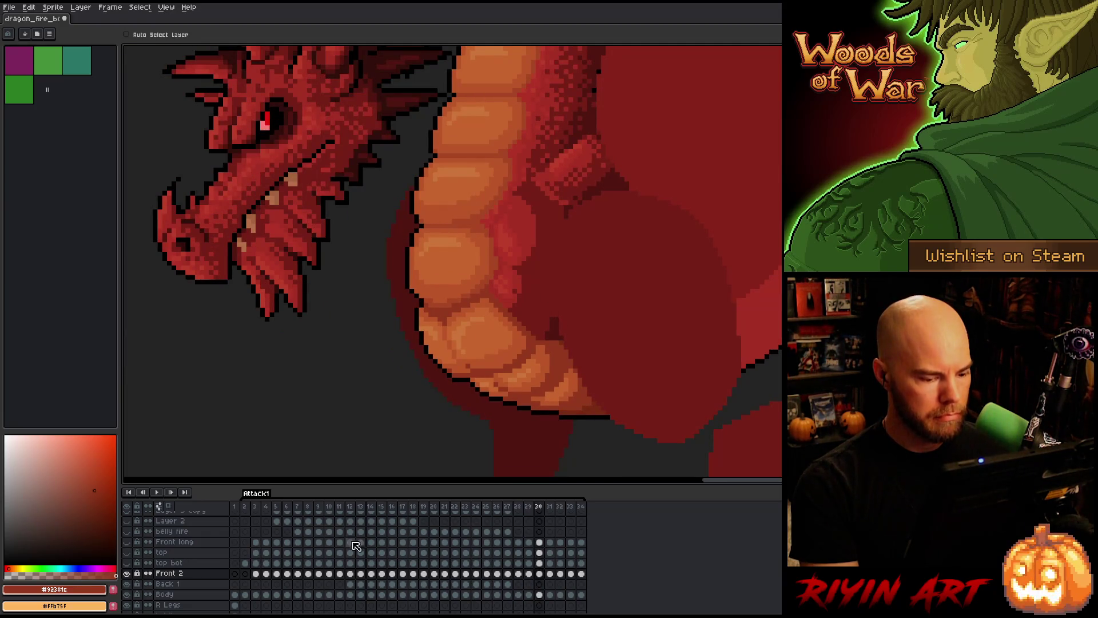
- Compare the belly pose against early frame 3 and frames 28–30, ending on frame 31
click(256, 509)
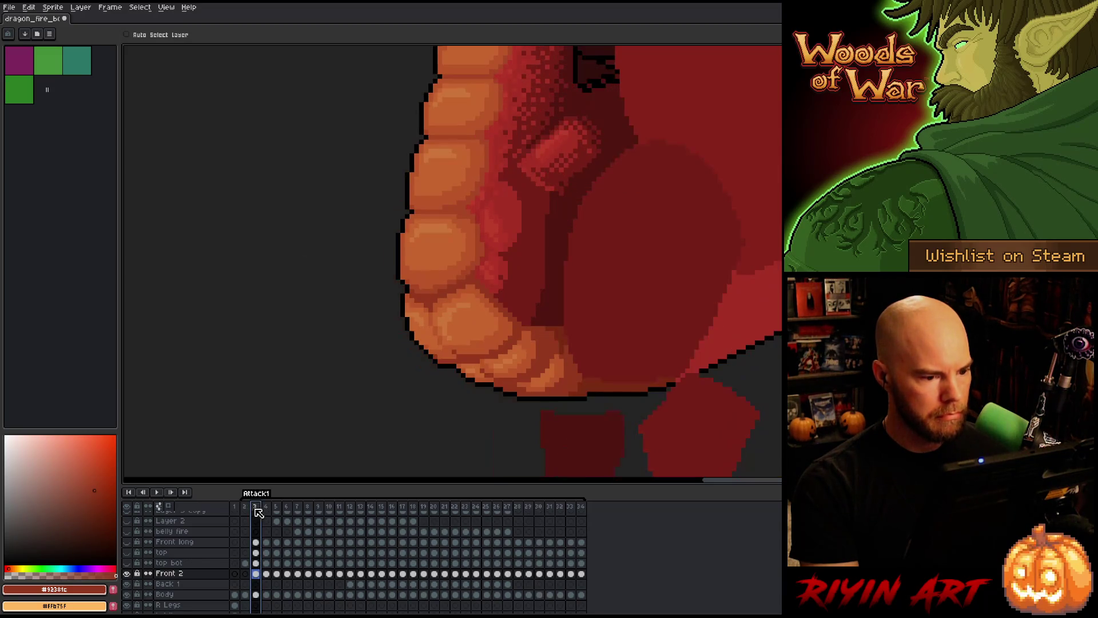
key(Left)
key(Right)
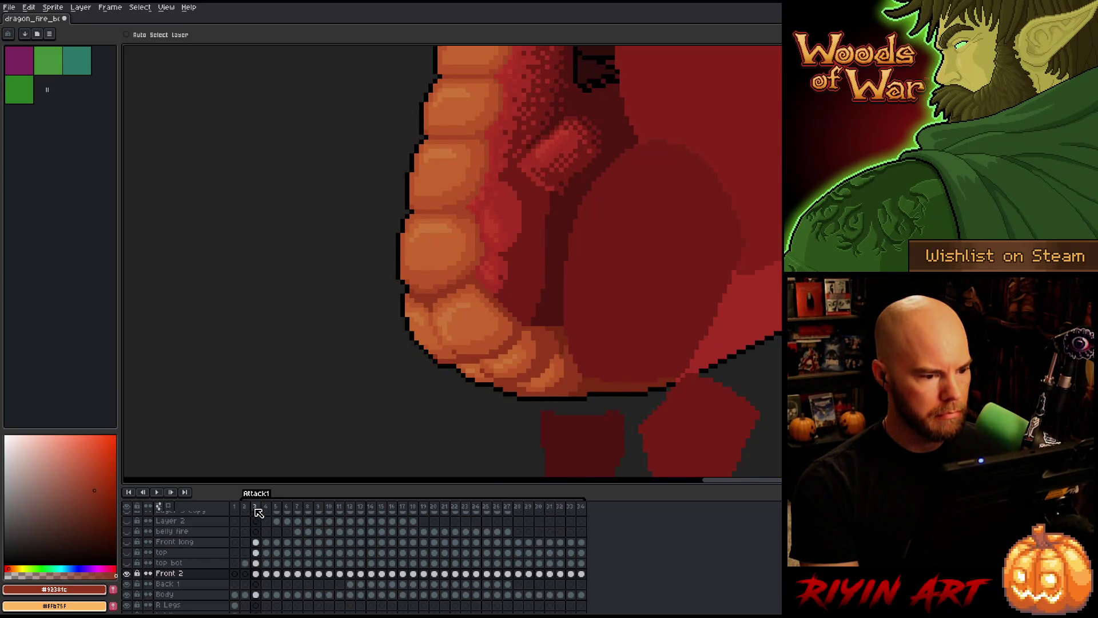
key(Left)
key(Right)
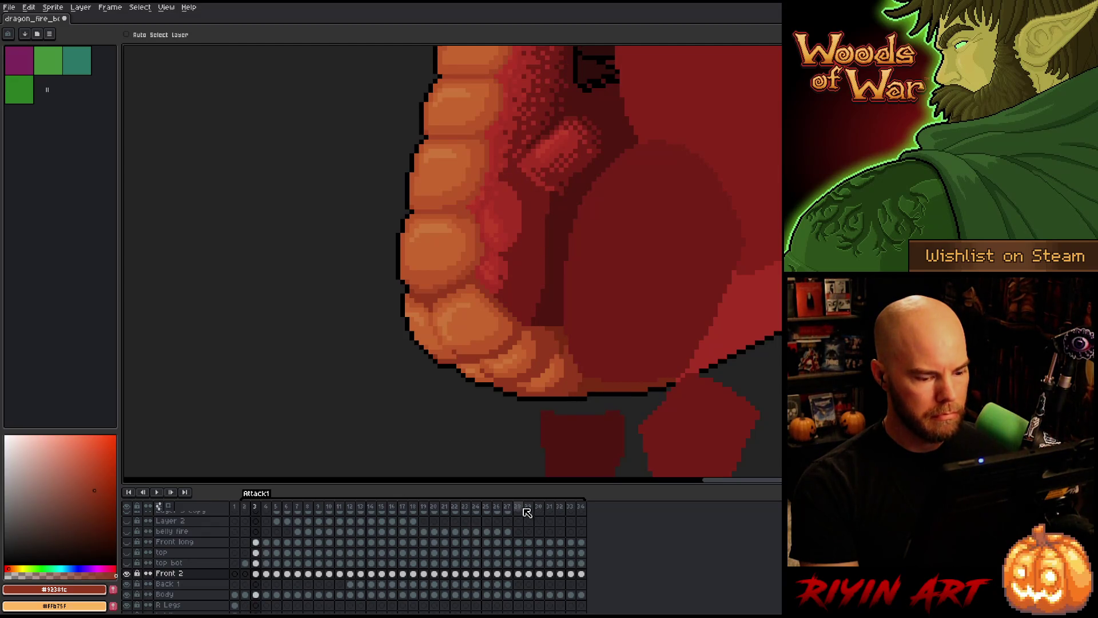
click(518, 509)
key(Right)
key(Right)
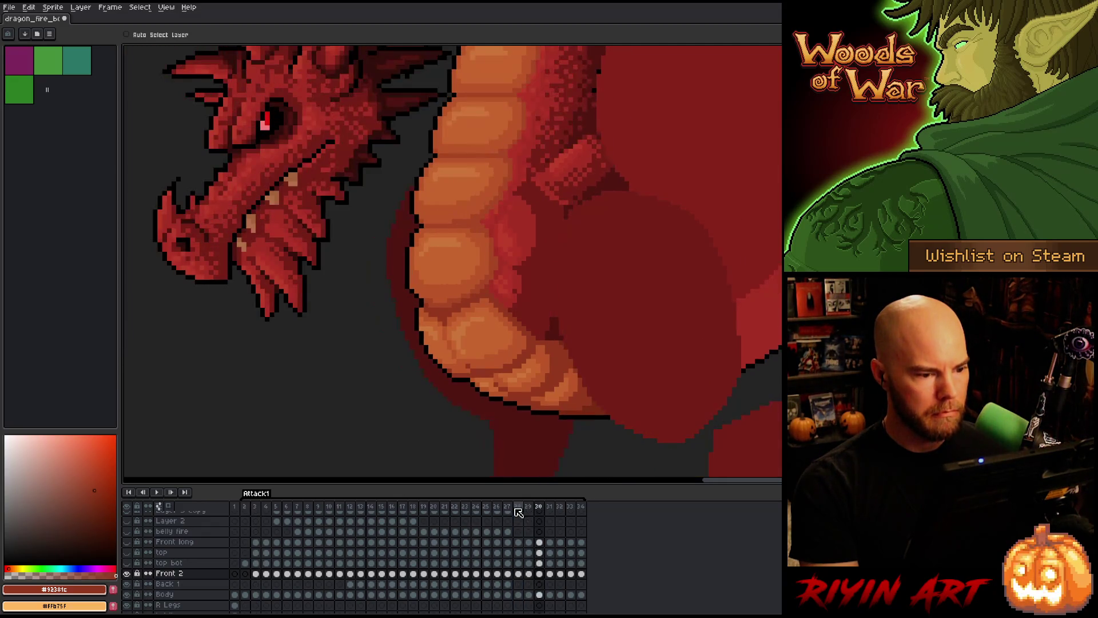
key(Left)
key(Right)
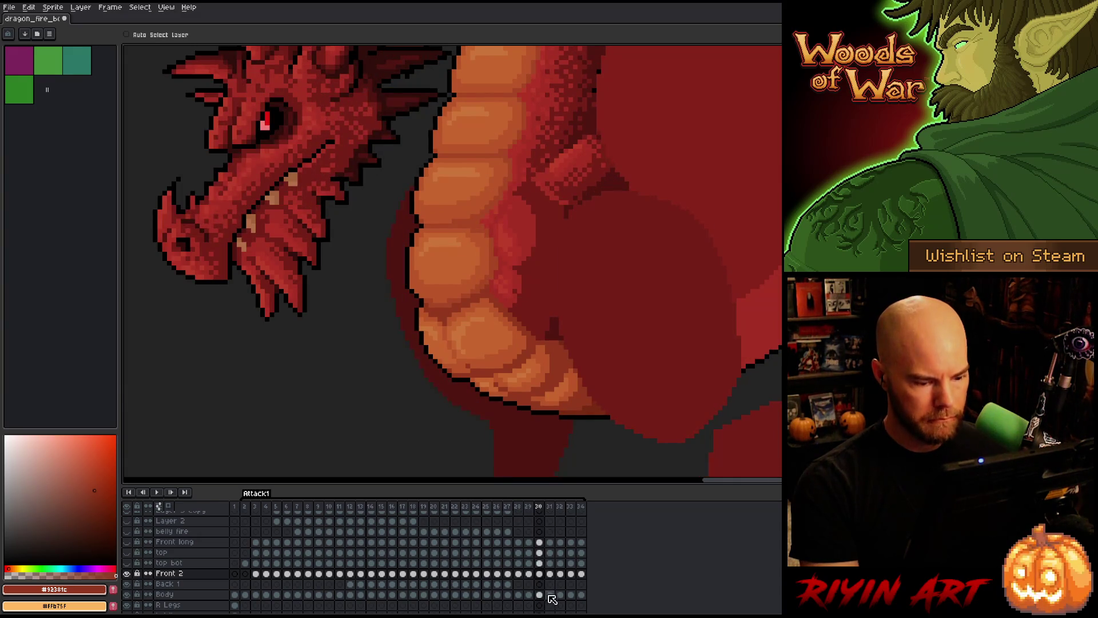
key(Right)
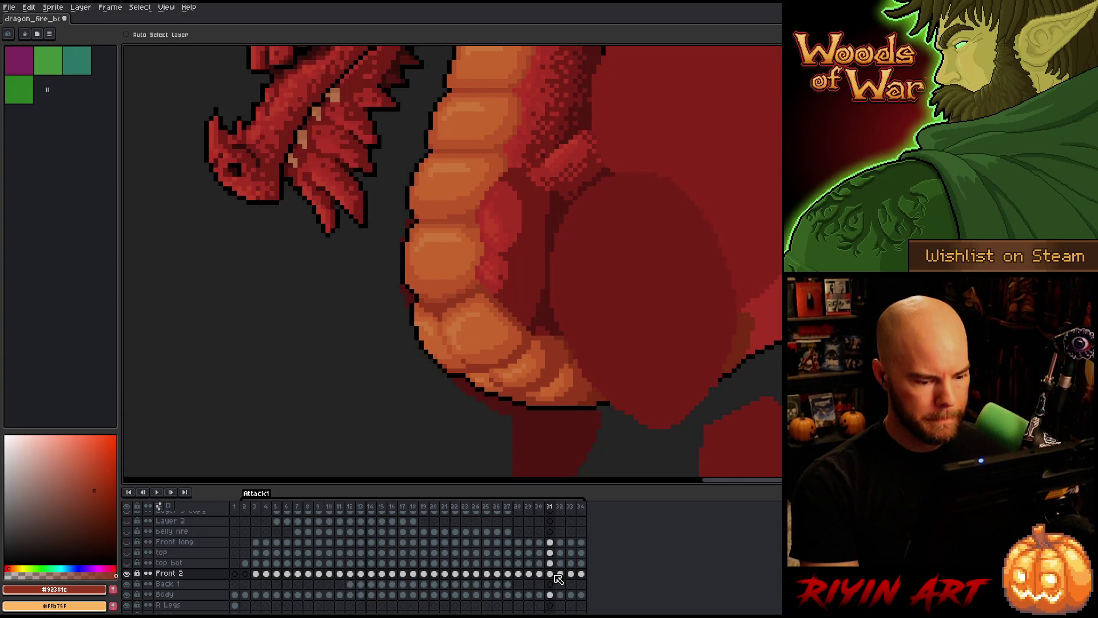
- Shift the belly shapes slightly right on frame 31, checking against frame 30
drag(505, 238, 518, 249)
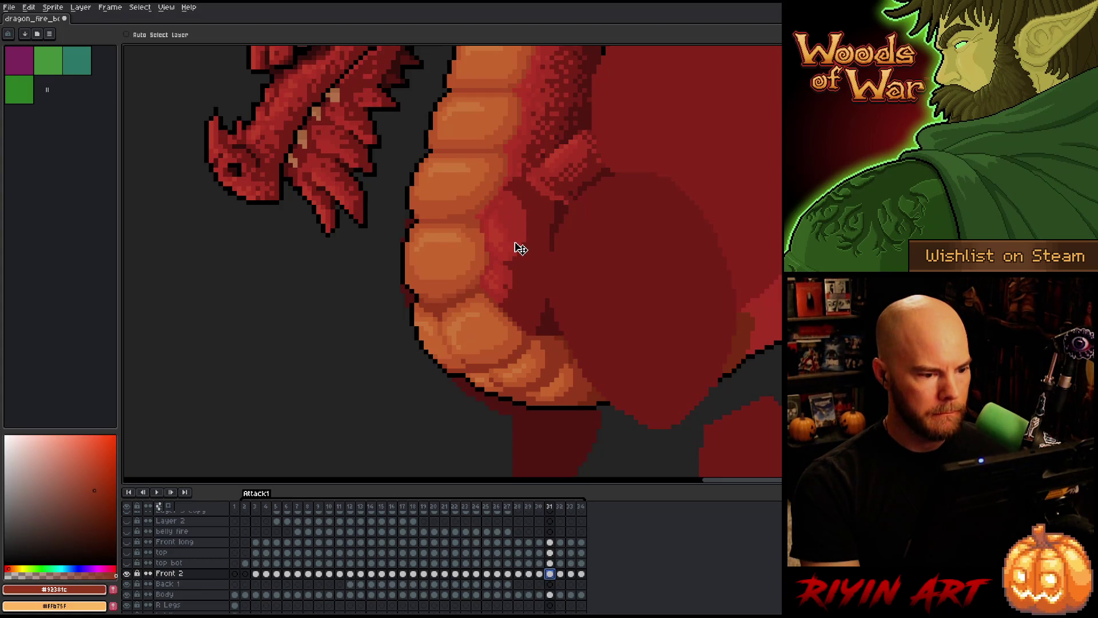
key(Left)
key(Right)
key(Left)
key(Right)
key(Left)
key(Right)
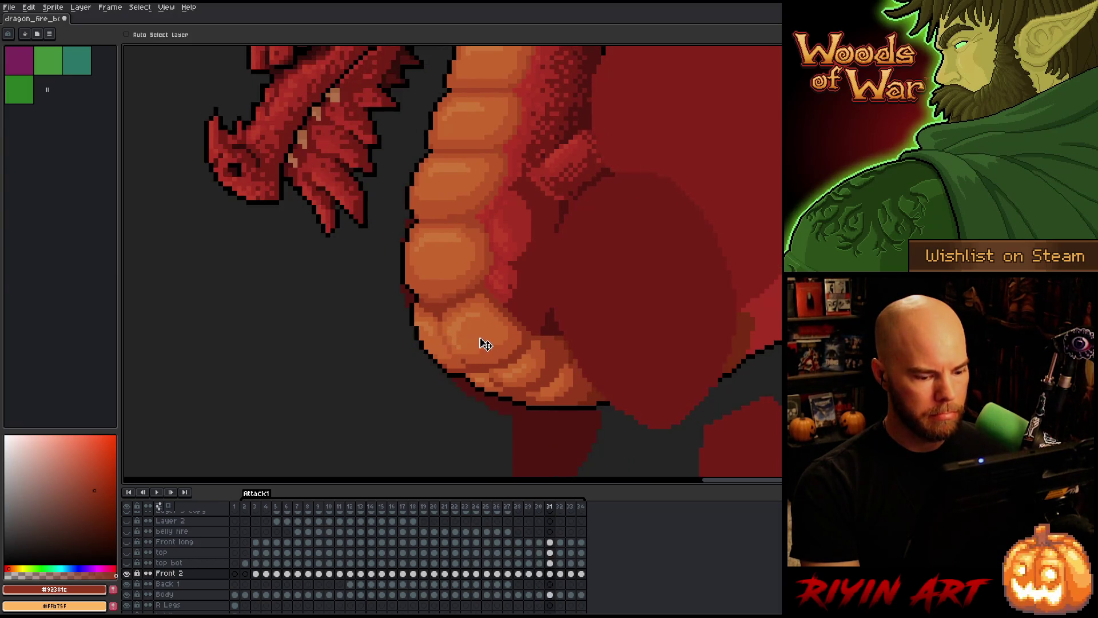
- Shift the belly's red shading right on frame 32 and check the neighbouring frames
key(Right)
key(Left)
key(Right)
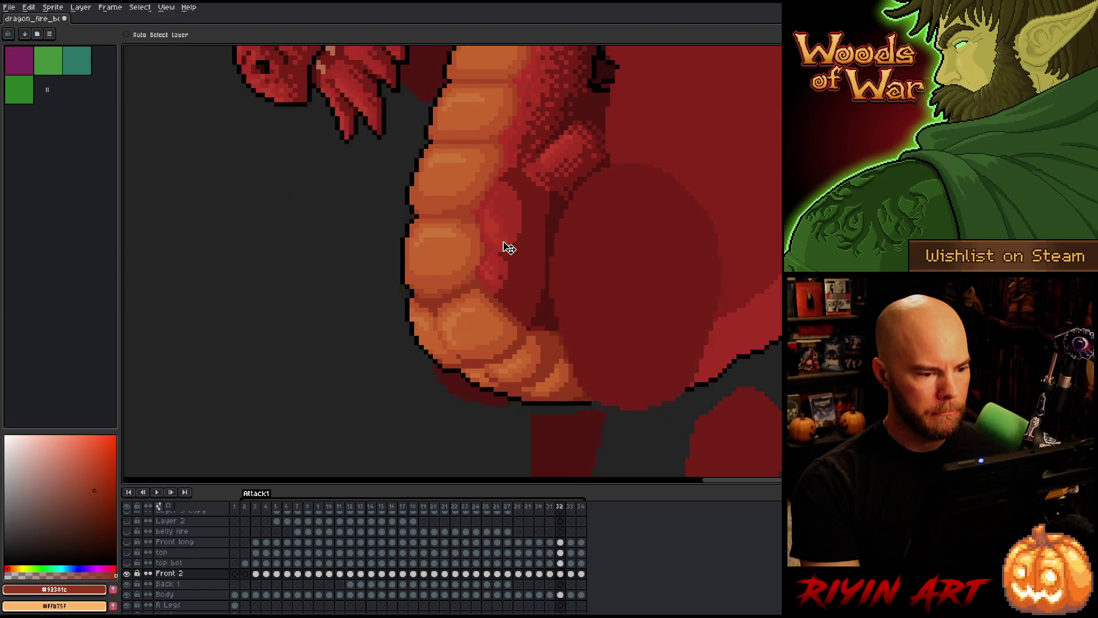
drag(503, 243, 508, 243)
key(Left)
key(Left)
key(Right)
key(Right)
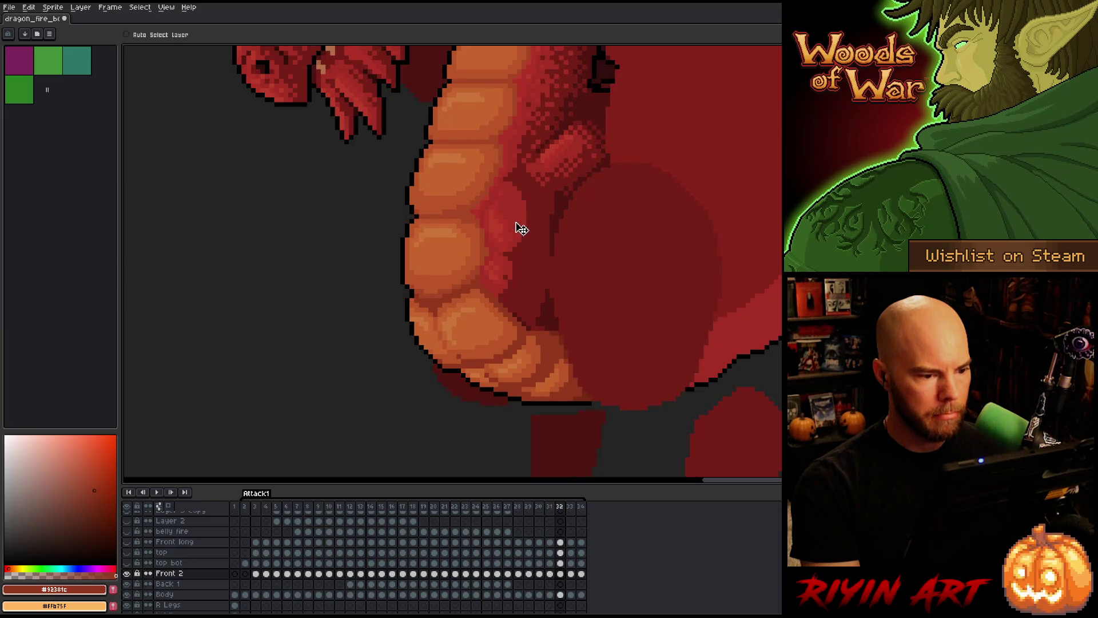
key(Left)
key(Left)
key(Right)
key(Right)
- Advance to frame 34, then play the animation to preview the attack and stop it
key(Left)
key(Right)
key(Left)
key(Right)
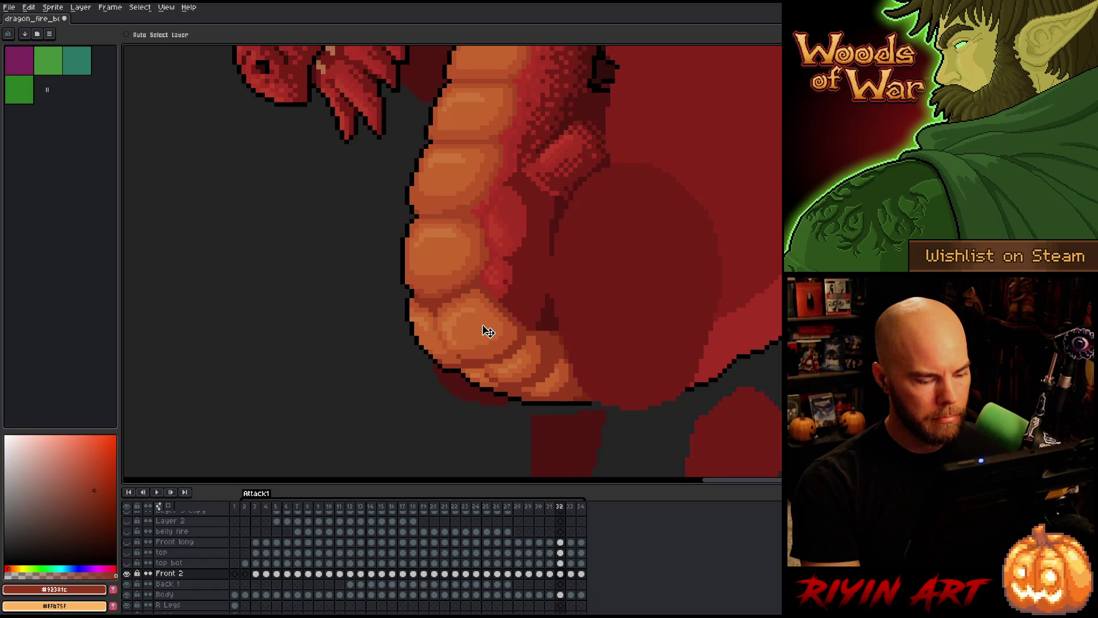
key(Right)
key(Left)
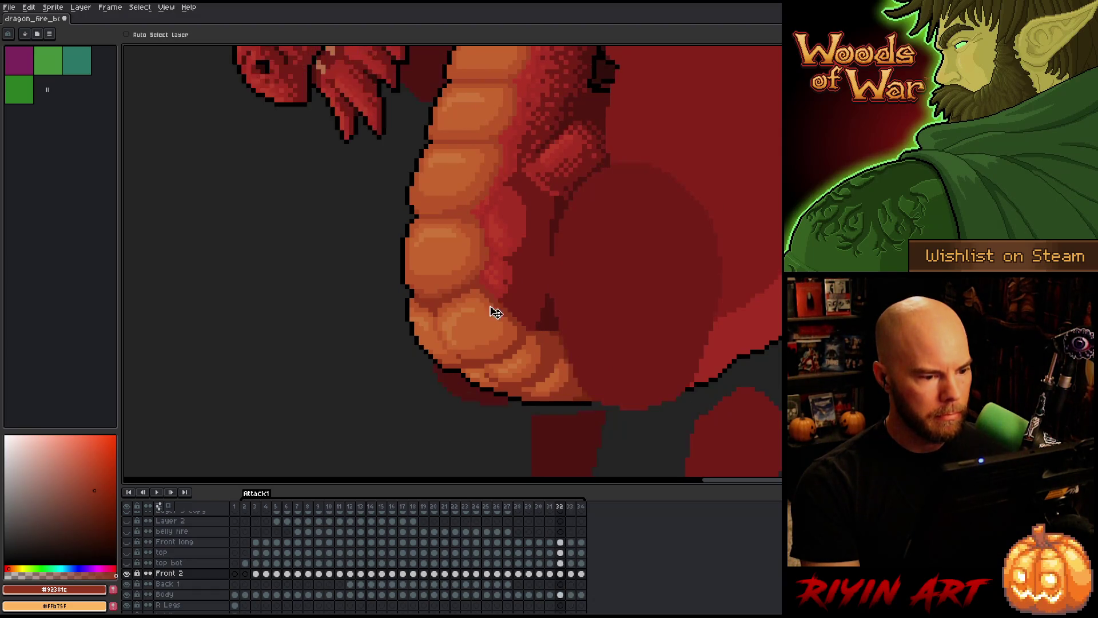
key(Right)
key(Right)
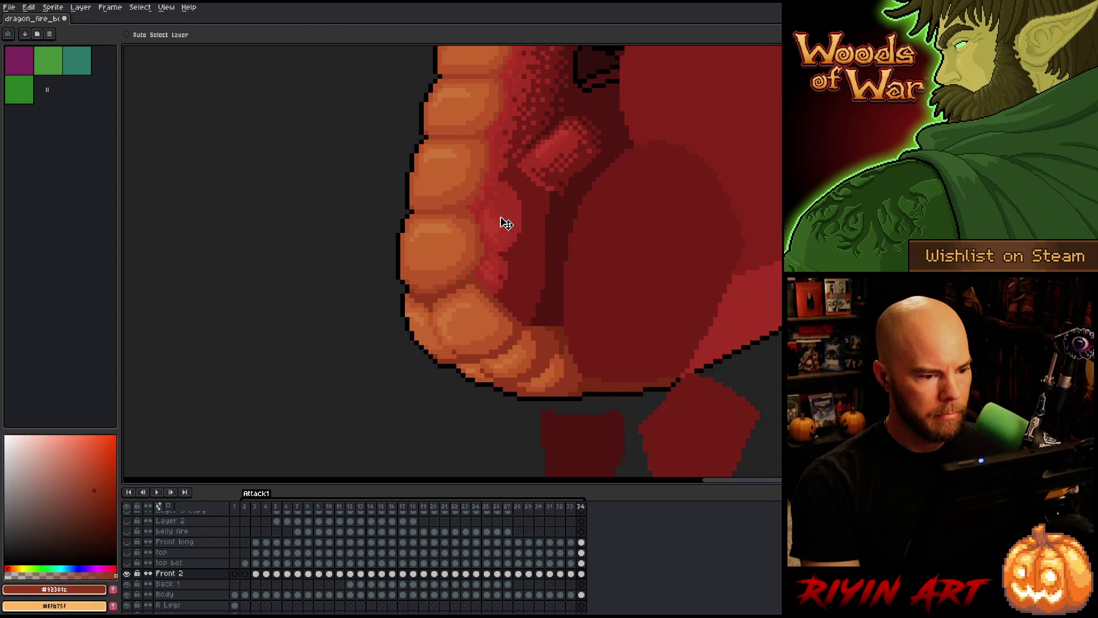
key(Return)
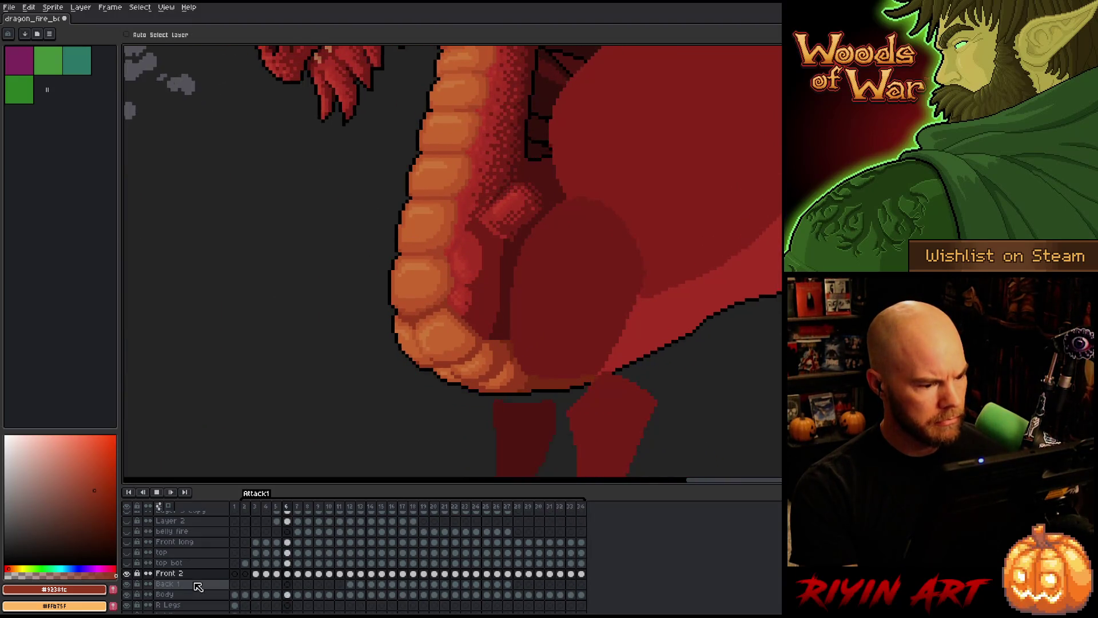
key(Return)
alt+click(127, 583)
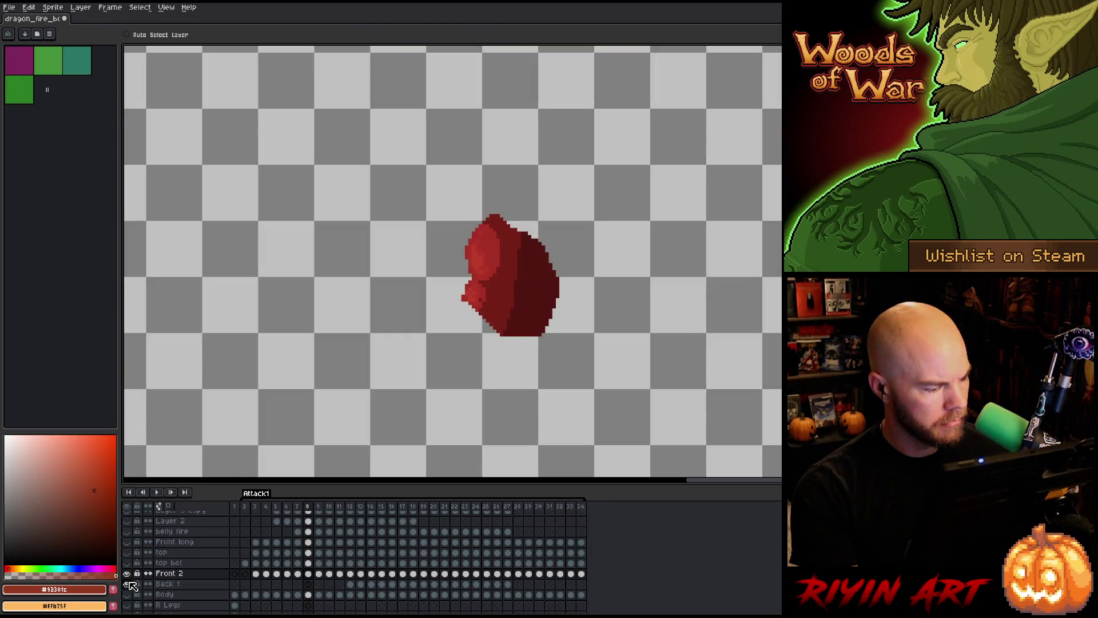
key(Return)
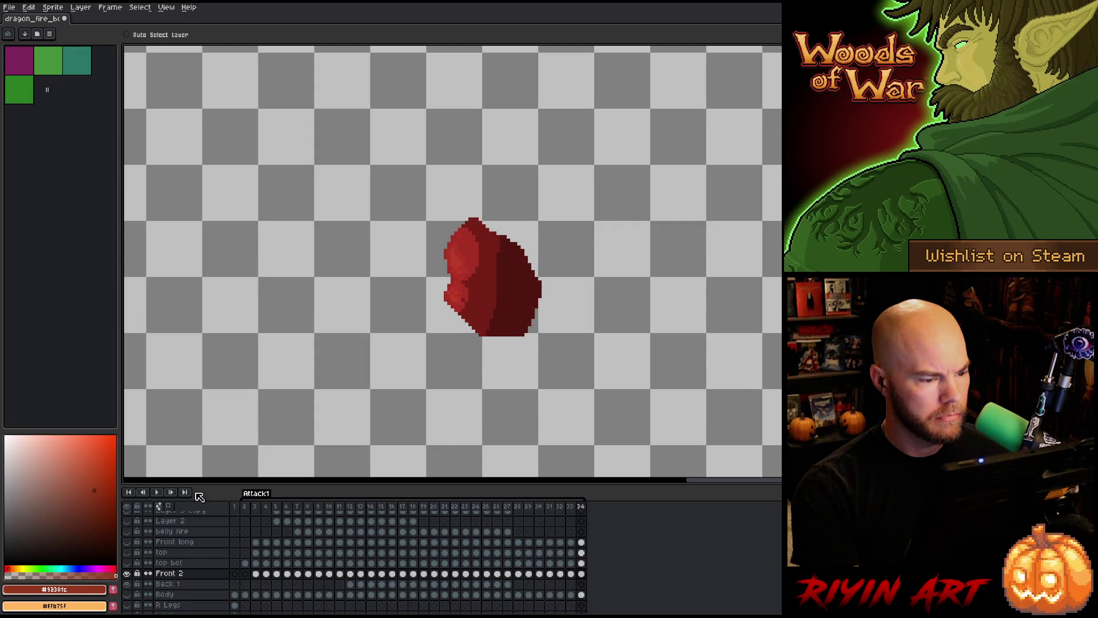
alt+click(127, 573)
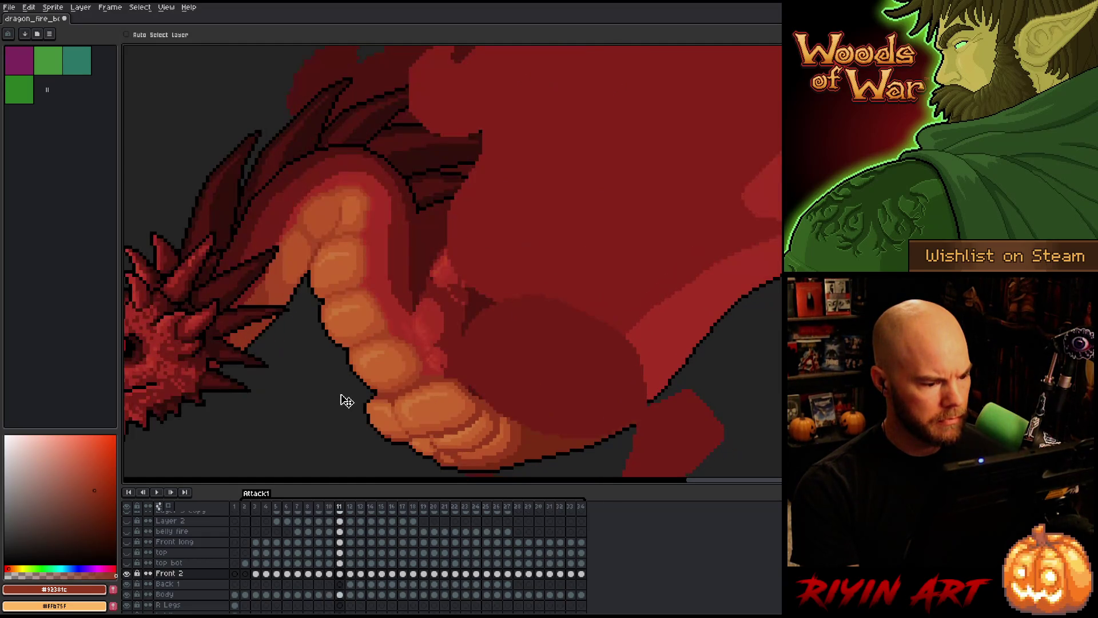
- On the Body layer, magic-wand select the lowest belly plates on frames 11 through 15
click(342, 595)
key(w)
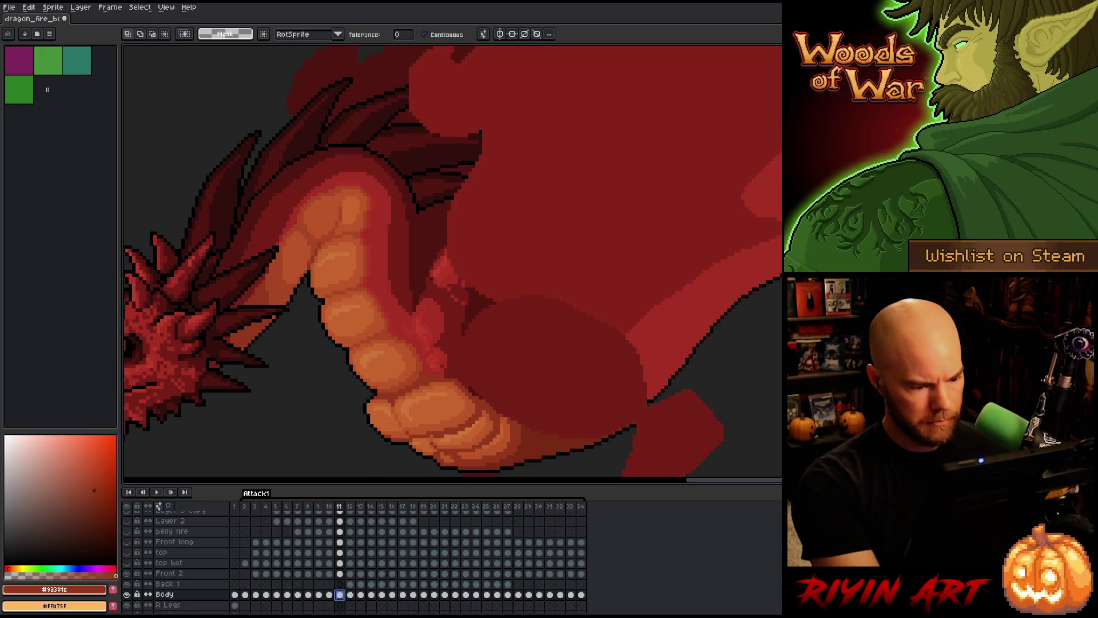
click(435, 381)
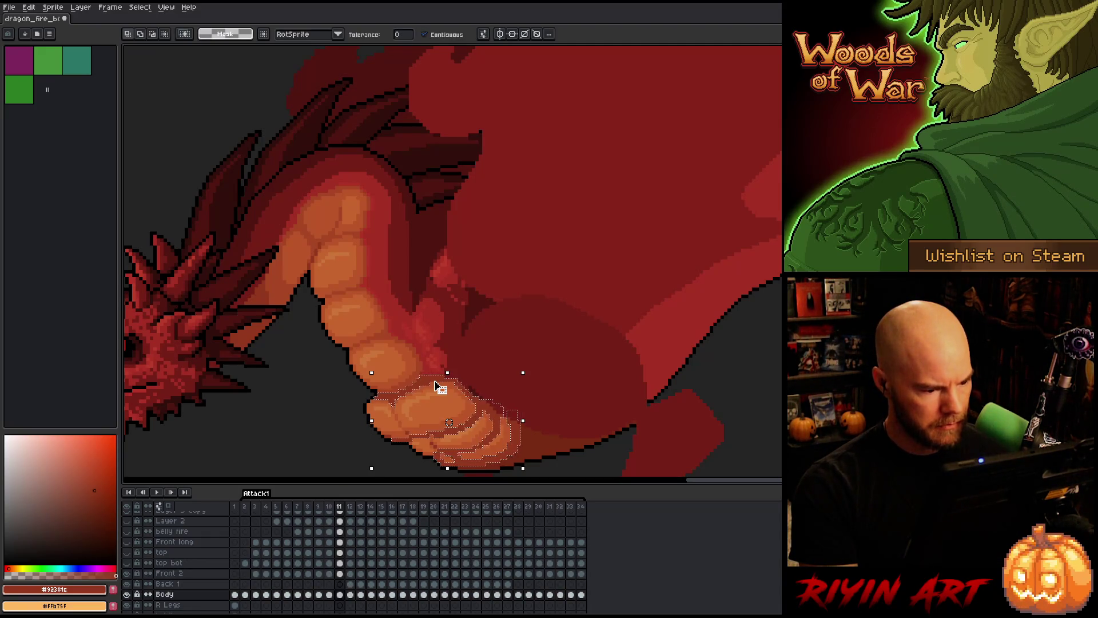
key(period)
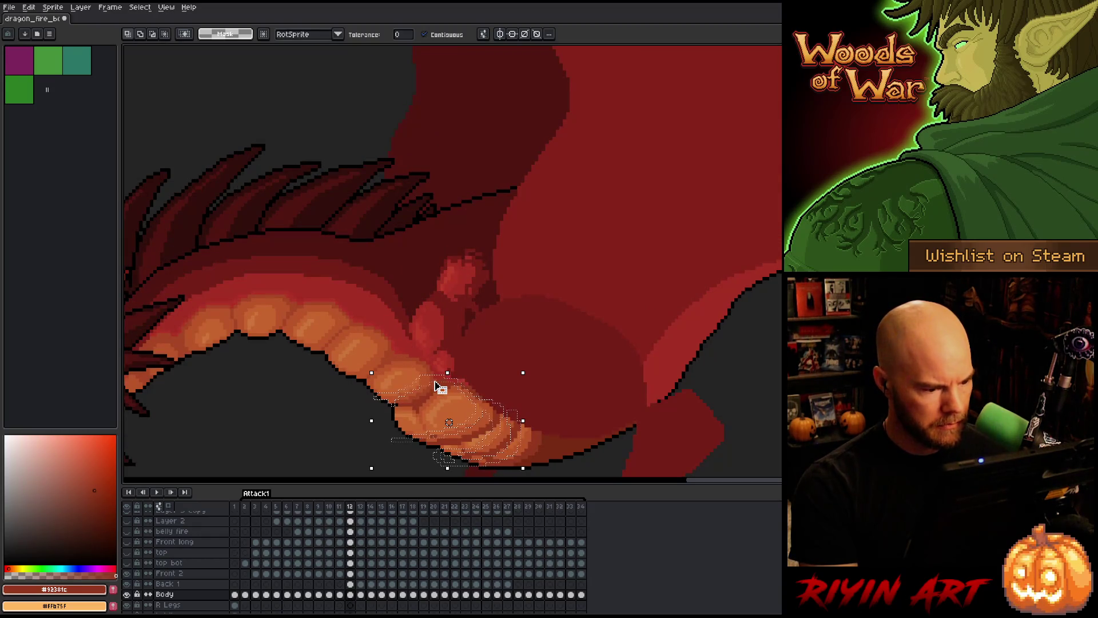
click(365, 296)
click(443, 394)
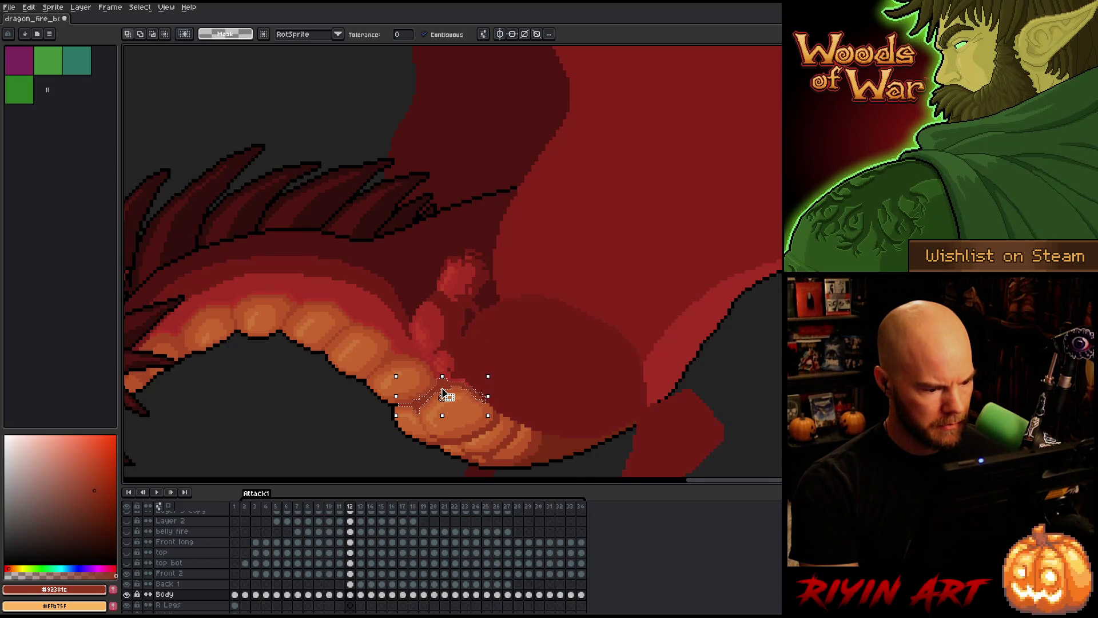
key(period)
click(497, 320)
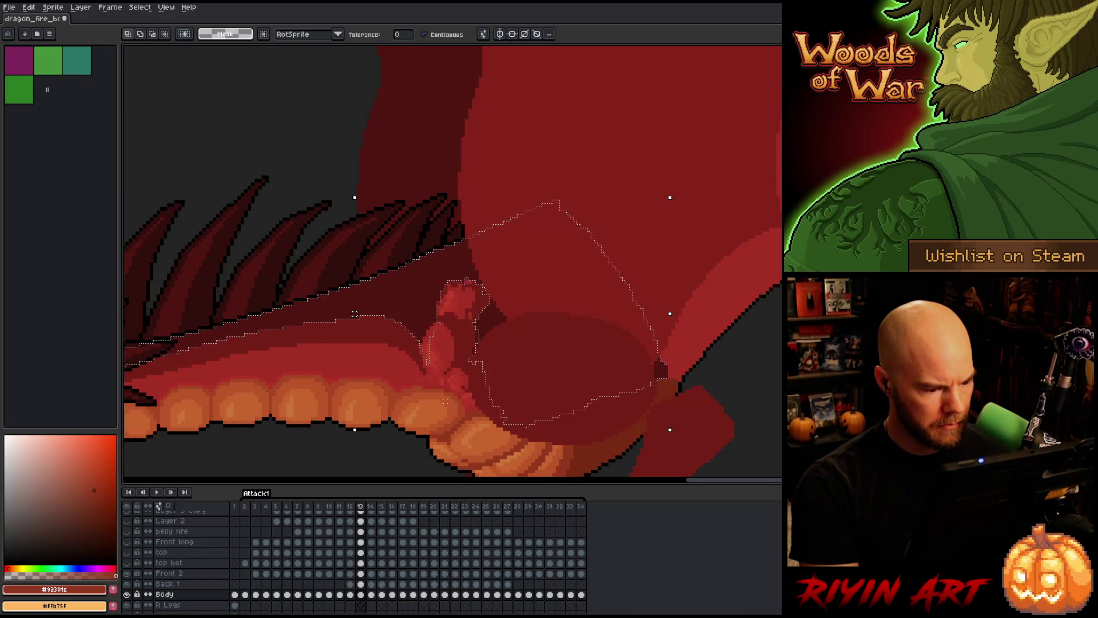
click(449, 394)
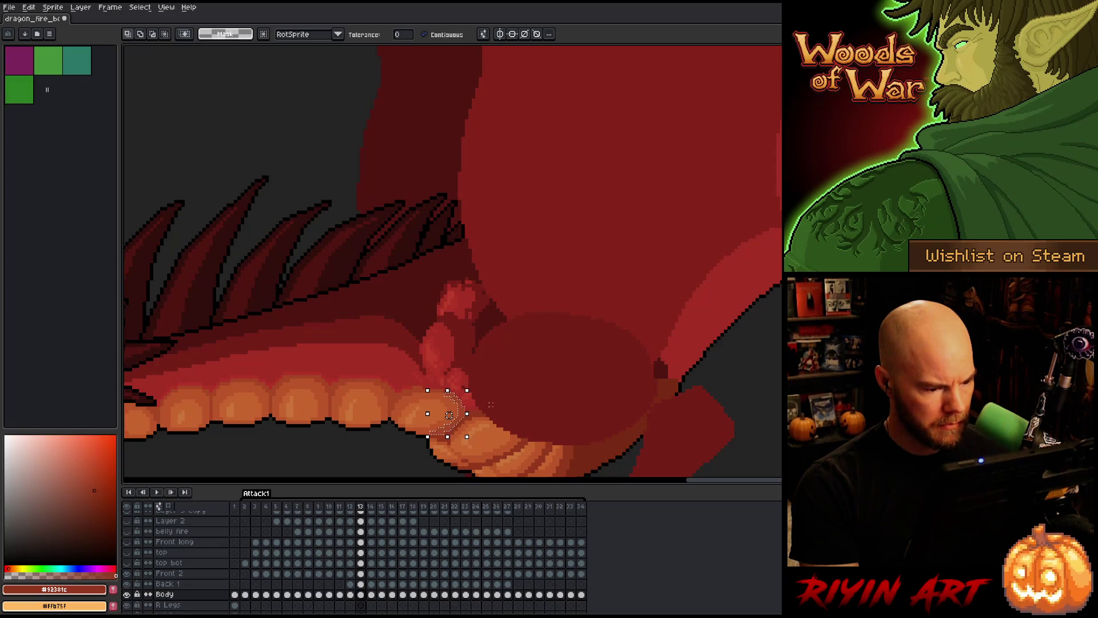
key(period)
click(501, 461)
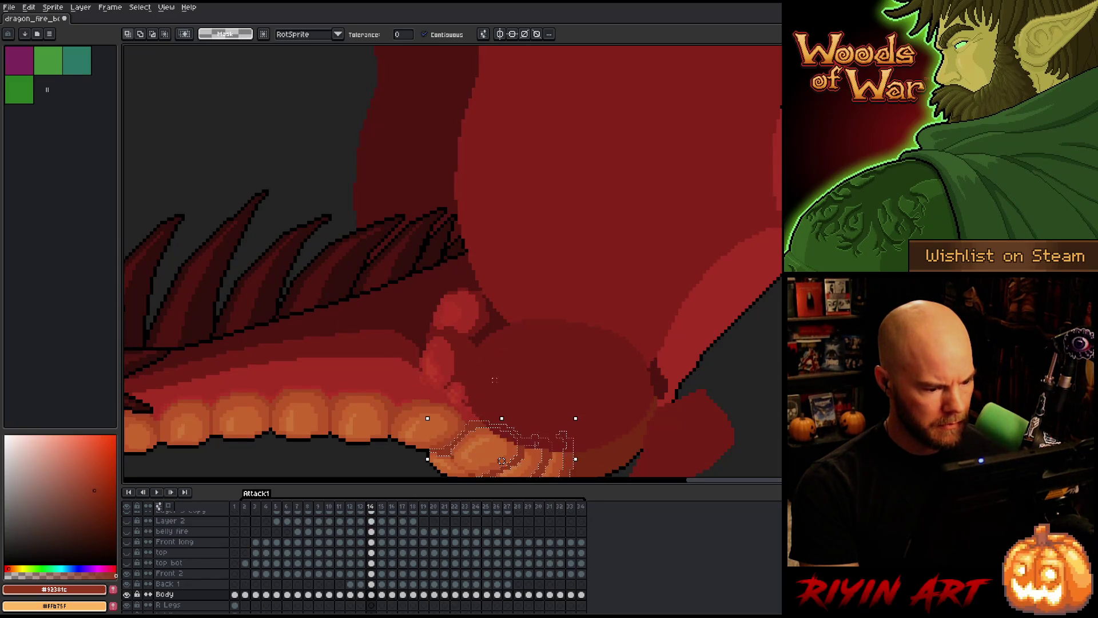
key(period)
key(period)
key(period)
key(period)
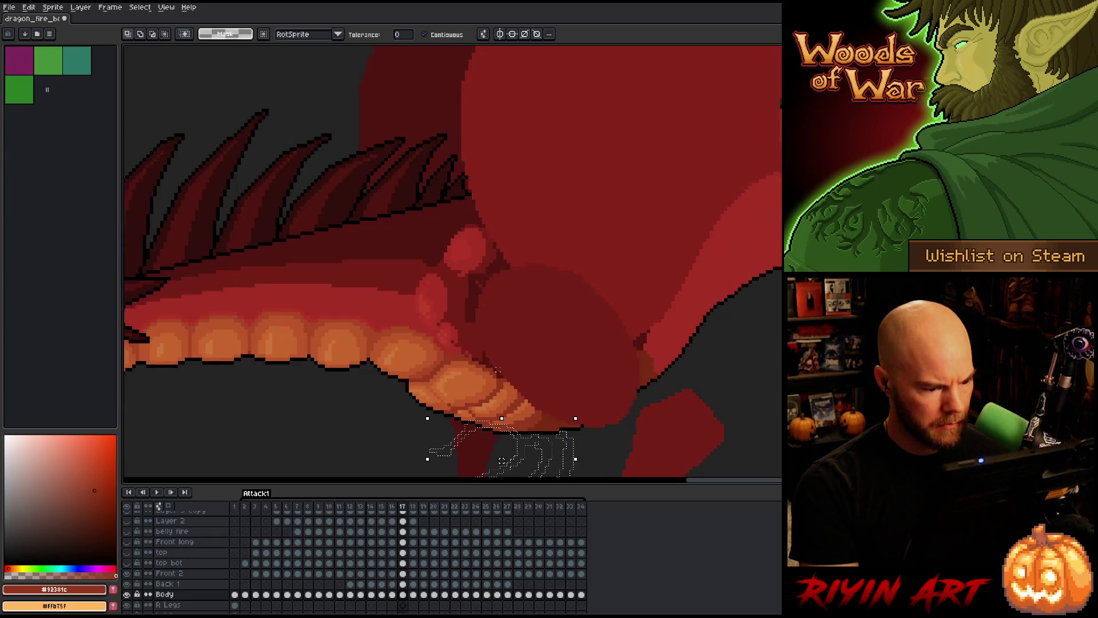
- Move the selected belly plates down onto the jaw, commit them, and select the dark-red inner mouth
mouse_move(501, 461)
mouse_down()
mouse_move(449, 350)
mouse_move(440, 376)
mouse_up()
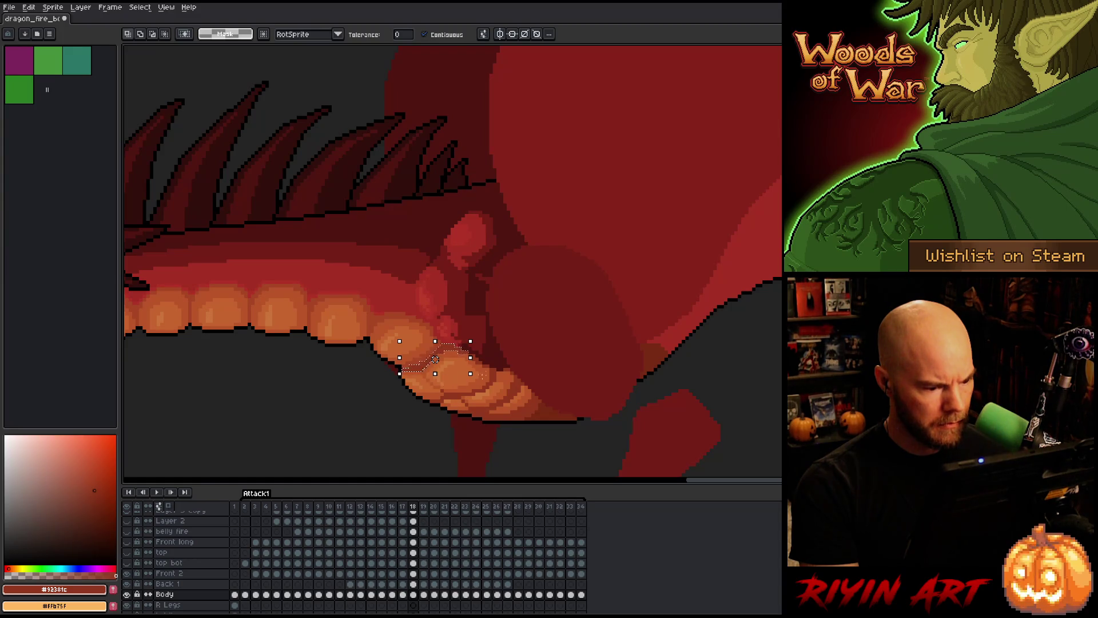
drag(435, 359, 496, 374)
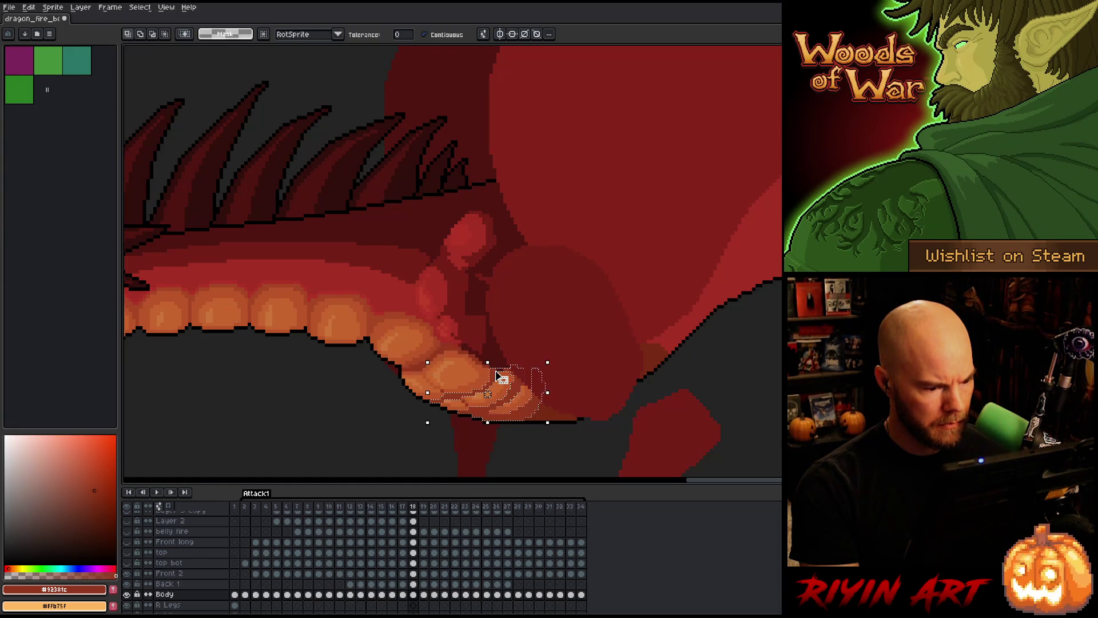
key(Return)
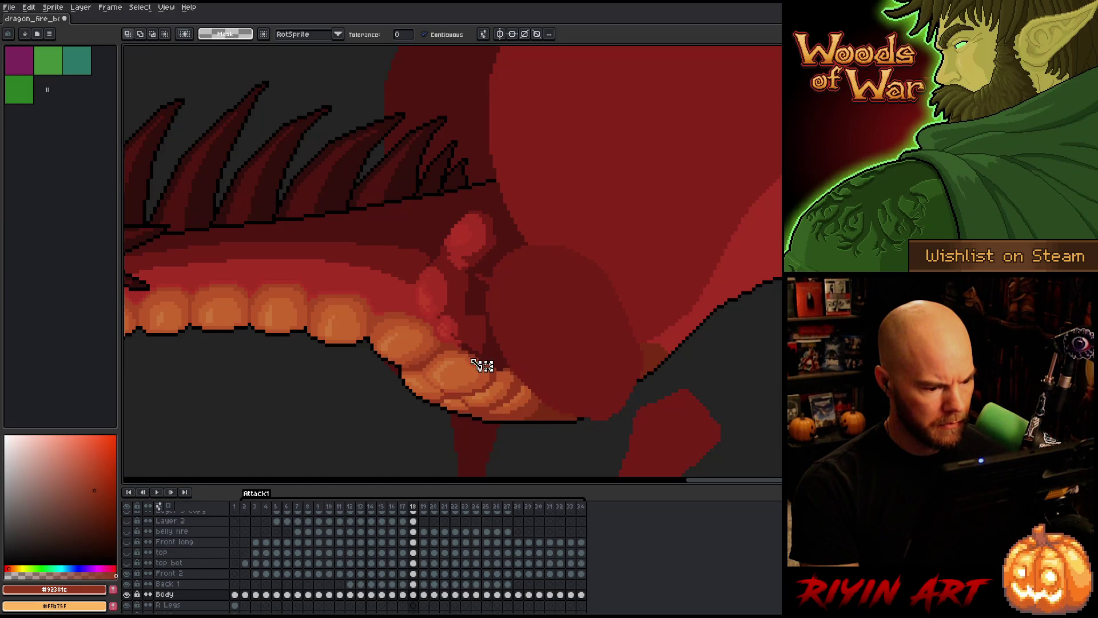
click(517, 319)
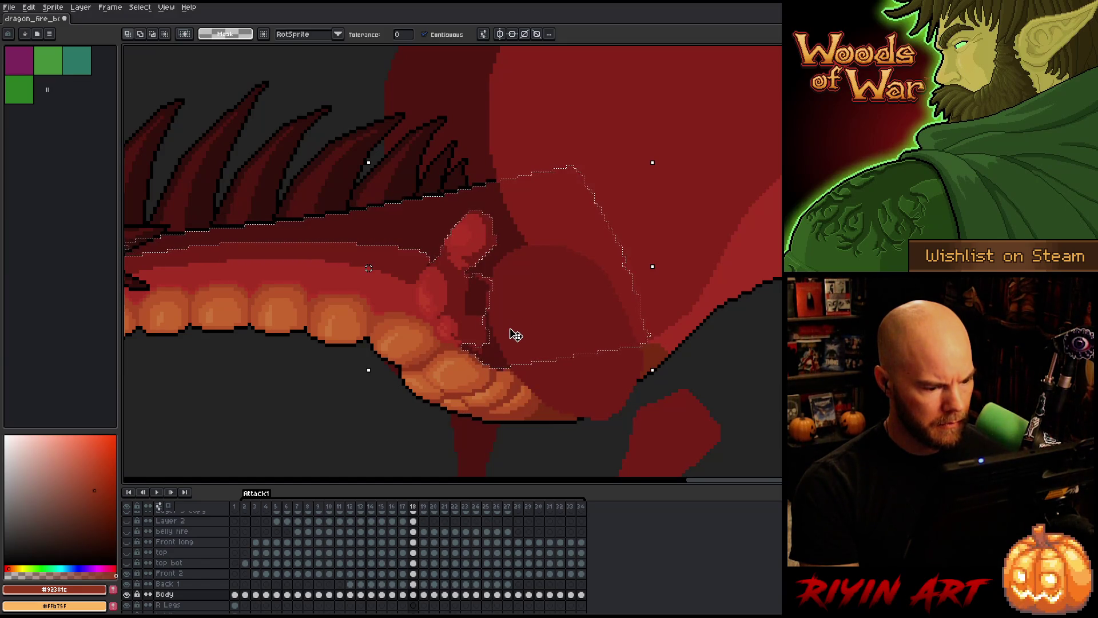
key(comma)
key(comma)
key(period)
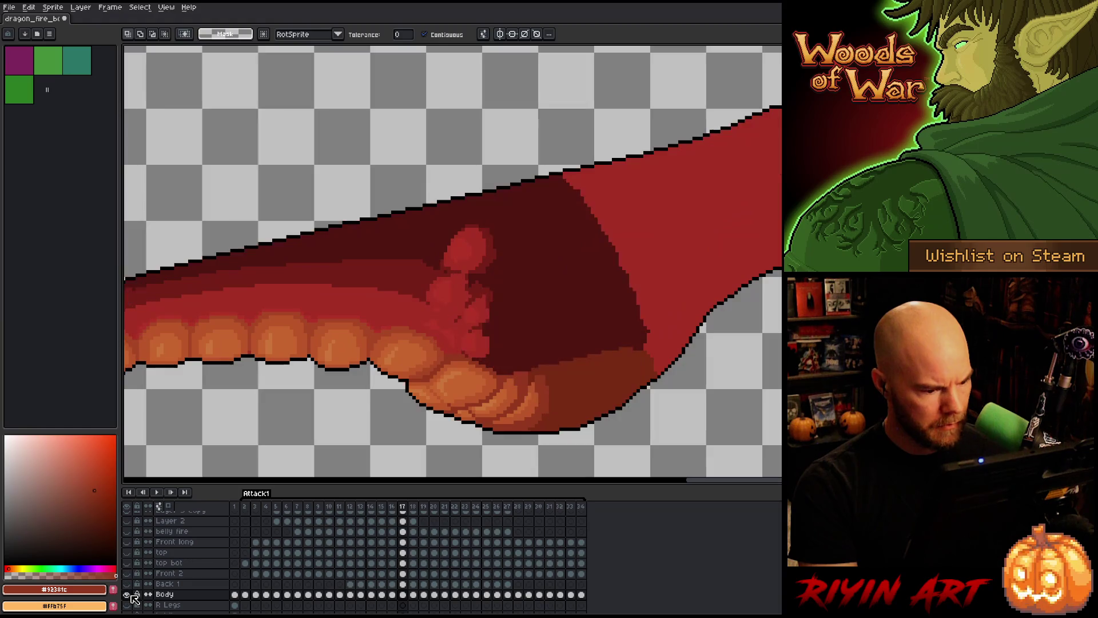
- Toggle the Body layer's visibility to compare frame 17, then commit the moved pixels on frame 18
click(131, 595)
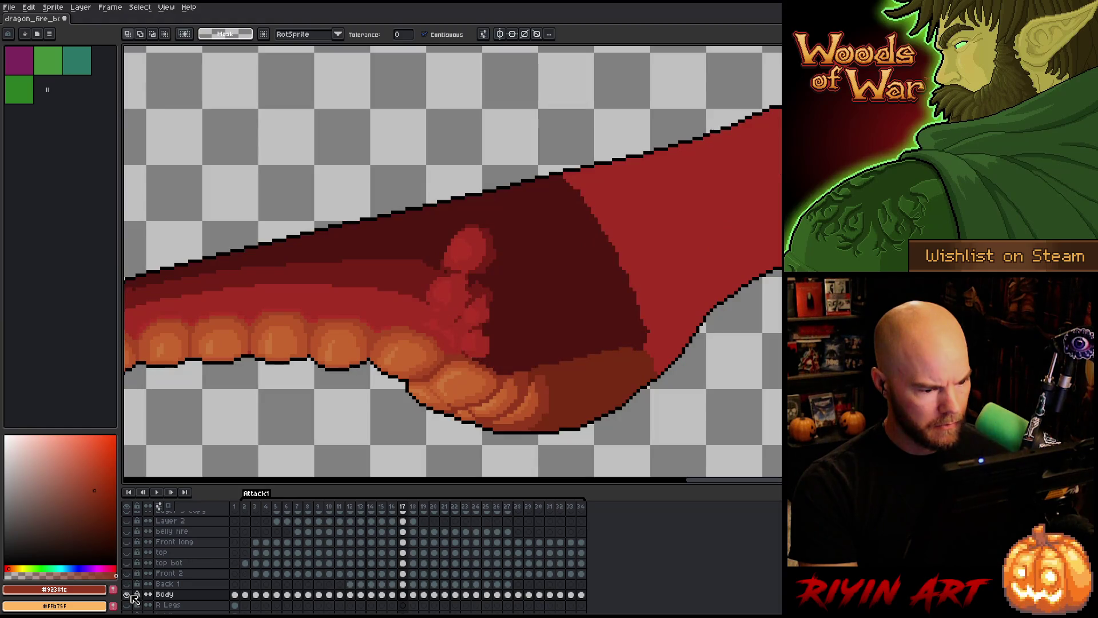
click(131, 596)
click(131, 595)
click(131, 595)
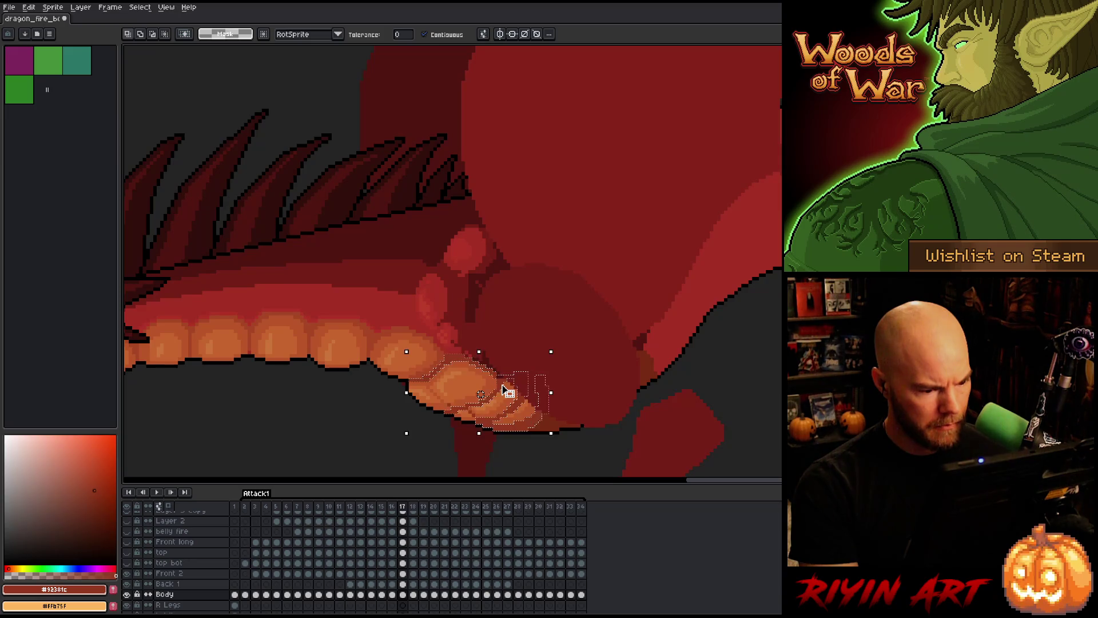
click(403, 584)
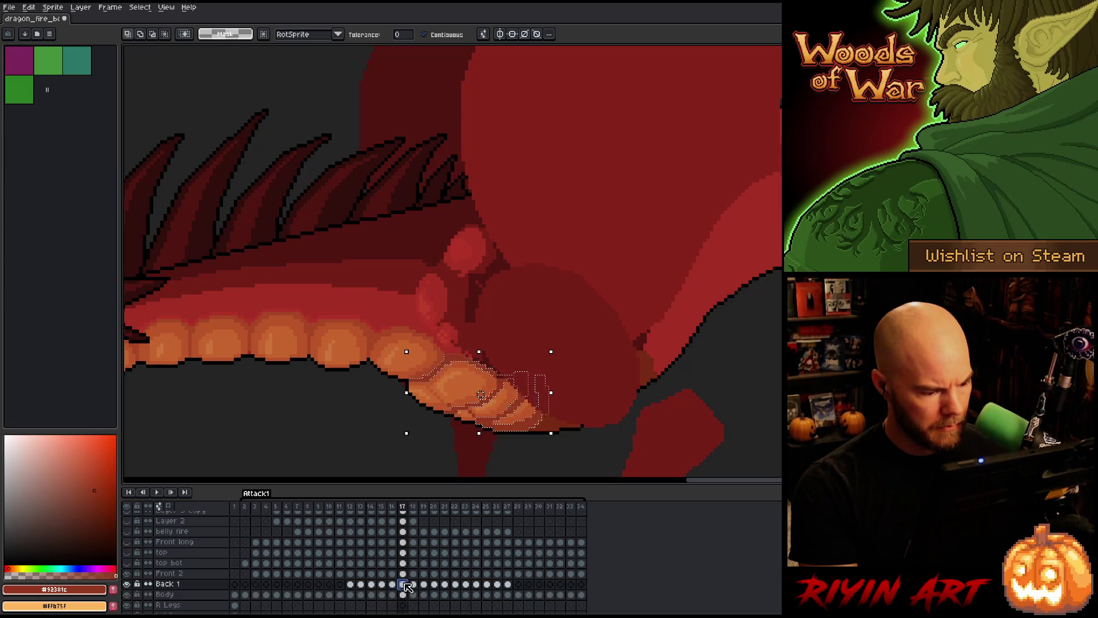
click(404, 574)
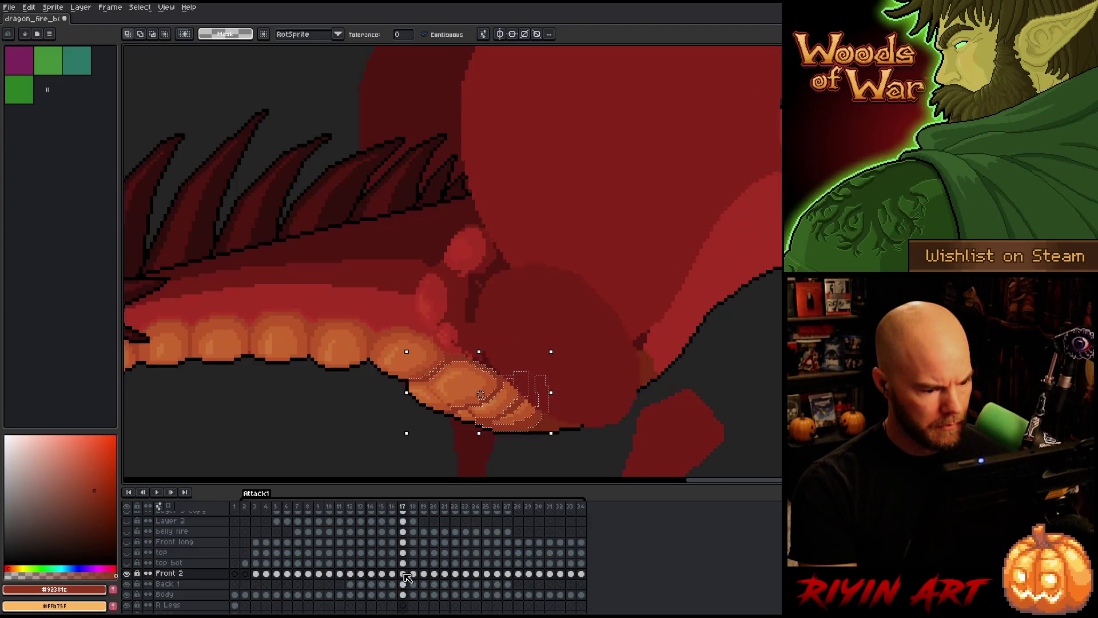
key(period)
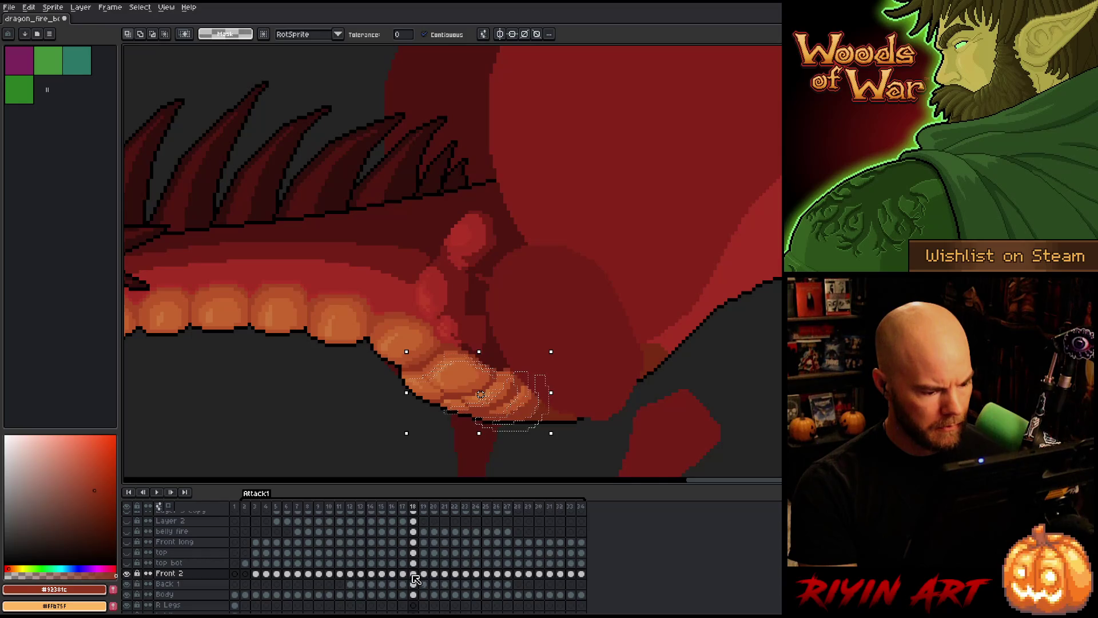
key(Escape)
- On frame 18's Body layer, select the belly plates along the lower jaw, narrowing to the jaw tip
click(414, 584)
click(416, 594)
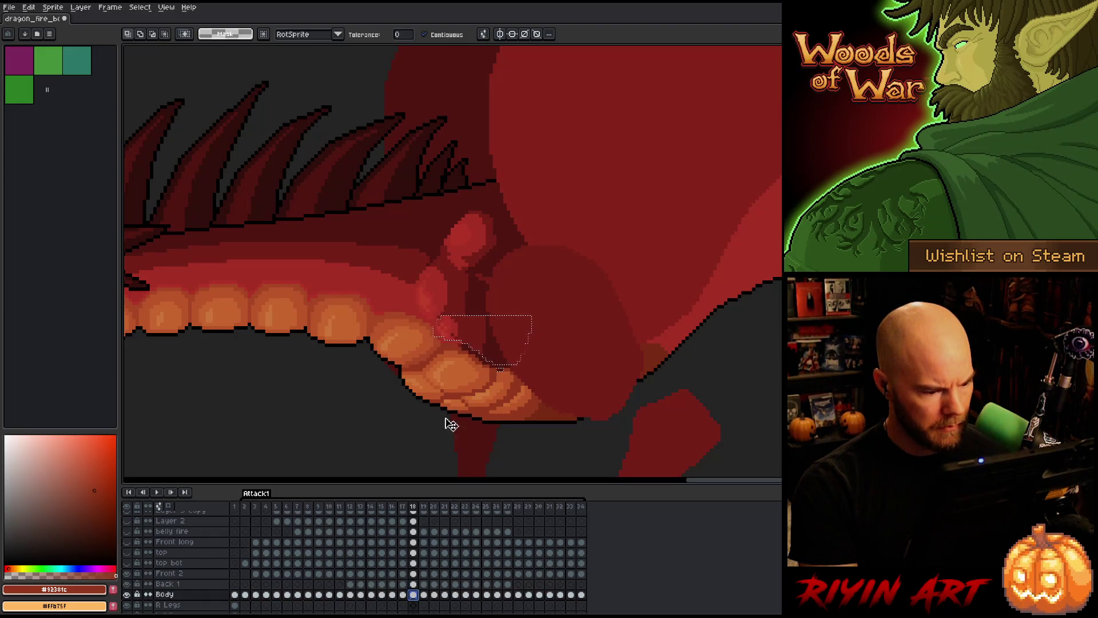
key(ctrl+d)
click(493, 376)
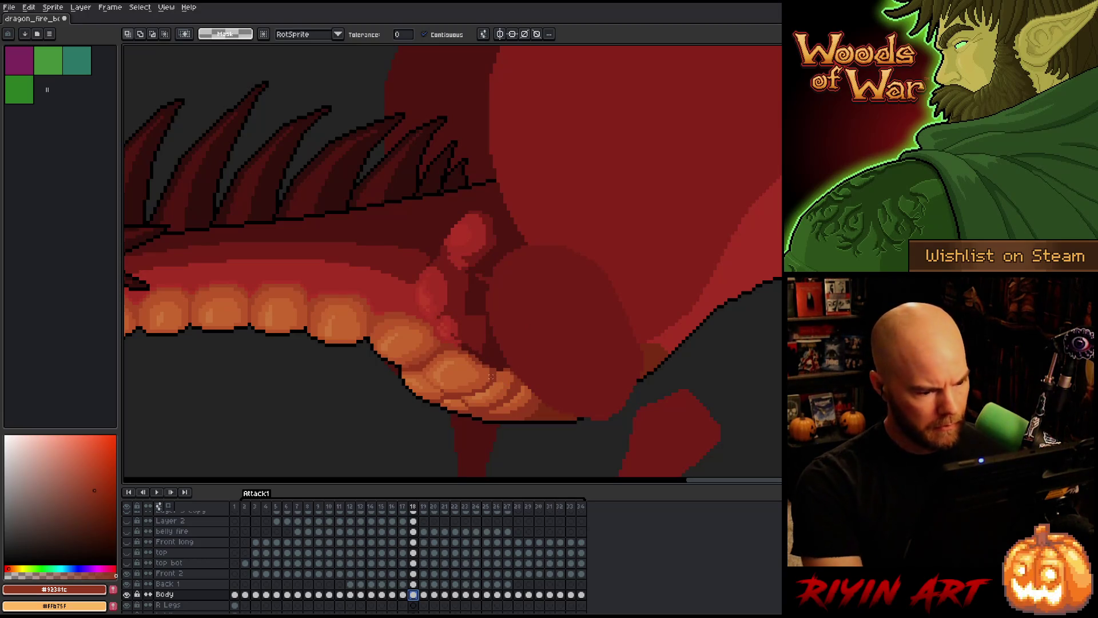
click(414, 585)
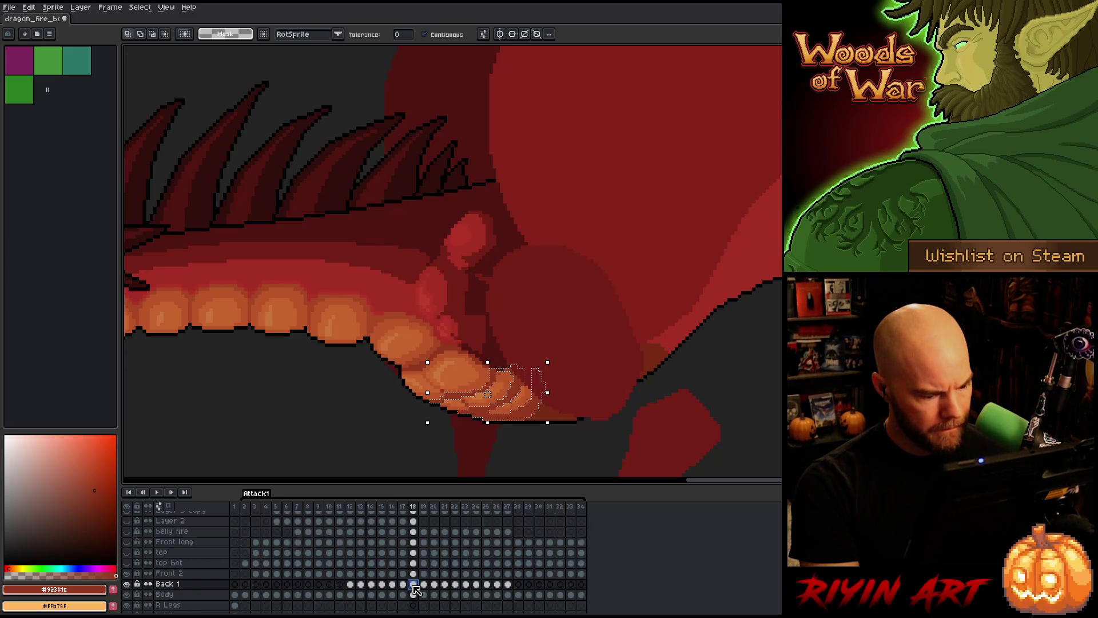
click(415, 564)
click(414, 574)
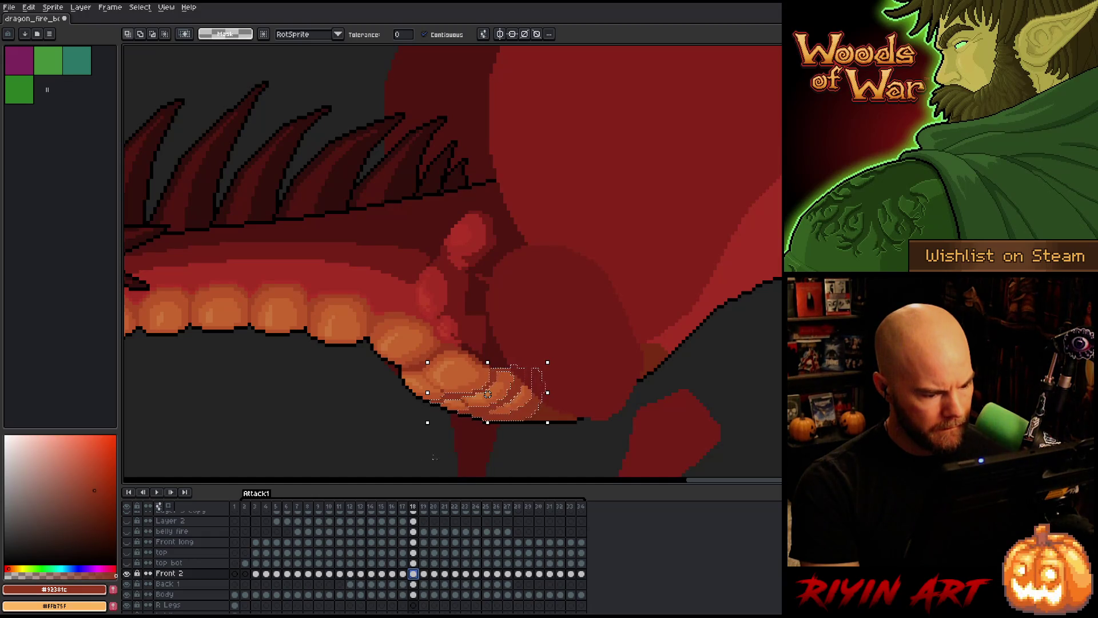
click(414, 595)
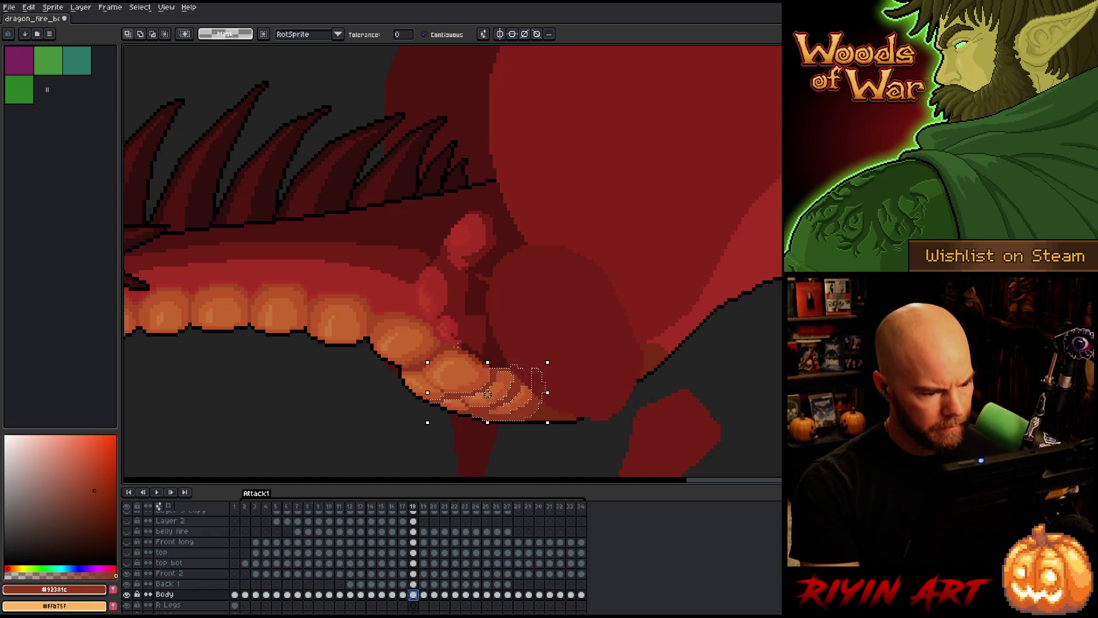
mouse_move(404, 371)
mouse_down()
mouse_move(466, 346)
mouse_move(469, 358)
mouse_up()
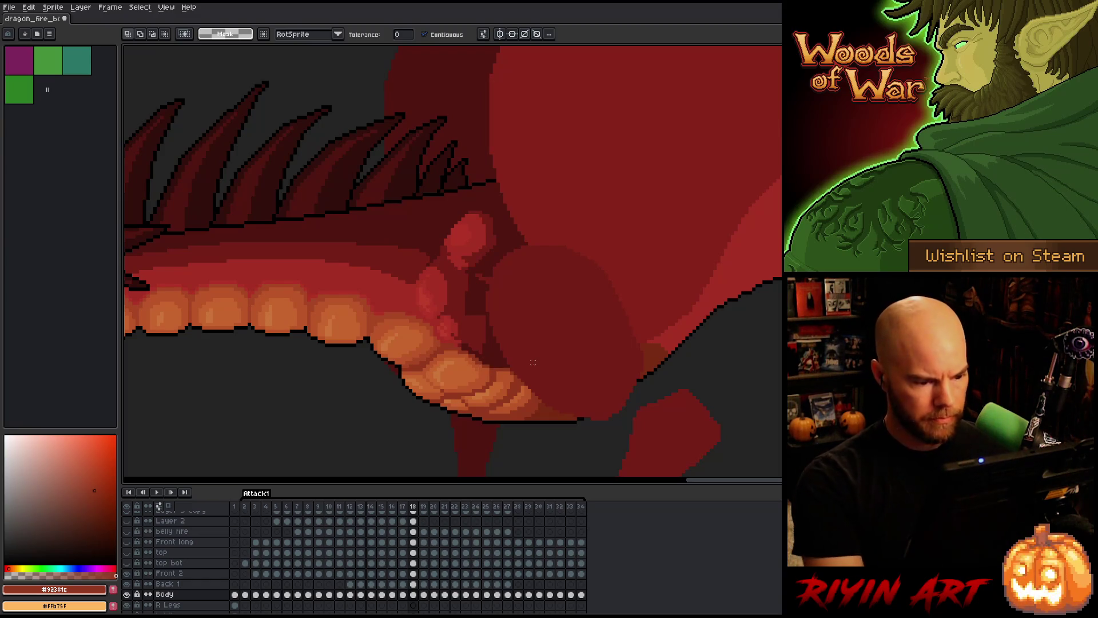
key(comma)
key(period)
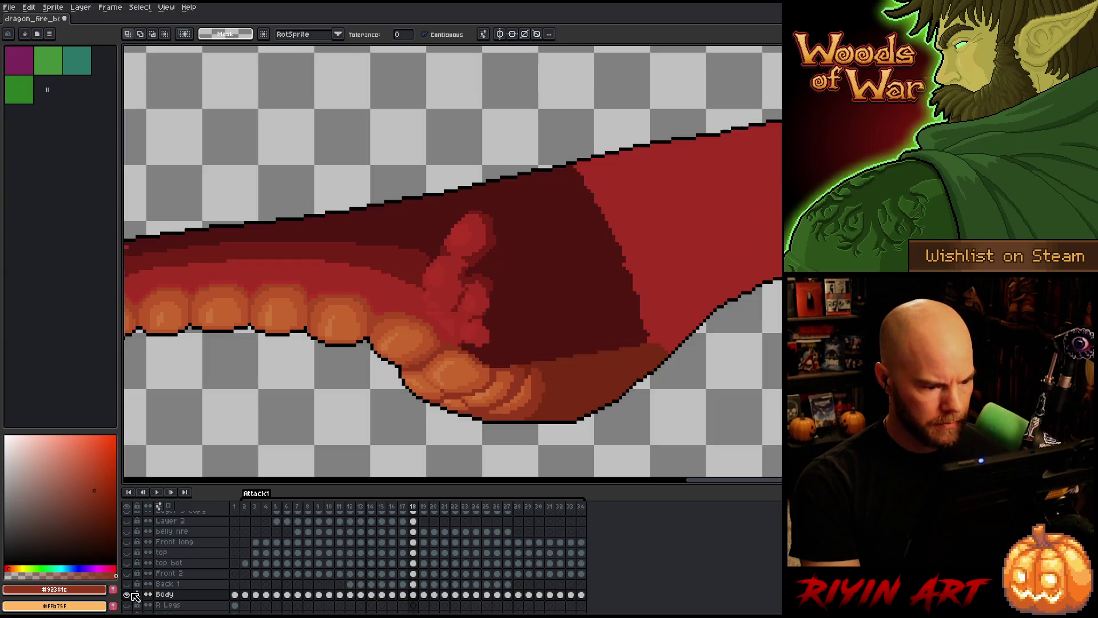
- Compare frame 18's jaw belly plates against frame 17 and re-show the Body layer
scroll(447, 387, up, 3)
key(i)
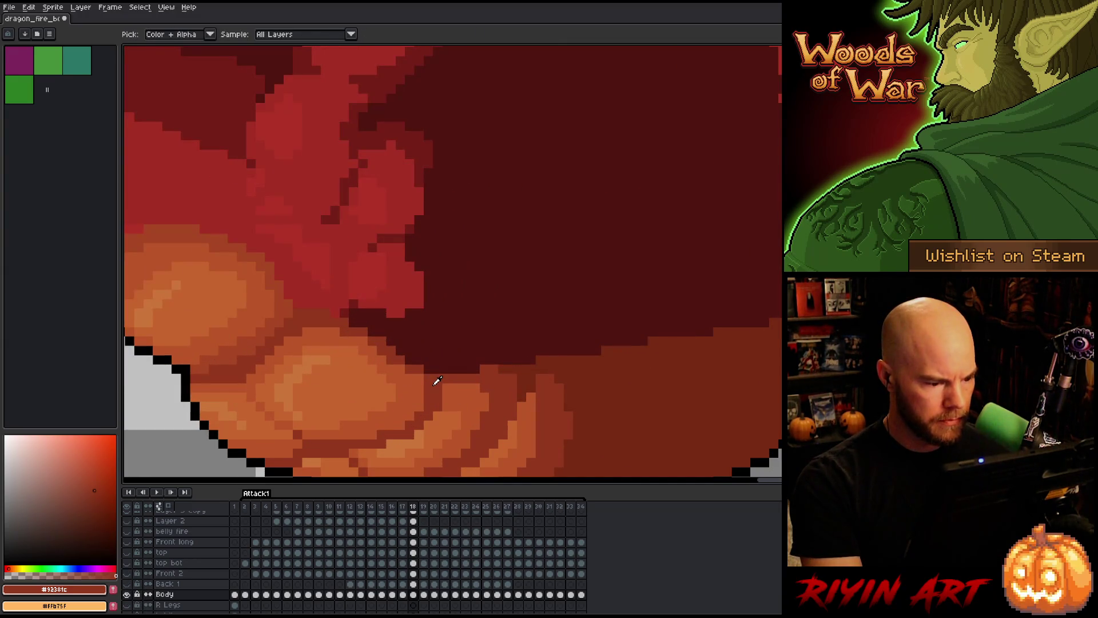
key(b)
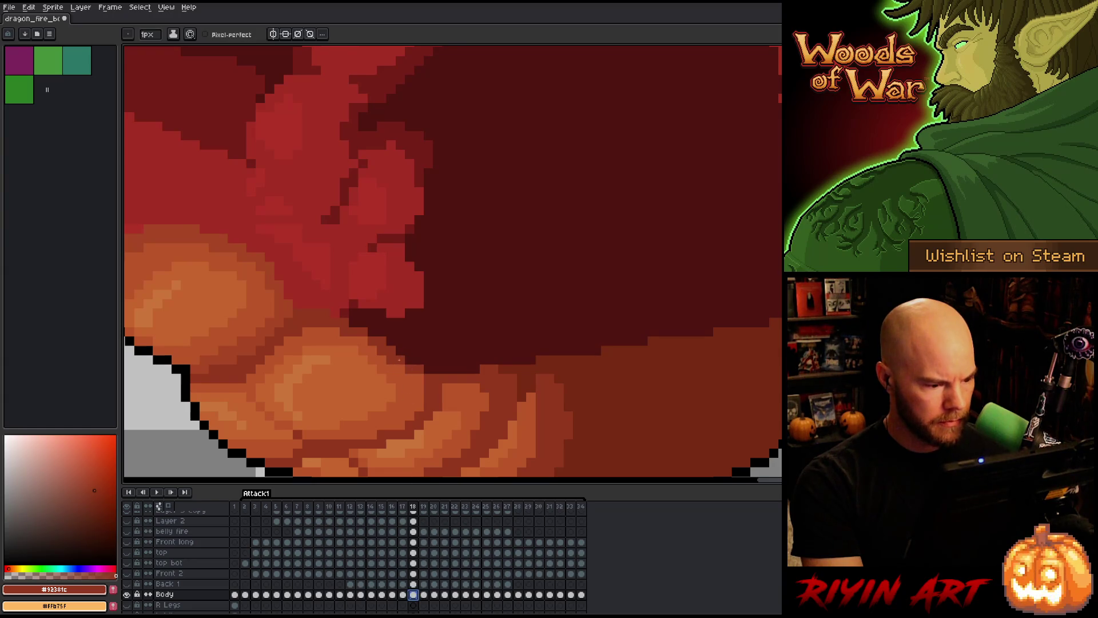
key(Left)
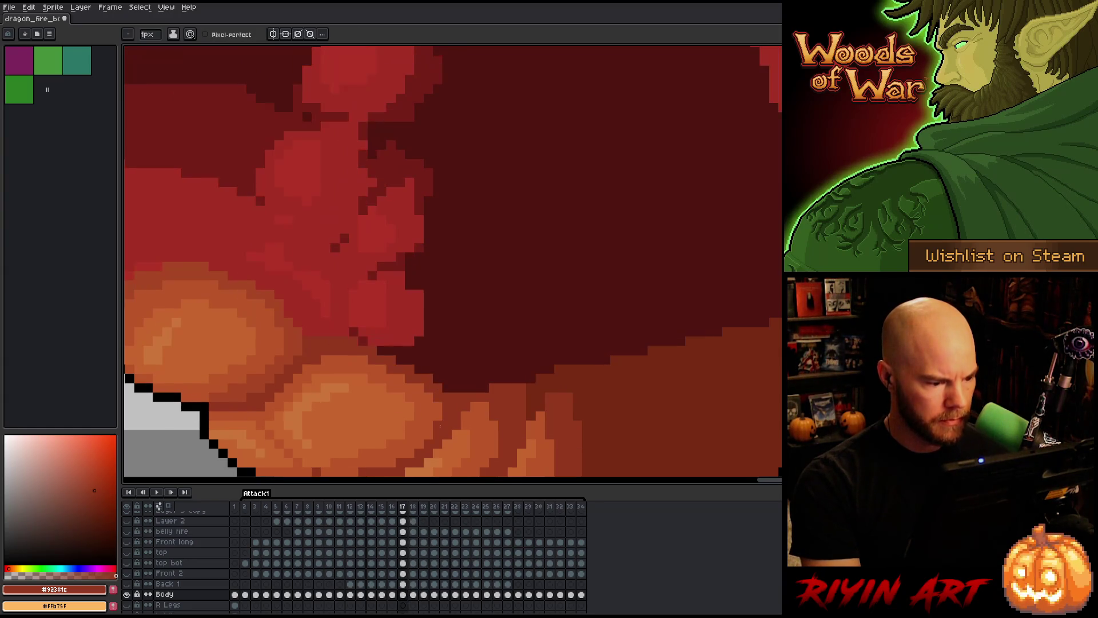
key(Right)
key(Left)
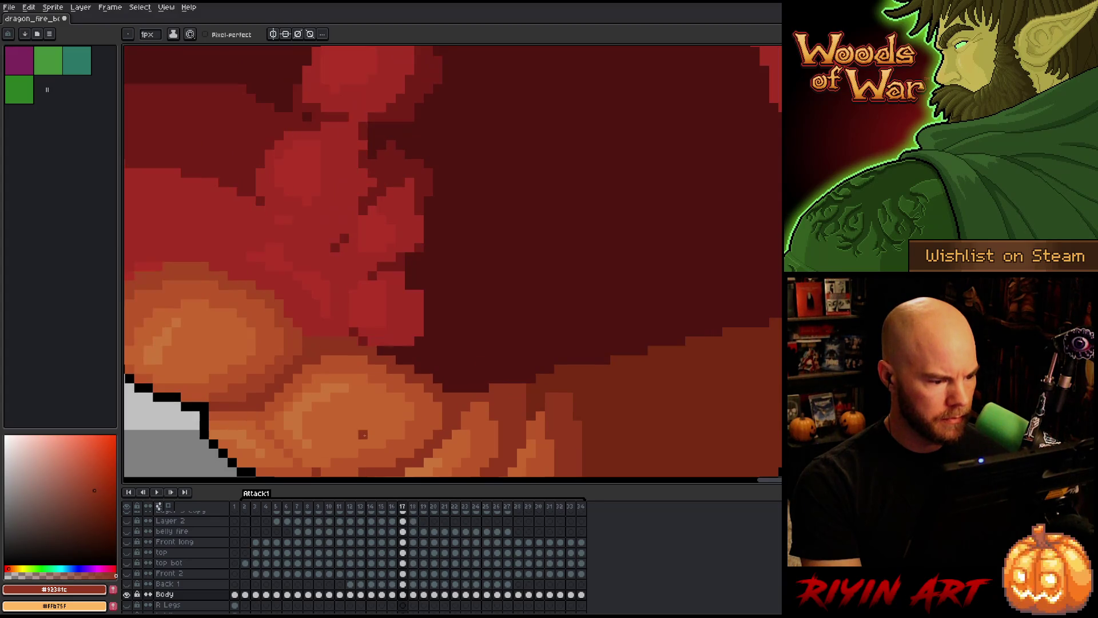
key(Right)
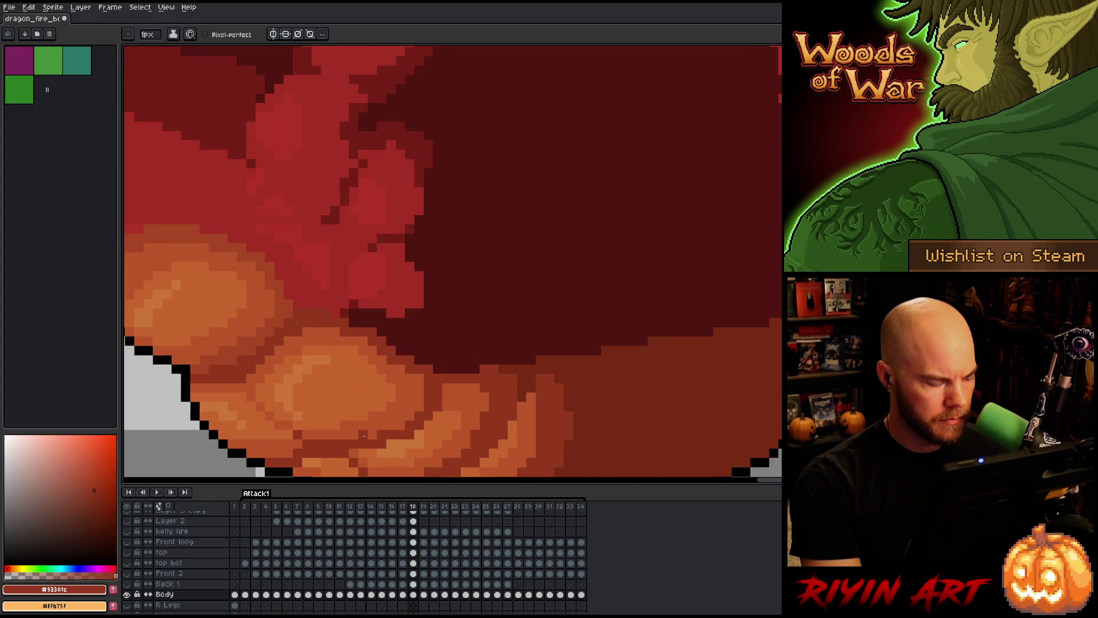
click(127, 595)
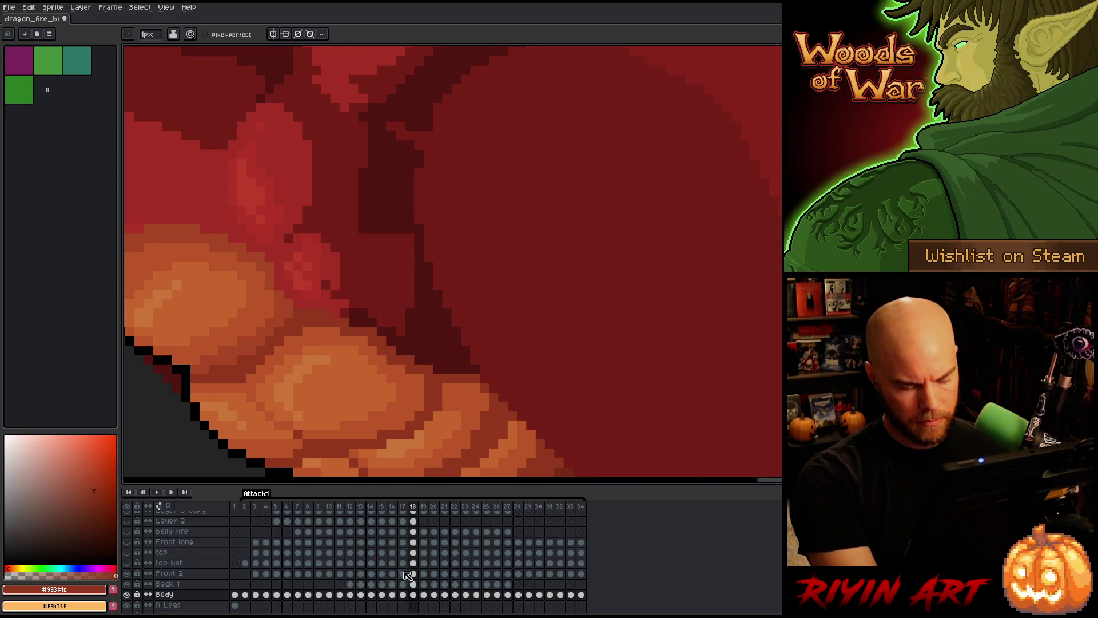
- Magic-wand the stray white pixels on frame 18, delete them, and deselect
key(w)
click(439, 389)
key(Delete)
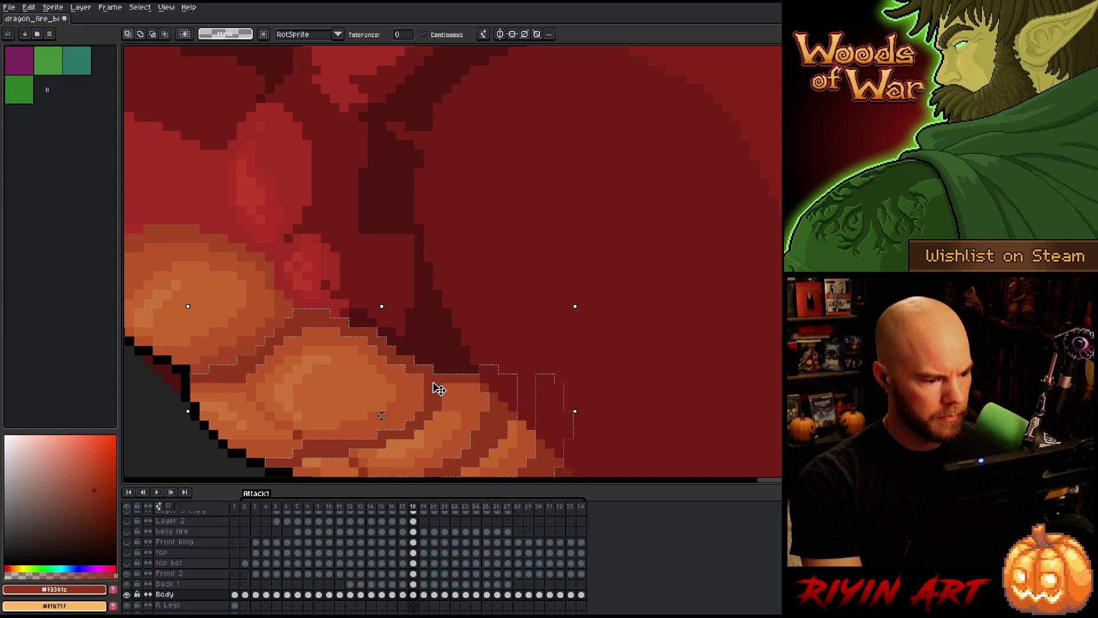
key(ctrl+d)
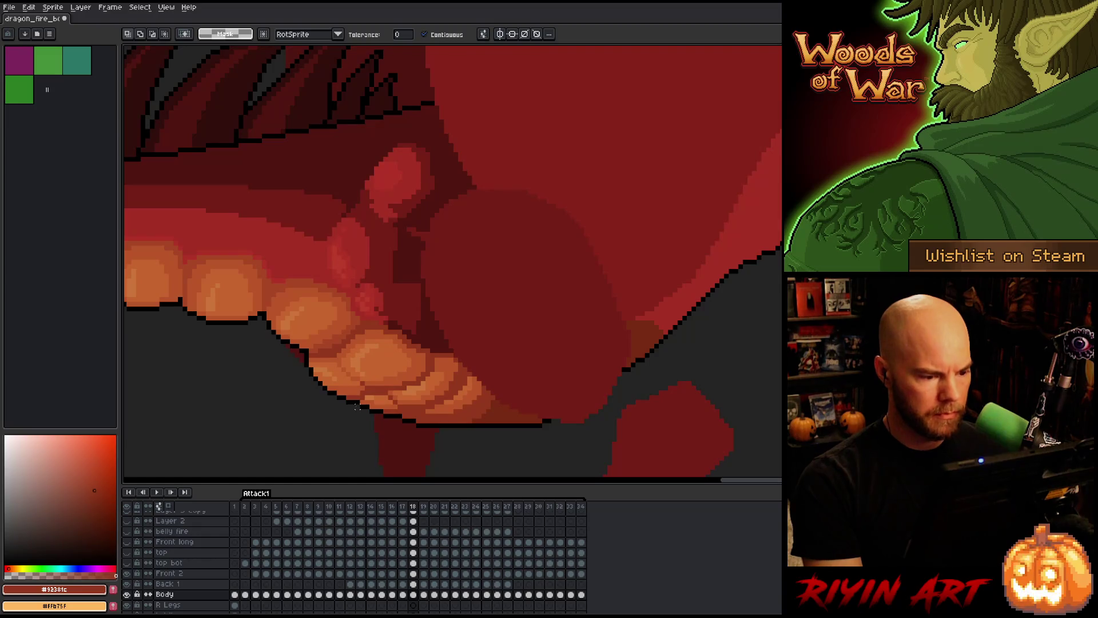
- Check the motion across frames 17–19, then save the animation file
key(Left)
key(Right)
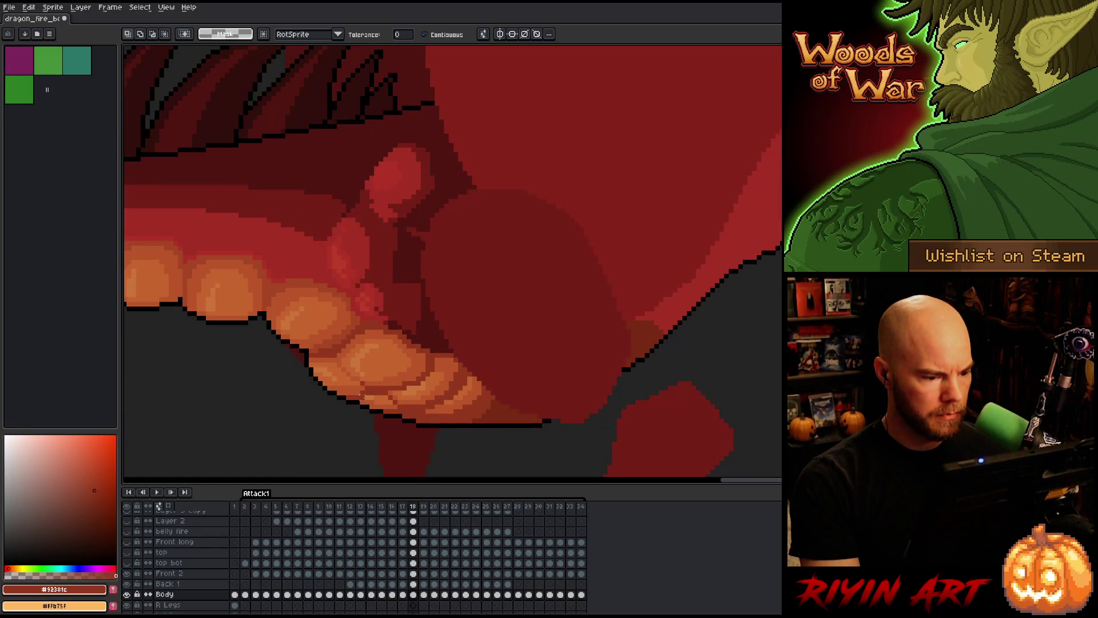
key(Right)
key(Left)
key(Right)
key(Left)
key(Right)
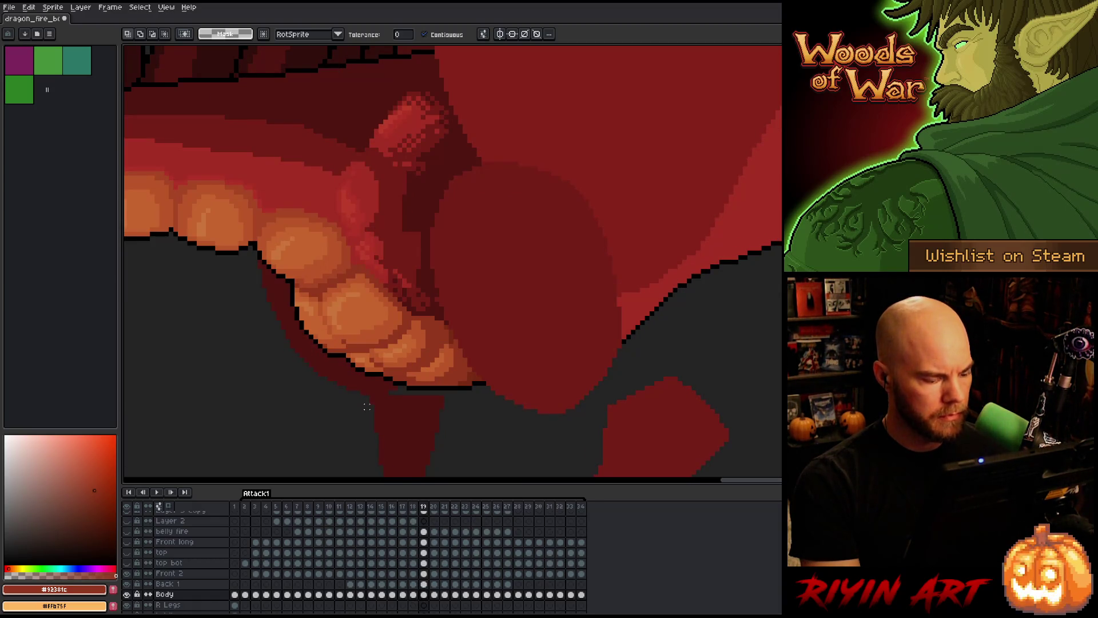
key(ctrl+s)
- Advance to frame 20, comparing it against frame 19
key(Left)
key(Right)
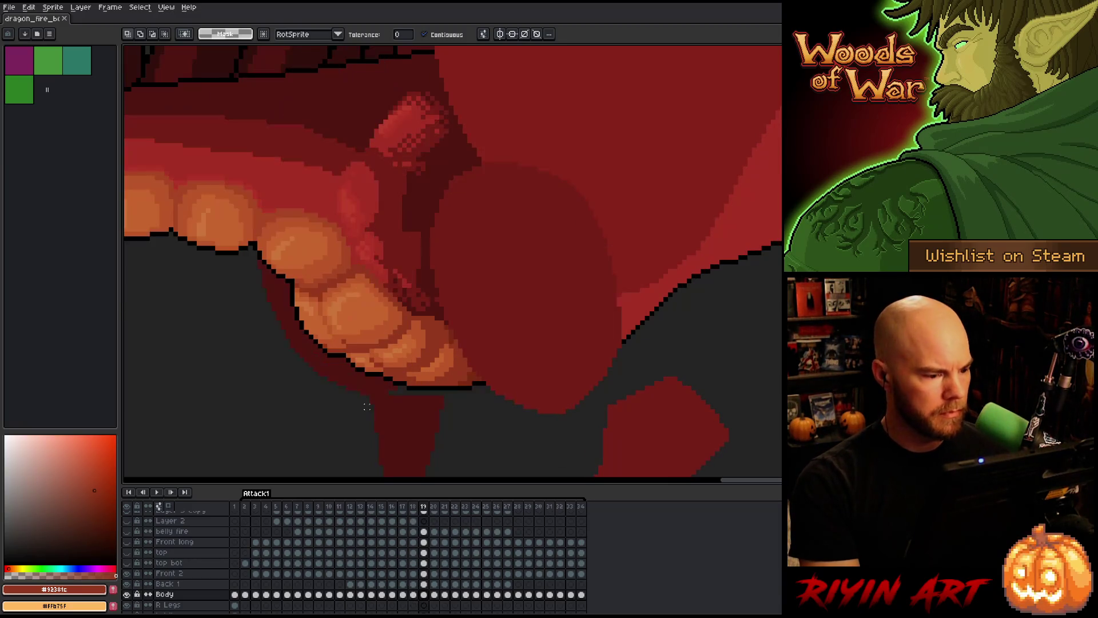
key(Right)
key(Left)
key(Right)
key(Left)
key(Right)
key(Left)
key(Right)
- Keep comparing frames 19 and 20, then select the orange belly plate at the jaw
key(Left)
key(Right)
key(Left)
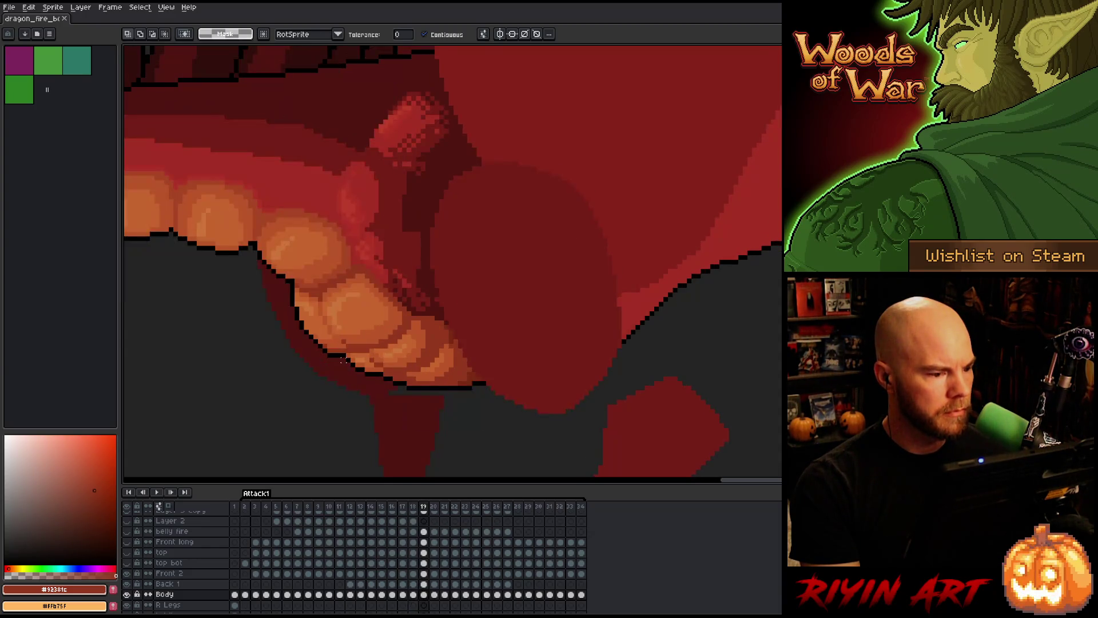
key(Right)
key(Left)
key(Right)
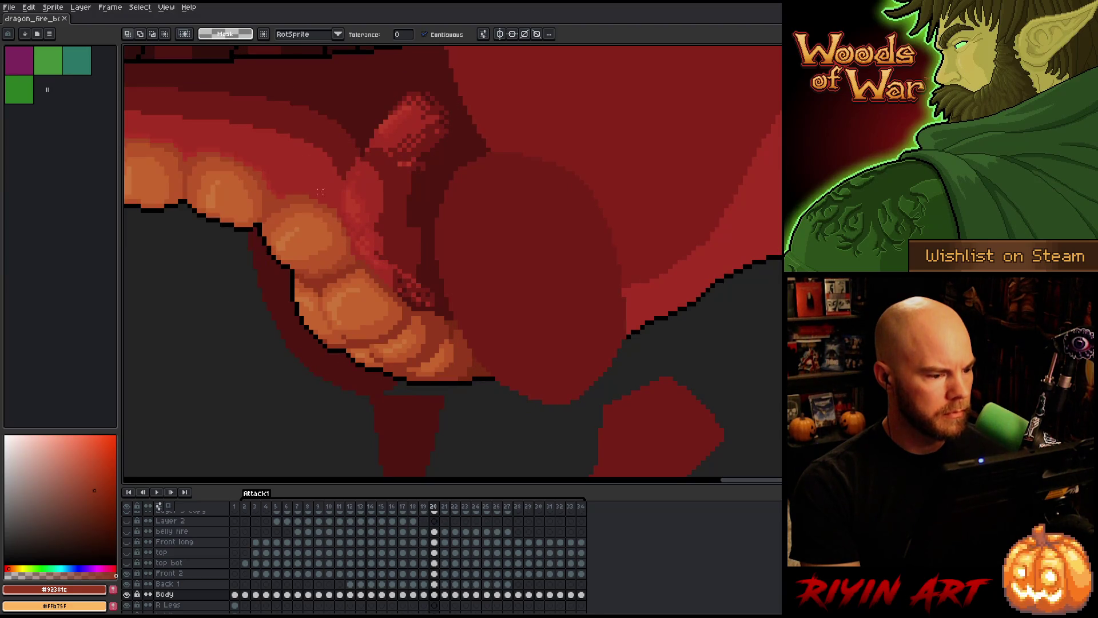
mouse_move(343, 258)
mouse_down()
mouse_move(295, 274)
mouse_move(350, 260)
mouse_up()
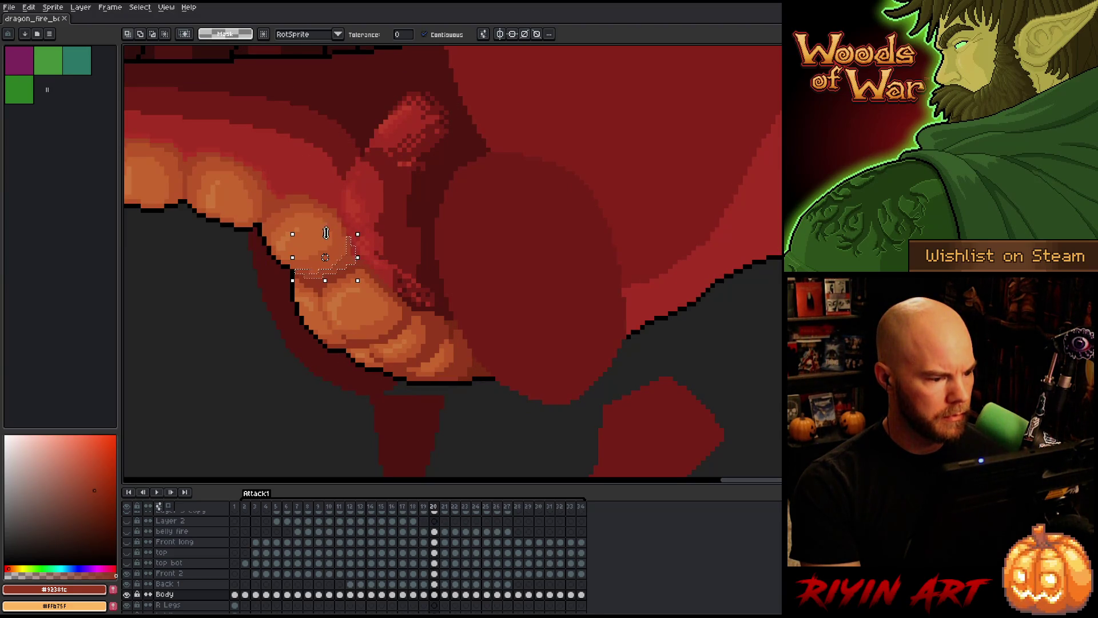
- Hide the R Legs layer, drop the selection, and sample the orange belly shade #a74624
scroll(297, 210, up, 3)
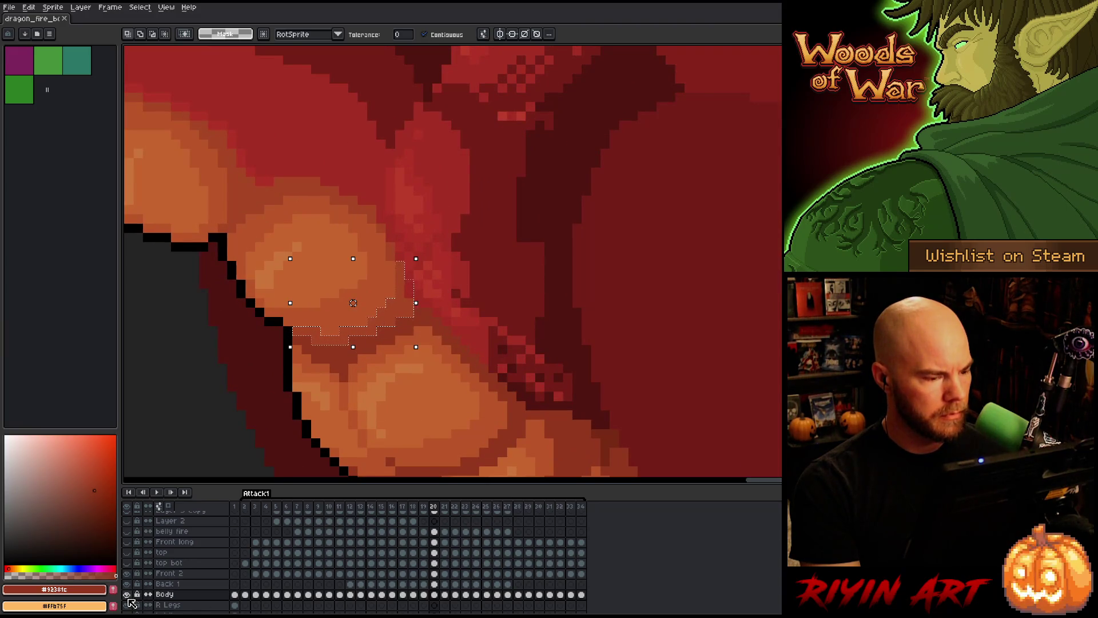
click(128, 603)
click(128, 603)
click(128, 602)
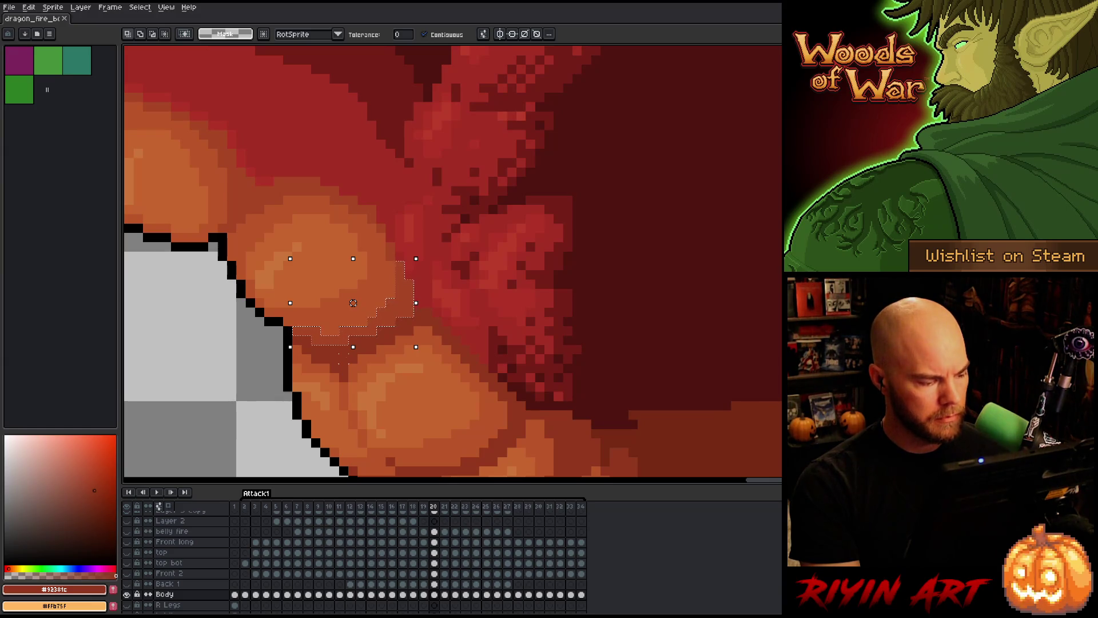
key(ctrl+d)
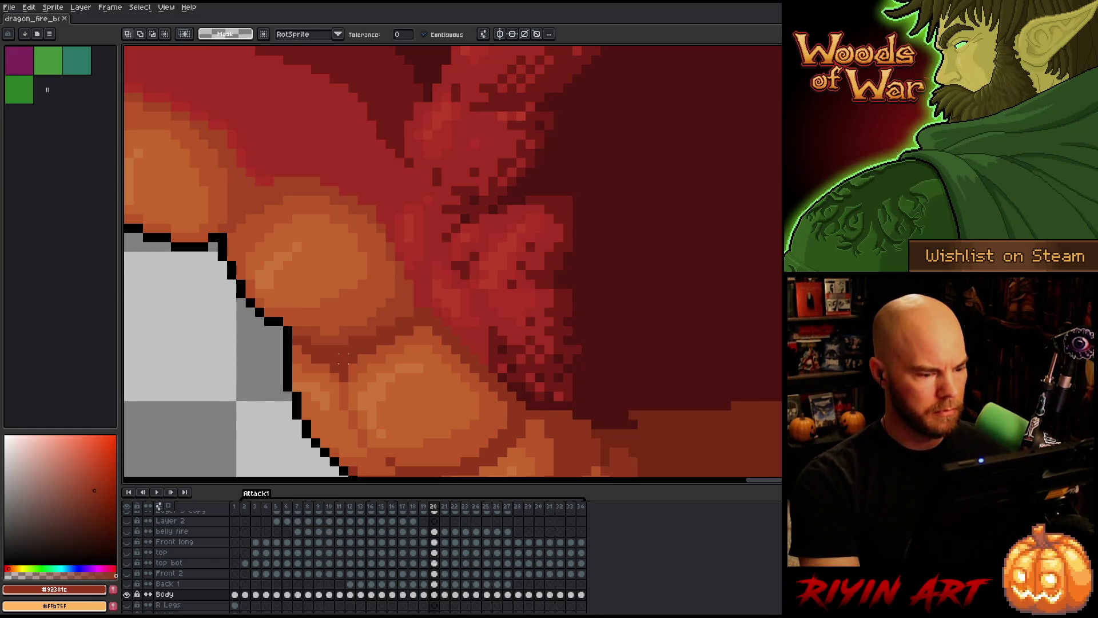
key(i)
click(409, 299)
key(b)
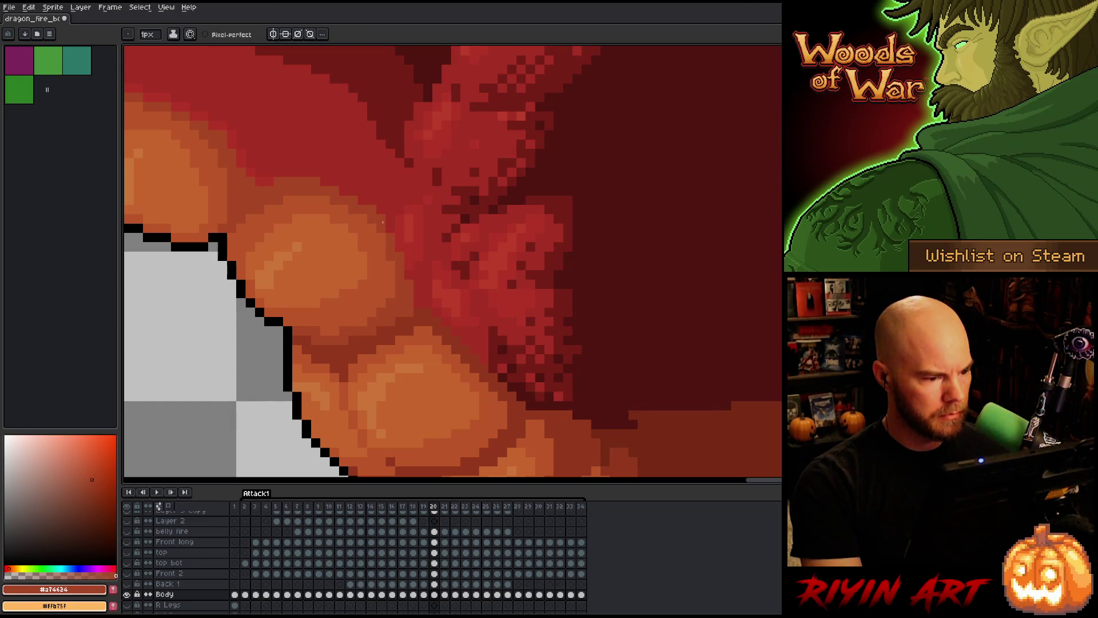
- Compare the belly plates by flipping between frames 19 and 22
key(Left)
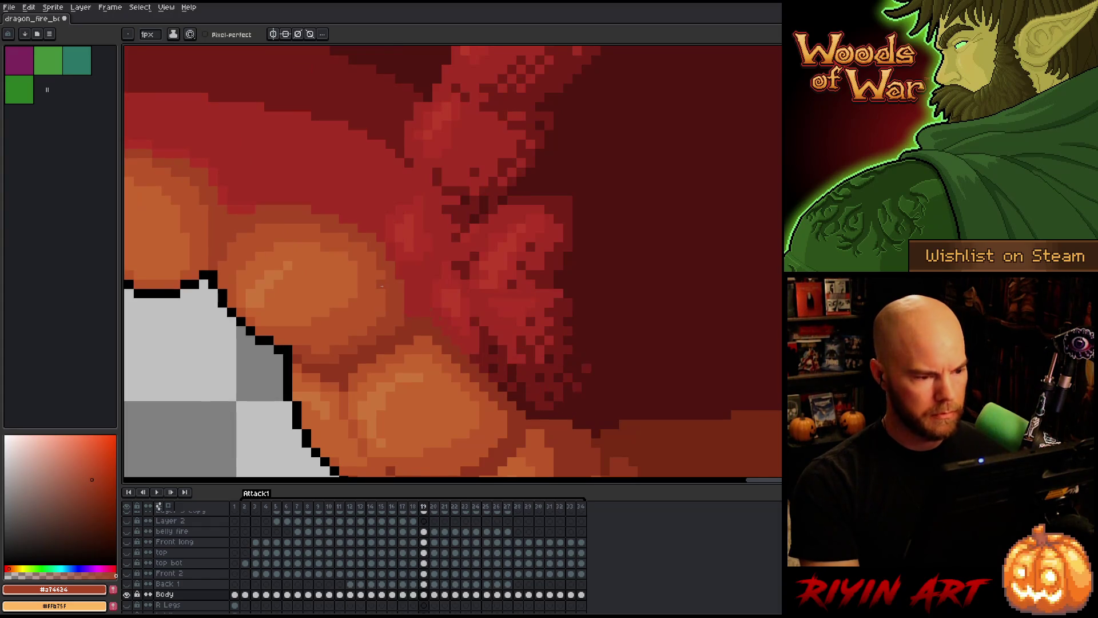
key(Right)
key(Right)
key(Left)
key(Right)
key(Left)
key(Right)
key(Right)
key(Left)
key(Right)
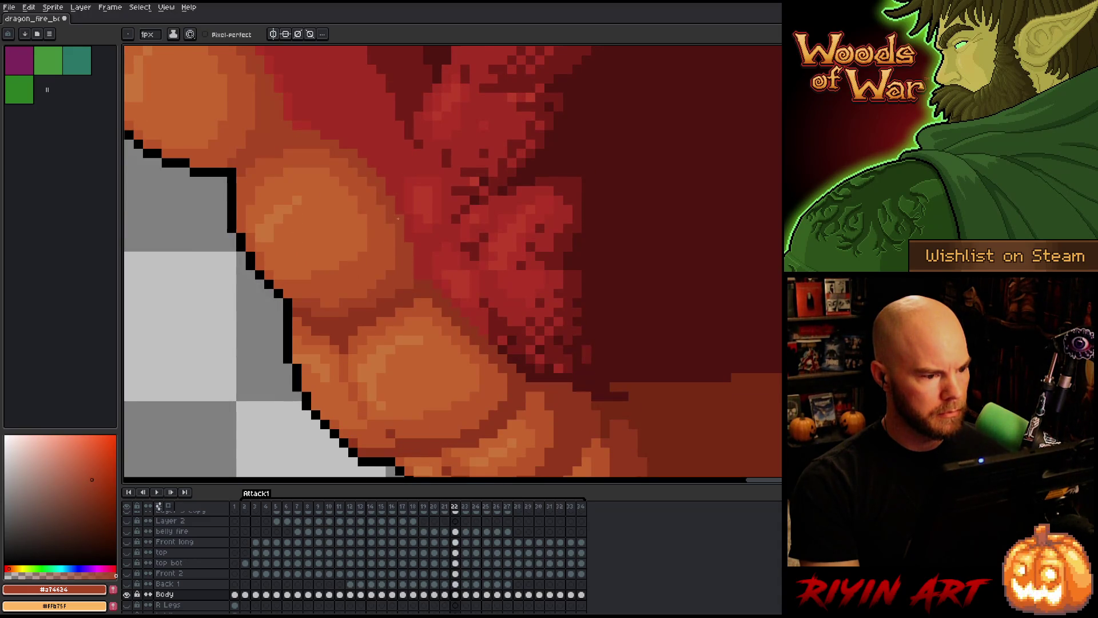
key(Right)
key(Left)
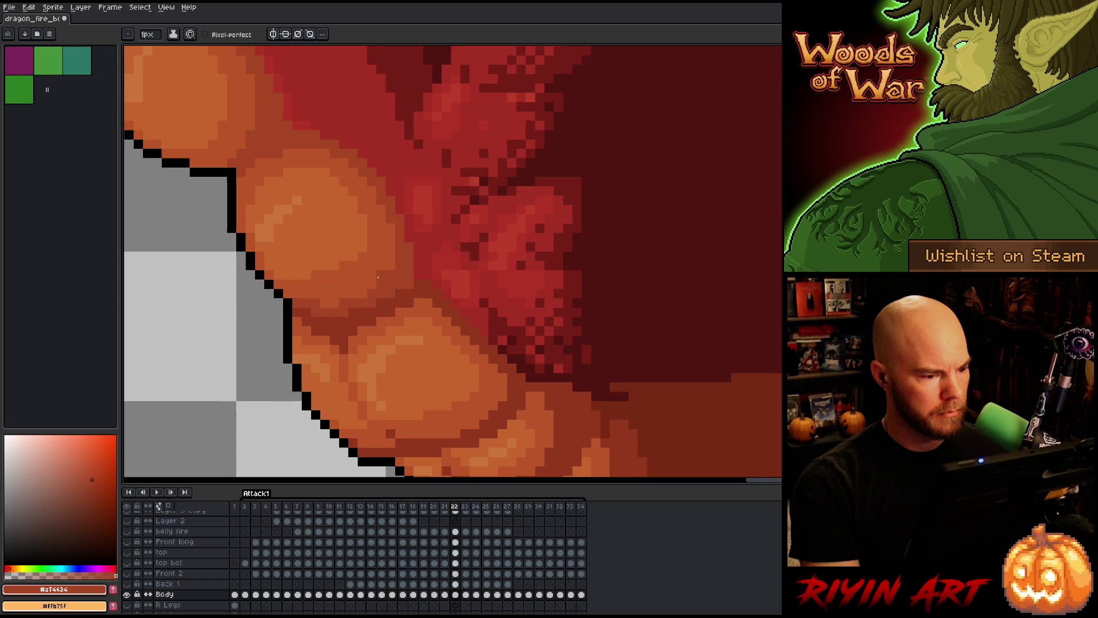
key(Left)
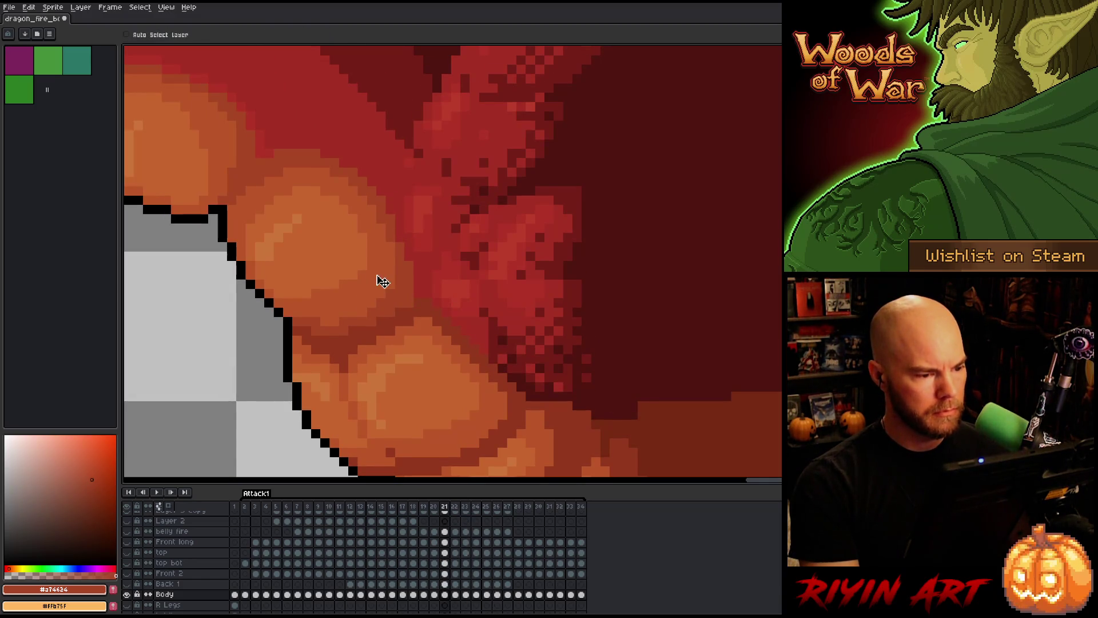
key(Left)
- Review the belly plates again across frames 19–22
key(Left)
key(Right)
key(Right)
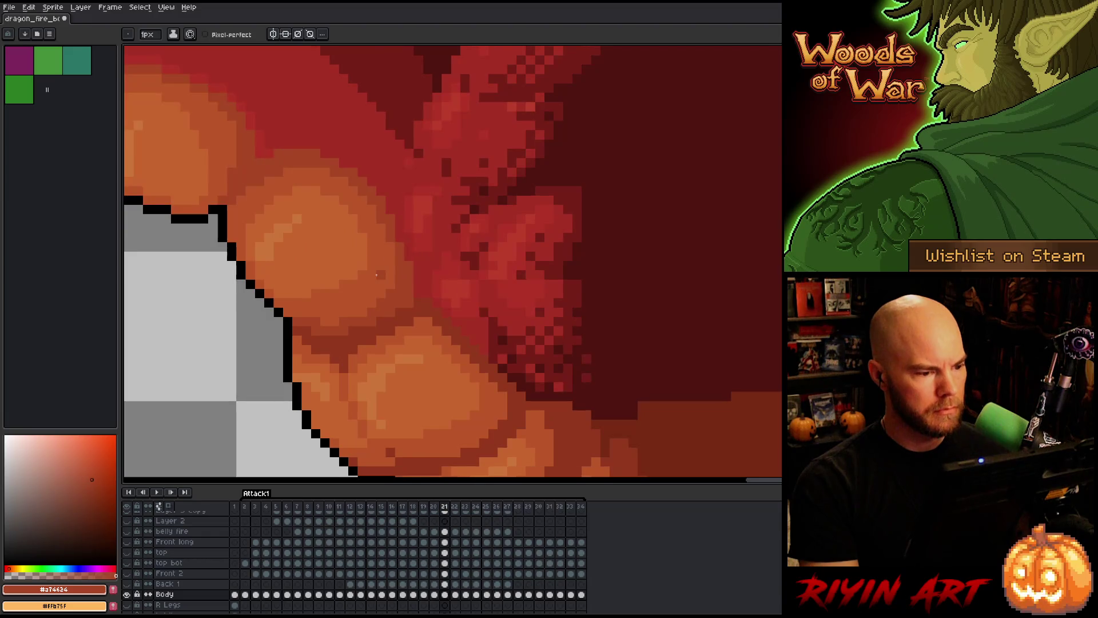
key(Left)
key(Left)
key(Right)
key(Left)
key(Right)
key(Left)
key(Right)
key(Left)
key(Right)
key(Right)
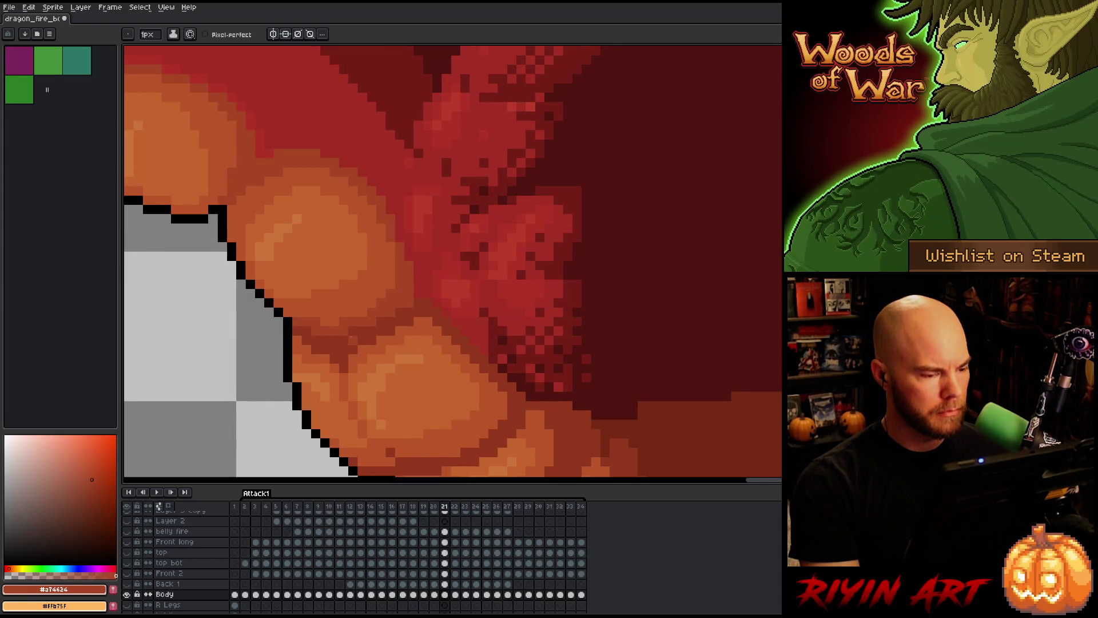
key(Left)
key(Right)
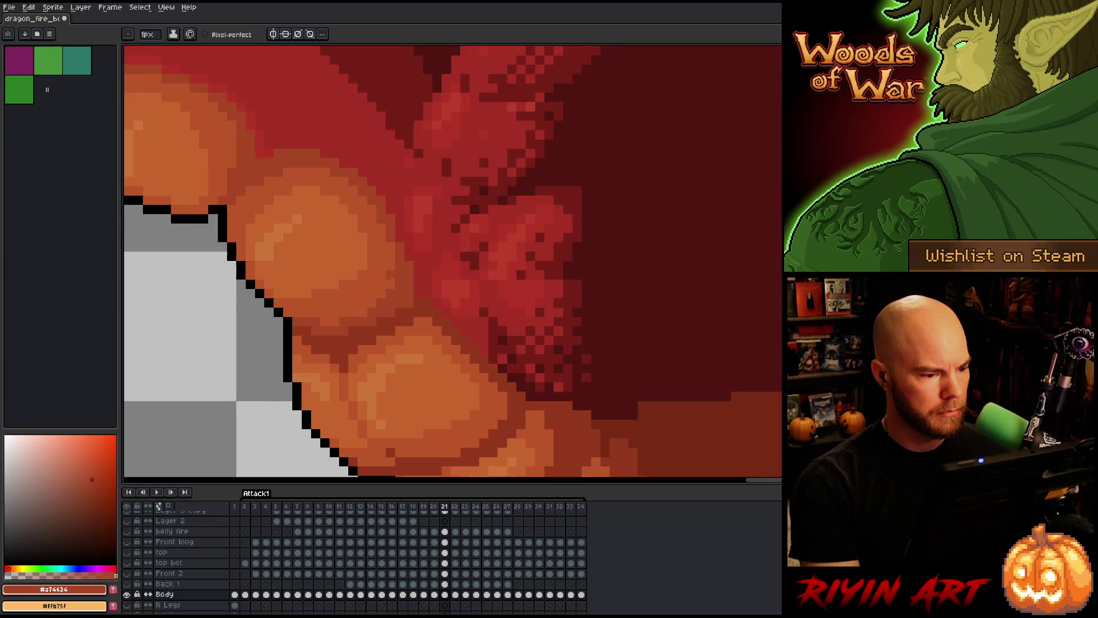
key(Right)
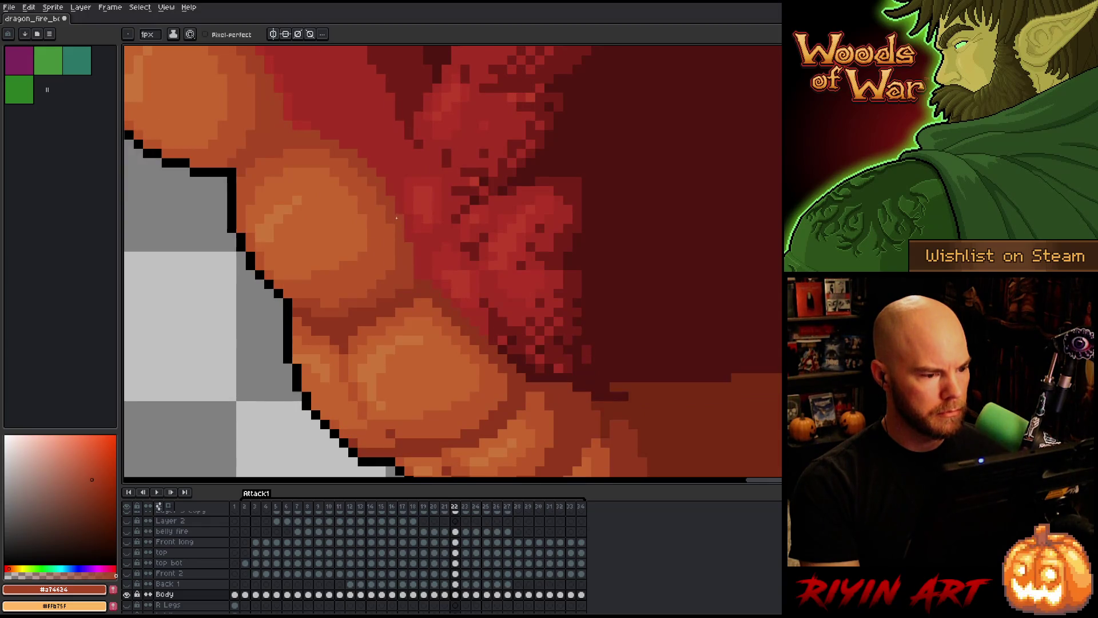
key(Right)
- Step ahead through frames 25–27 to check the motion, then return to frame 18
key(Right)
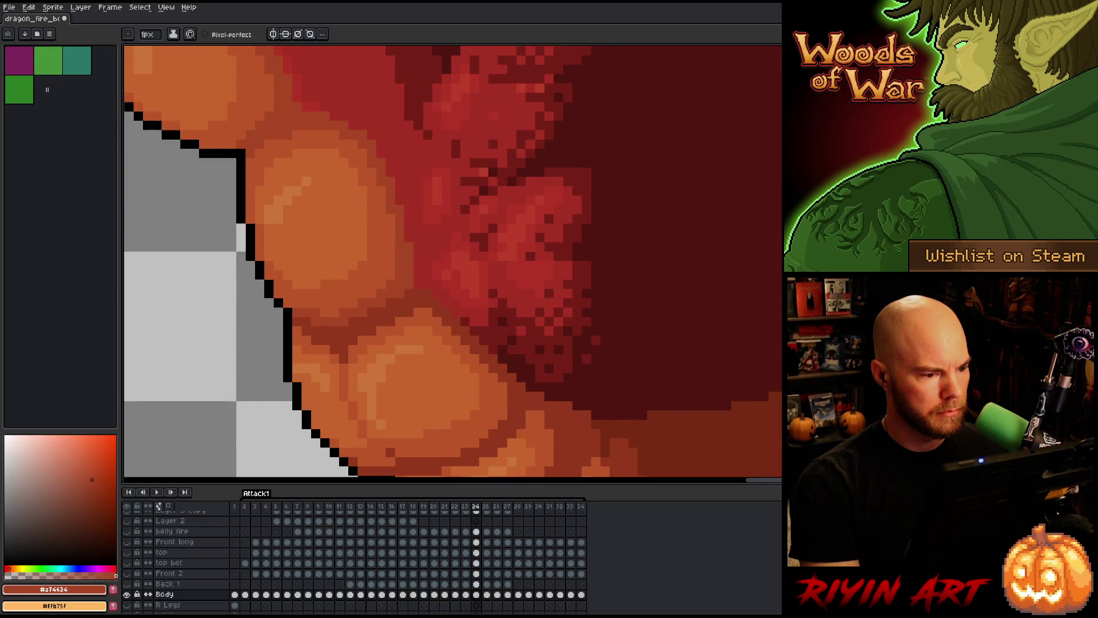
key(Right)
key(Right)
key(Left)
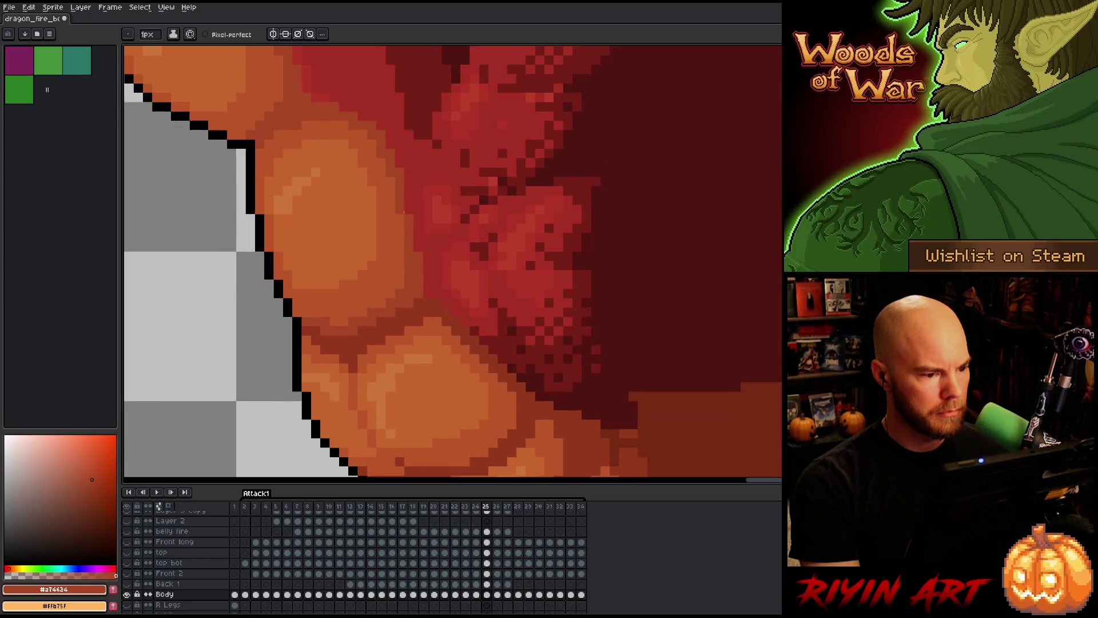
key(Right)
key(Right)
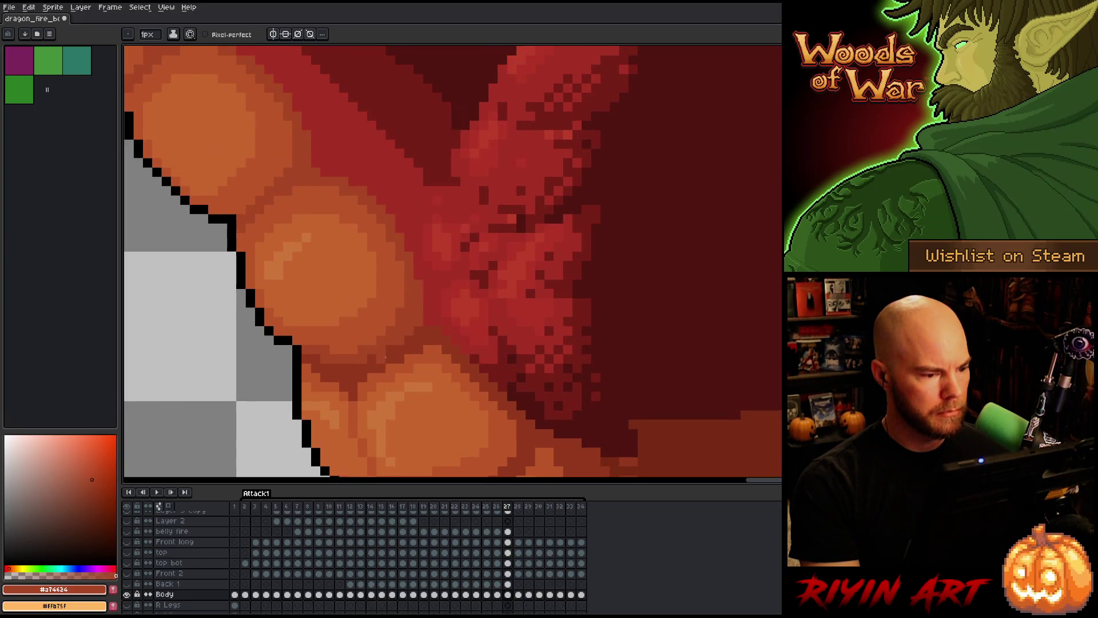
key(Right)
key(Left)
key(Left)
key(Right)
key(Left)
key(Left)
key(Left)
key(Left)
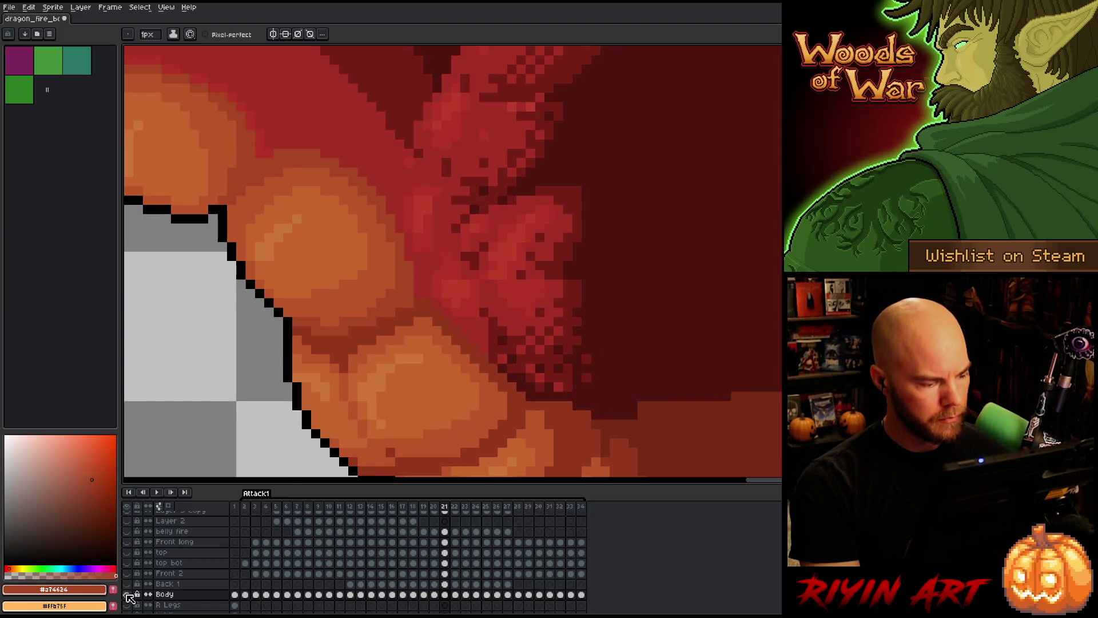
key(Left)
key(Left)
key(Left)
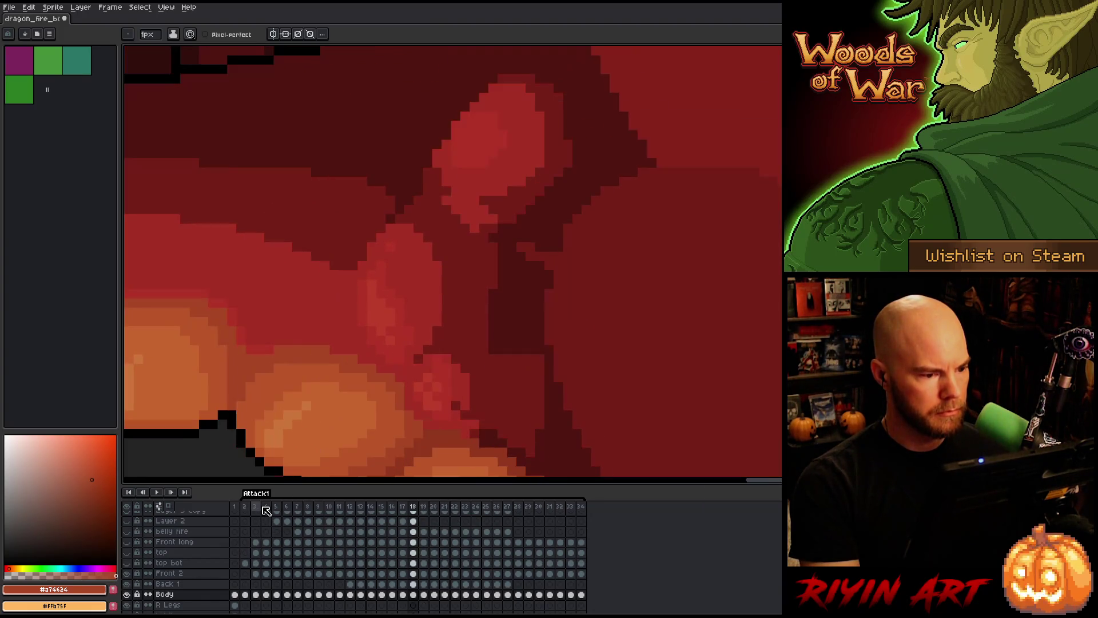
- Magic-wand the orange belly plate area on frame 18, then go to frame 19's Body cel
scroll(369, 405, up, 2)
scroll(368, 406, down, 2)
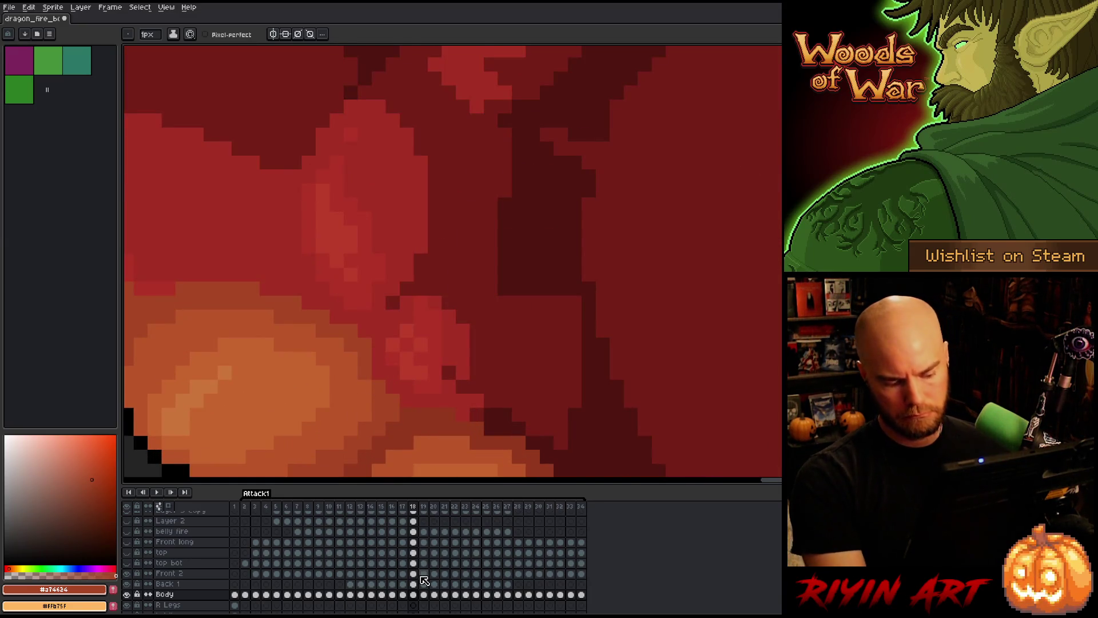
key(w)
click(387, 411)
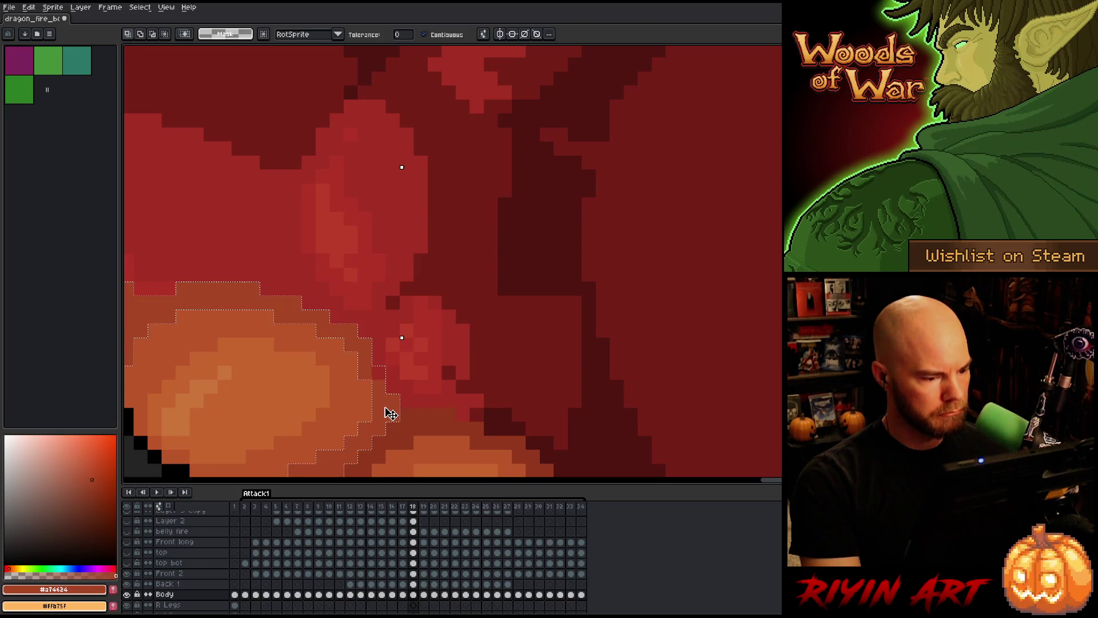
scroll(391, 413, down, 1)
click(416, 575)
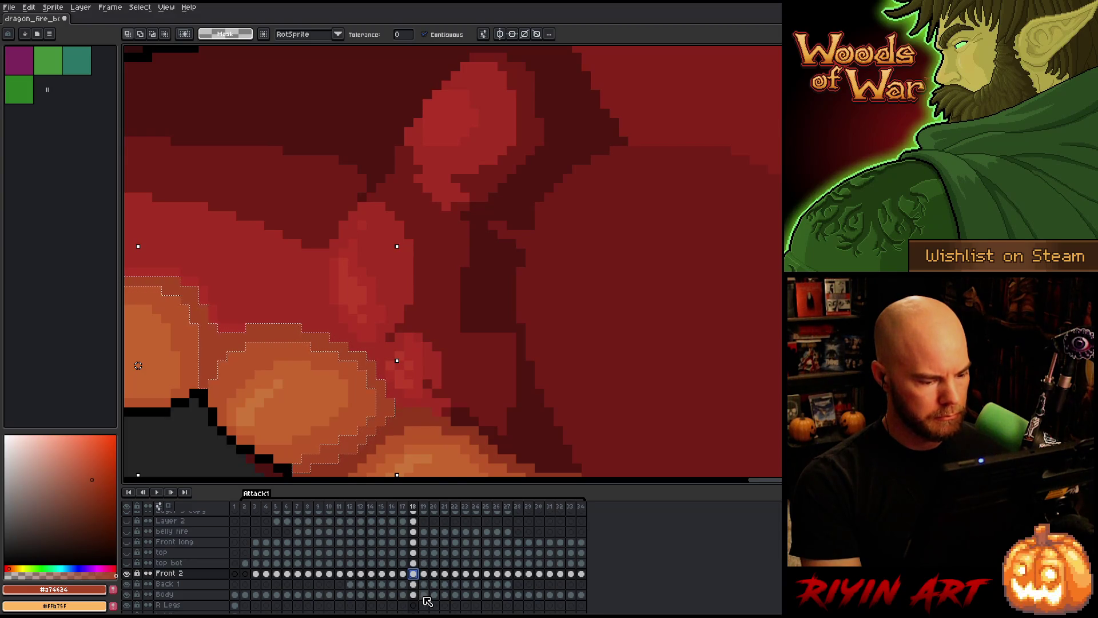
click(424, 596)
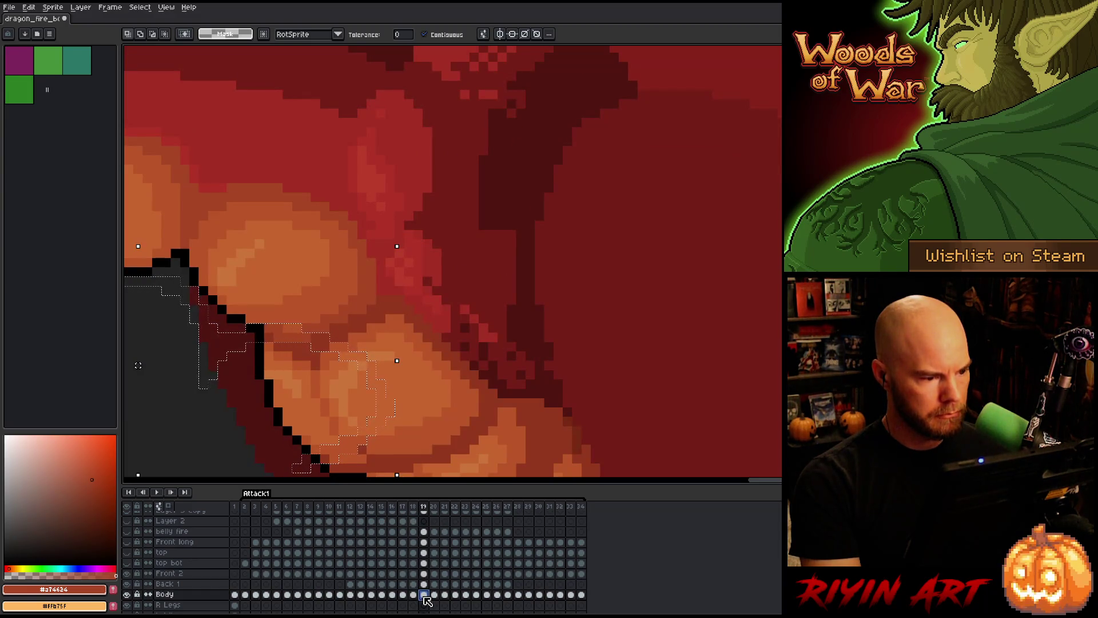
- Adjust the belly plate selection across the frame 20–21 cels, undoing once, then deselect
key(period)
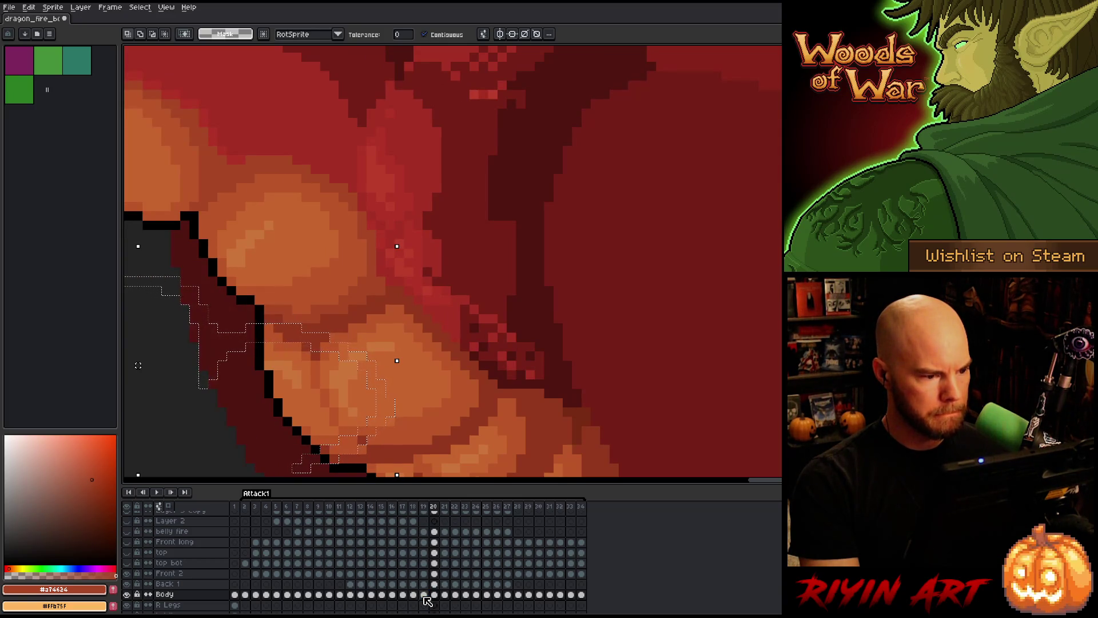
click(434, 596)
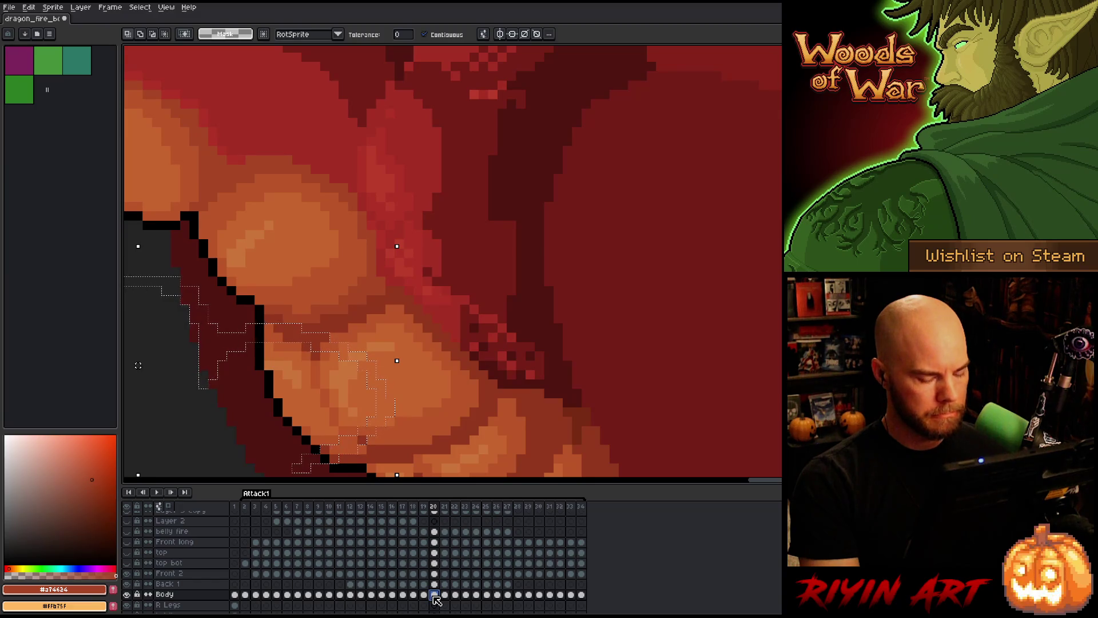
key(ctrl+z)
drag(434, 573, 435, 584)
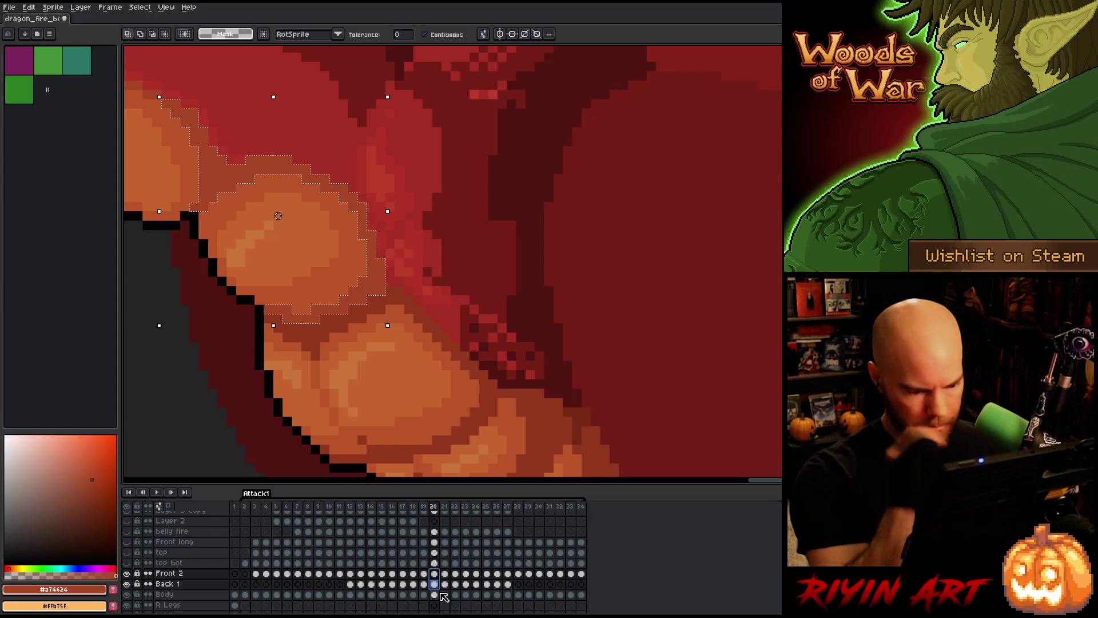
click(445, 595)
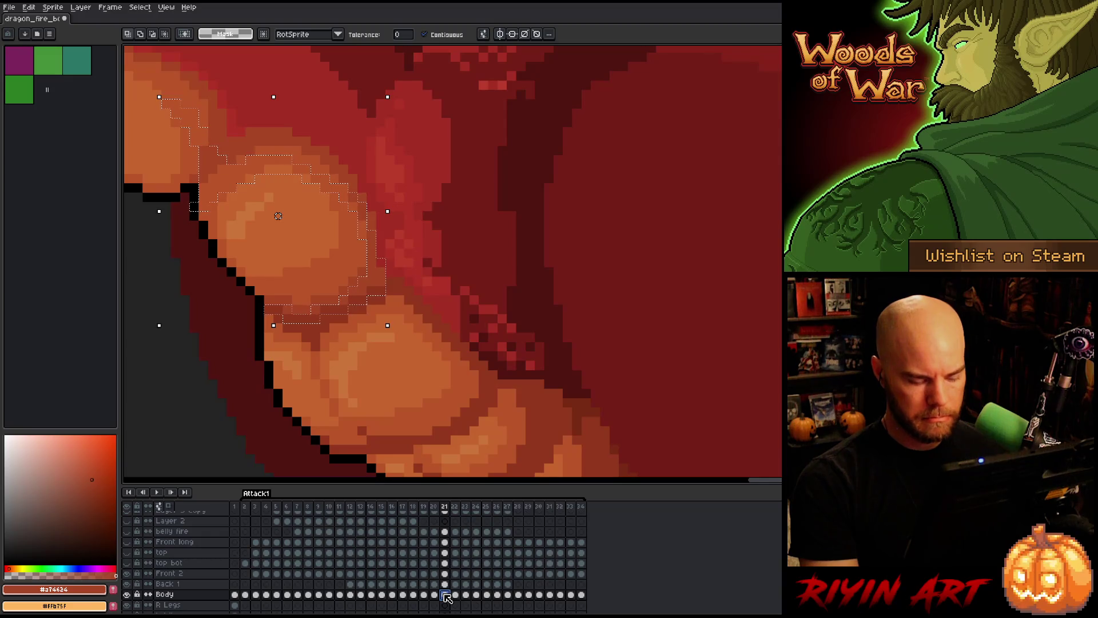
key(ctrl+d)
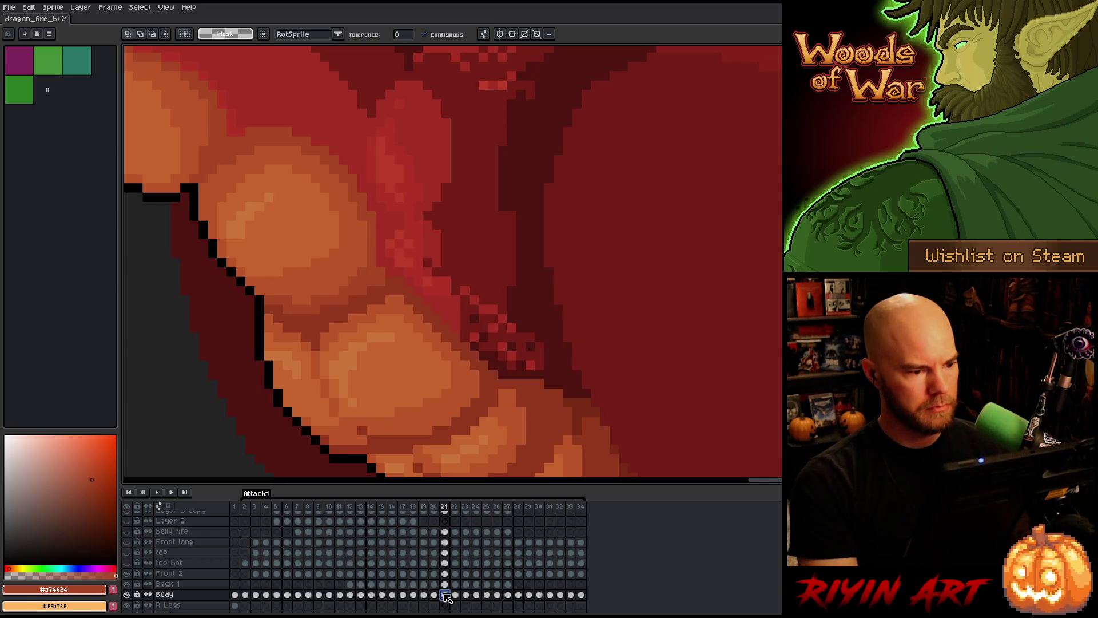
- Advance through frames 22–28, comparing poses between neighbouring frames
key(Right)
key(Right)
key(Left)
key(Right)
key(Right)
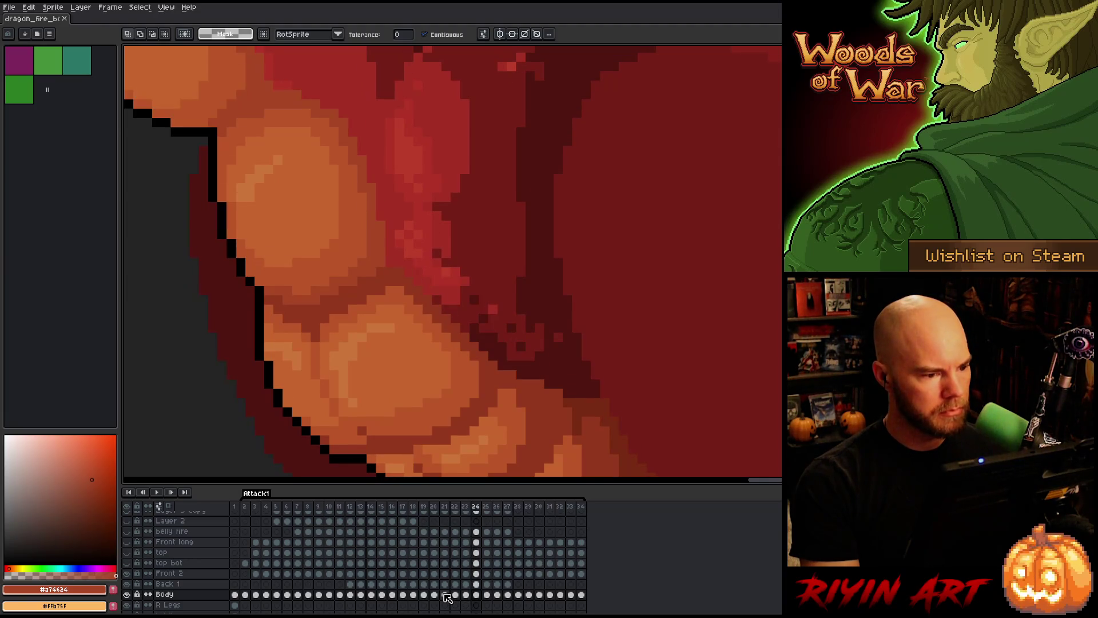
key(Right)
key(Right)
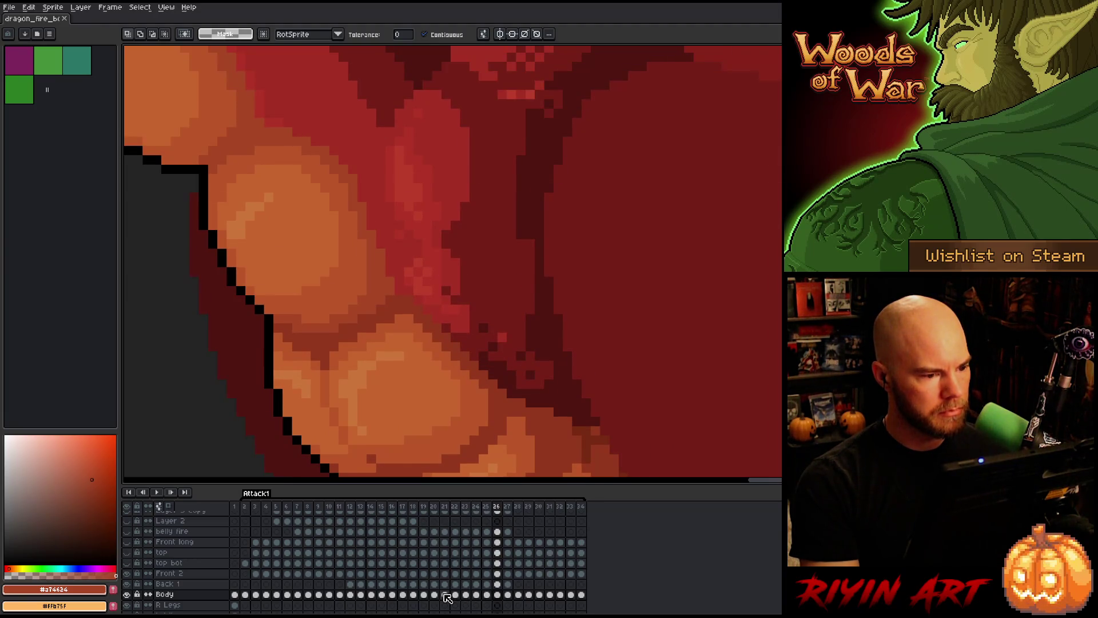
key(Left)
key(Right)
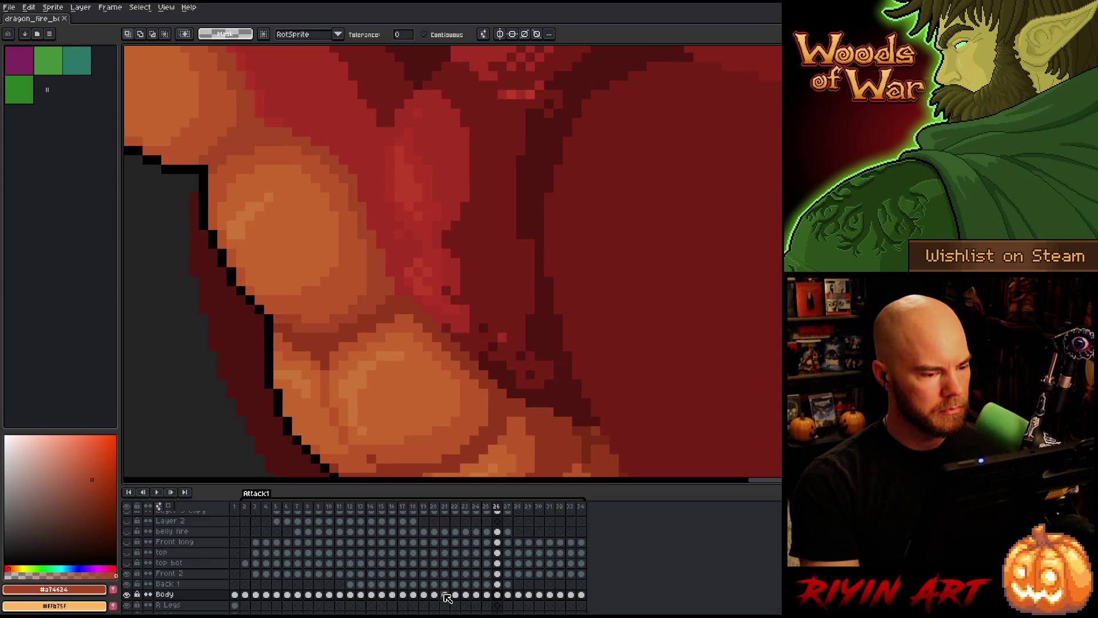
key(Right)
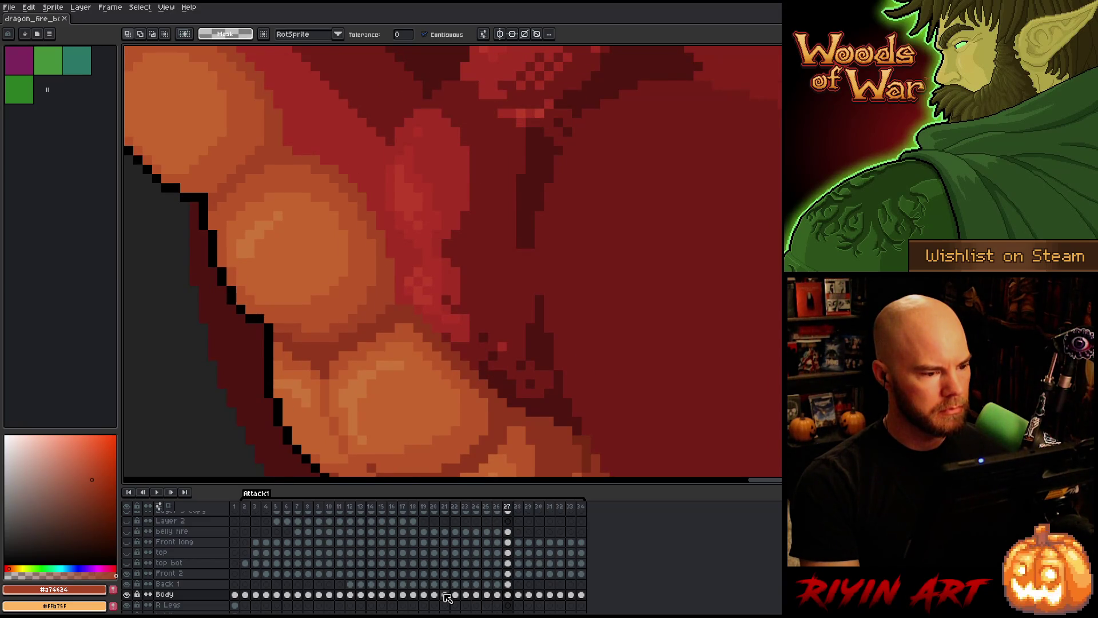
key(Right)
key(Left)
key(Left)
key(Right)
key(Right)
key(Right)
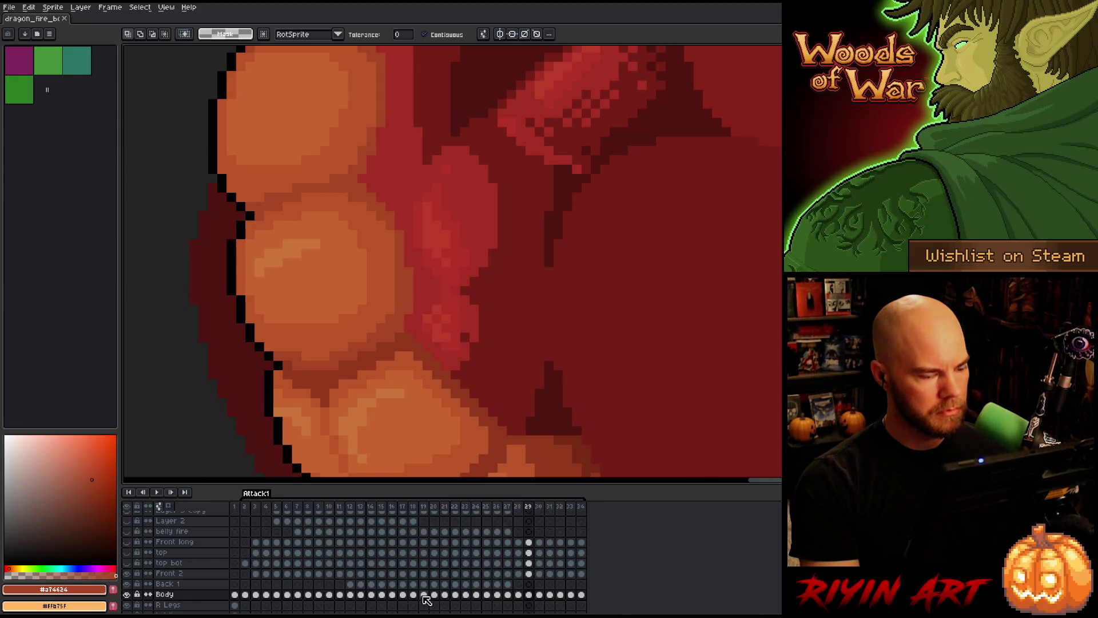
- Briefly hide the Body layer, then select its cel on frame 29
click(128, 595)
click(128, 595)
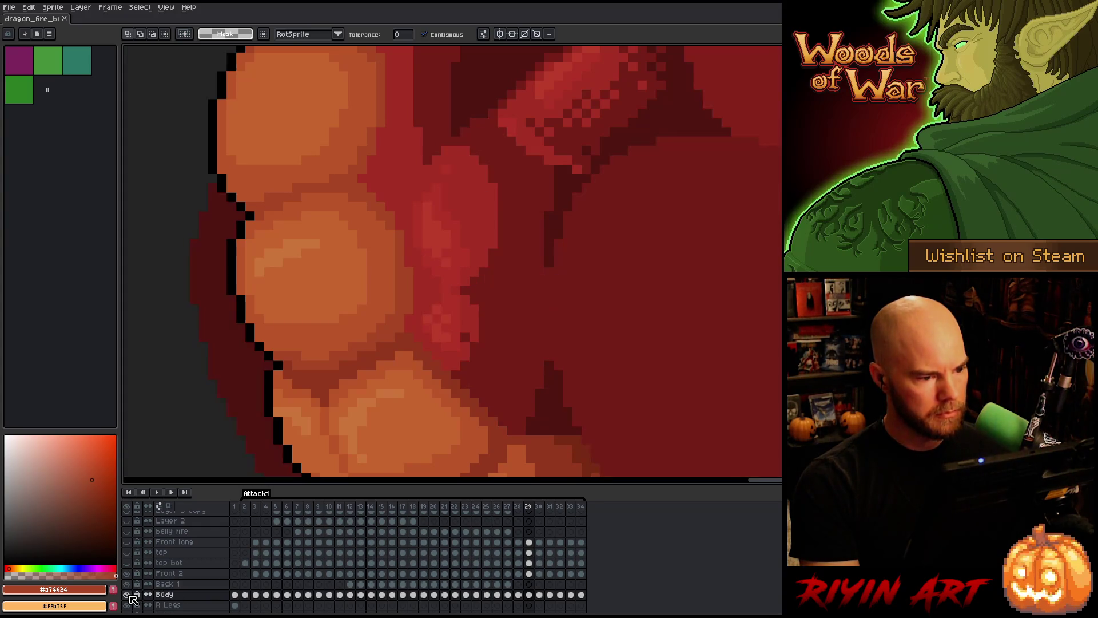
click(529, 595)
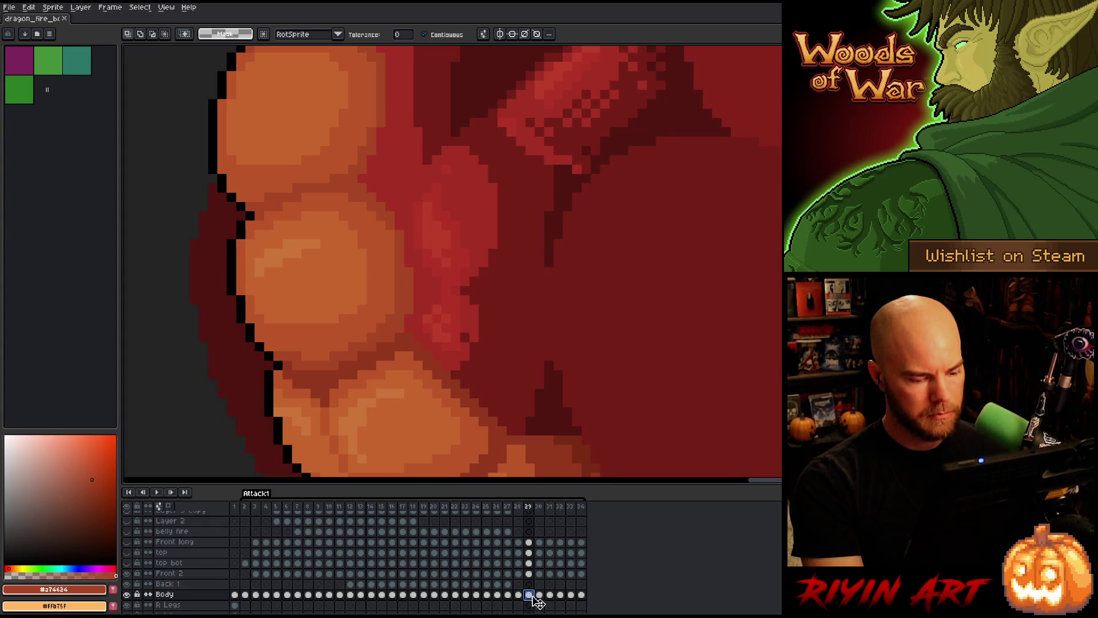
- Switch to the Pencil and compare poses across frames 28–30
key(i)
key(b)
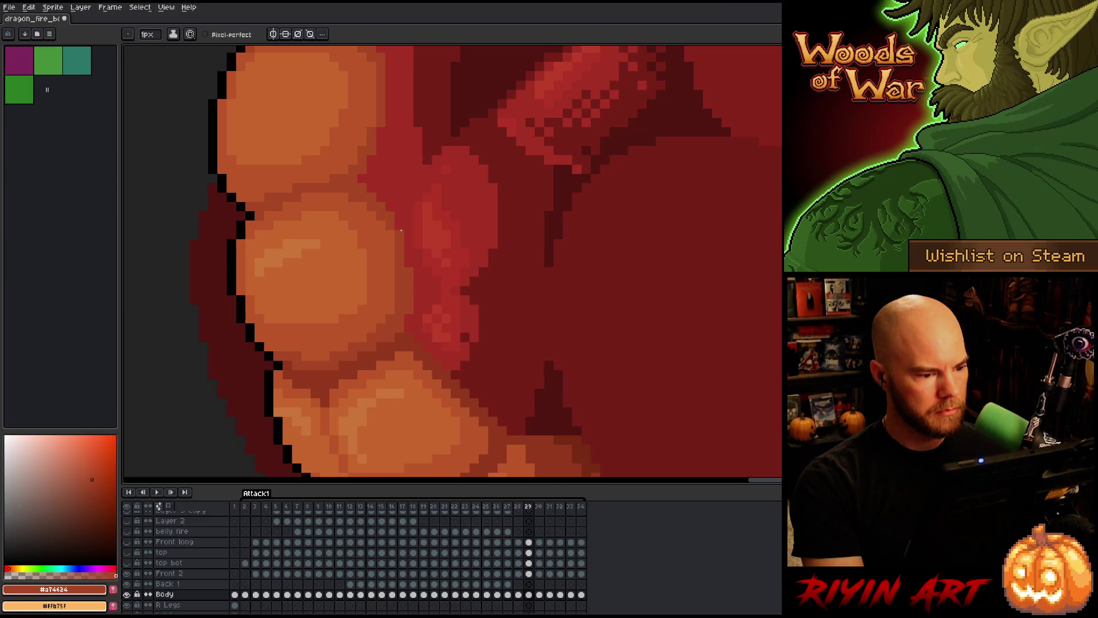
key(period)
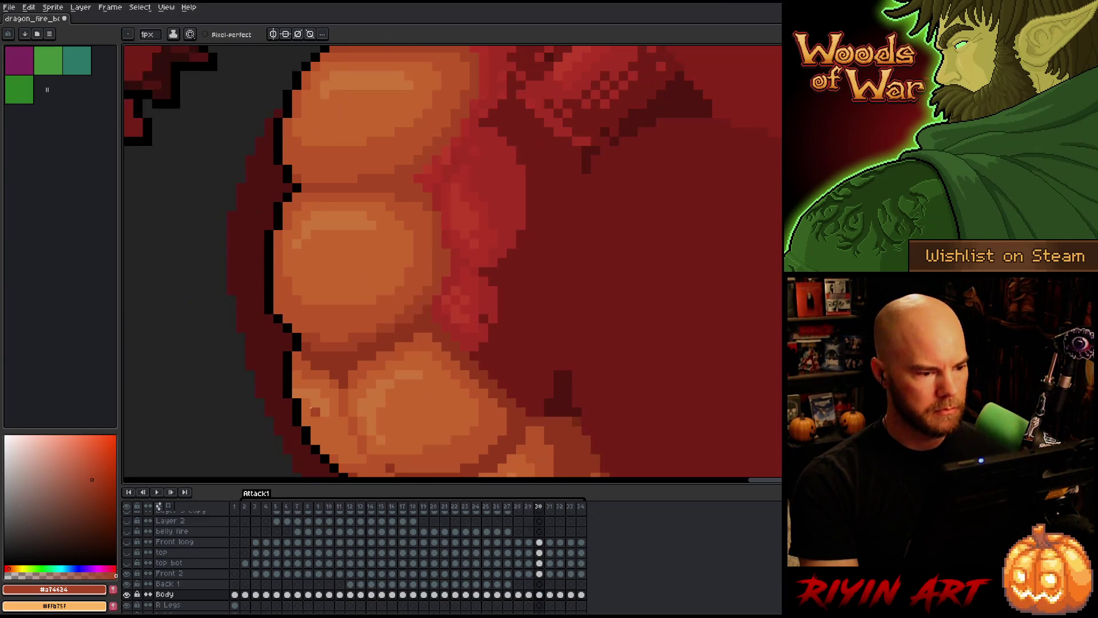
key(comma)
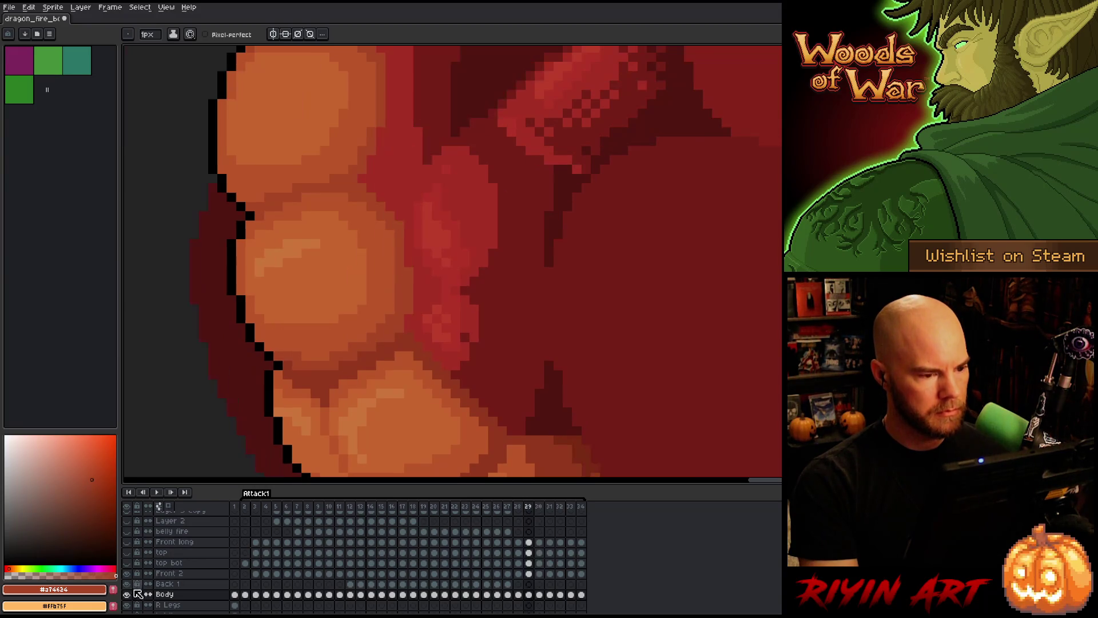
key(period)
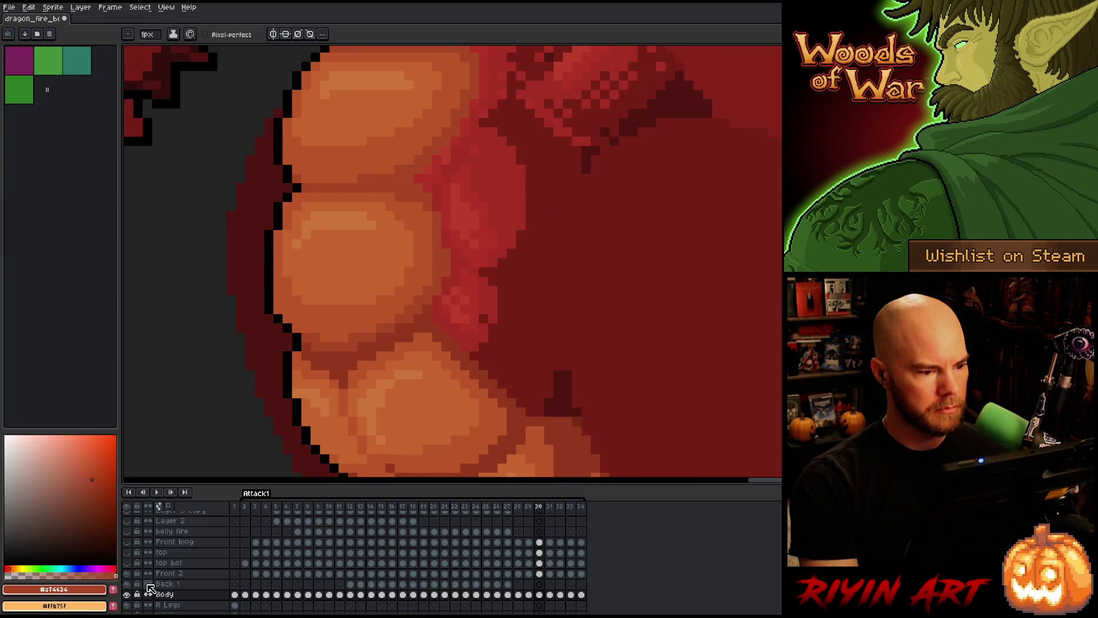
key(comma)
key(period)
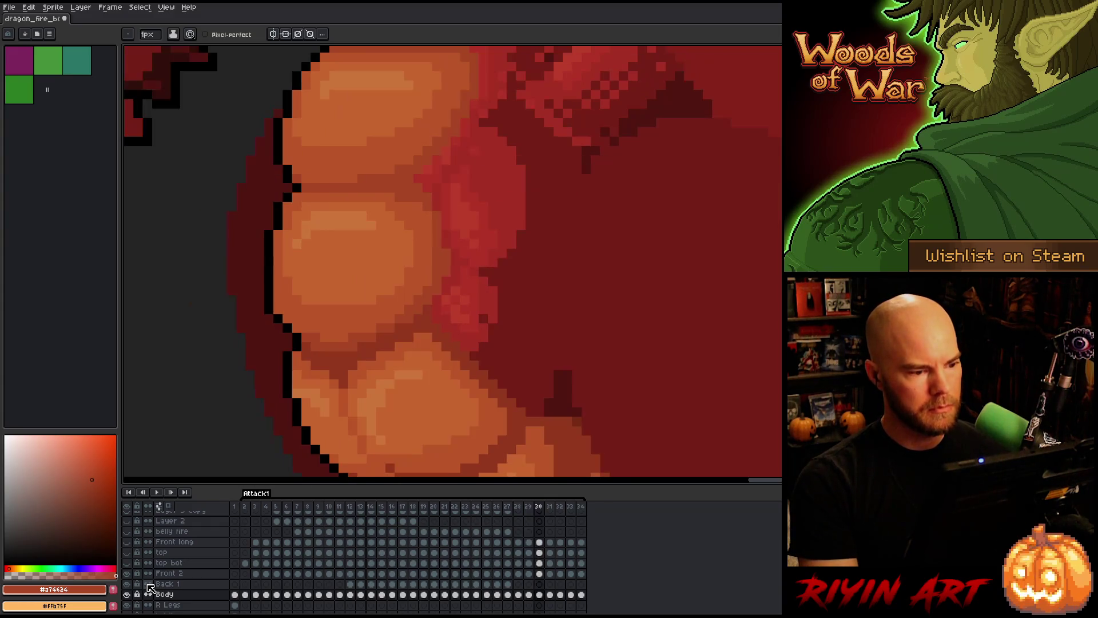
key(comma)
key(comma)
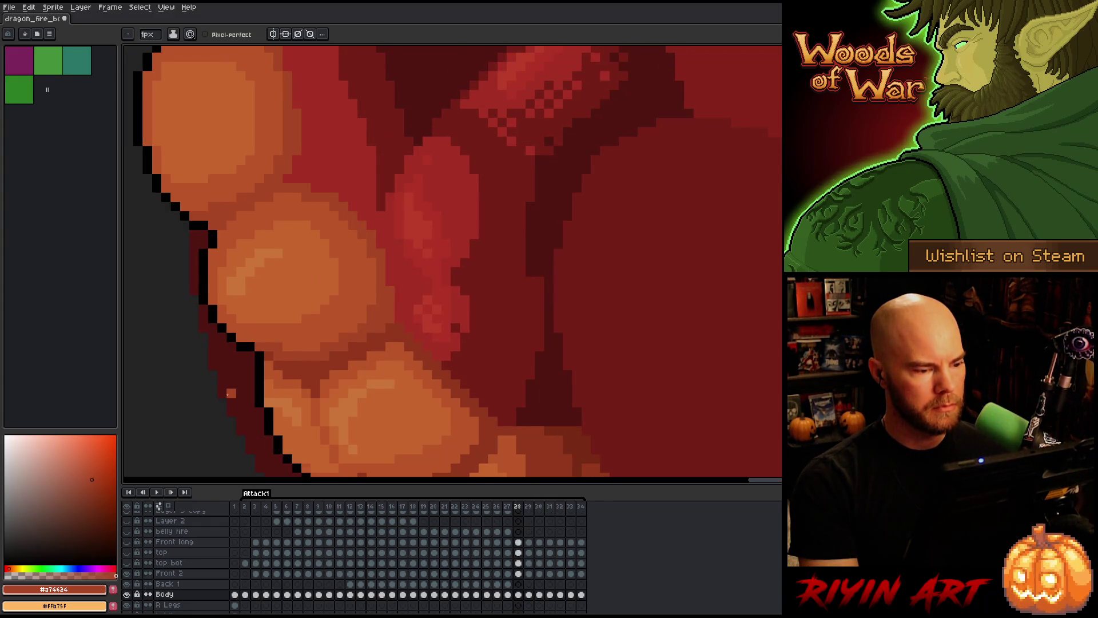
key(period)
key(period)
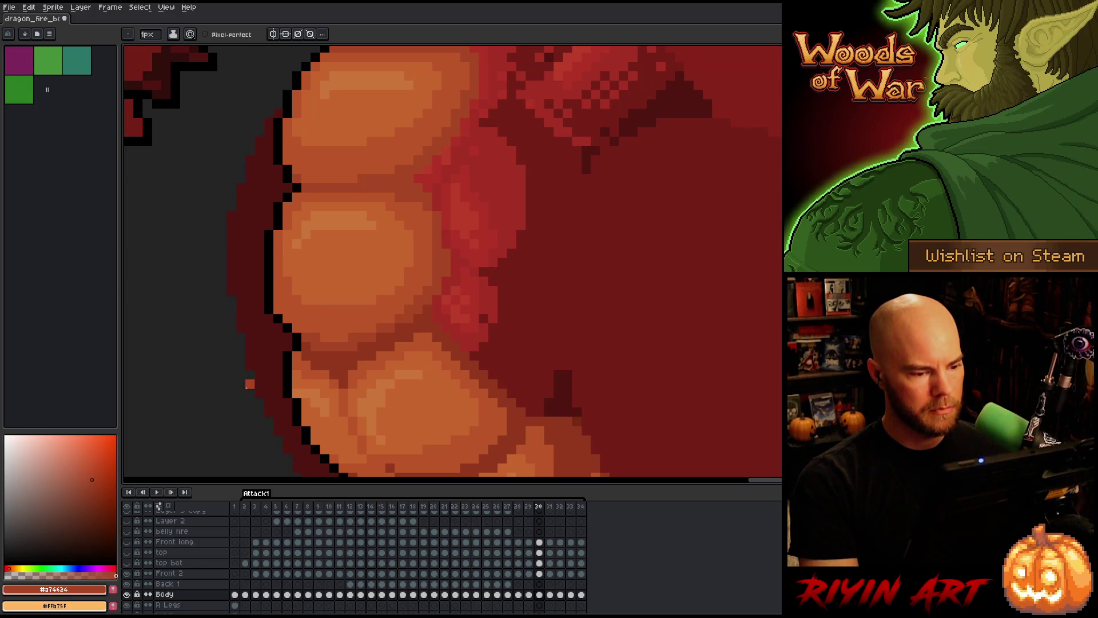
- Advance to frame 31, loop around to the start, and step on to frame 9
key(comma)
key(period)
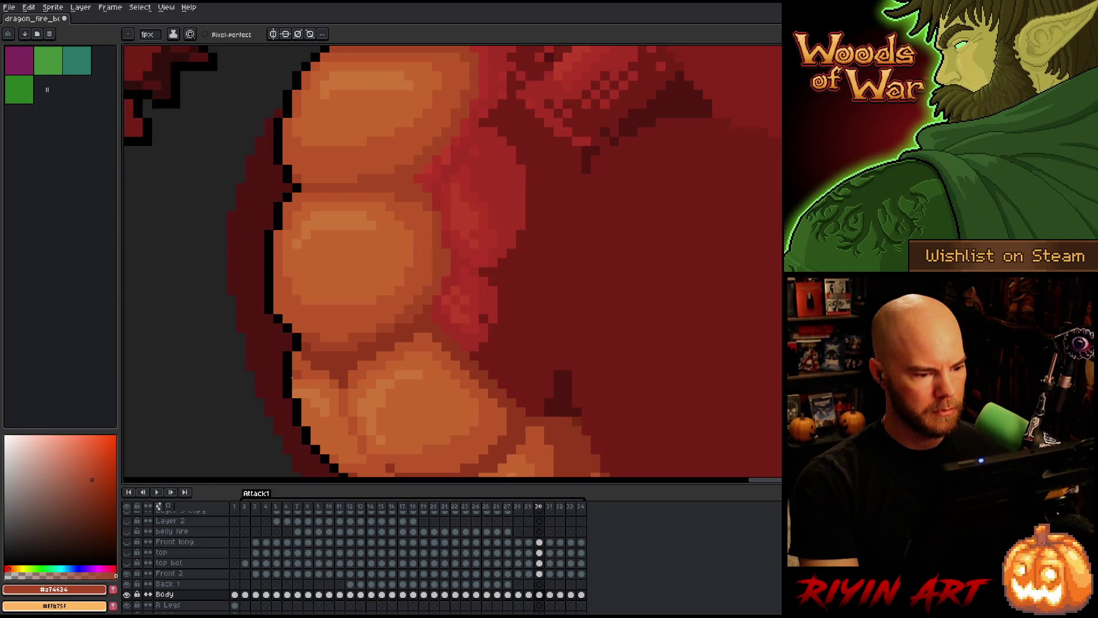
key(period)
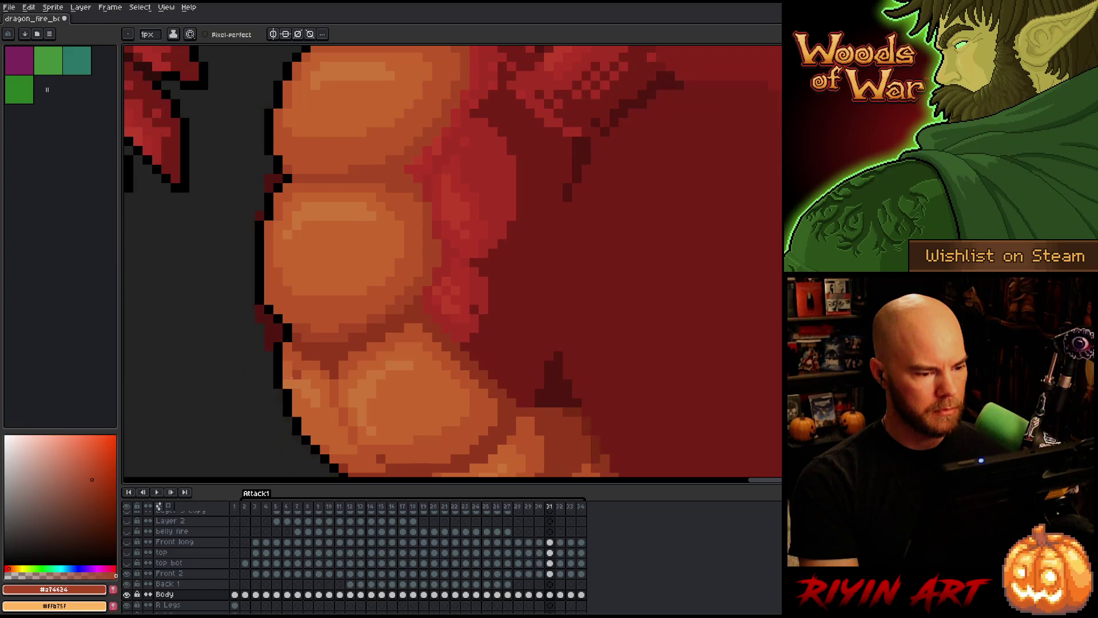
key(period)
key(period)
key(period)
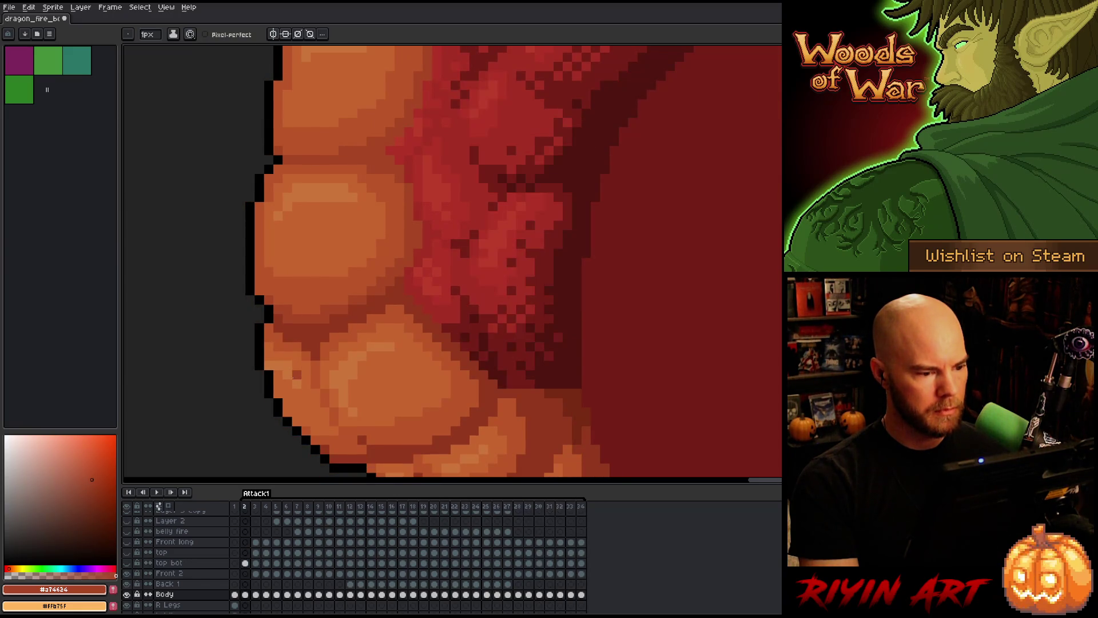
key(period)
key(period)
key(period)
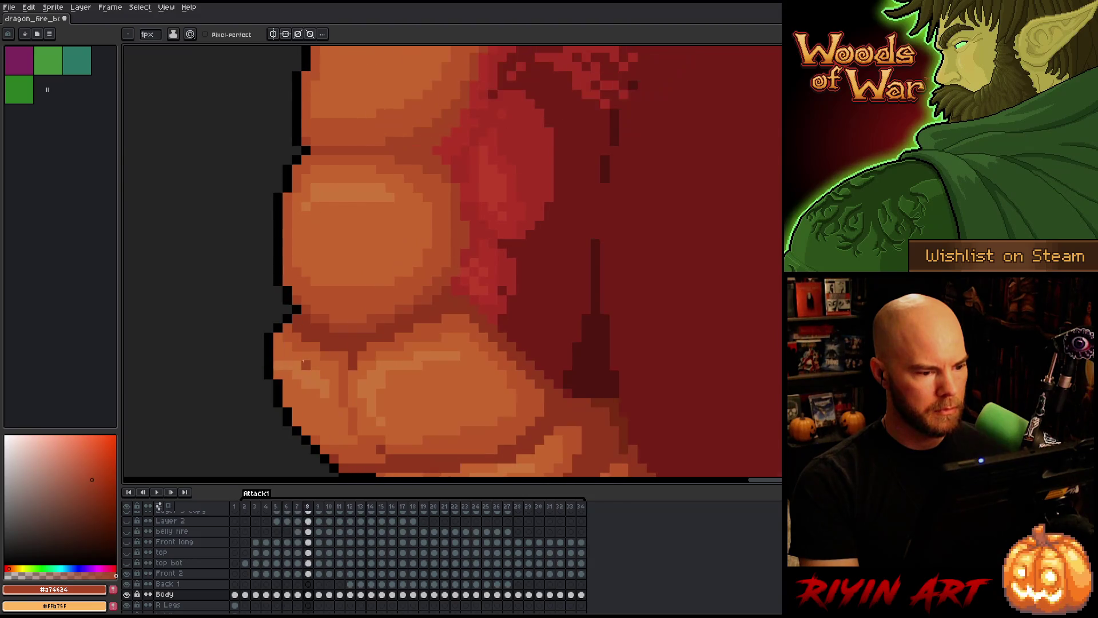
scroll(304, 359, down, 4)
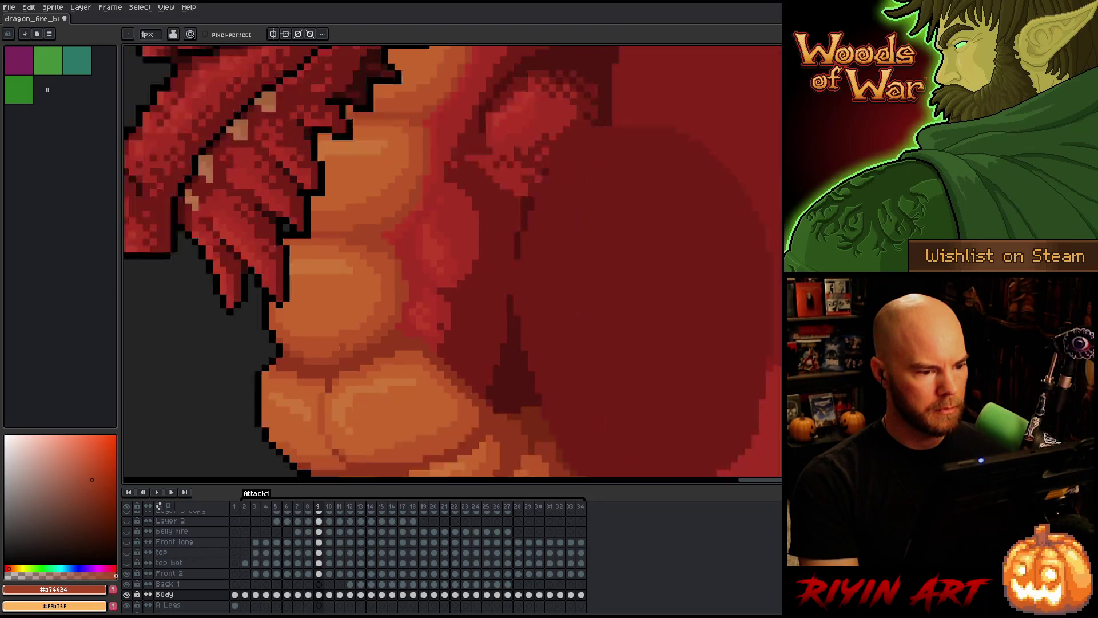
- Save the dragon animation file
scroll(332, 356, down, 2)
scroll(323, 369, up, 3)
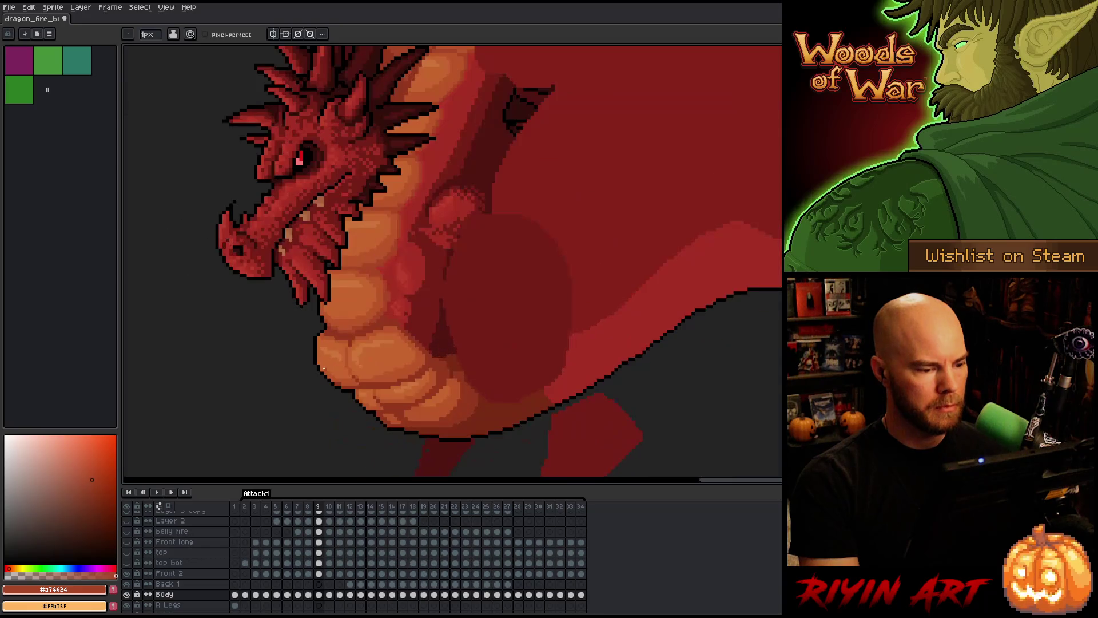
key(ctrl+s)
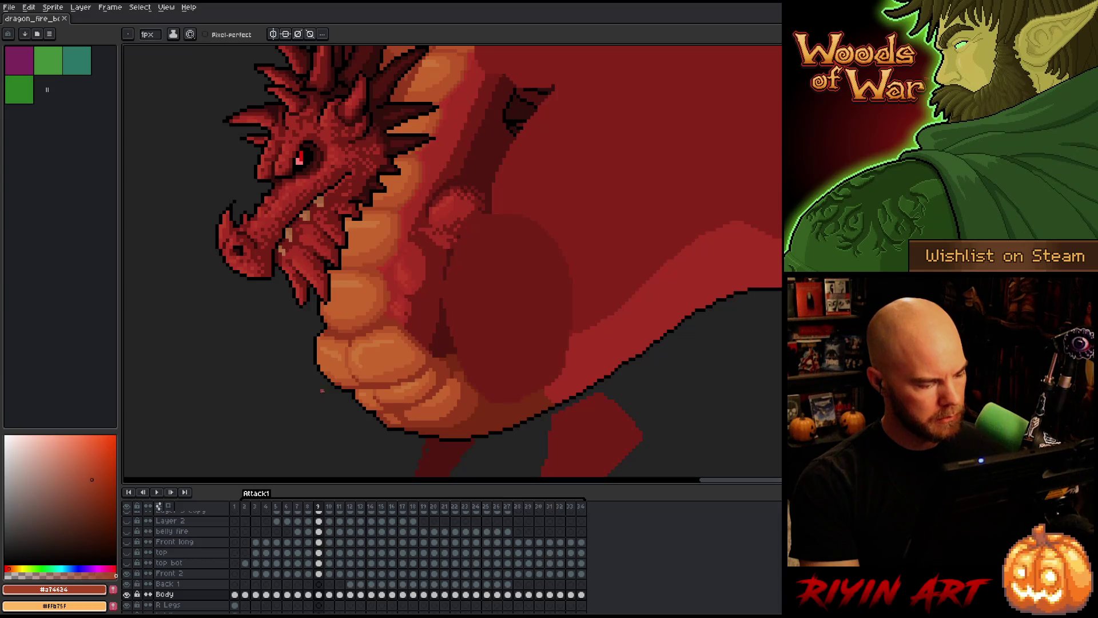
- Make the top bot layer active and preview the animation playback
click(175, 565)
key(Return)
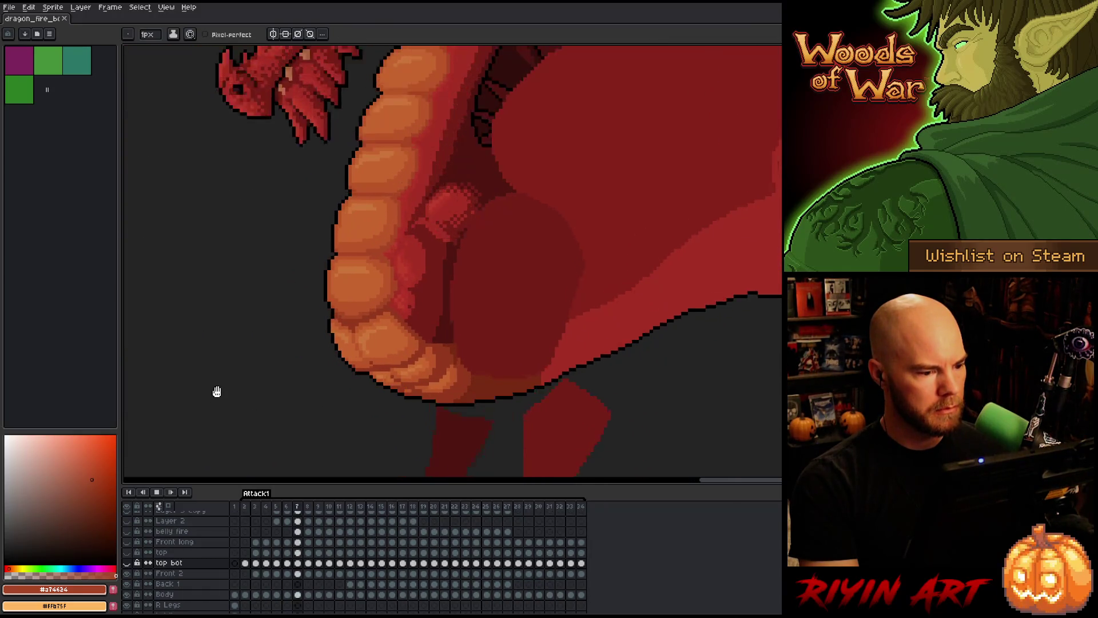
key(Return)
- Flip between frames 20, 21 and 22 to compare the neck and belly plate motion
key(Left)
key(Left)
key(Left)
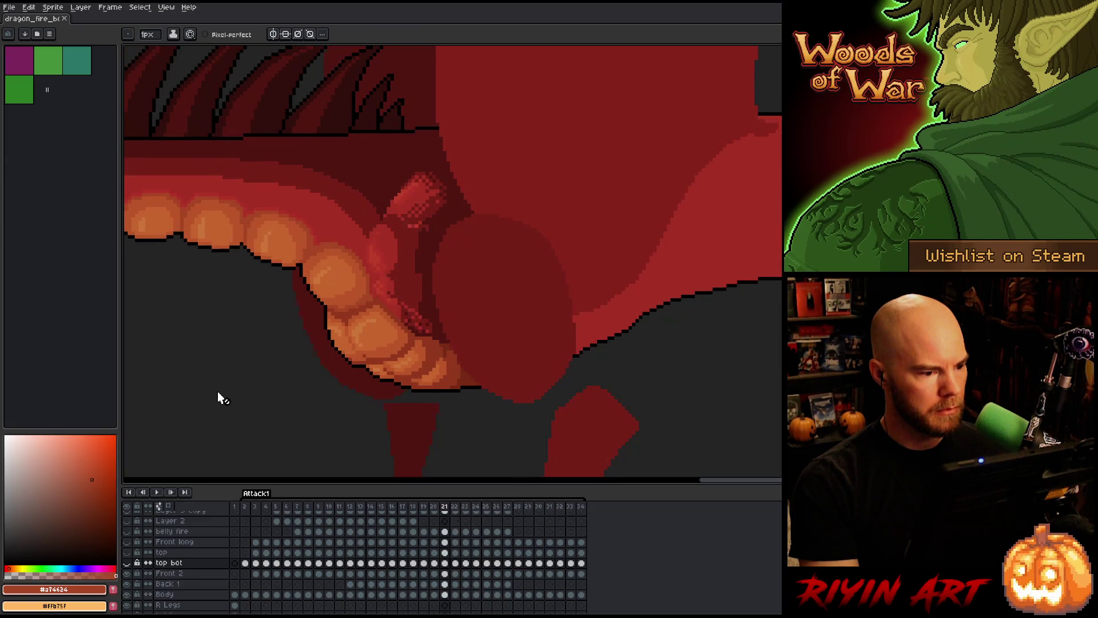
key(Right)
key(Left)
key(Right)
key(Right)
key(Left)
key(Right)
key(Right)
key(Left)
key(Left)
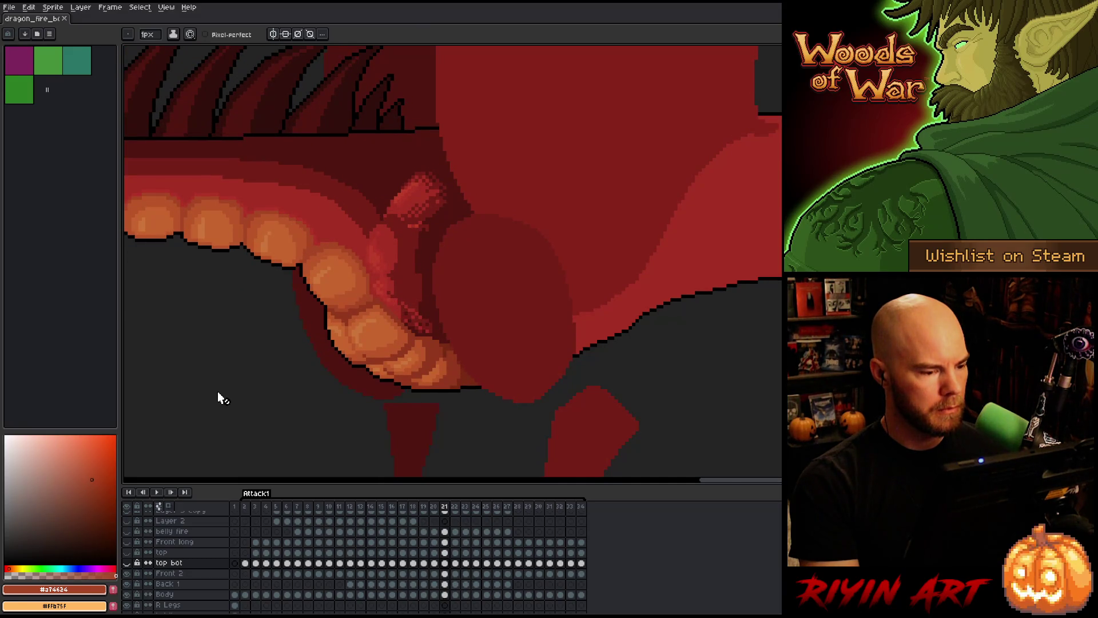
key(Left)
key(Right)
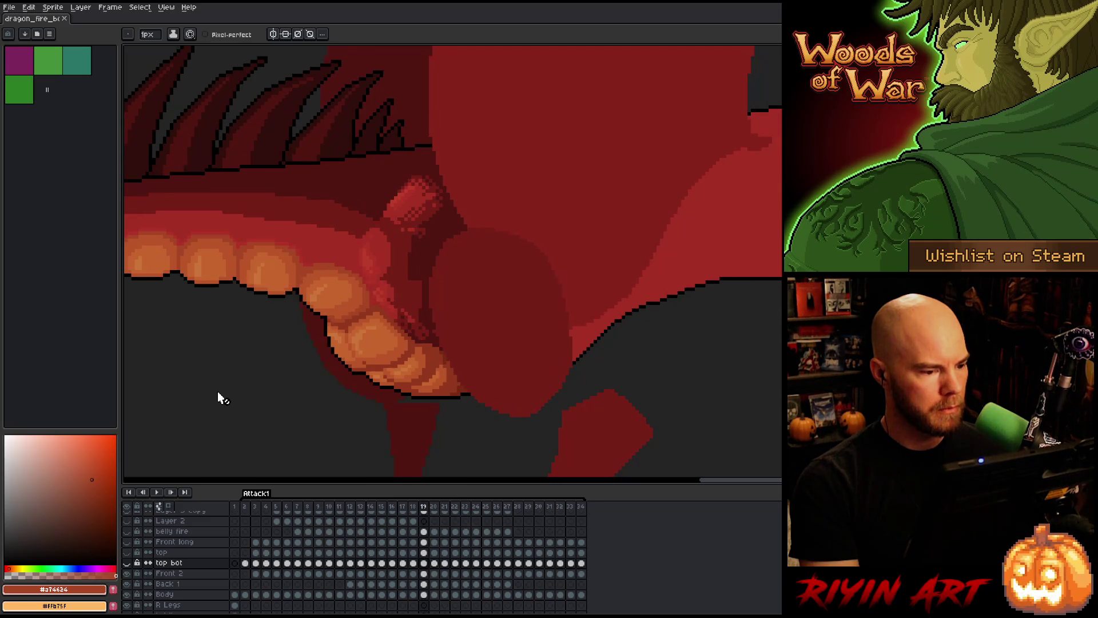
key(Left)
key(Left)
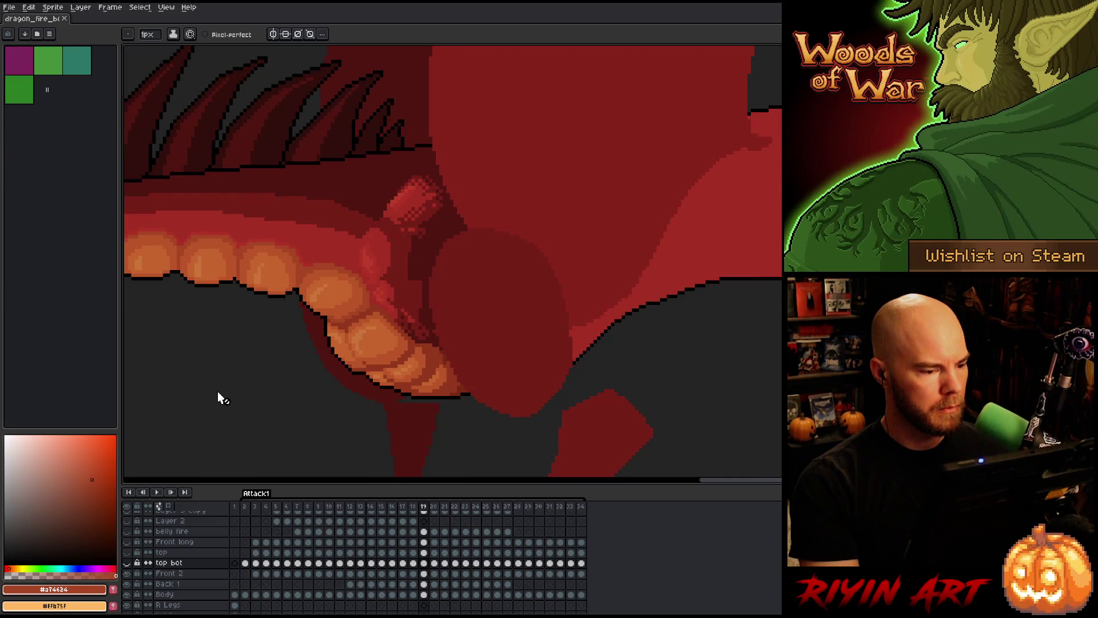
- Compare frames 19–21, then select the Back 1 cel at frame 19
key(Right)
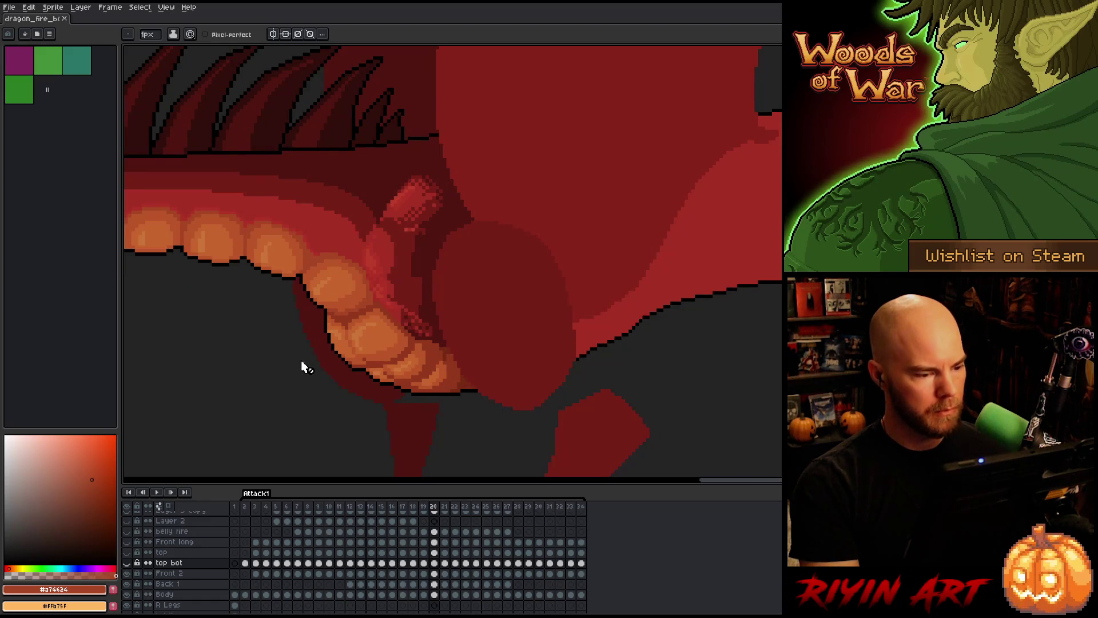
key(Left)
key(Right)
key(Right)
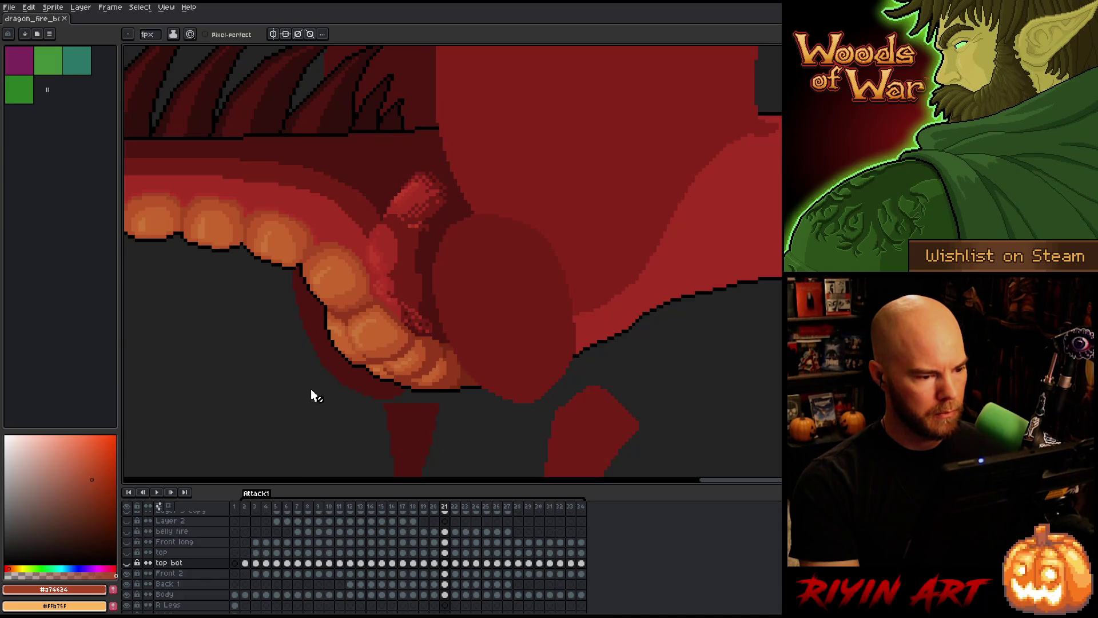
key(Left)
key(Right)
key(Left)
key(Left)
key(Left)
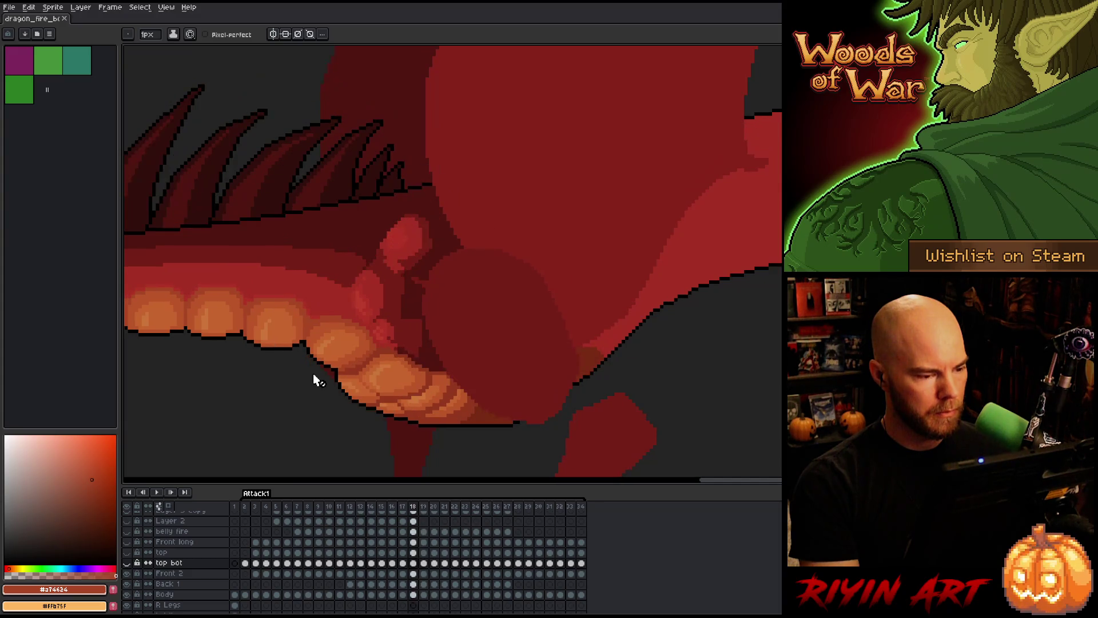
key(Right)
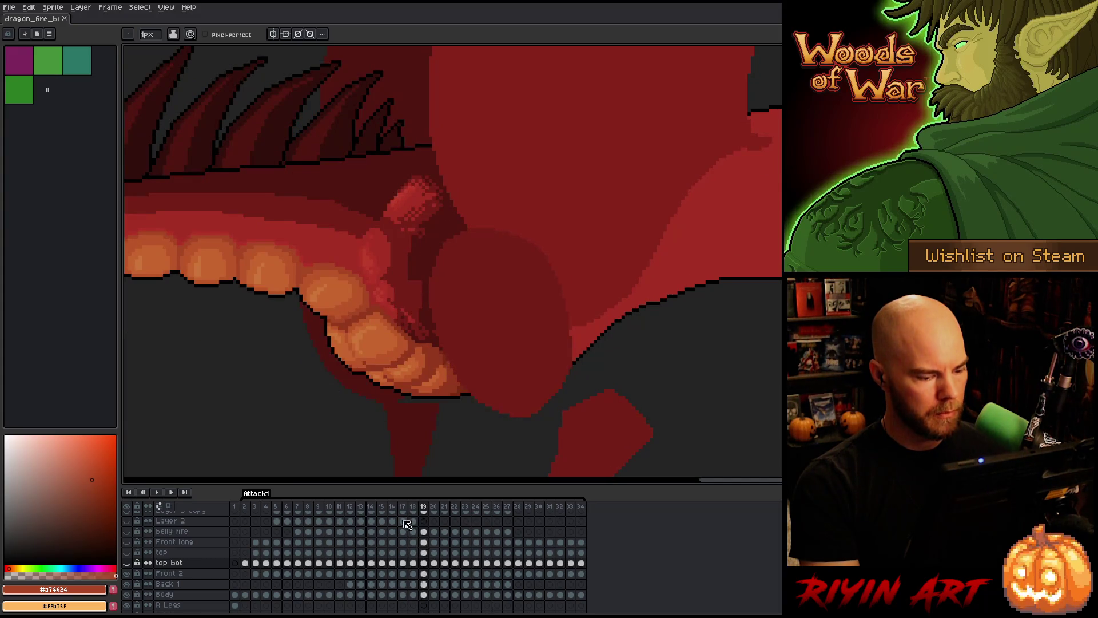
click(424, 574)
click(424, 584)
- Nudge the red neck part up beside the belly plates, checking the change with undo/redo
key(v)
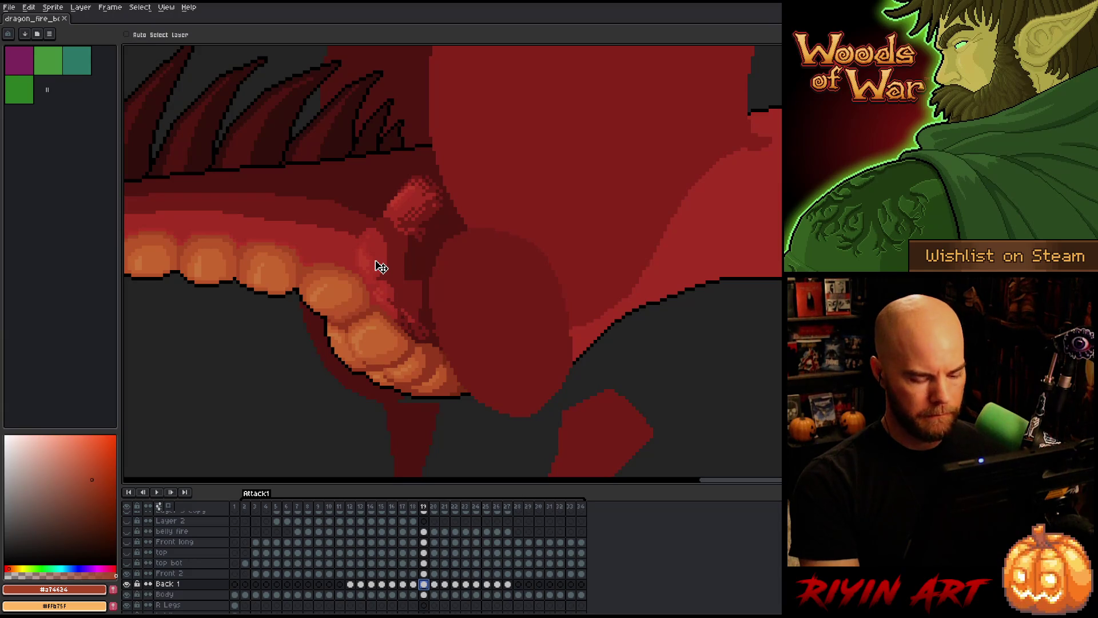
key(Left)
key(Right)
key(Right)
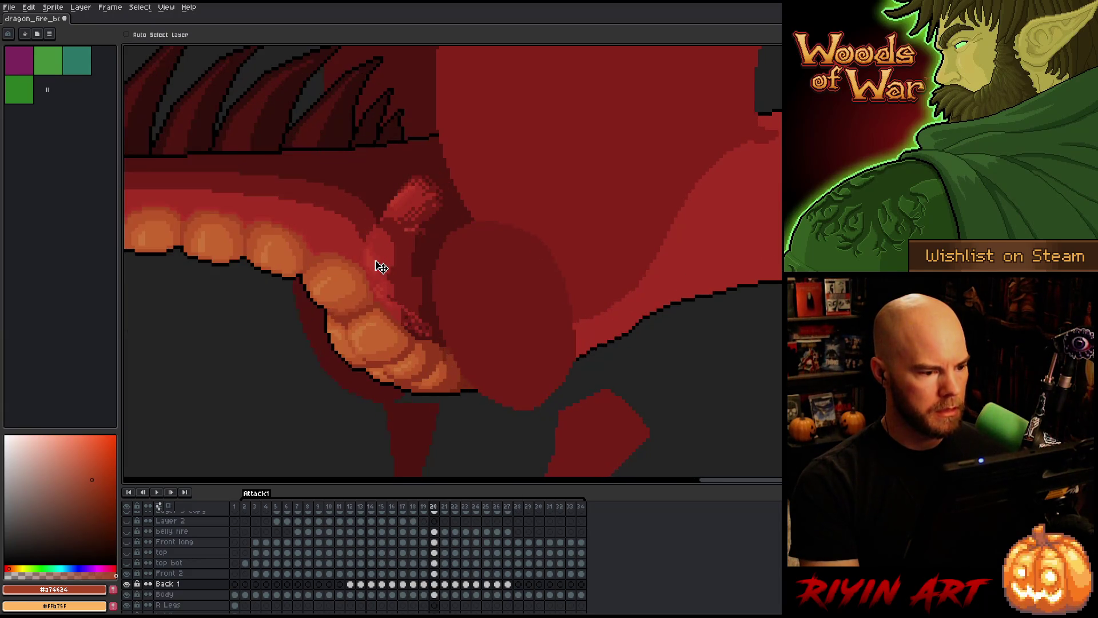
drag(379, 255, 380, 253)
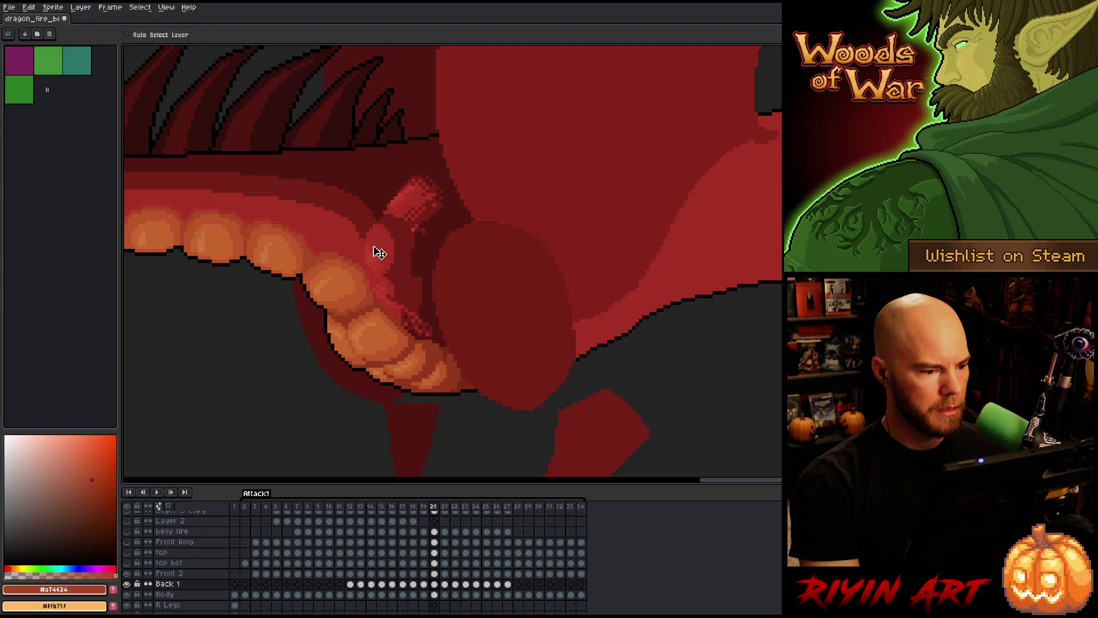
key(ctrl+z)
key(ctrl+y)
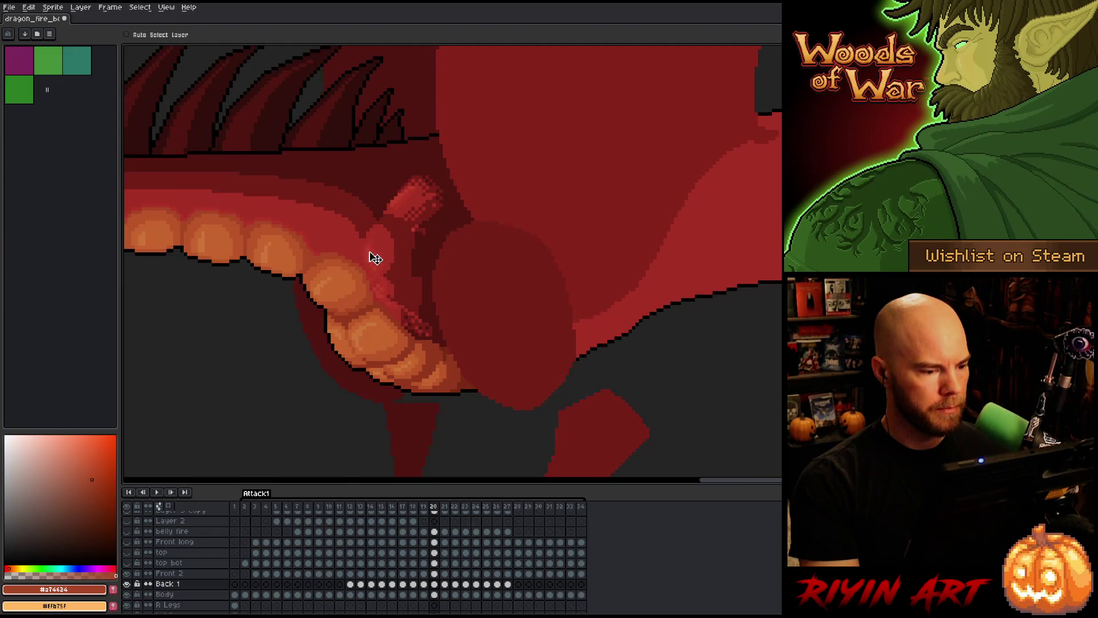
- Flip repeatedly between frames 20 and 21 to compare the neck and belly plate poses
key(Right)
key(Left)
key(Right)
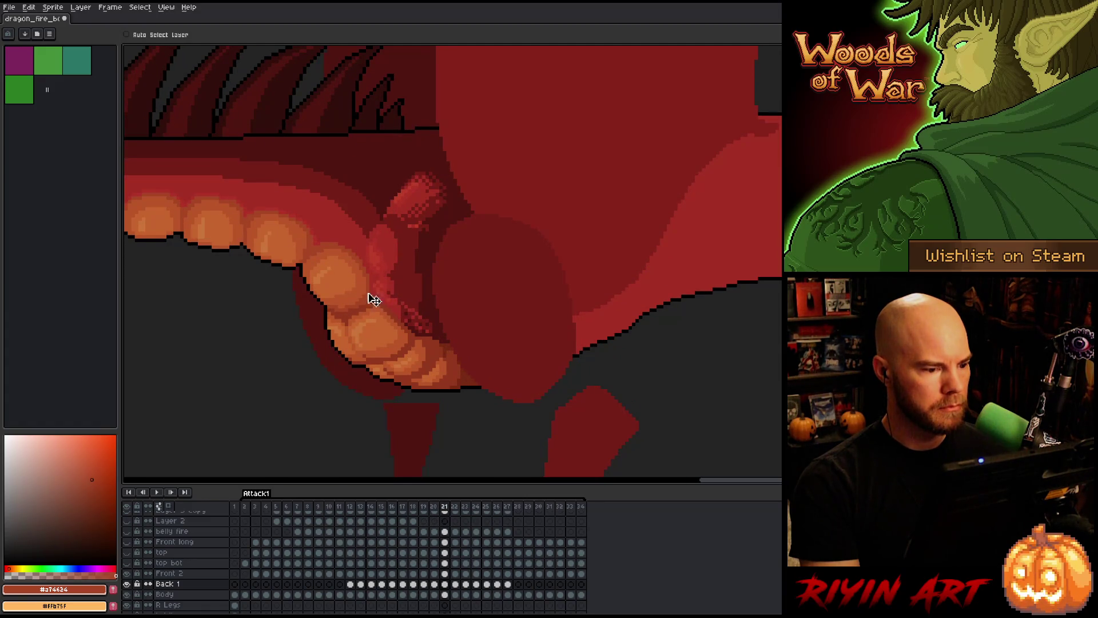
key(Left)
key(Right)
key(Left)
key(Right)
key(Left)
key(Right)
key(Left)
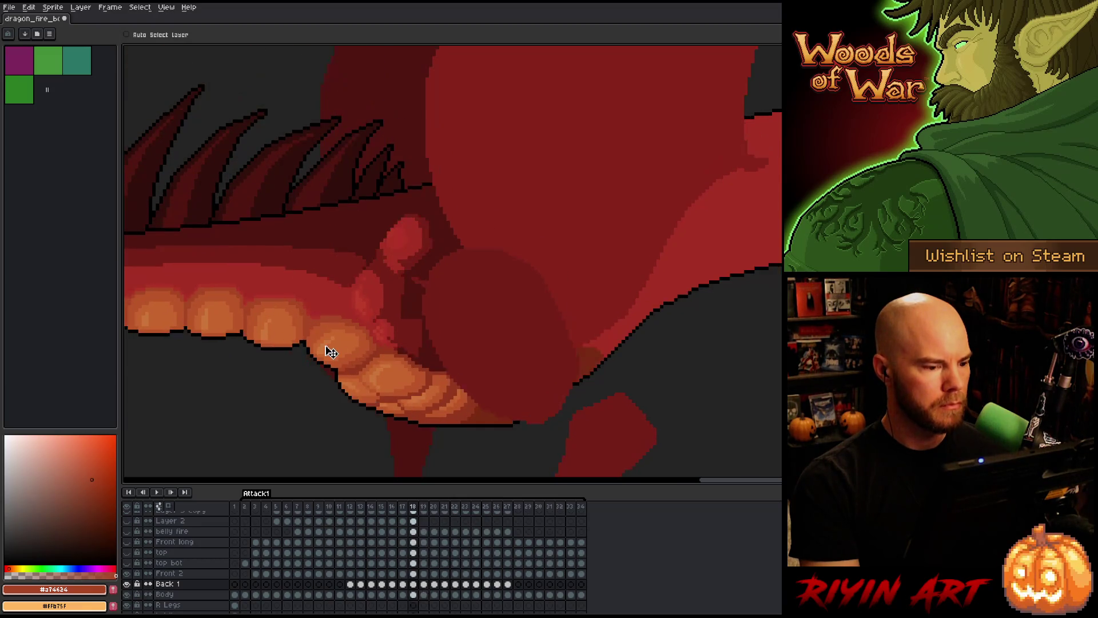
key(Right)
key(Left)
key(Right)
key(Left)
key(Right)
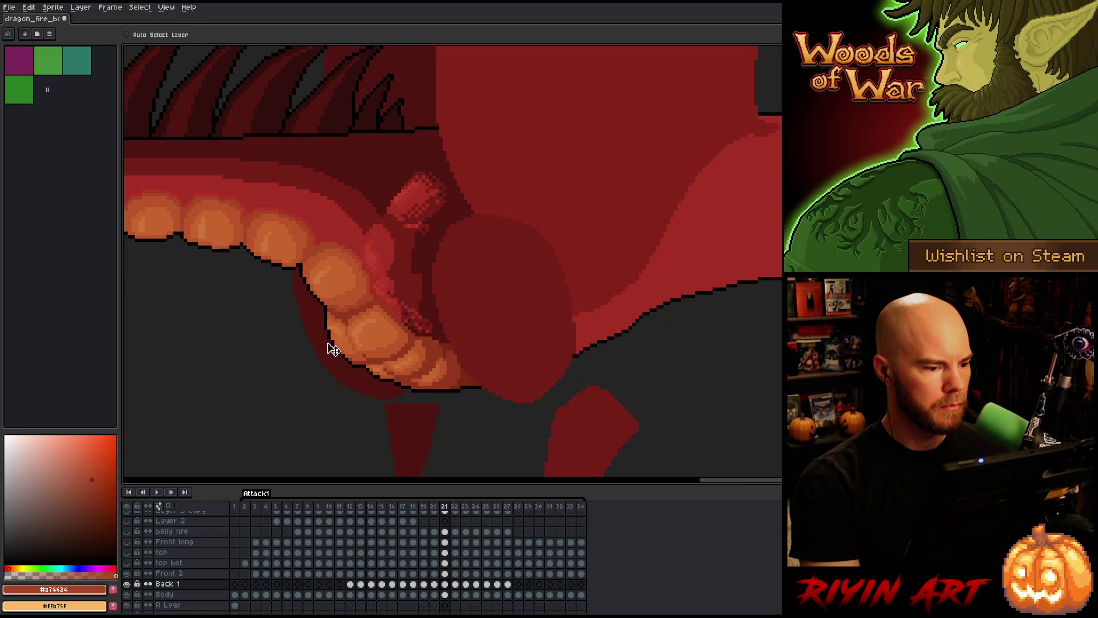
key(Left)
key(Right)
key(Right)
key(Left)
key(Left)
key(Left)
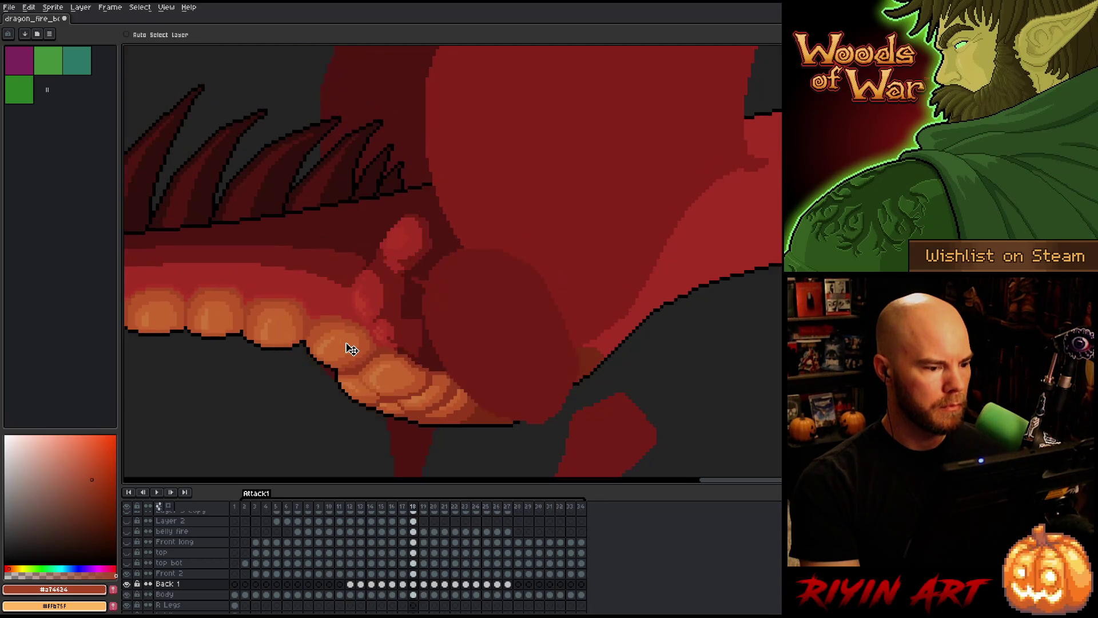
key(Right)
key(Right)
key(Right)
- Step through frames 15–19, ending on the Front 2 layer at frame 18
key(Left)
key(Left)
key(Left)
key(Left)
key(Right)
key(Left)
key(Left)
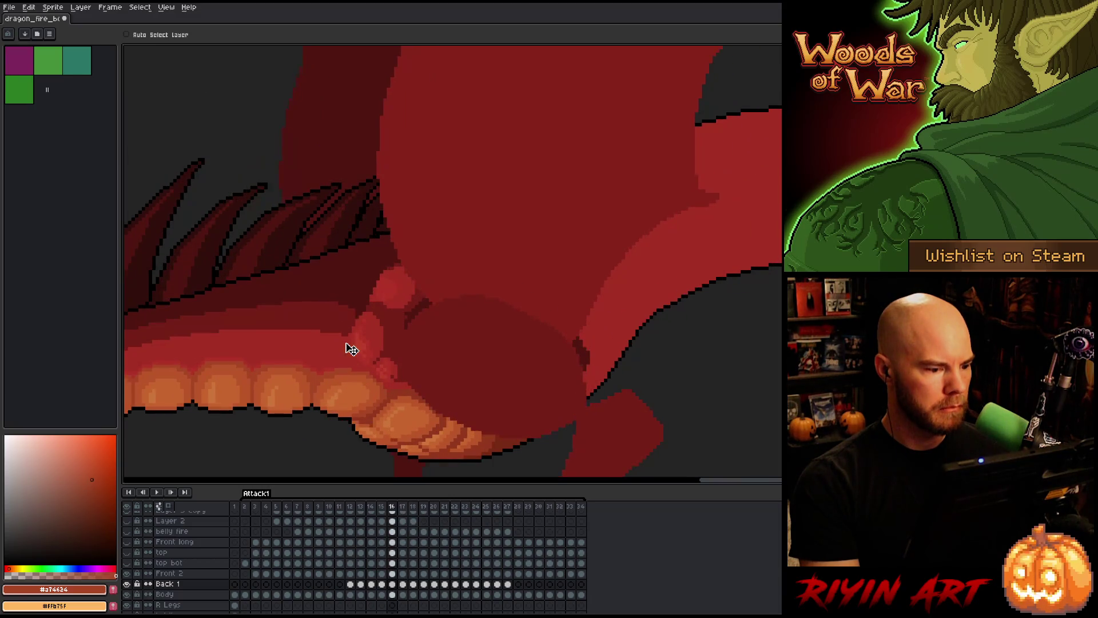
key(Right)
key(Left)
key(Left)
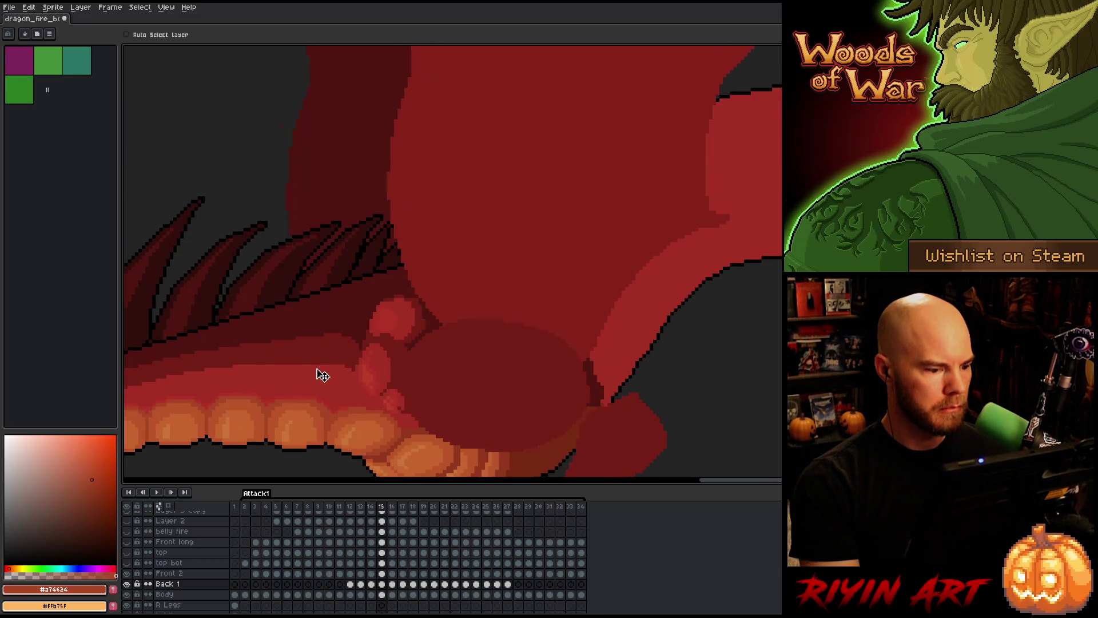
key(Right)
key(Right)
key(Right)
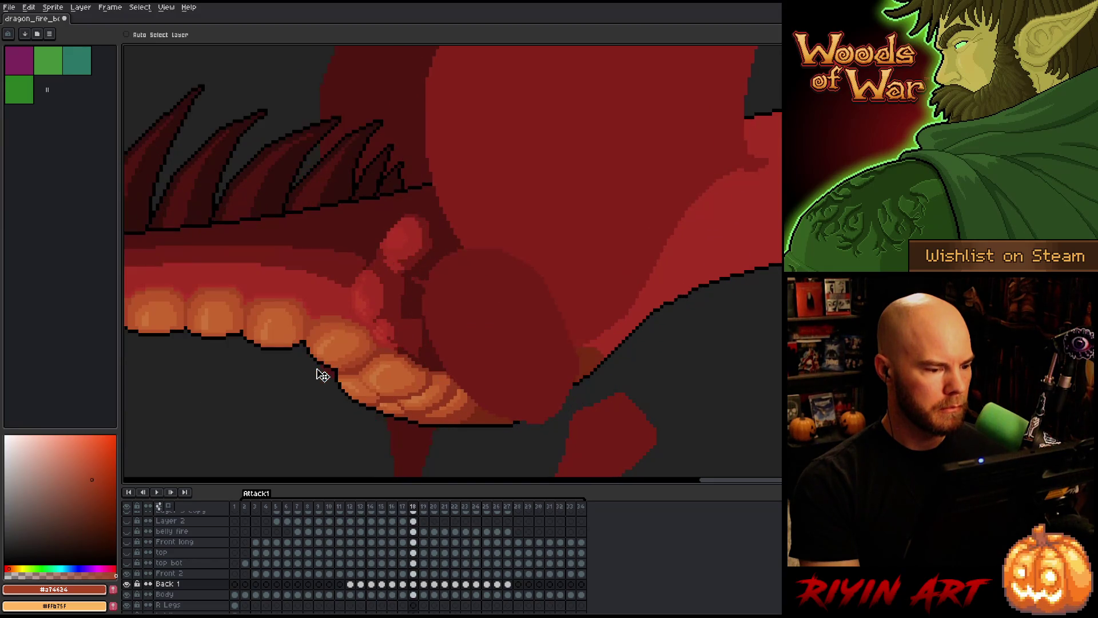
key(Left)
key(Right)
key(Left)
key(Left)
key(Left)
key(Right)
key(Right)
key(Right)
key(Left)
key(Left)
key(Right)
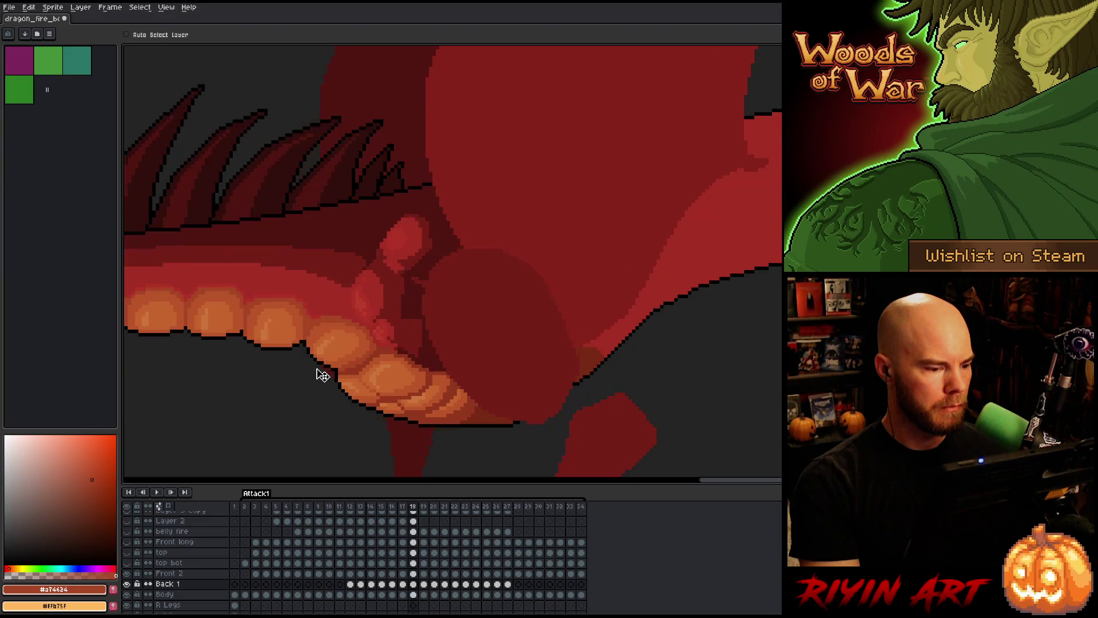
key(Left)
key(Right)
key(Right)
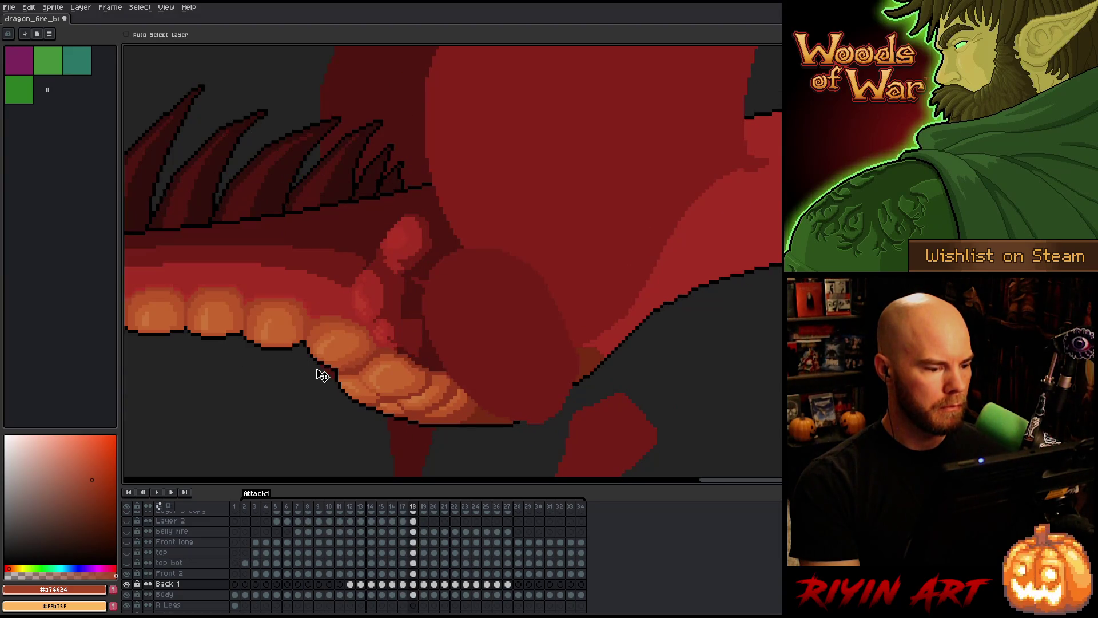
key(Left)
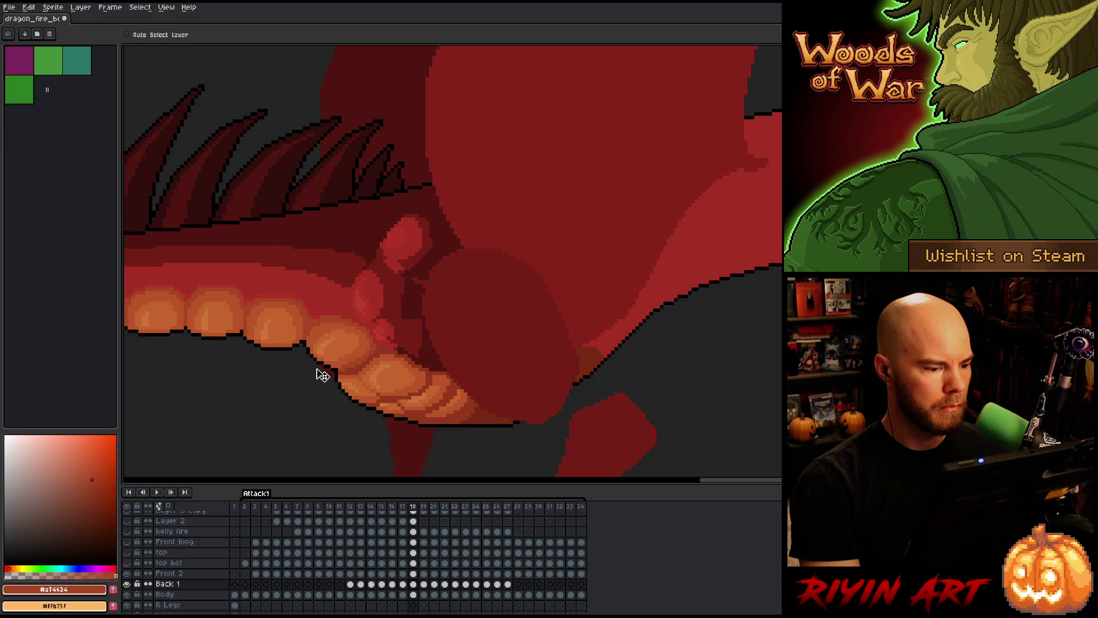
key(Left)
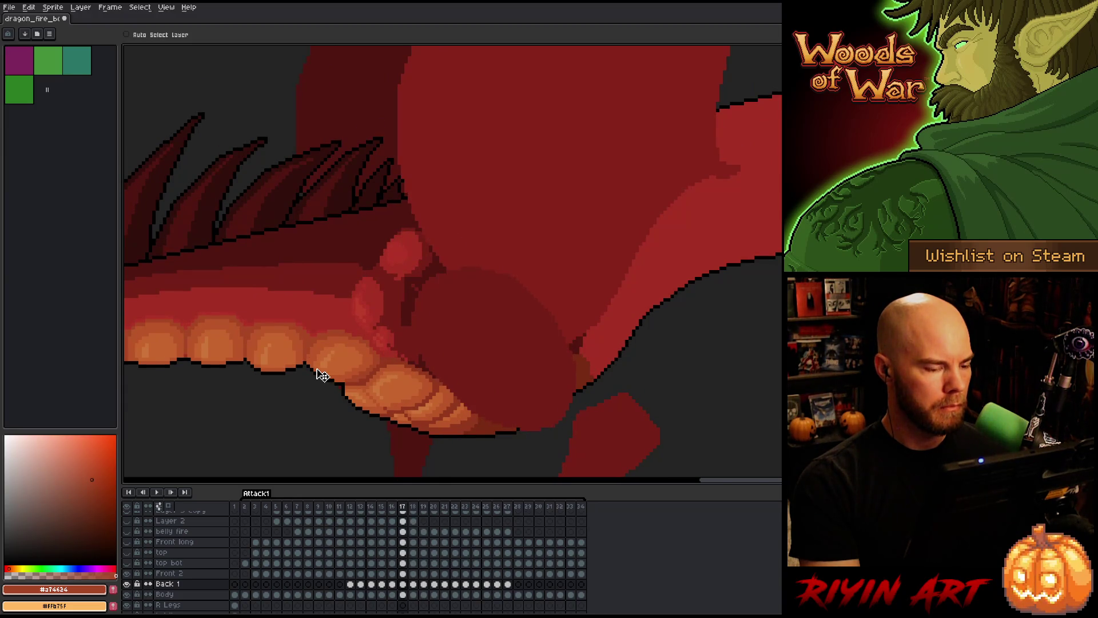
key(Left)
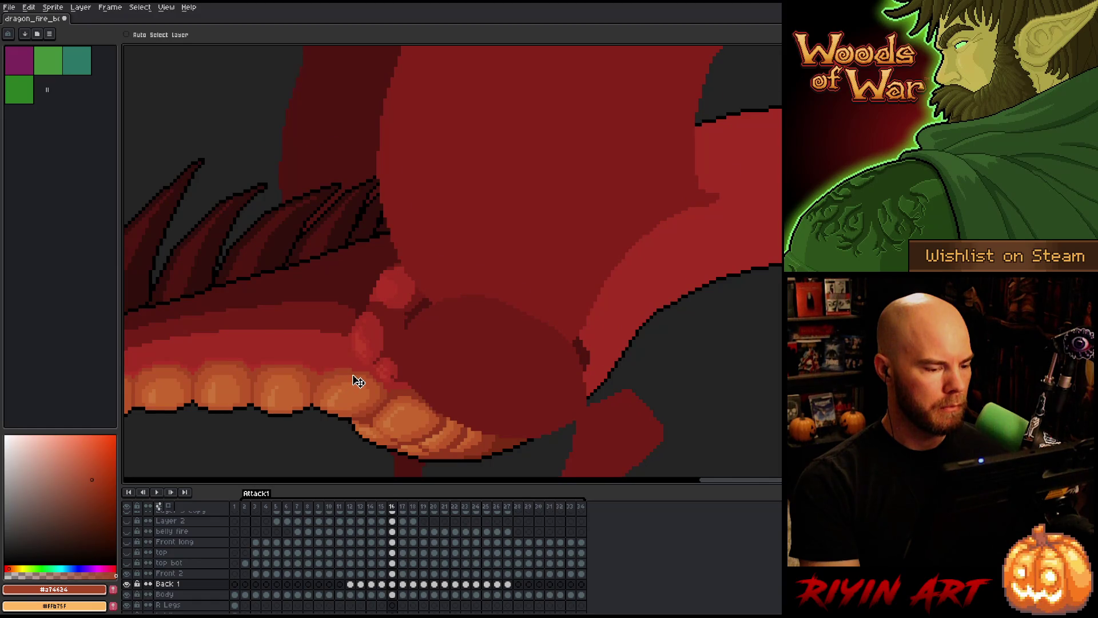
key(Right)
key(Right)
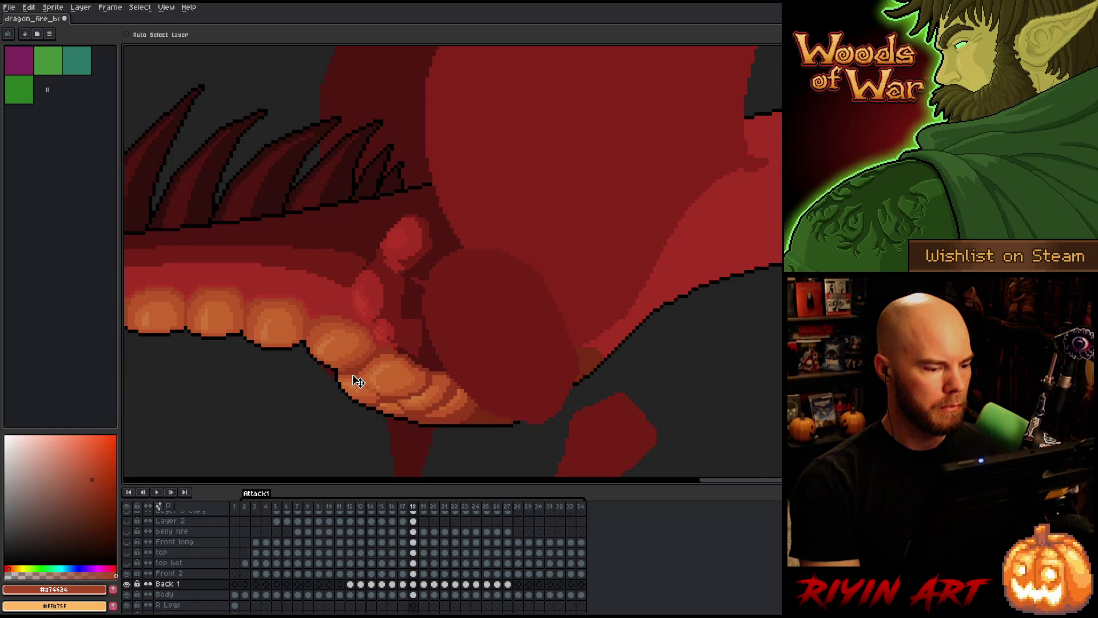
key(Right)
key(Left)
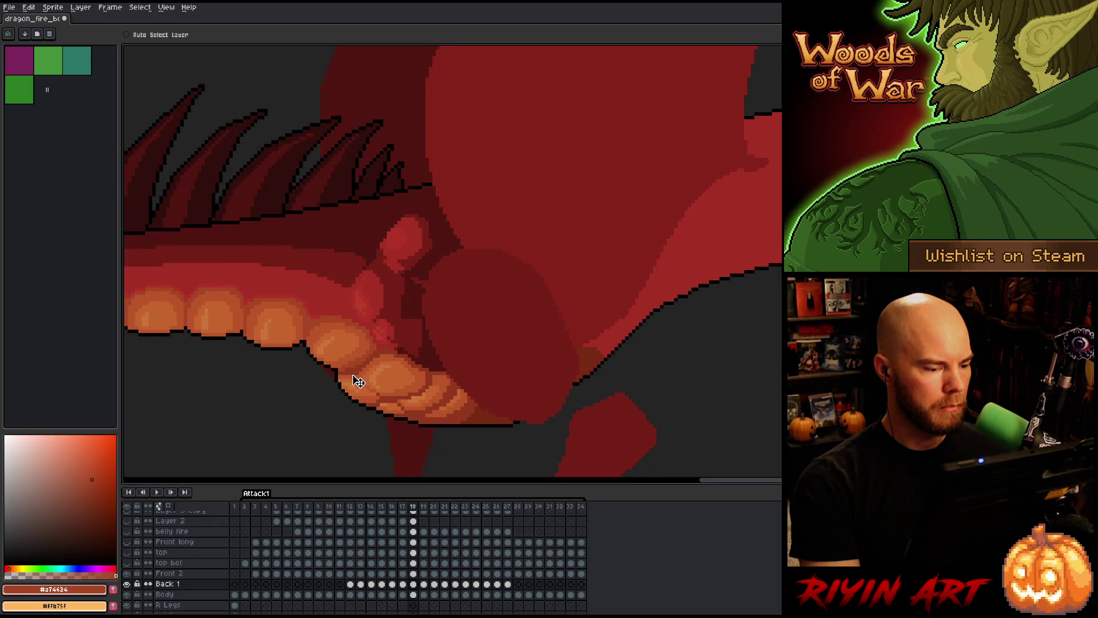
key(Left)
key(Right)
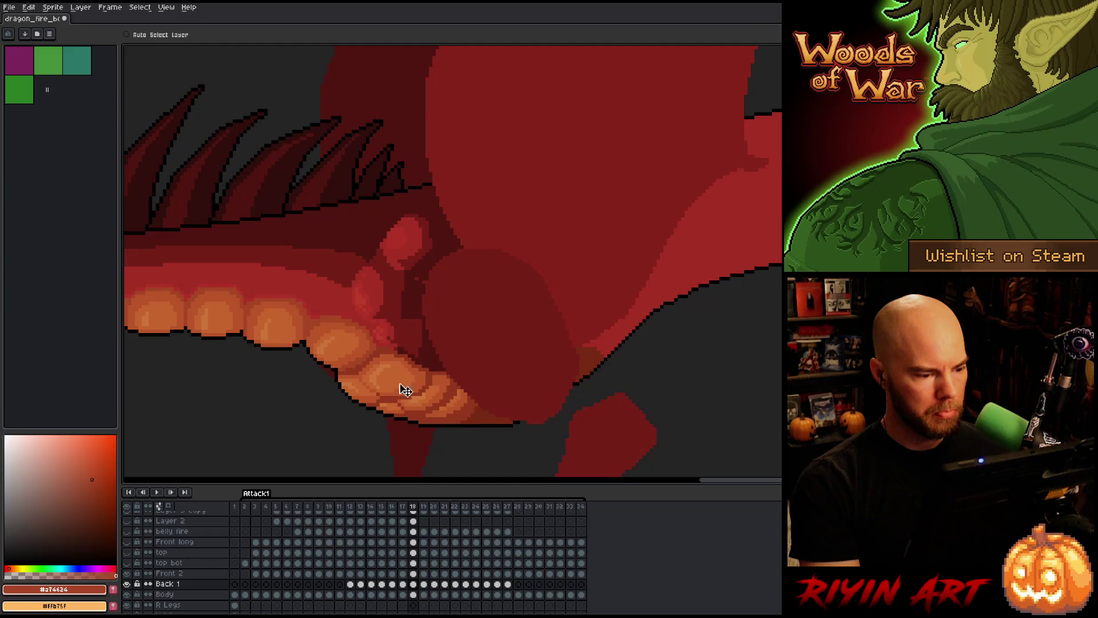
click(414, 574)
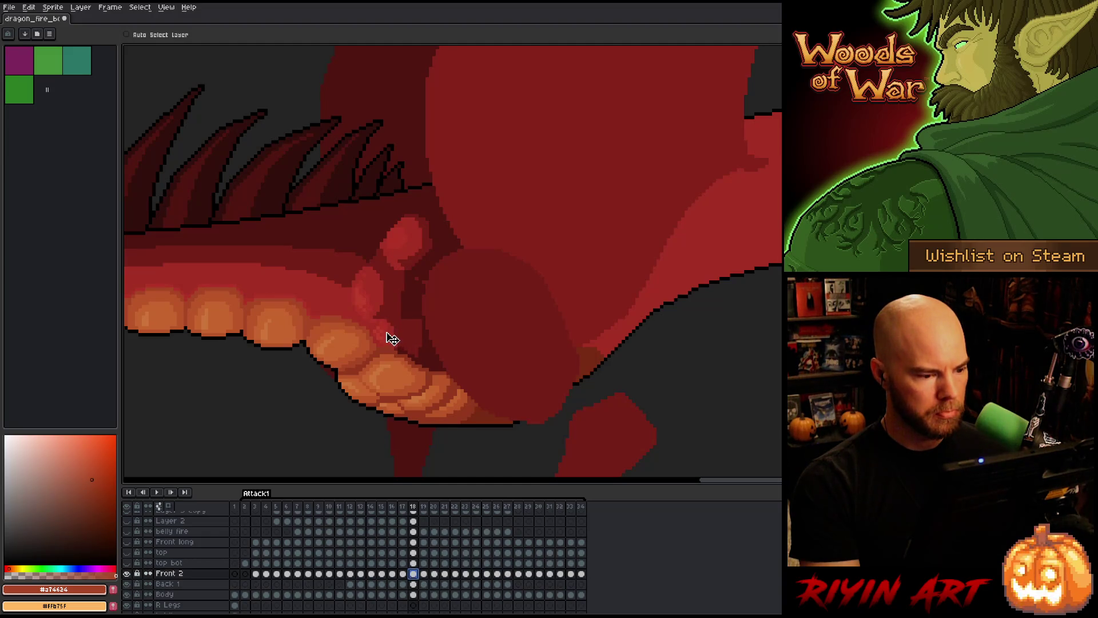
- Step through frames 16–31, then play the attack animation and stop it
key(Left)
key(Right)
key(Right)
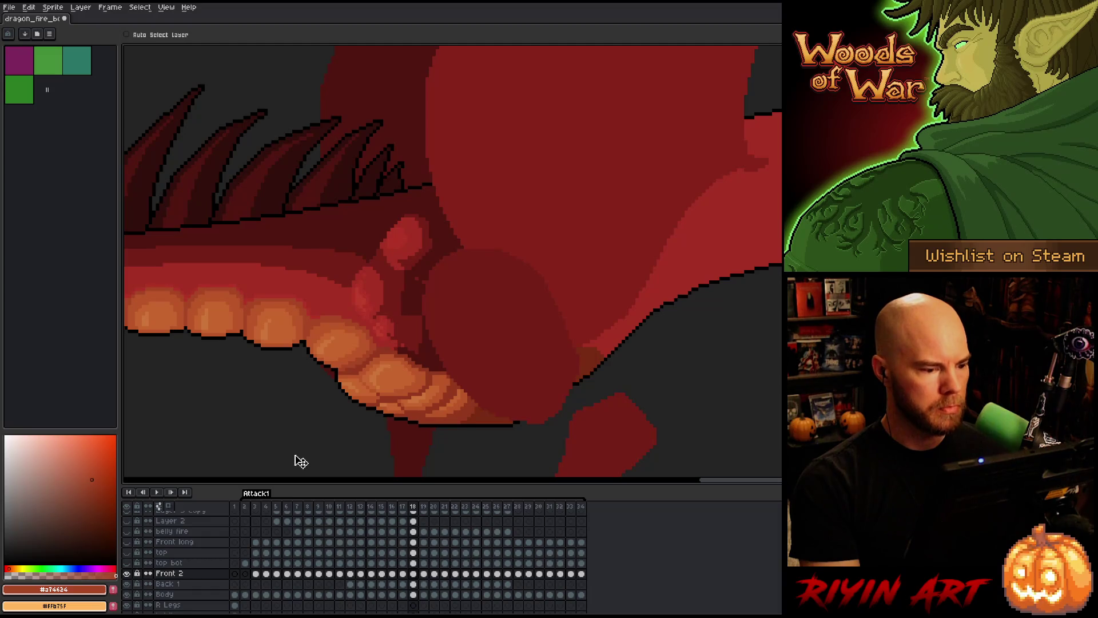
key(Left)
key(Left)
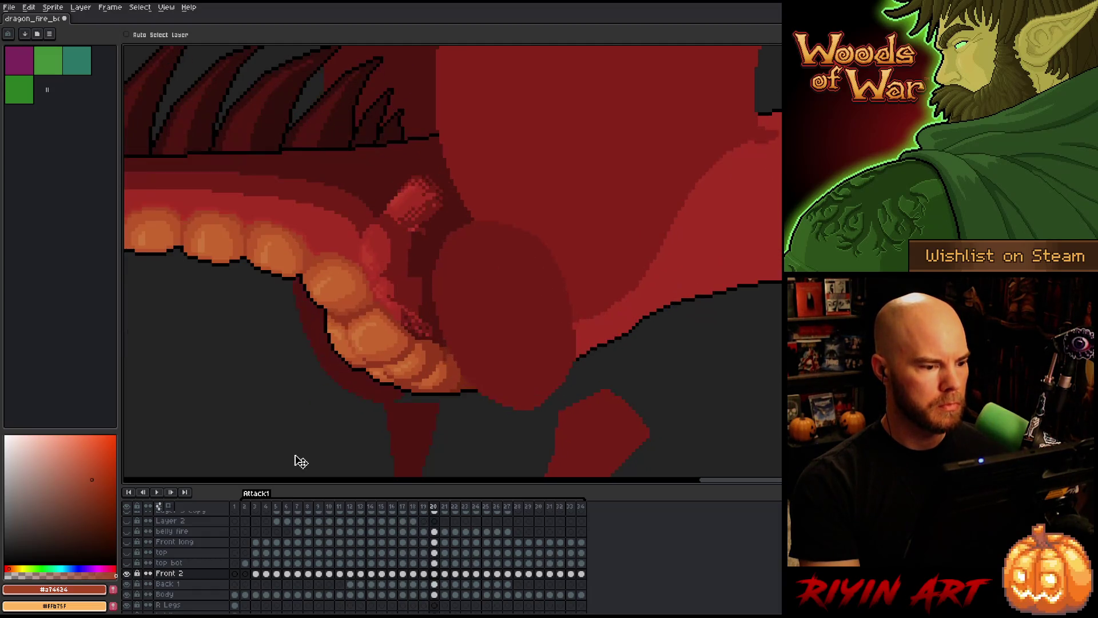
key(Right)
key(Right)
key(Right)
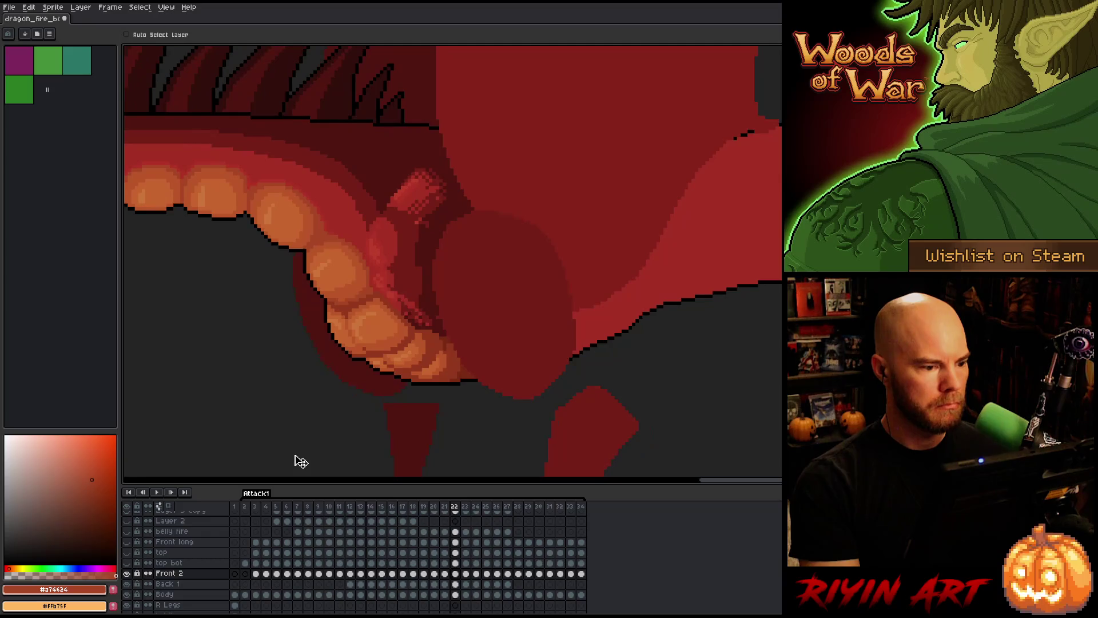
key(Left)
key(Left)
key(Left)
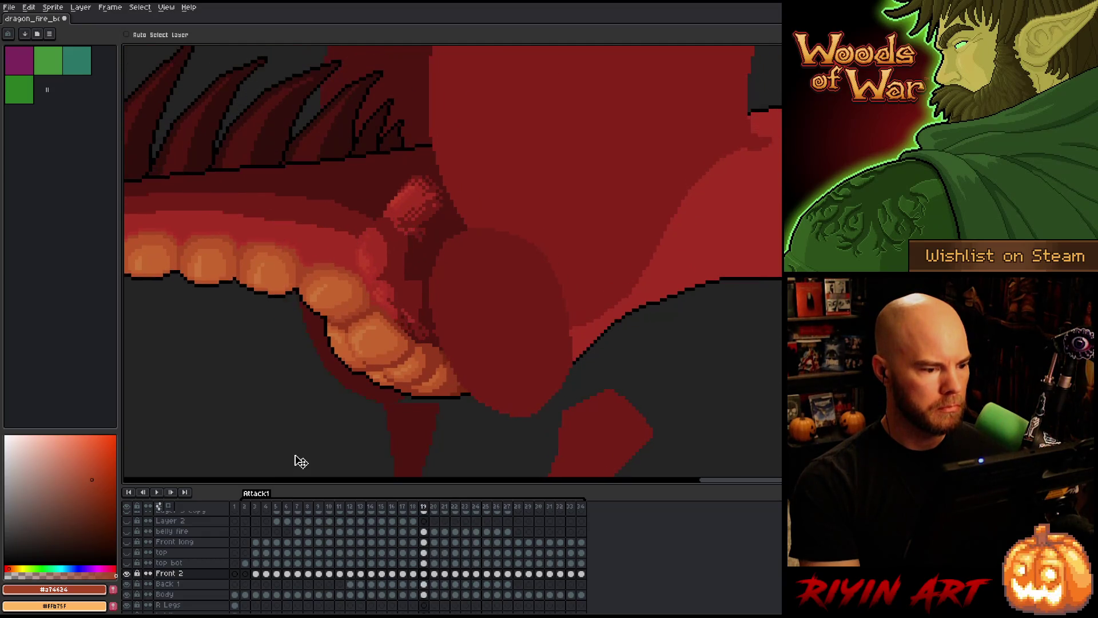
key(Left)
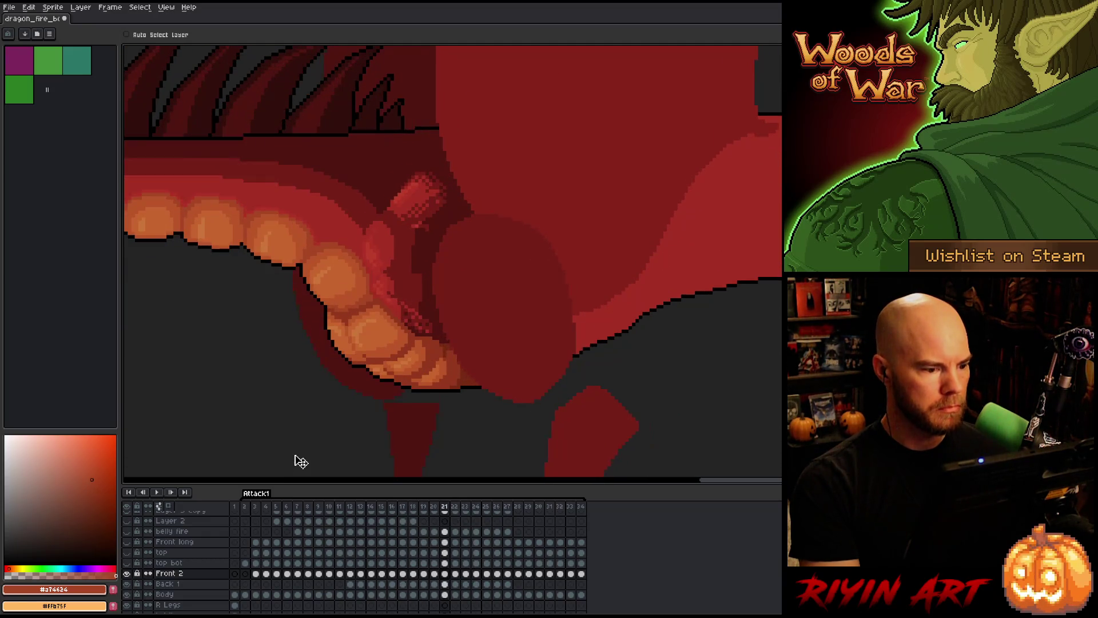
key(Right)
key(Right)
key(Right)
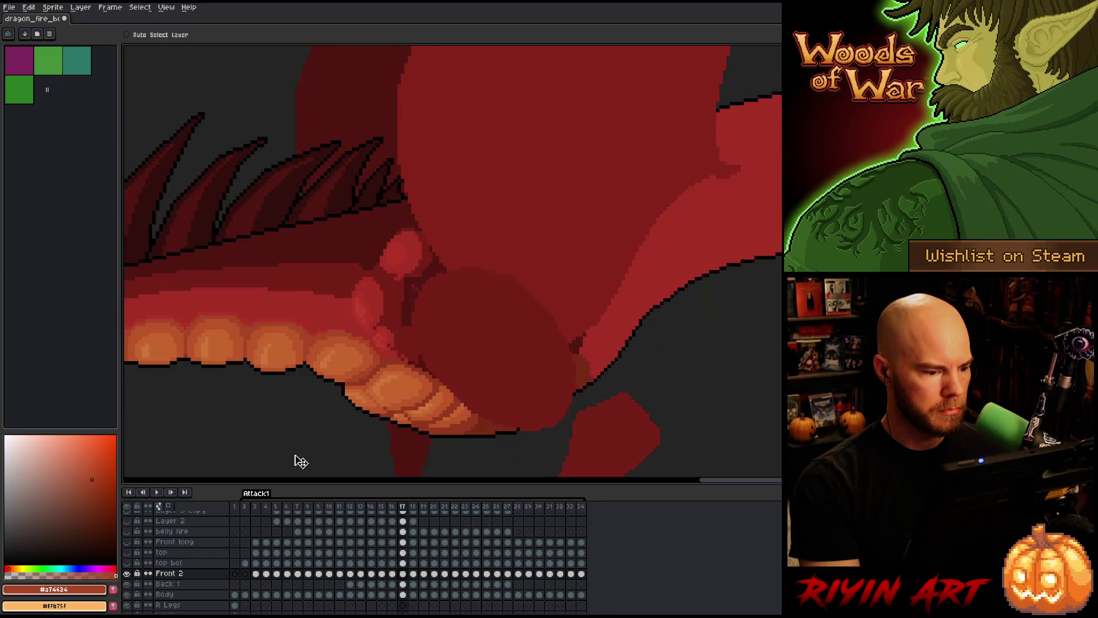
key(Right)
key(Right)
key(Right)
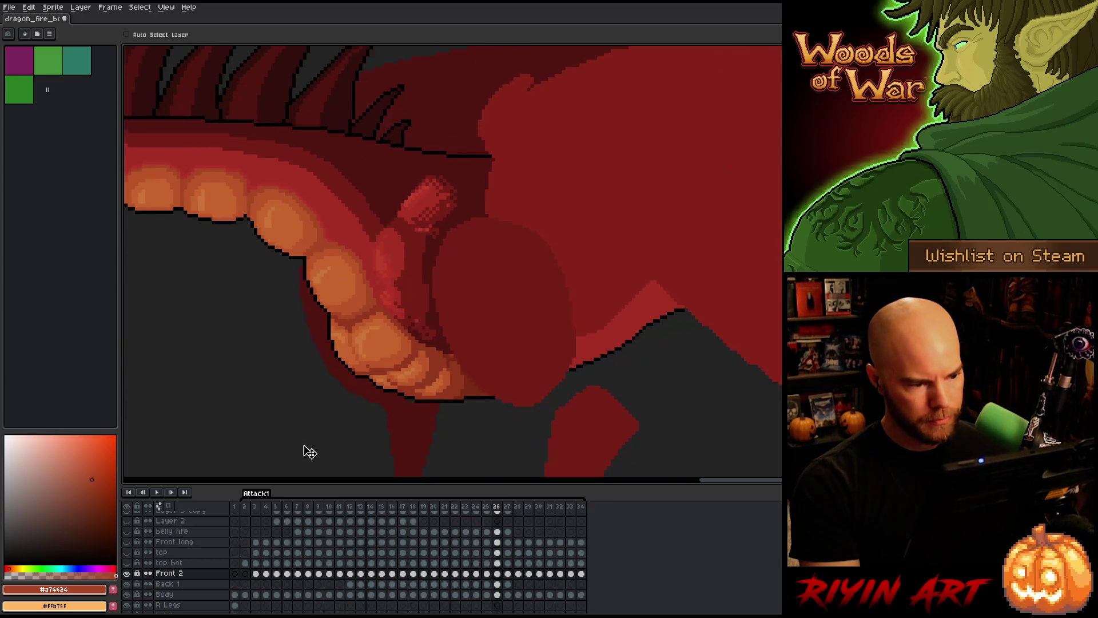
key(Return)
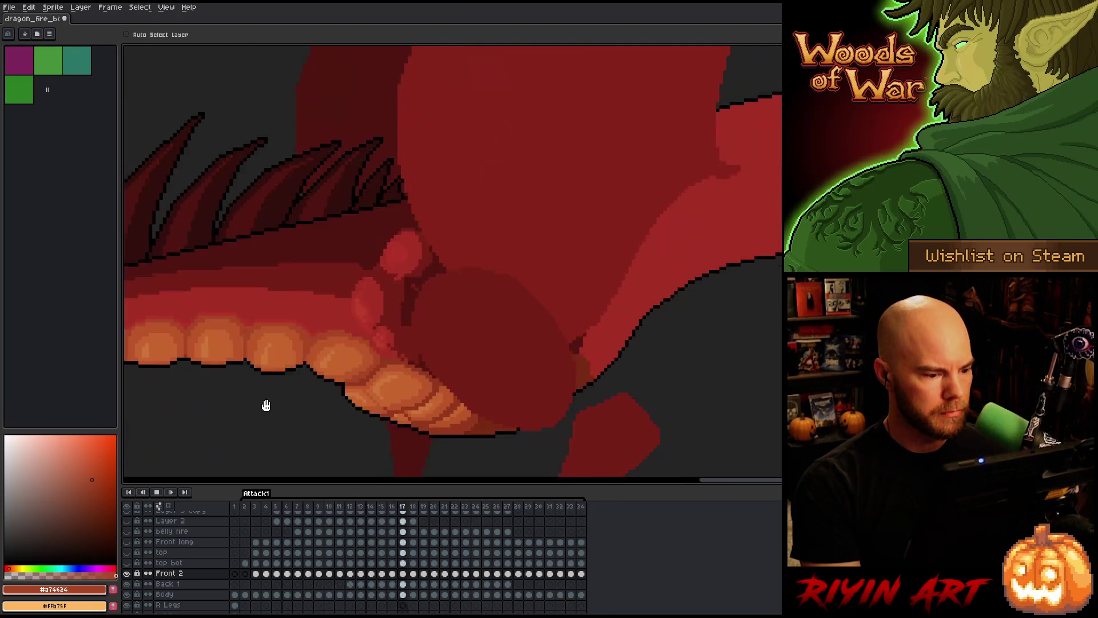
key(Return)
- Compare frames 20–22, then select the Back 1 cel at frame 23
key(Left)
key(Left)
key(Left)
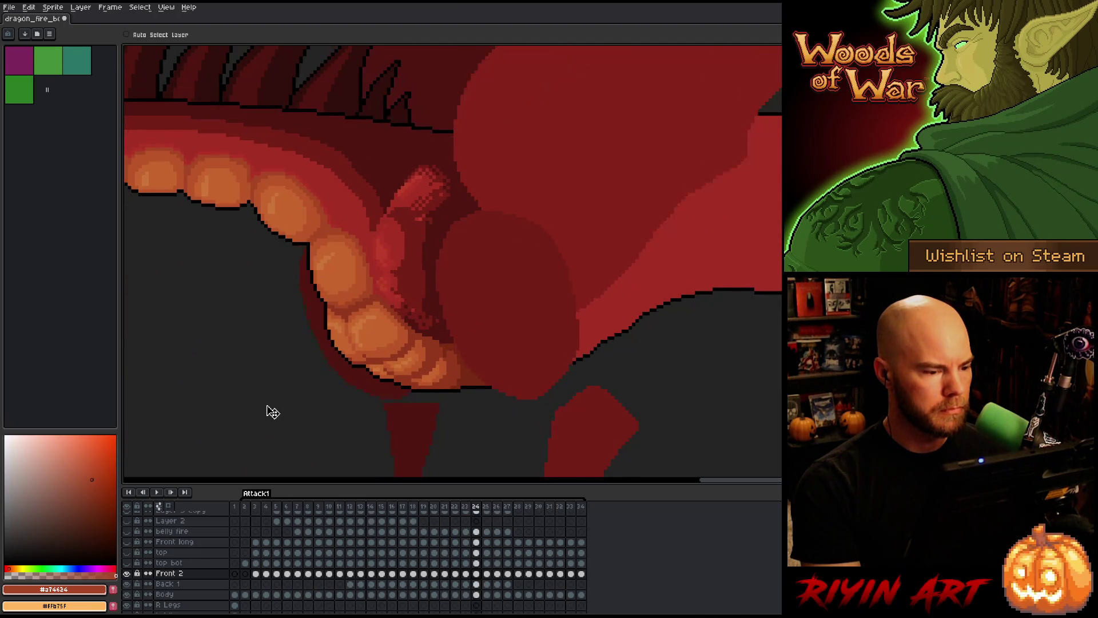
key(Left)
key(Left)
key(Right)
key(Right)
key(Right)
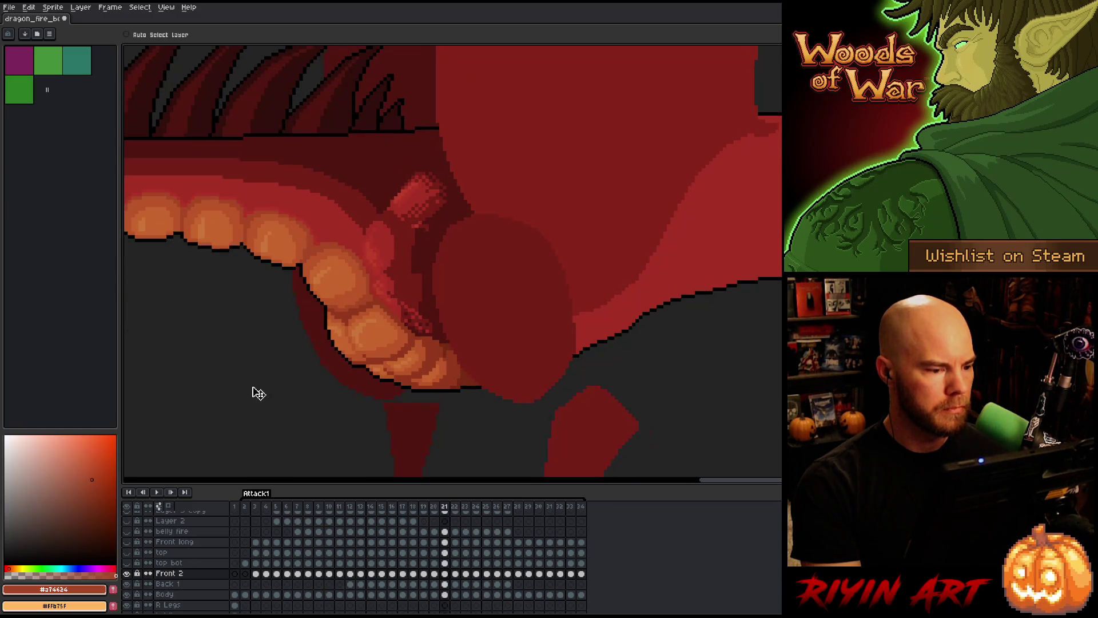
key(Right)
key(Left)
key(Right)
key(Left)
key(Right)
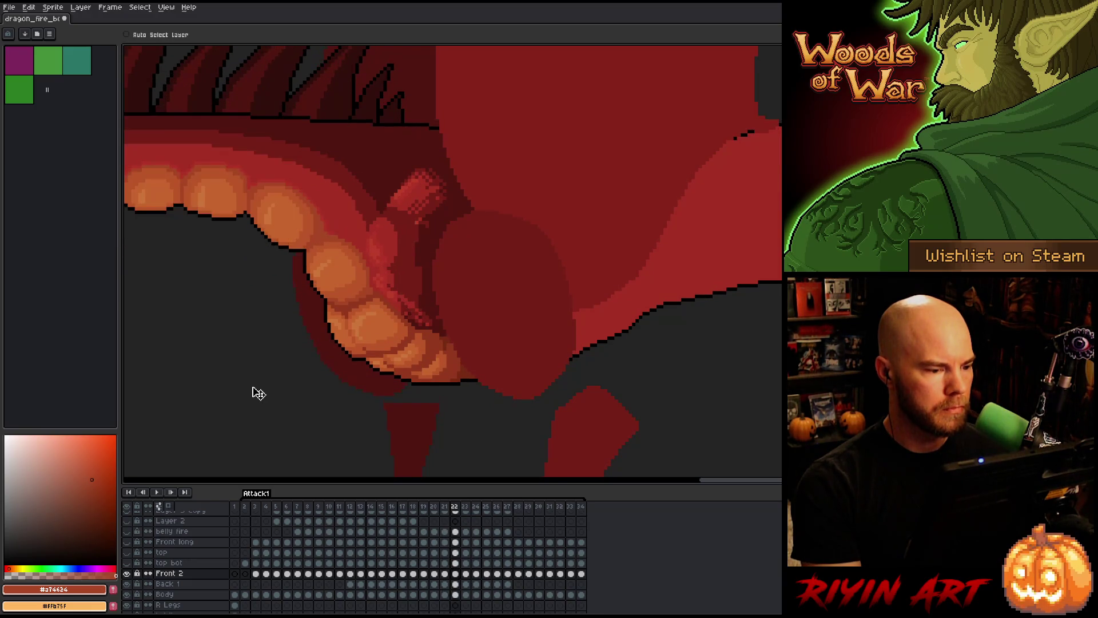
key(Right)
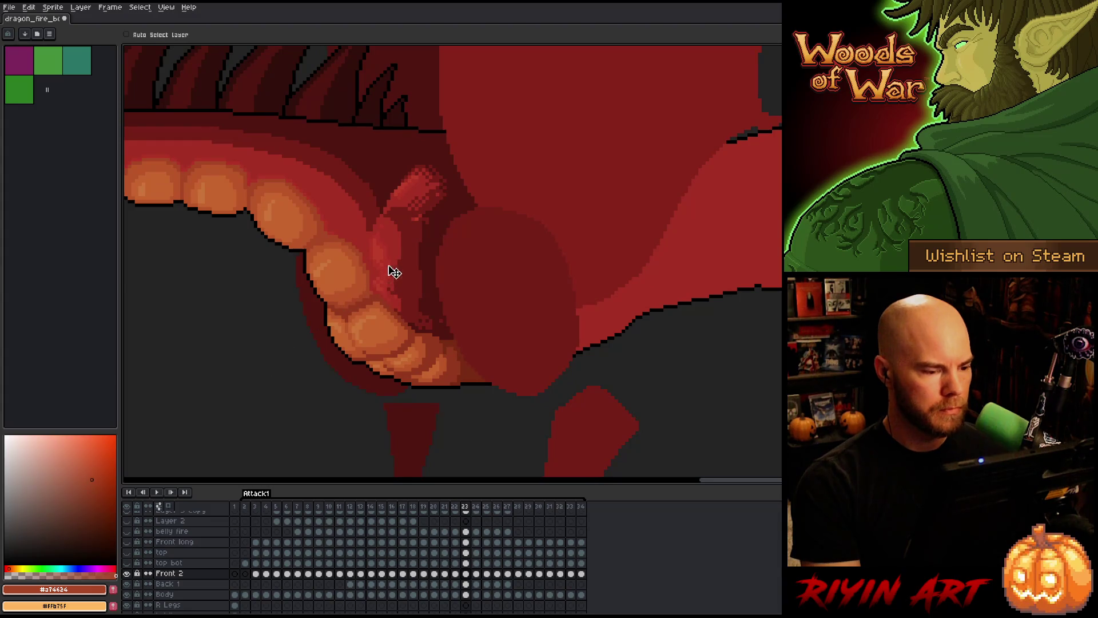
click(466, 583)
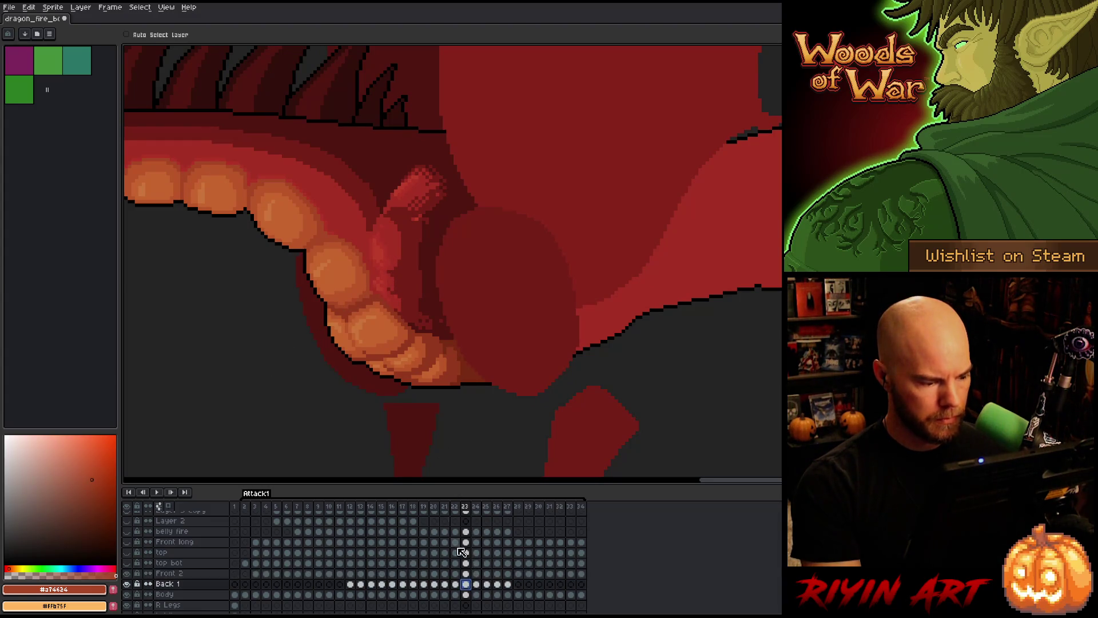
- Flip through frames 24–28, comparing the neck piece and belly plates in each pose
key(Left)
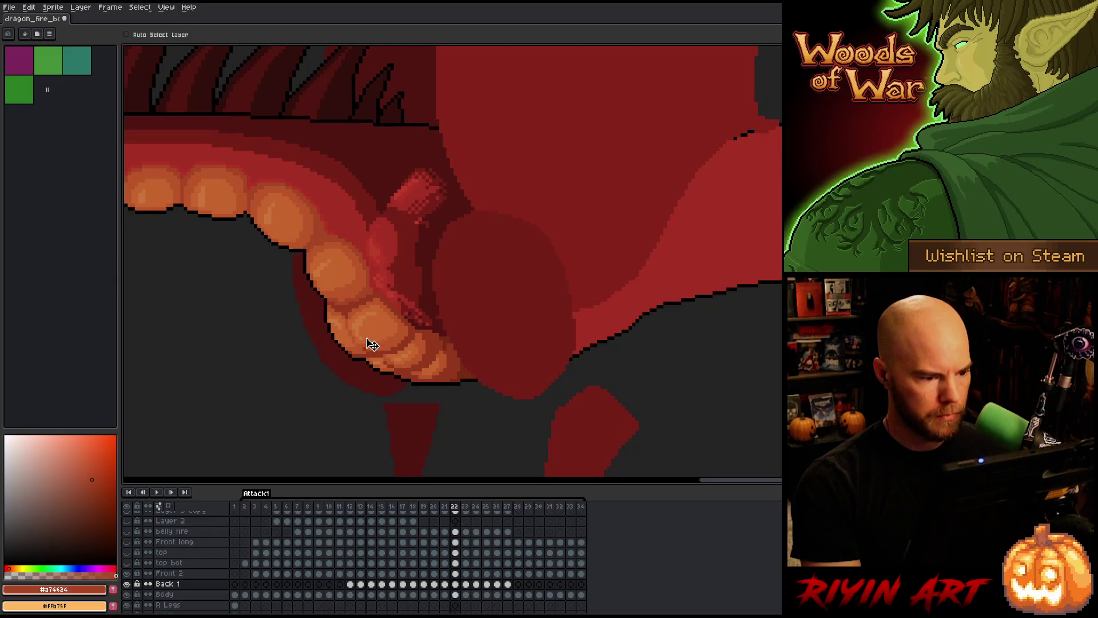
key(Right)
key(Right)
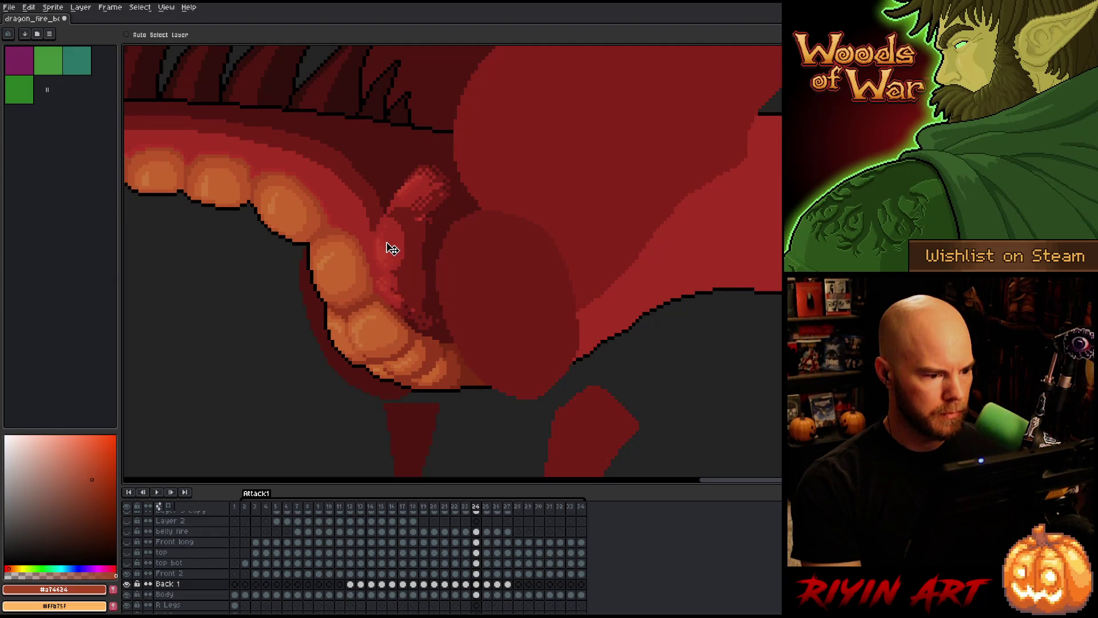
key(Left)
key(Right)
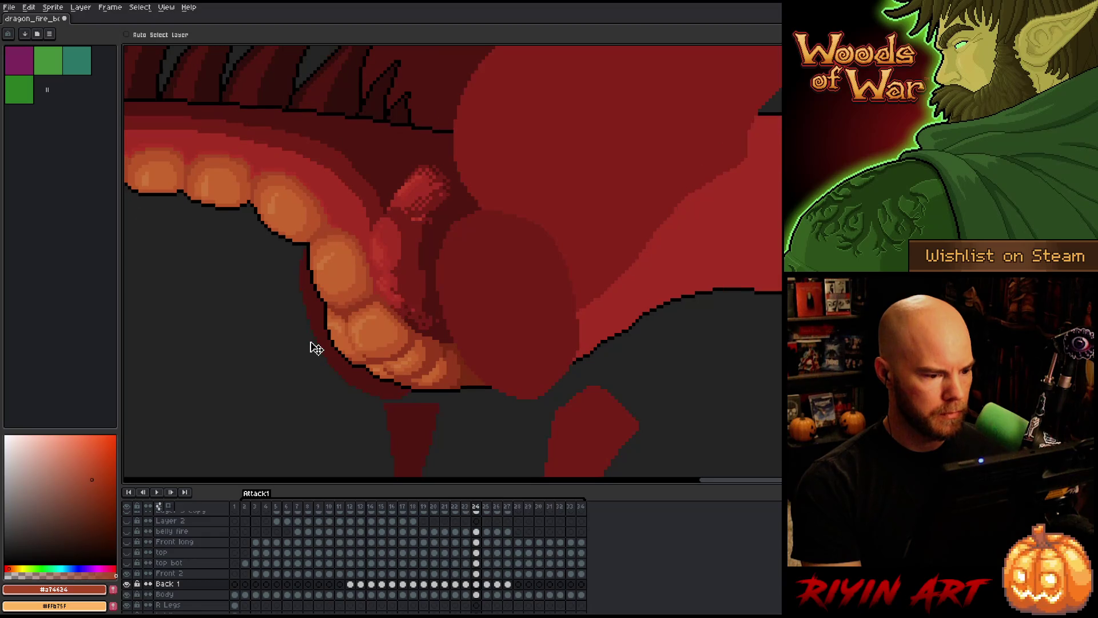
key(Right)
key(Left)
key(Right)
key(Right)
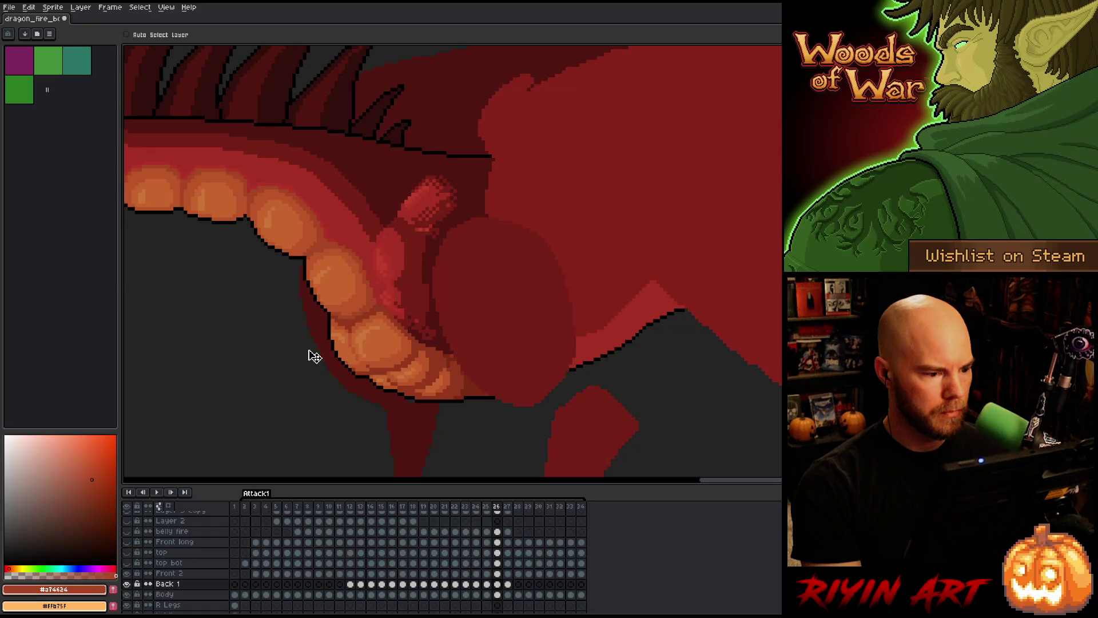
key(Left)
key(Right)
key(Right)
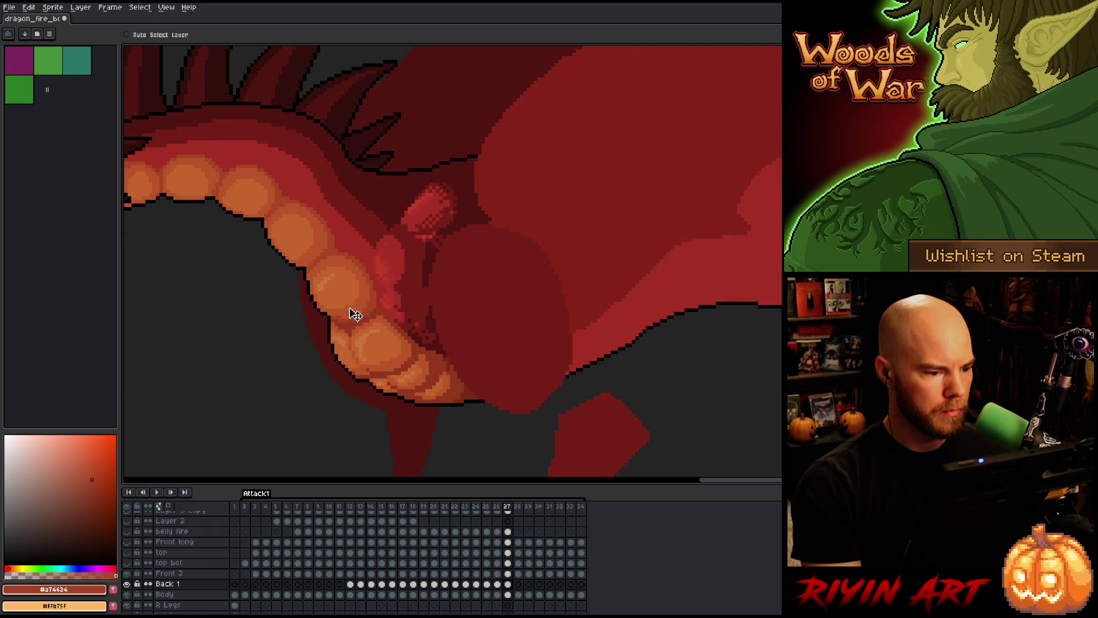
key(Left)
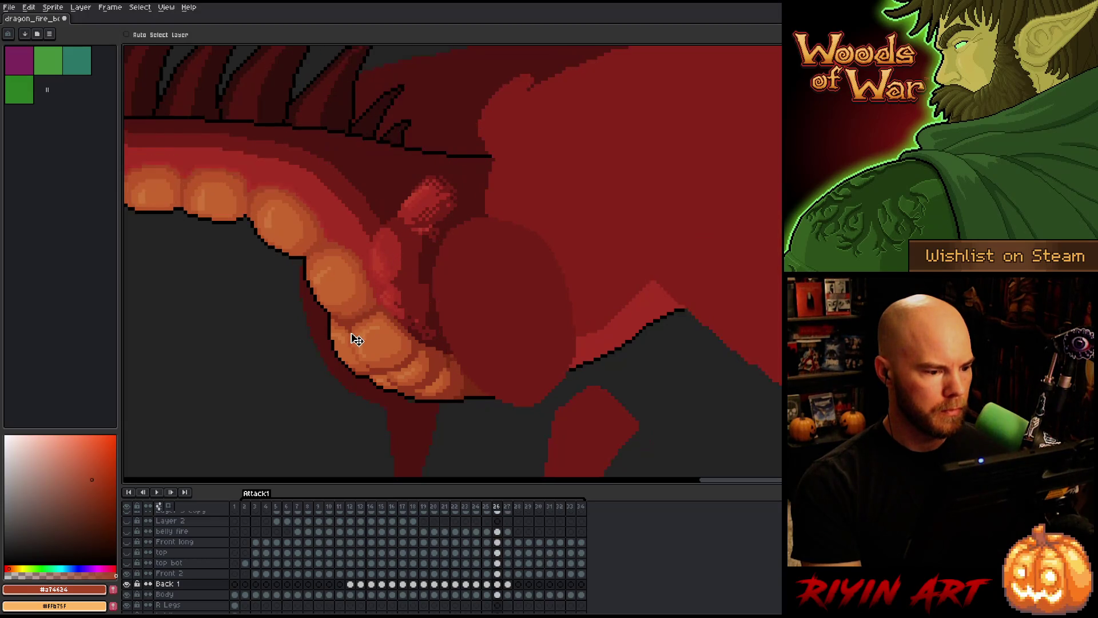
key(Right)
key(Right)
- Check the raised-head poses across frames 26–29, returning to frame 28
key(Left)
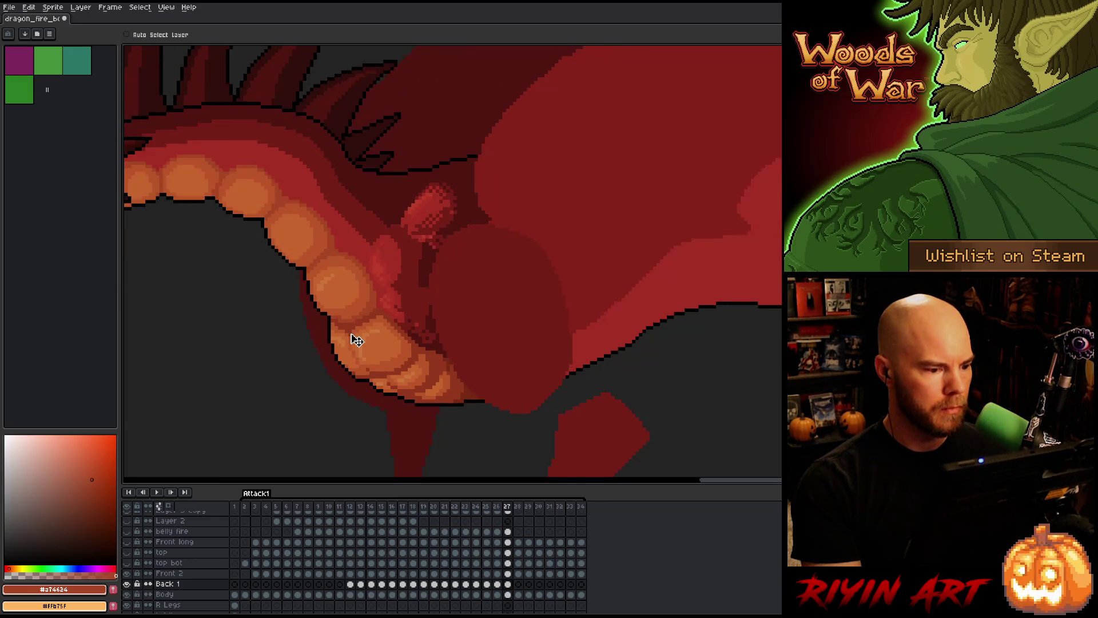
key(Right)
key(Right)
key(Left)
key(Left)
key(Right)
key(Right)
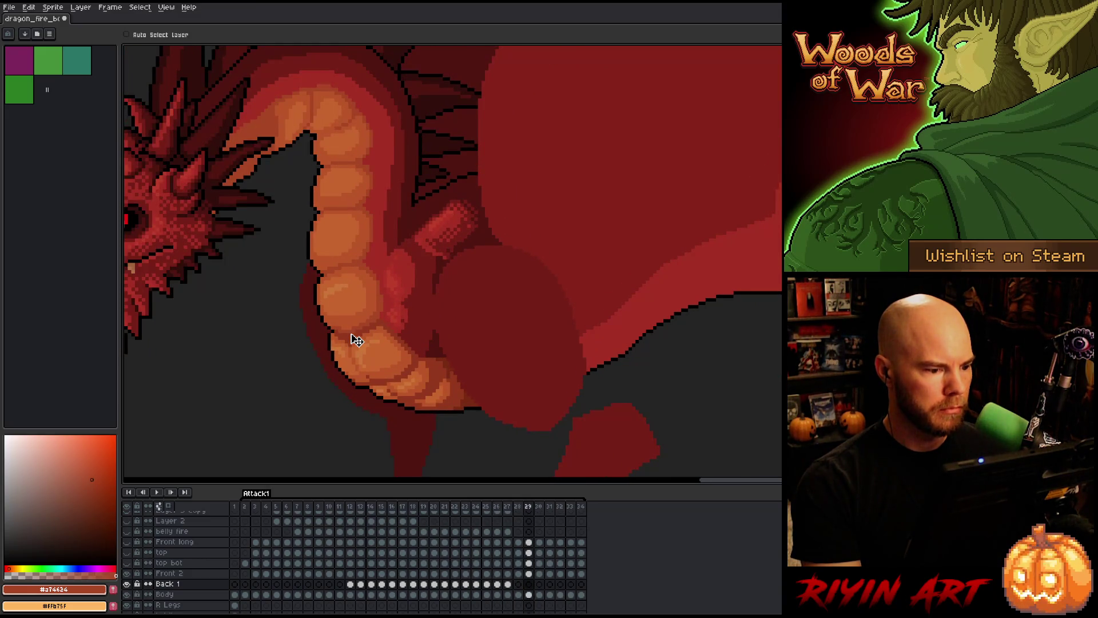
key(Right)
key(Left)
key(Left)
key(Left)
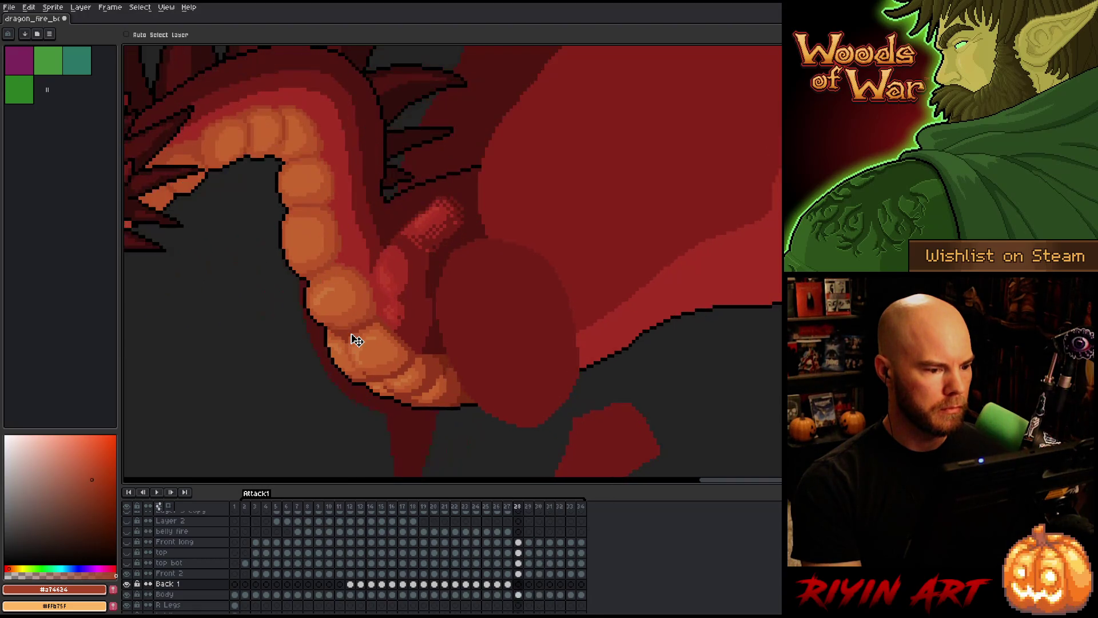
key(Right)
key(Right)
key(Right)
key(Left)
key(Left)
key(Right)
key(Right)
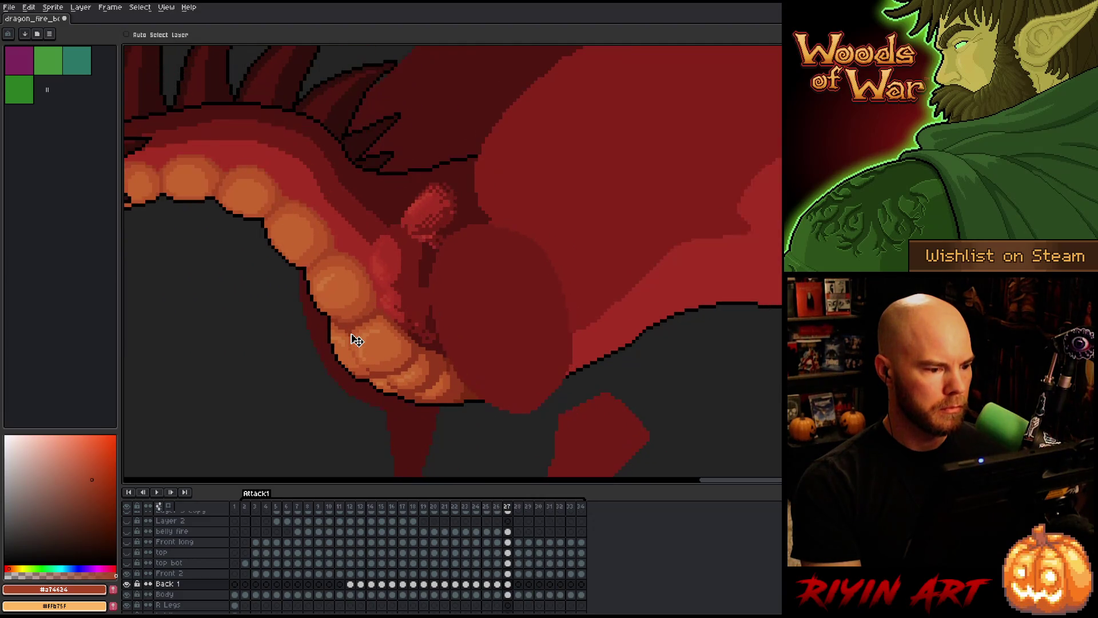
key(Left)
key(Left)
key(Right)
key(Left)
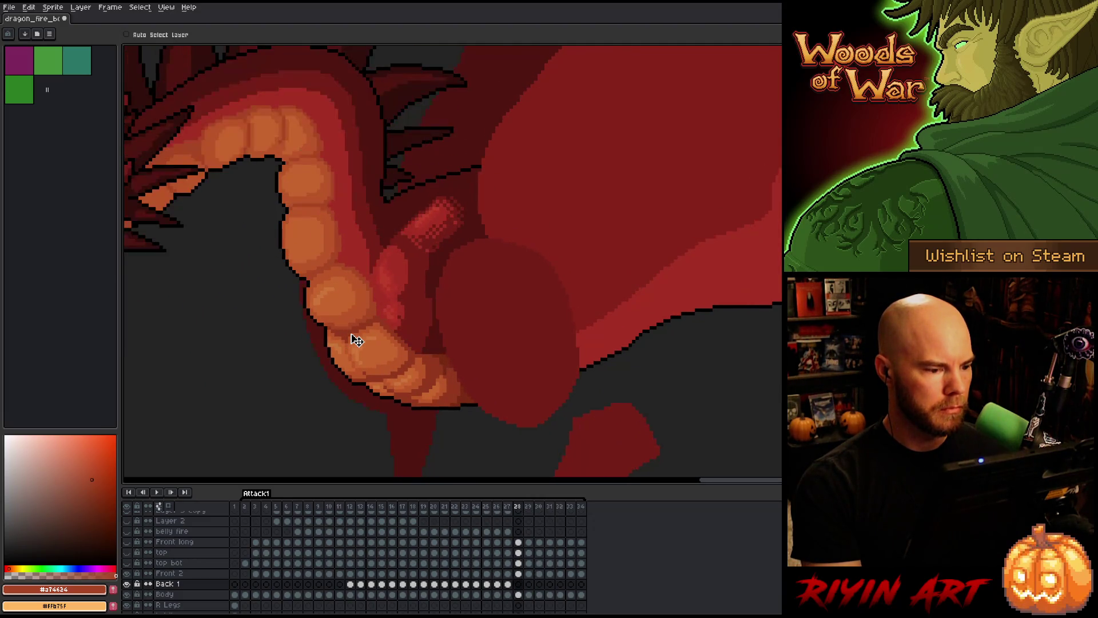
- Compare frames 27 and 28, then marquee-select the neck piece above the belly plates
key(Left)
key(Right)
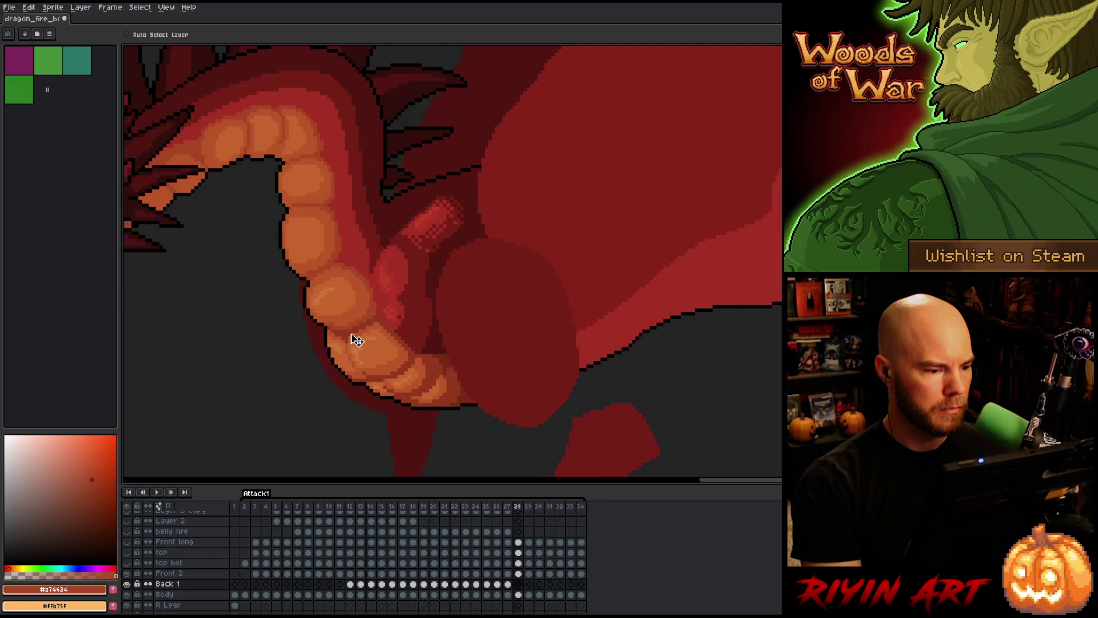
key(Left)
key(Right)
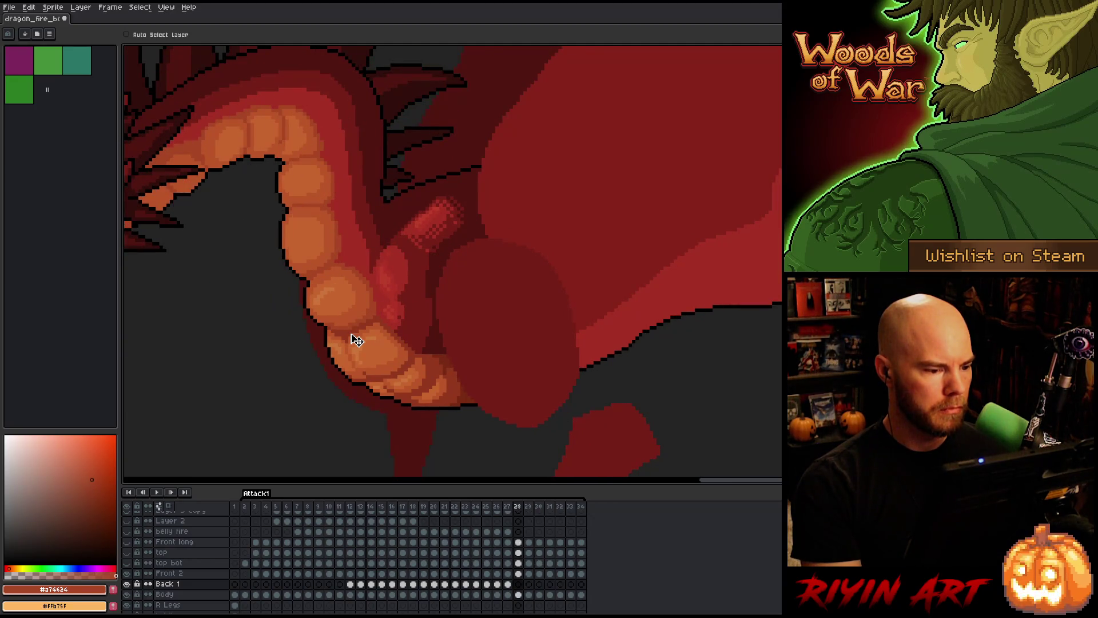
key(Left)
key(Right)
key(m)
key(Left)
key(Right)
drag(380, 241, 435, 279)
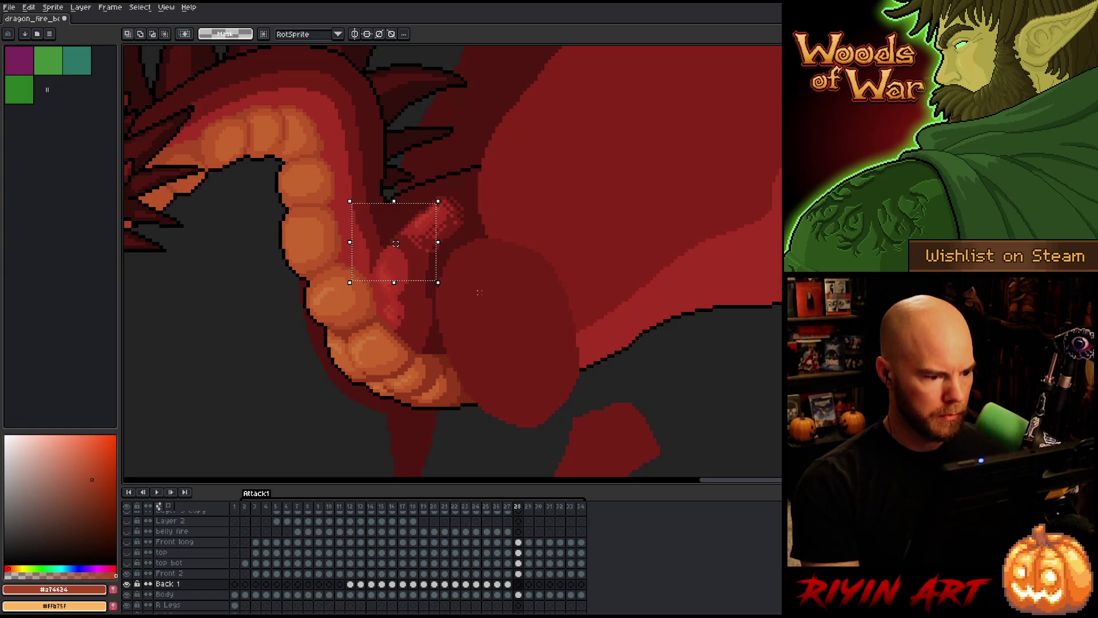
- On layer Front 2, nudge the neck piece down over the dragon's belly in frame 28
click(519, 573)
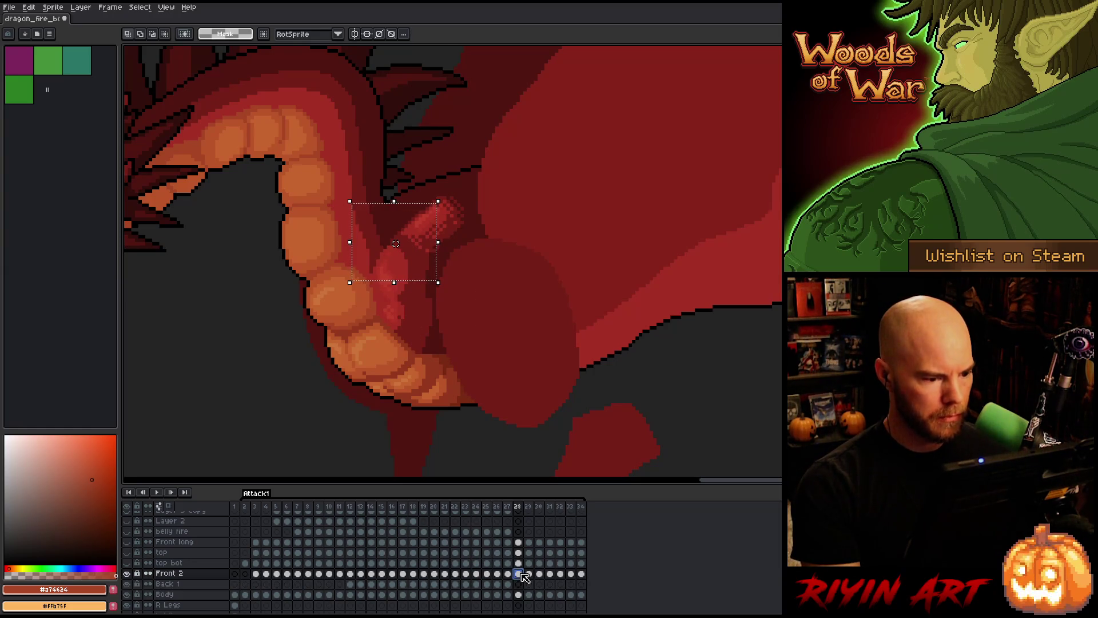
key(Down)
mouse_move(262, 187)
mouse_down()
mouse_move(417, 242)
mouse_move(522, 296)
mouse_up()
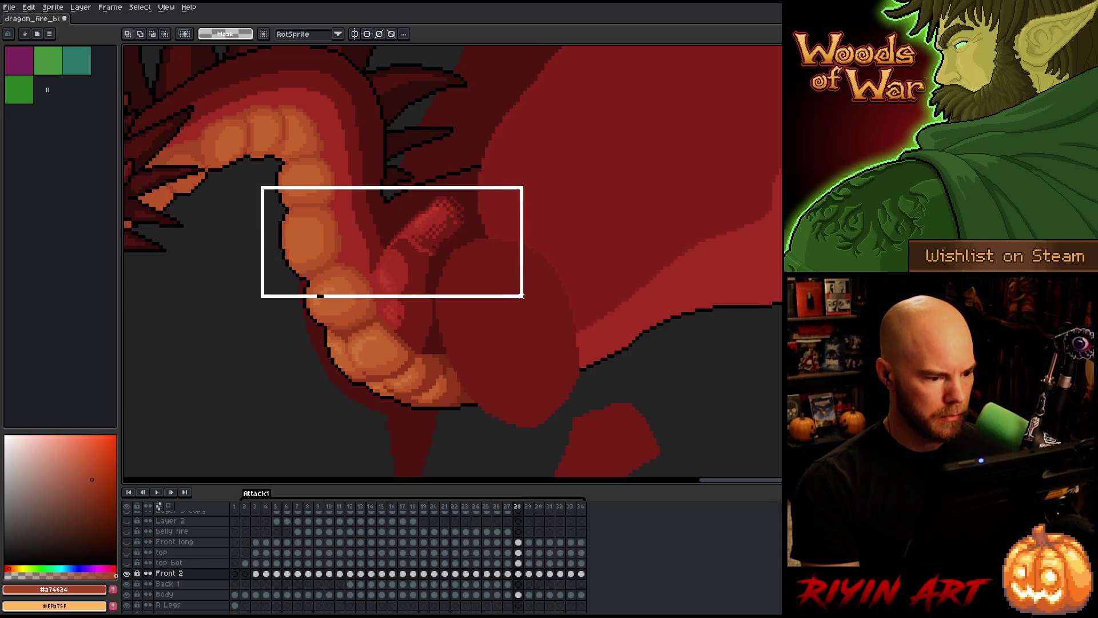
key(Return)
key(Left)
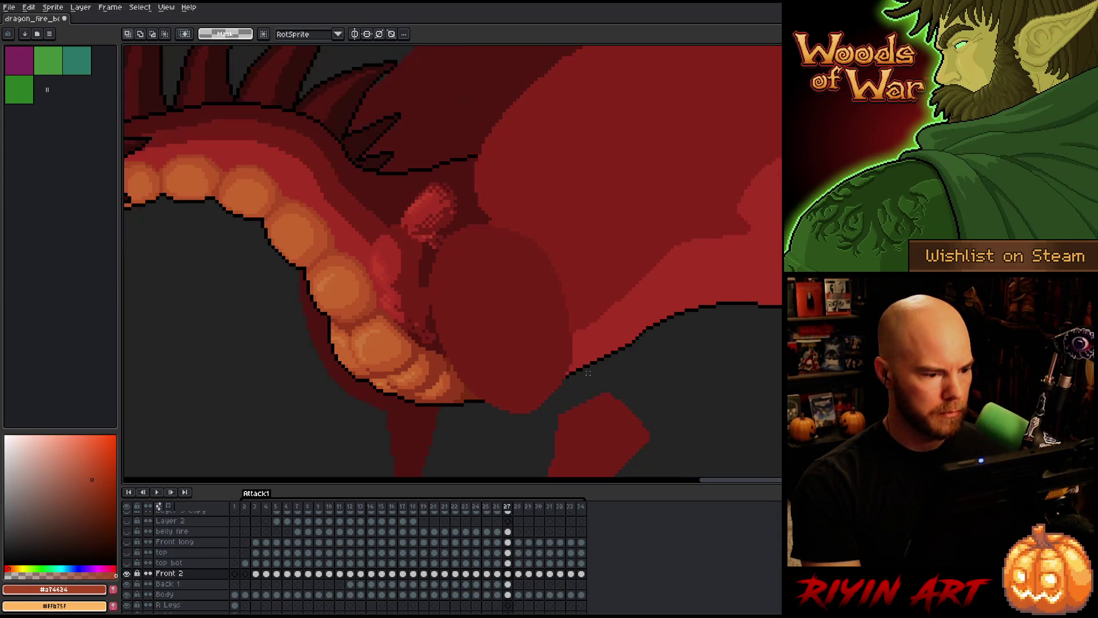
key(Right)
key(Right)
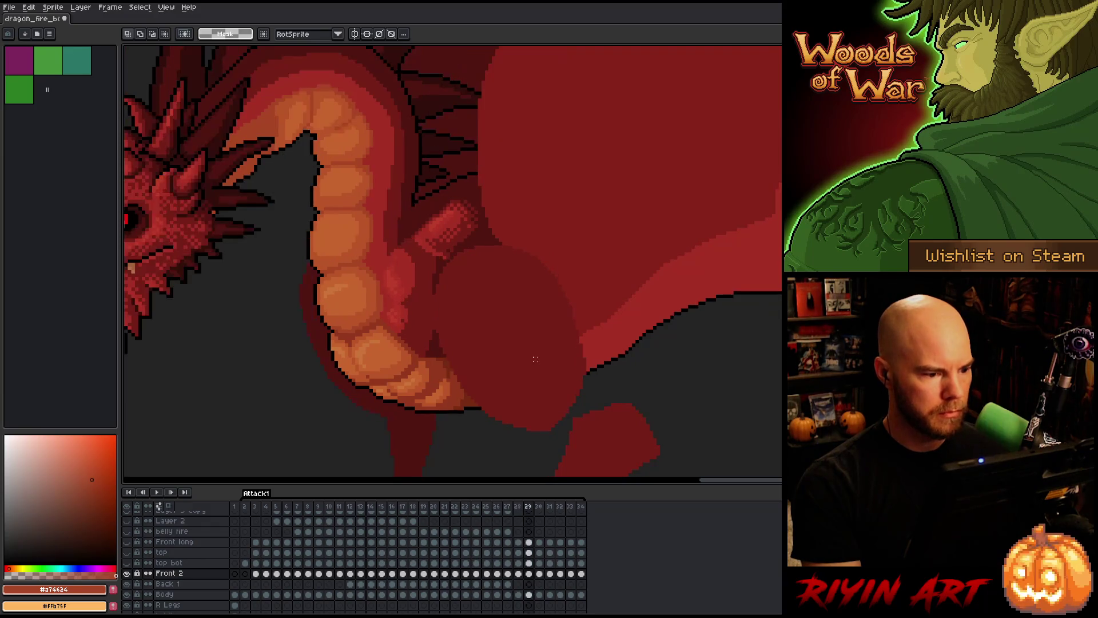
key(Left)
key(Right)
- Select and adjust the neck piece over the belly in frame 29, comparing it against frame 28
drag(335, 197, 489, 304)
click(532, 296)
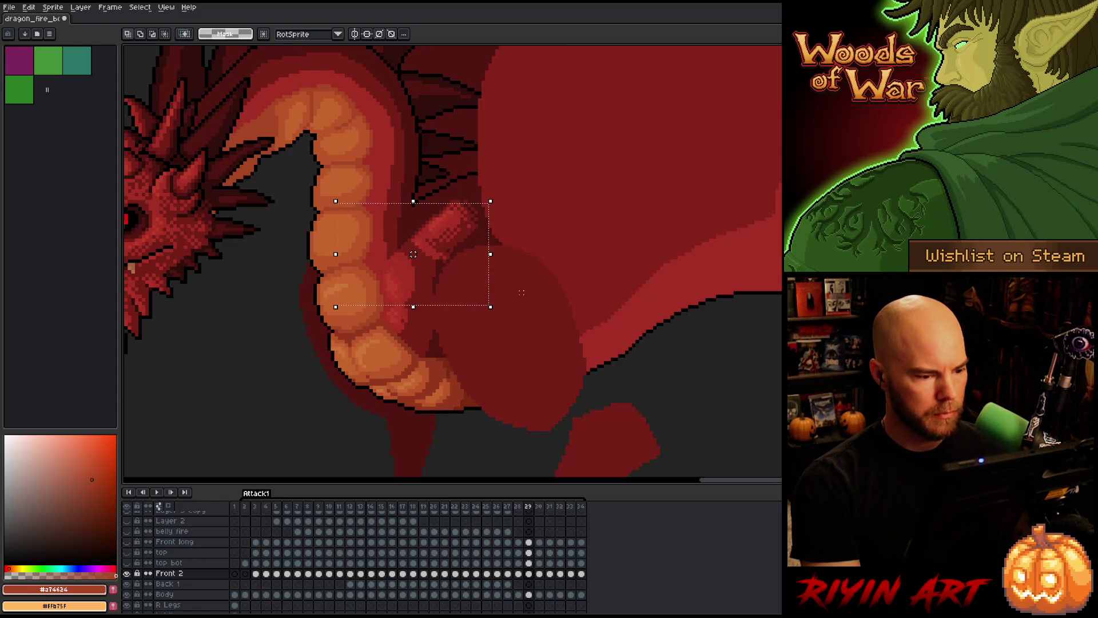
key(Left)
key(Left)
key(Right)
key(Right)
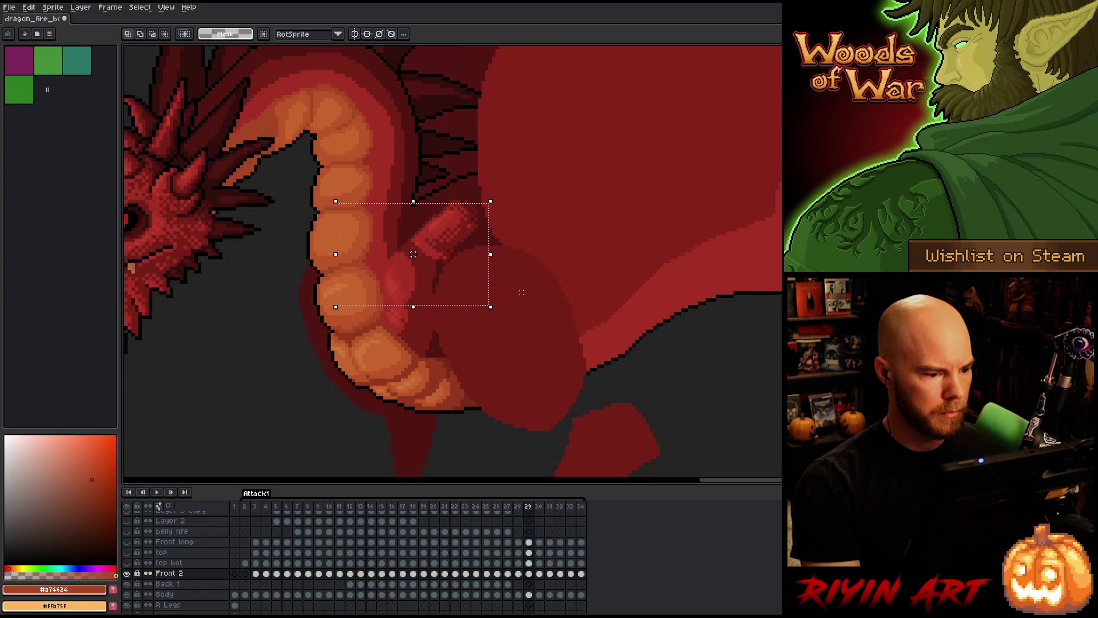
key(Right)
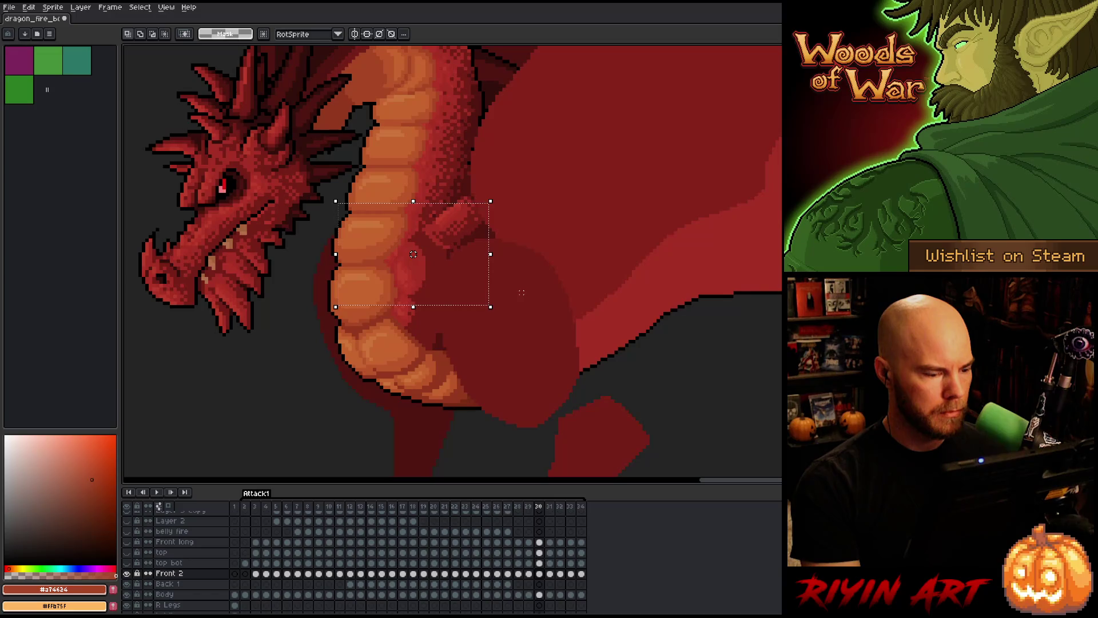
key(ctrl+d)
key(Left)
key(Left)
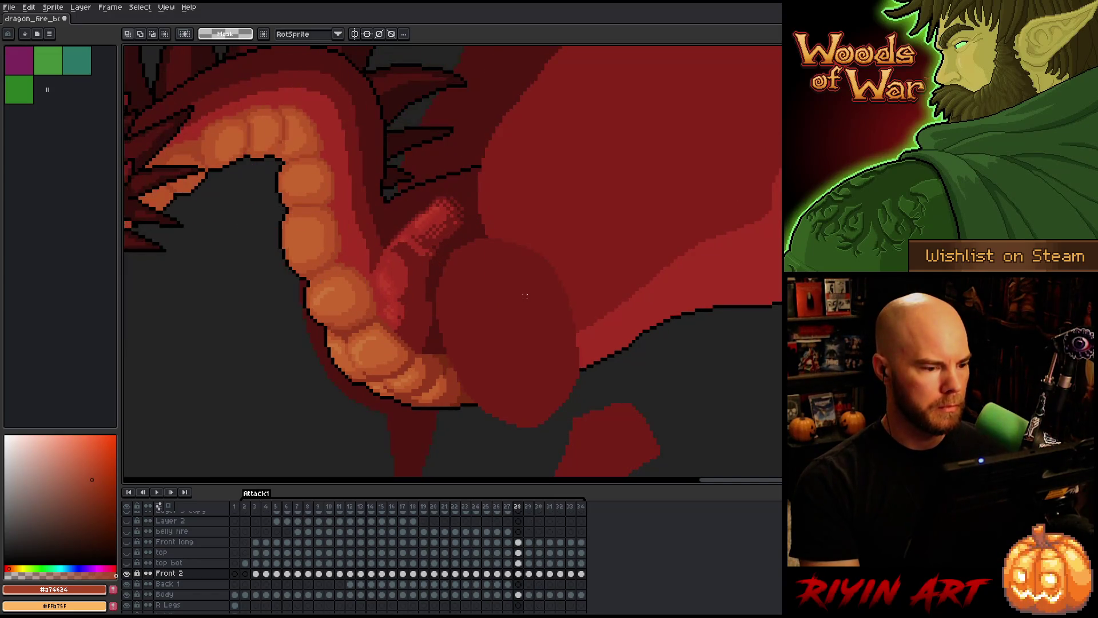
key(Right)
mouse_move(339, 195)
mouse_down()
mouse_move(473, 269)
mouse_move(482, 287)
mouse_up()
key(ctrl+d)
- Move to frame 30 and clear the selection, comparing its neck pose with frame 29
key(Left)
key(Right)
key(Right)
key(Left)
key(Right)
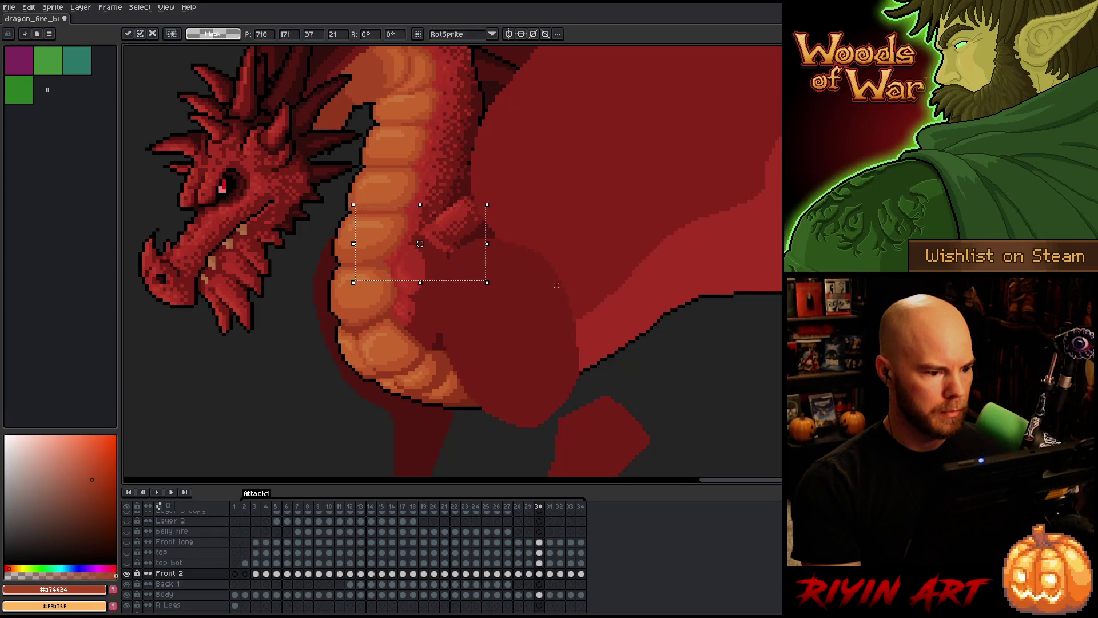
key(ctrl+d)
key(Left)
key(Right)
key(Left)
key(Right)
- Flip between frames 29–32 to check the raised head, then play the Attack1 animation
key(Left)
key(Right)
key(Left)
key(Right)
key(Left)
key(Right)
key(Left)
key(Right)
key(Right)
key(Left)
key(Right)
key(Right)
key(Return)
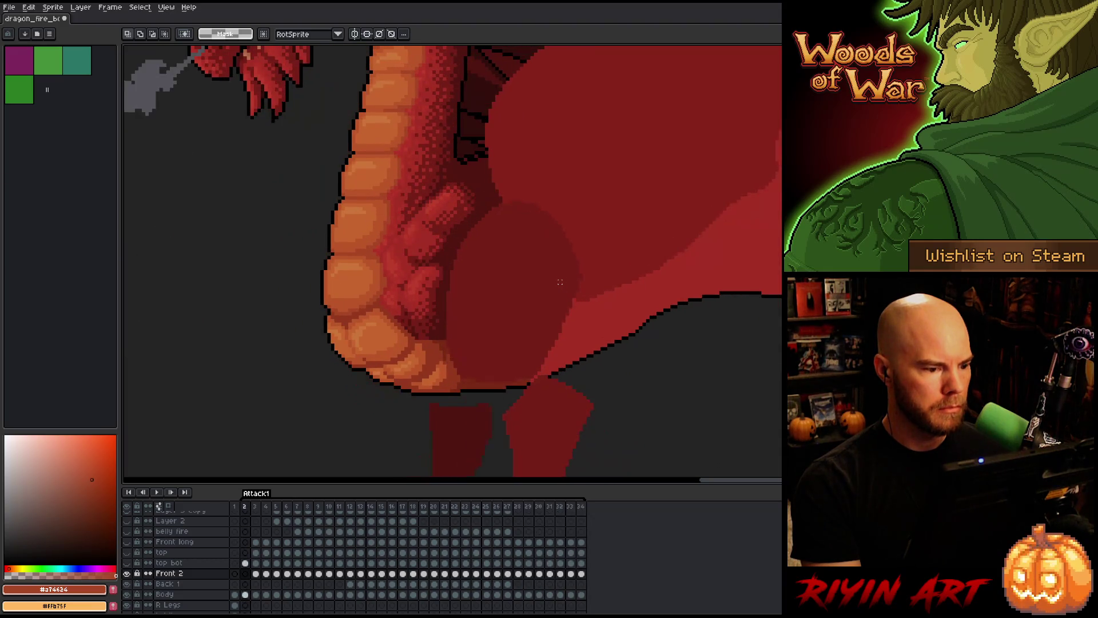
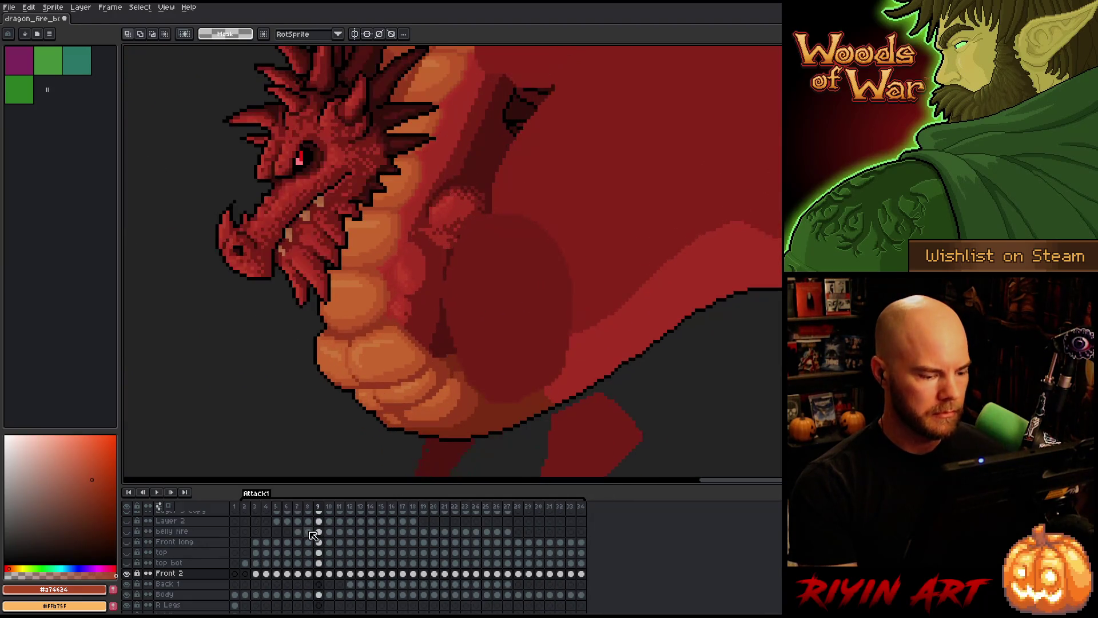
- On Attack1 frame 2, make the Front 2 and top bot layers visible
click(247, 507)
click(128, 573)
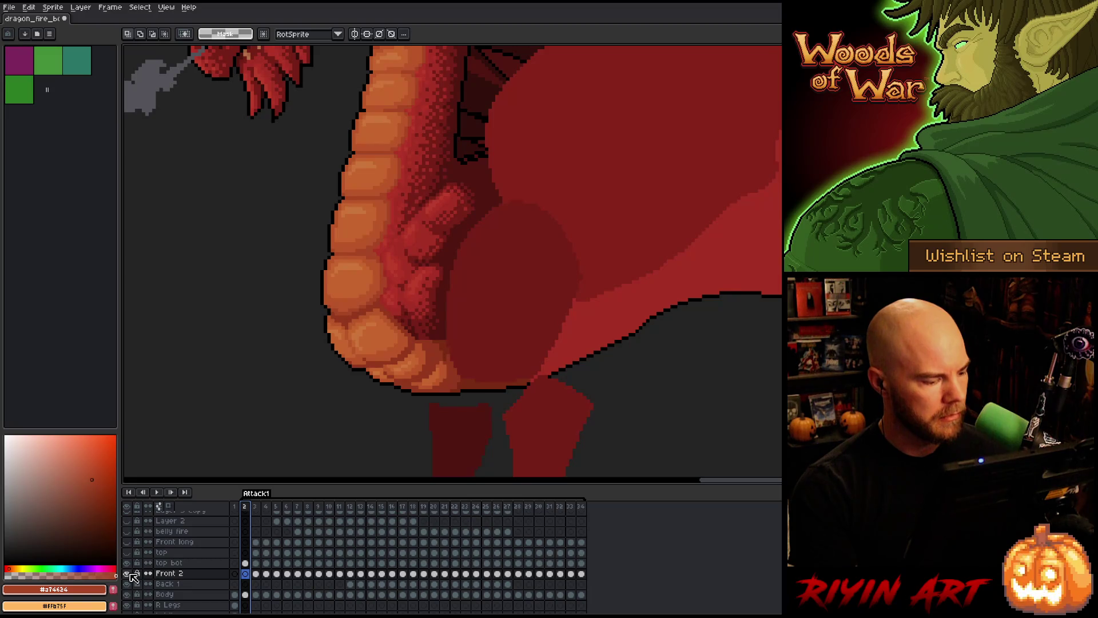
key(Right)
click(126, 562)
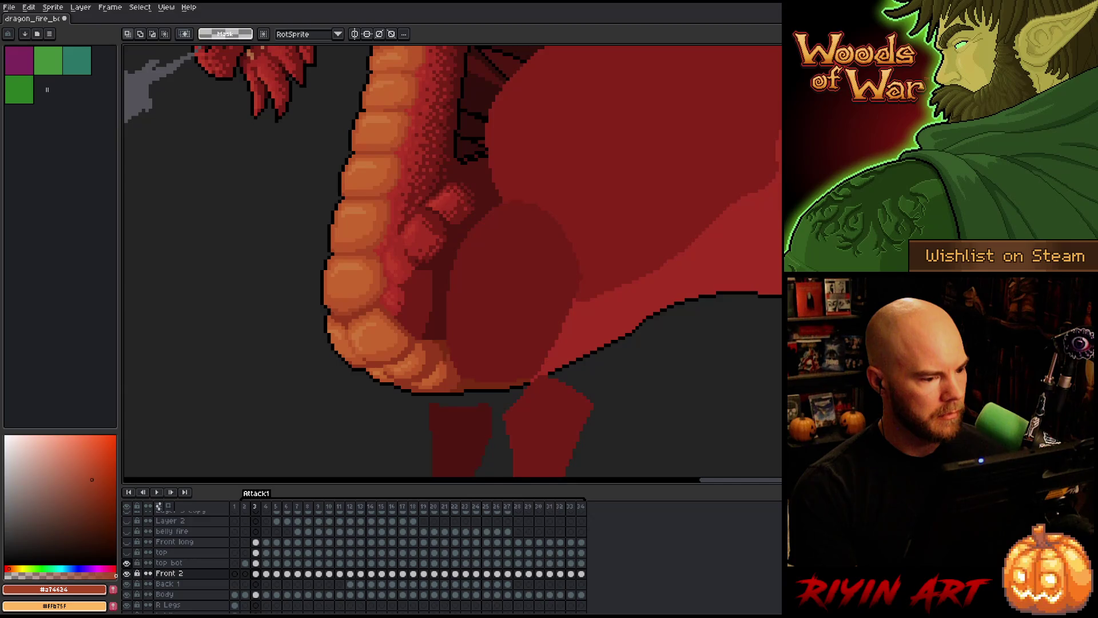
key(Left)
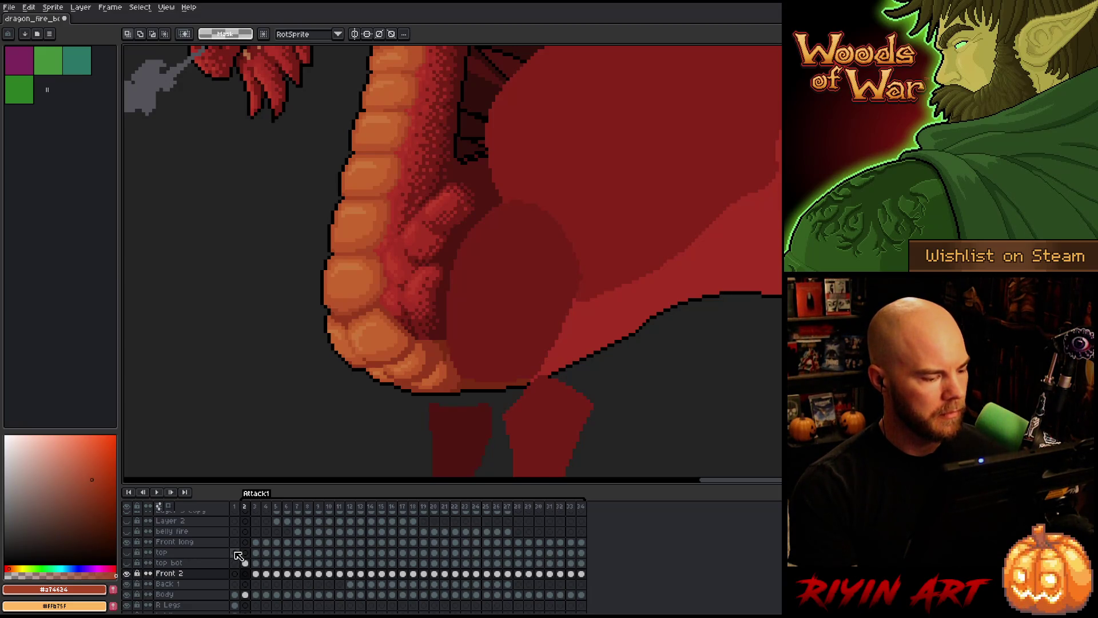
- Compare the front arm's Front long and Front 2 cels between frames 2 and 3
click(255, 543)
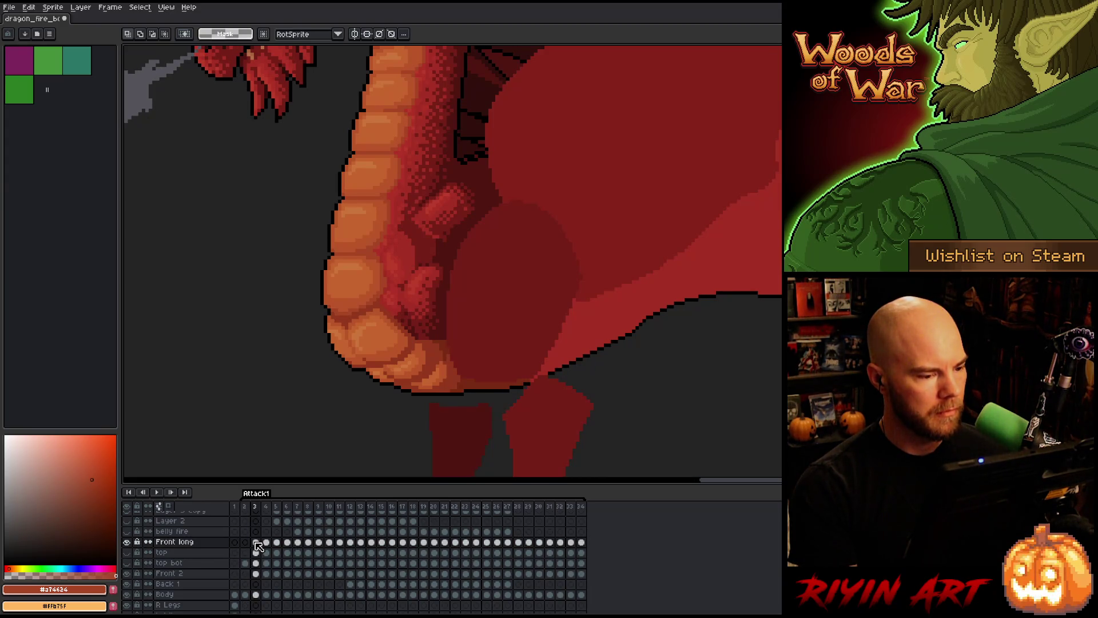
key(Left)
click(256, 543)
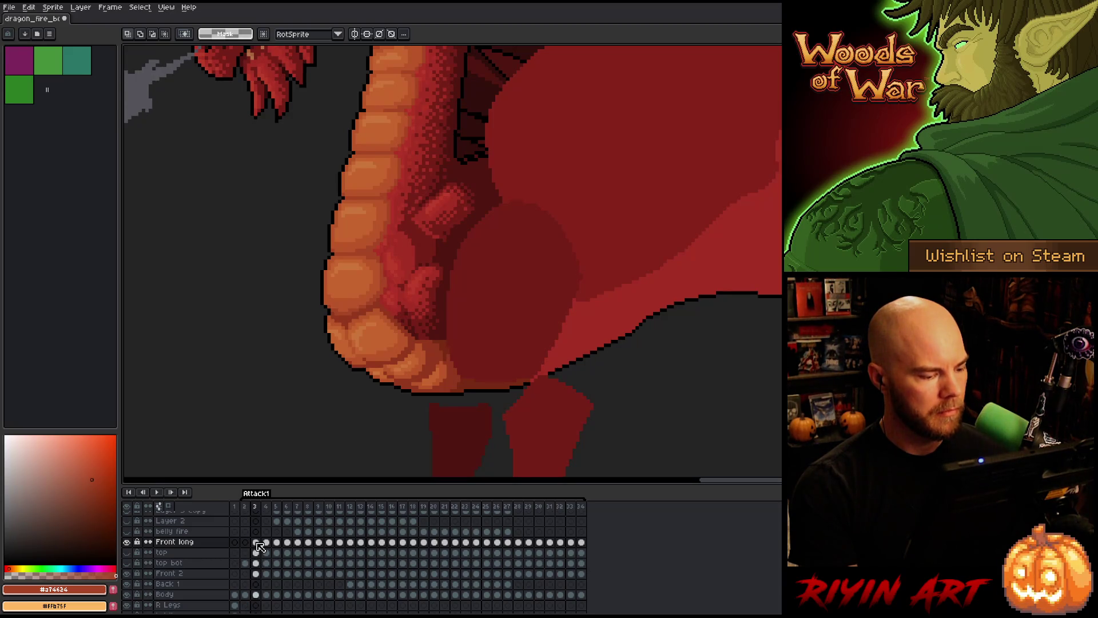
key(Left)
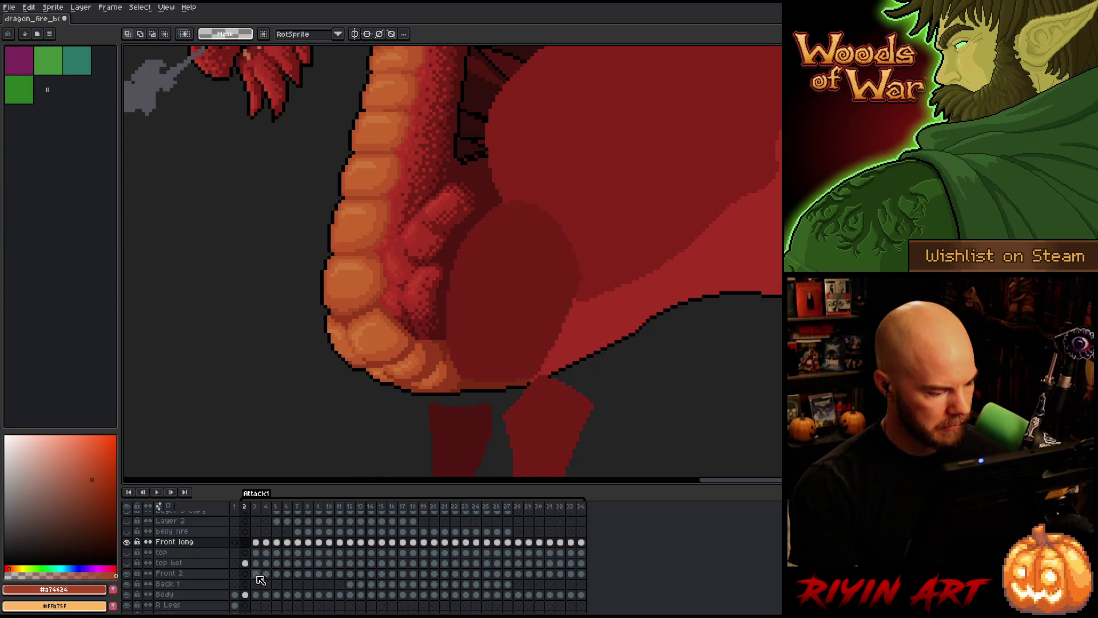
click(256, 574)
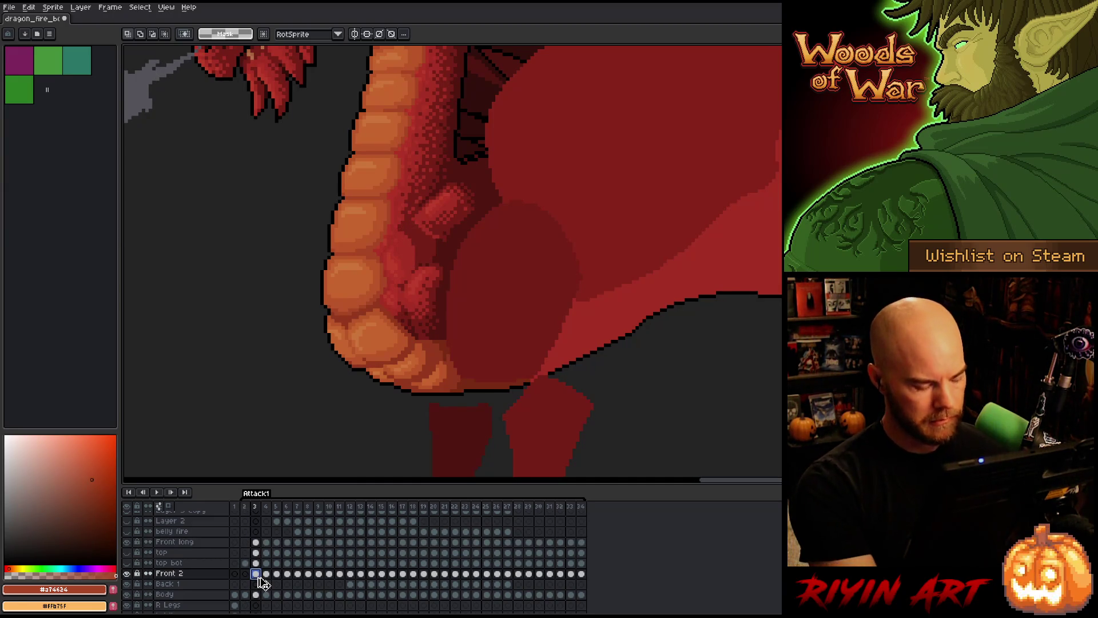
click(245, 573)
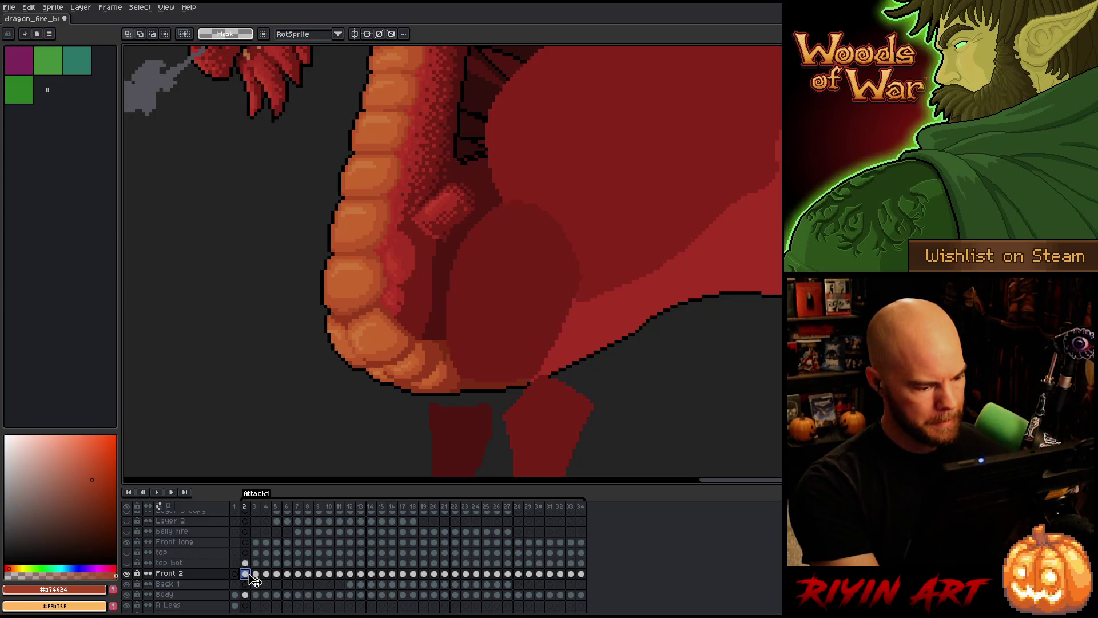
- Clear the Front 2 cel on frame 2, then undo the deletion
key(Delete)
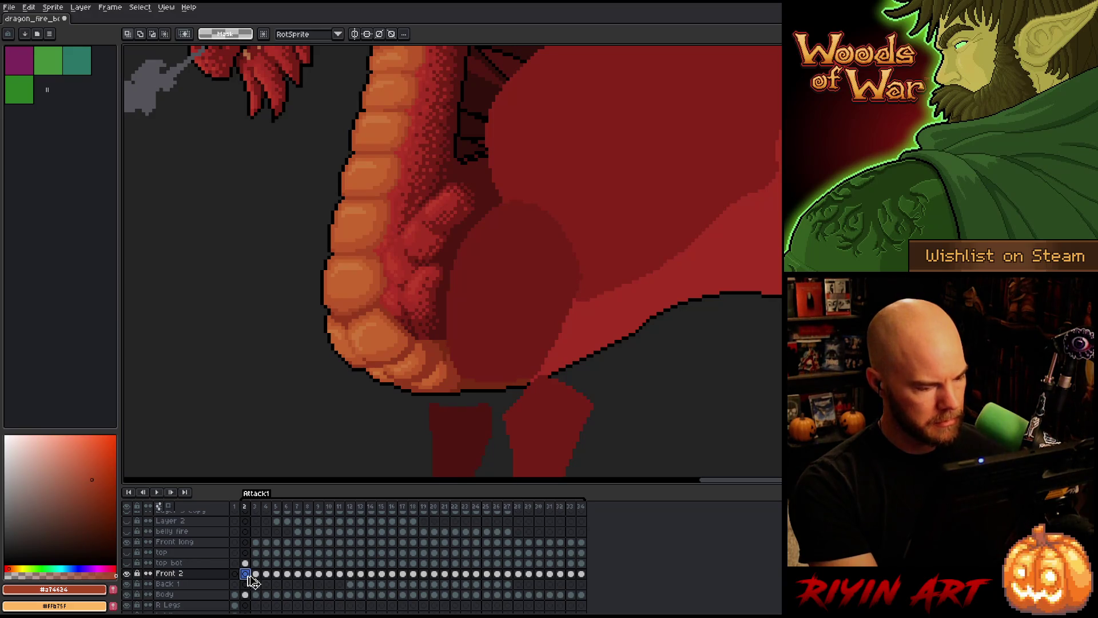
key(ctrl+z)
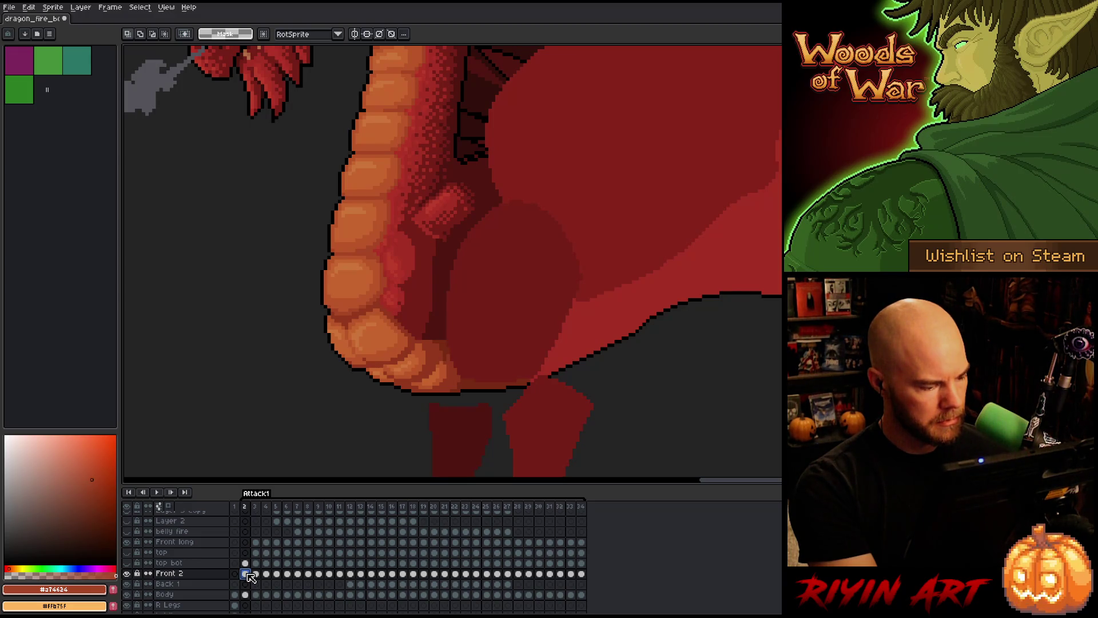
click(256, 543)
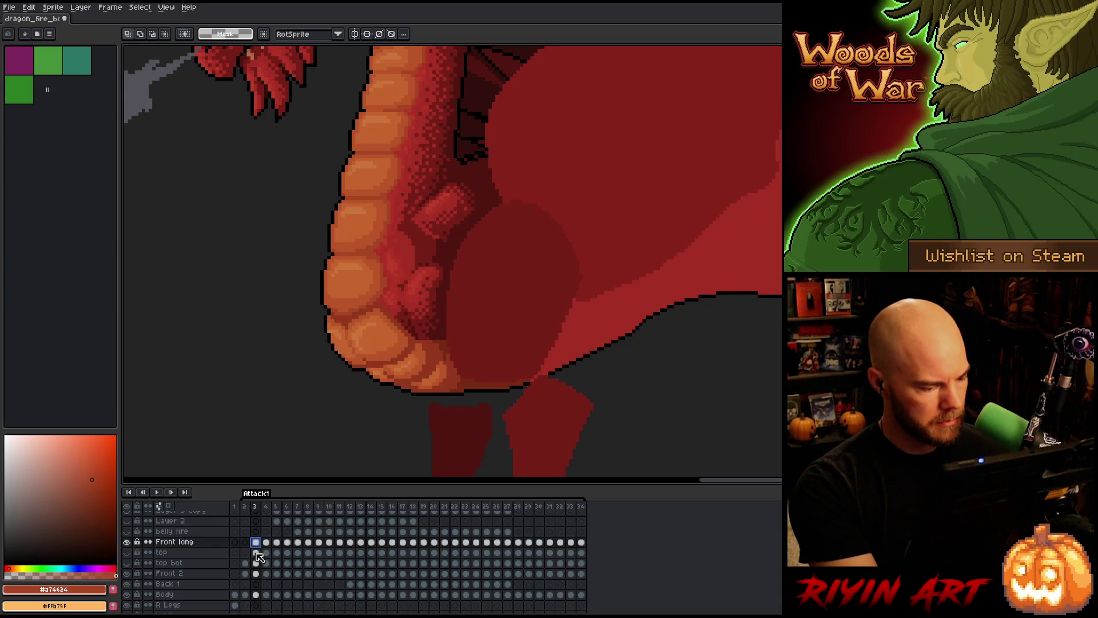
- Toggle the top bot layer to check the belly detail, and make the top layer visible
click(245, 563)
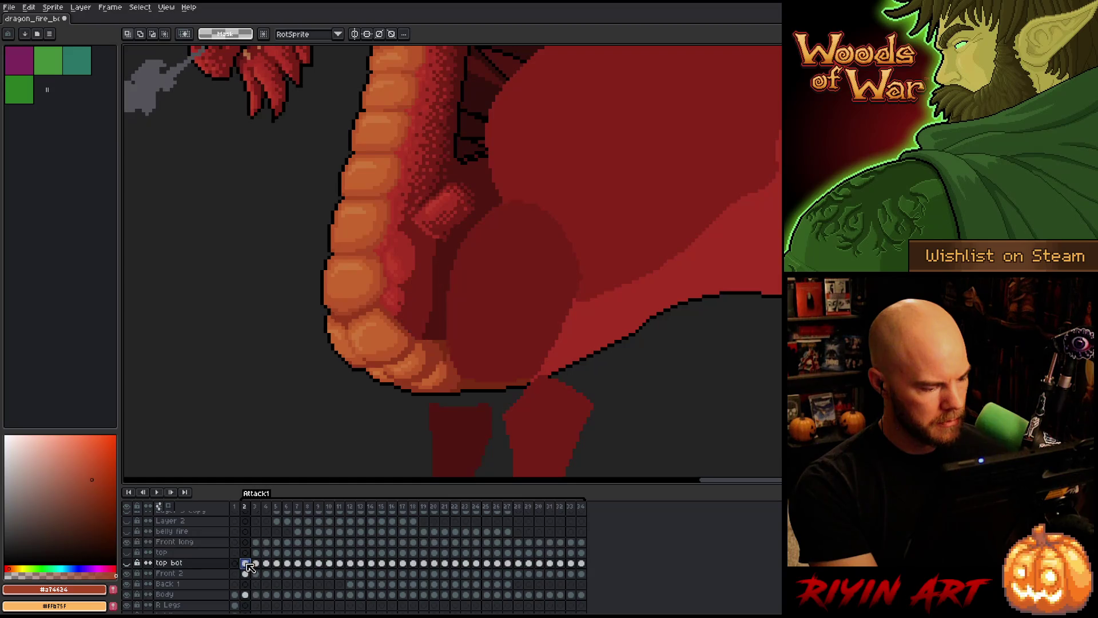
click(127, 562)
click(127, 563)
click(127, 563)
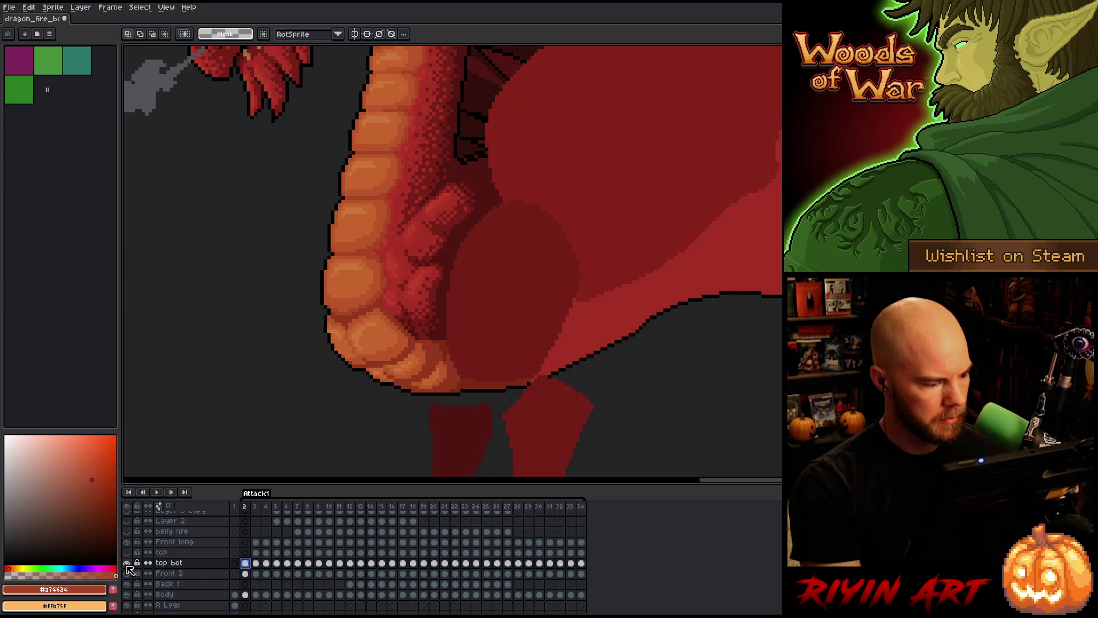
alt+click(127, 564)
alt+click(127, 564)
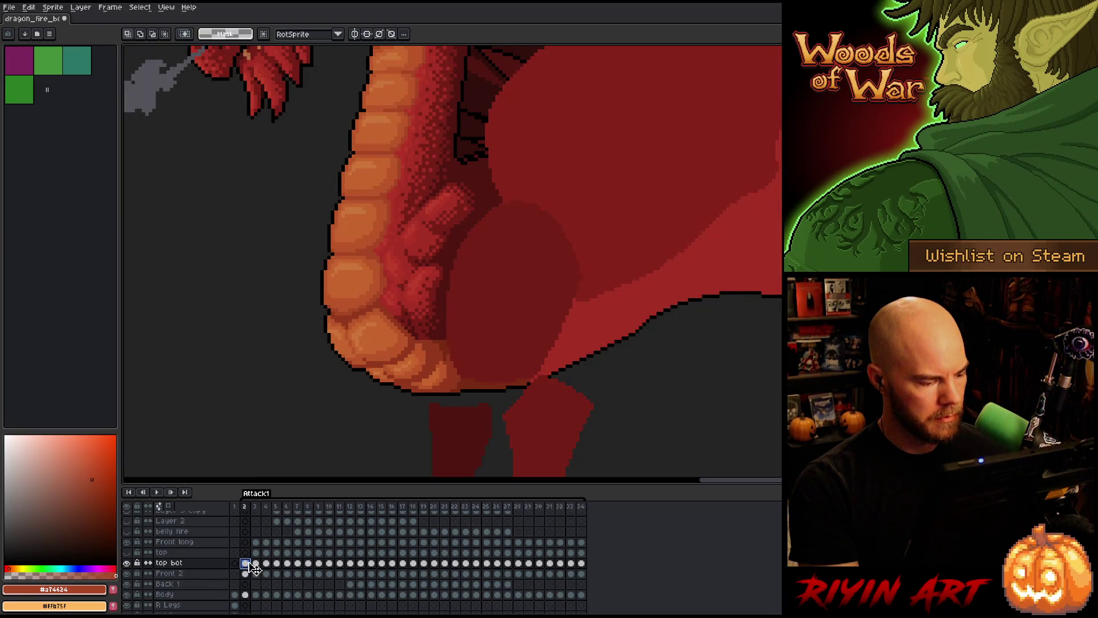
drag(256, 542, 259, 575)
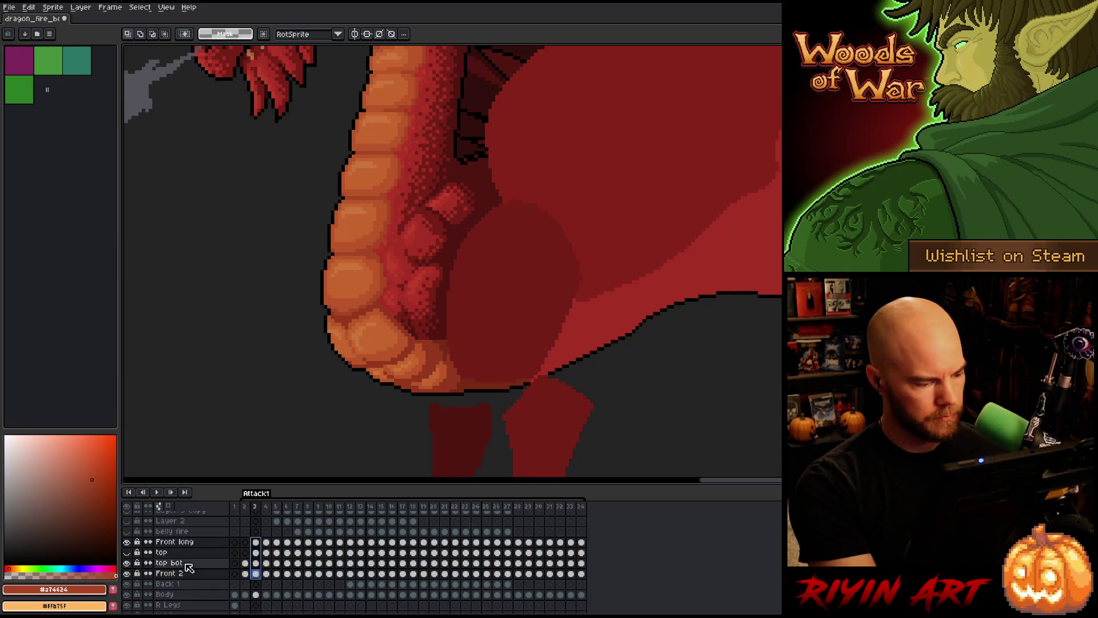
click(127, 551)
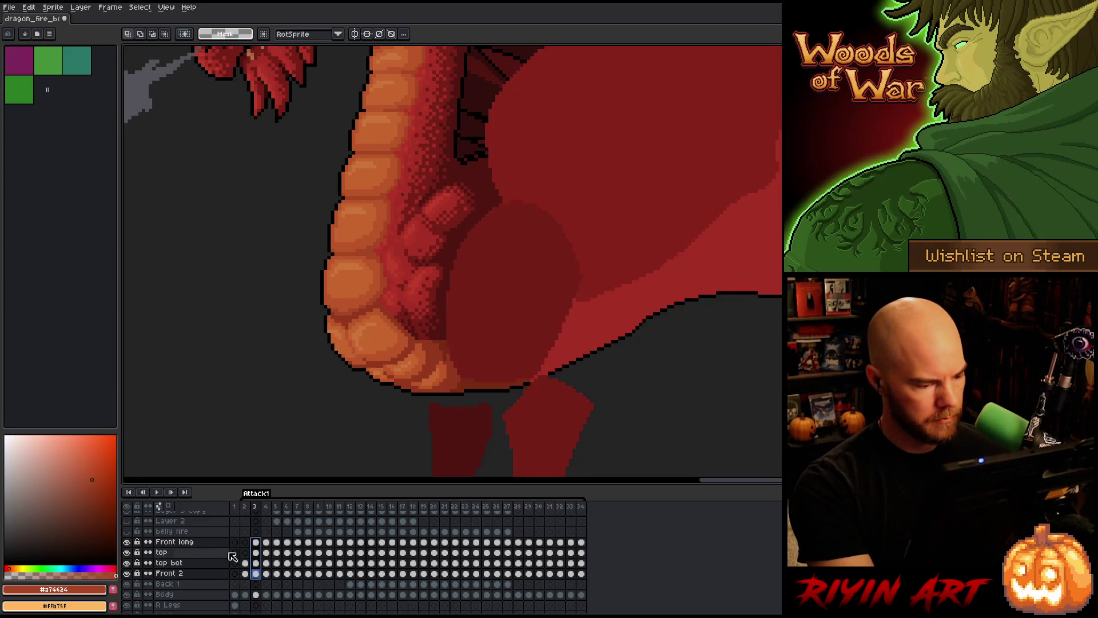
click(245, 542)
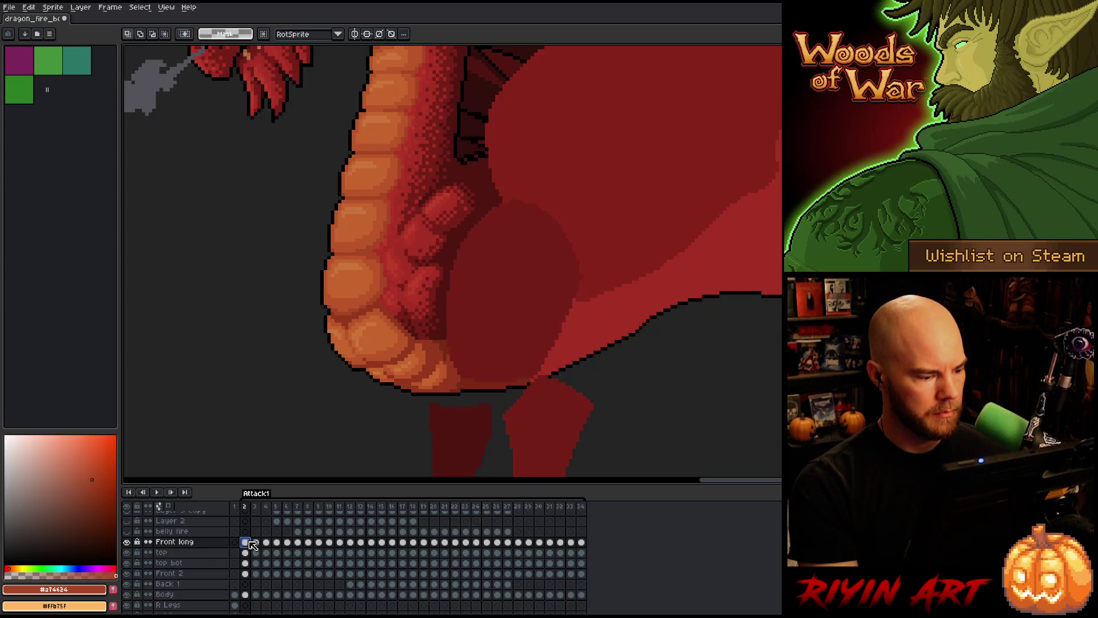
- Move frame 1's Front long through Front 2 cels up slightly and compare with frame 2
click(236, 506)
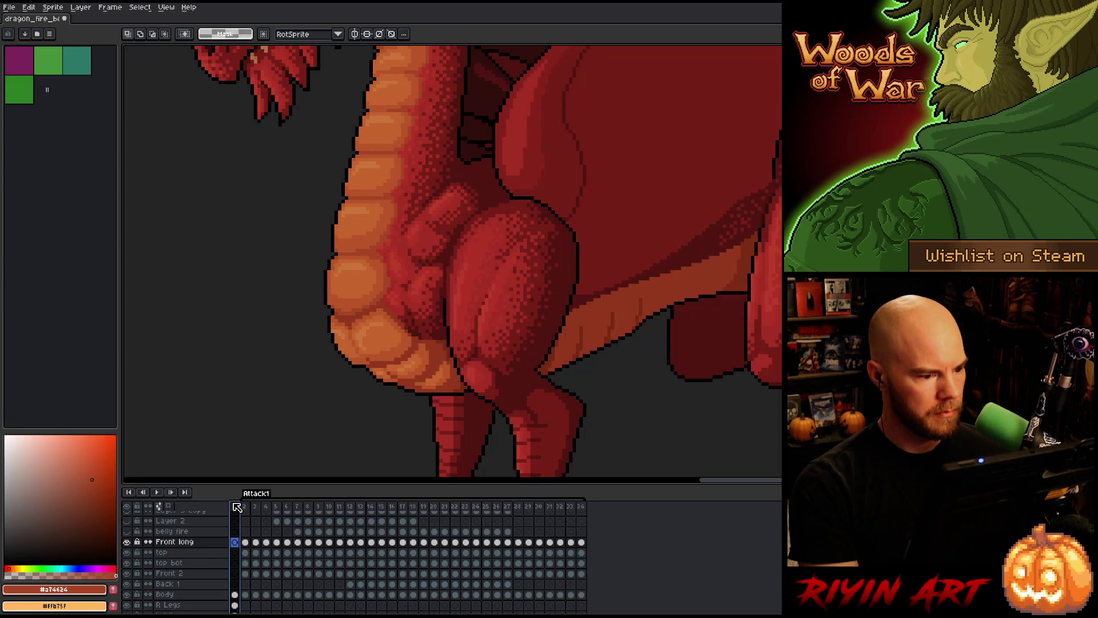
drag(250, 547, 249, 578)
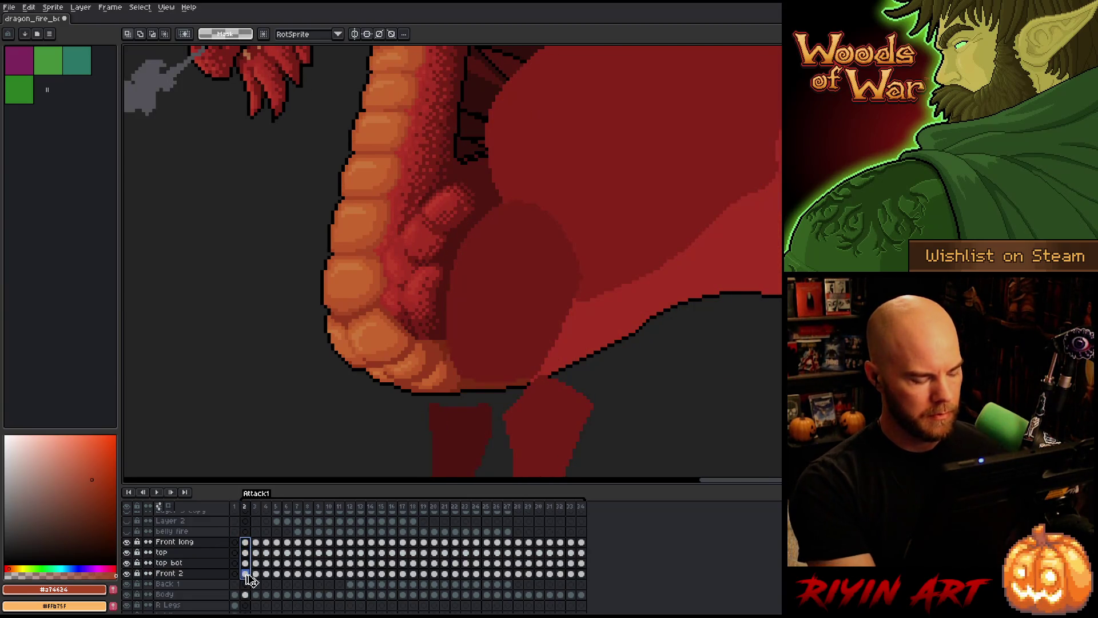
click(235, 542)
drag(236, 546, 235, 573)
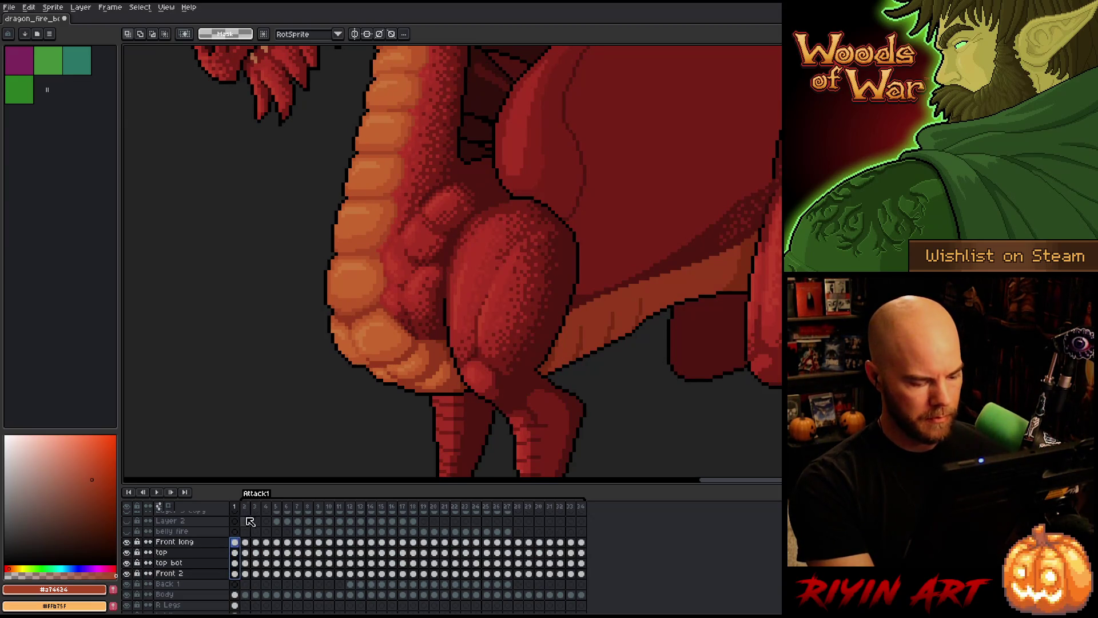
key(v)
drag(438, 259, 436, 252)
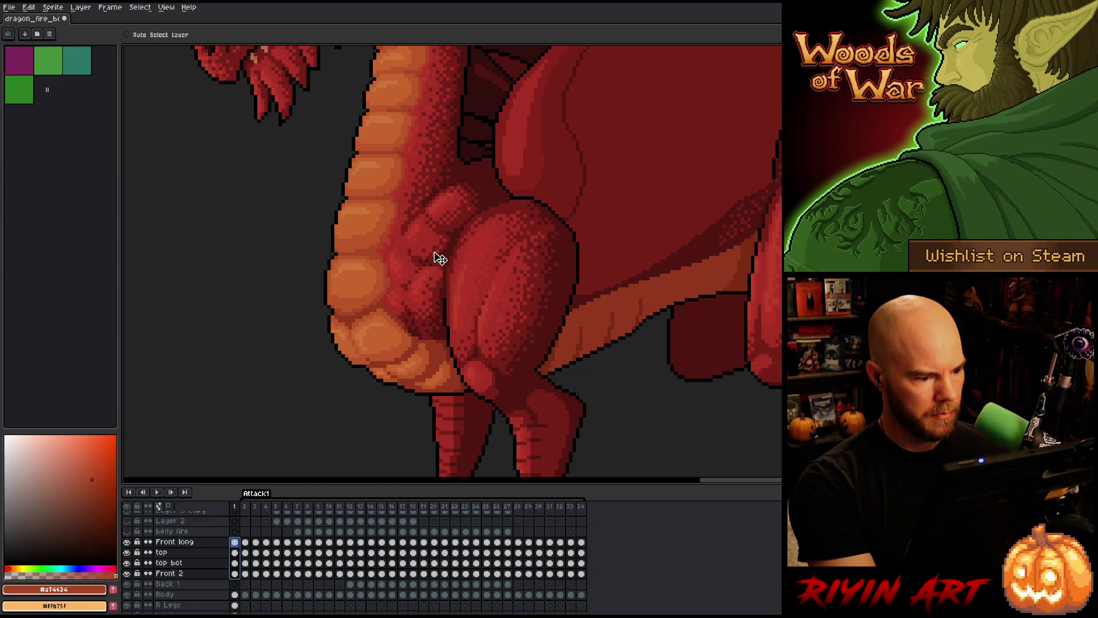
click(246, 508)
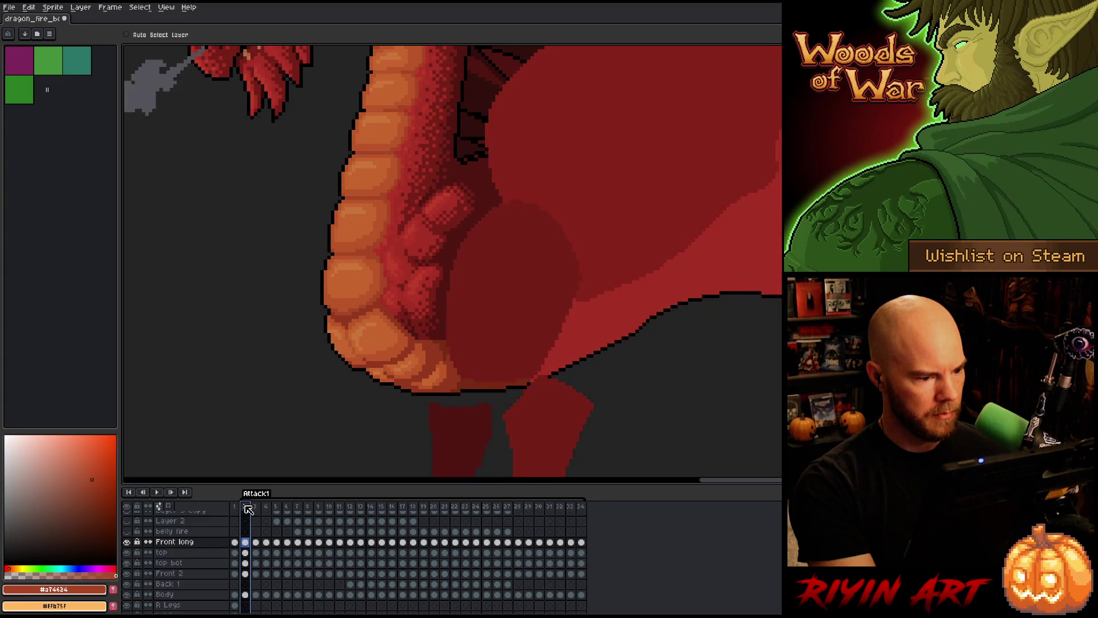
click(239, 508)
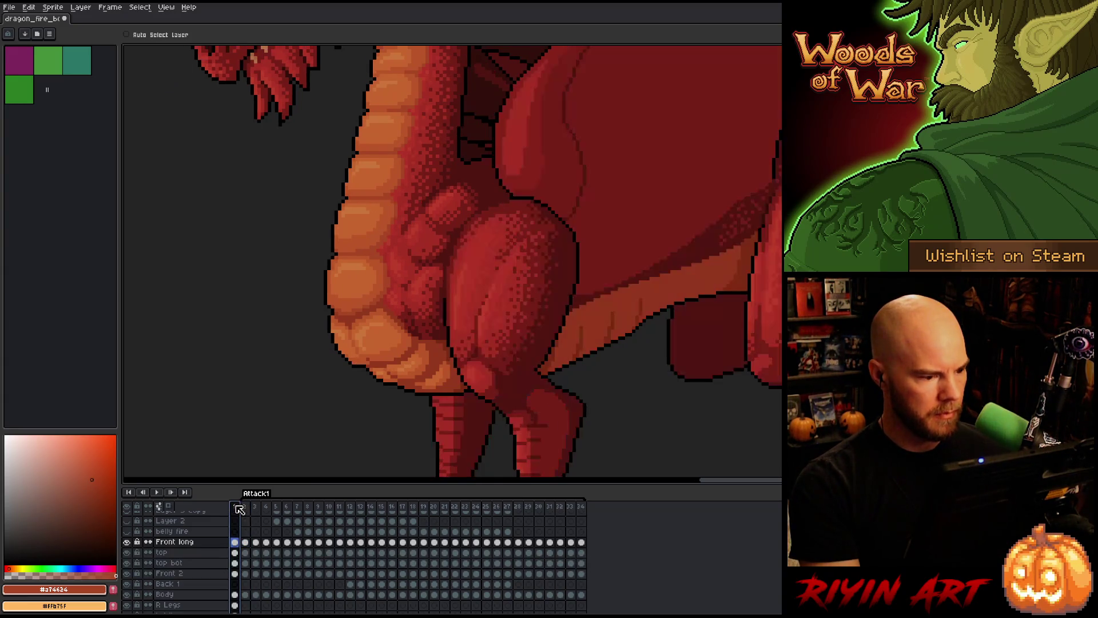
click(246, 508)
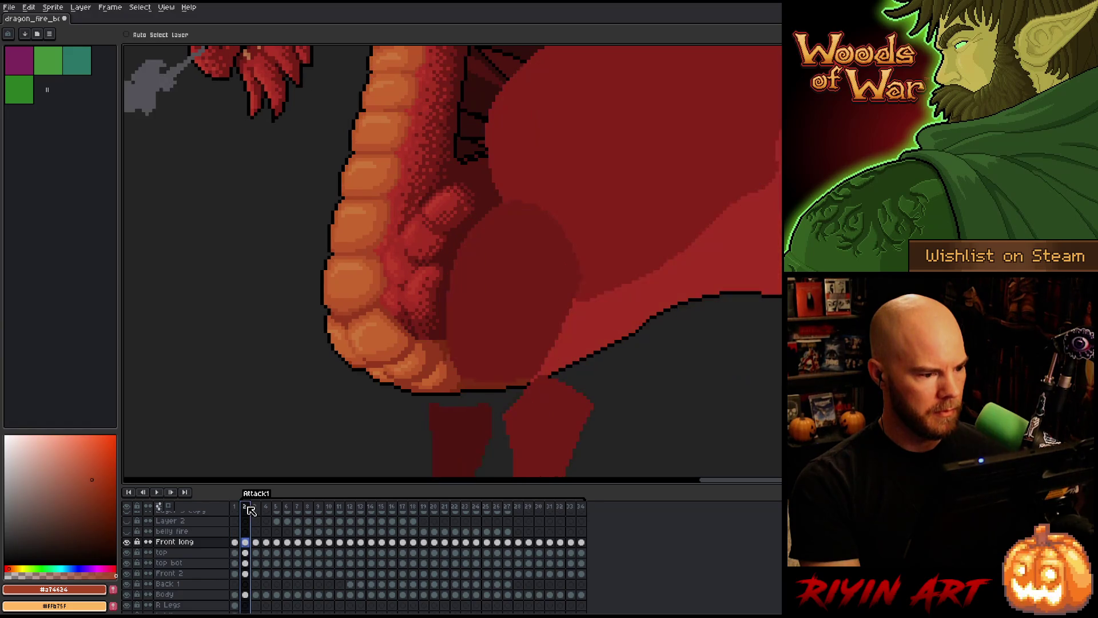
- With the marquee active, flip through frames 2 to 4 to preview the arm motion
key(m)
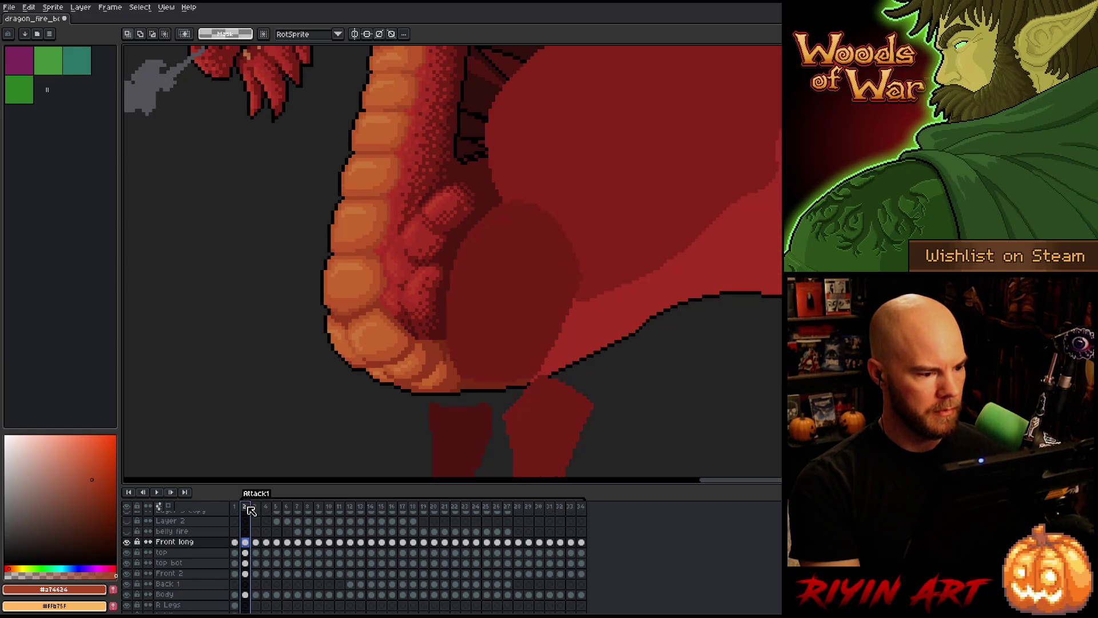
key(Right)
key(Left)
key(Right)
key(Left)
key(Right)
key(Left)
key(Left)
key(Left)
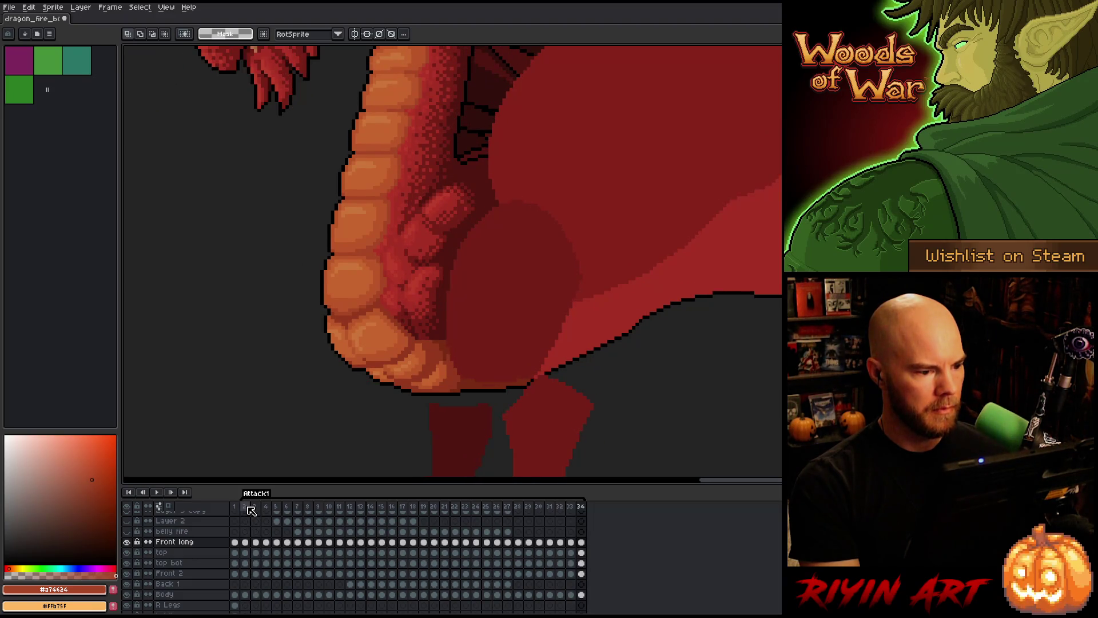
key(Right)
key(Right)
key(Right)
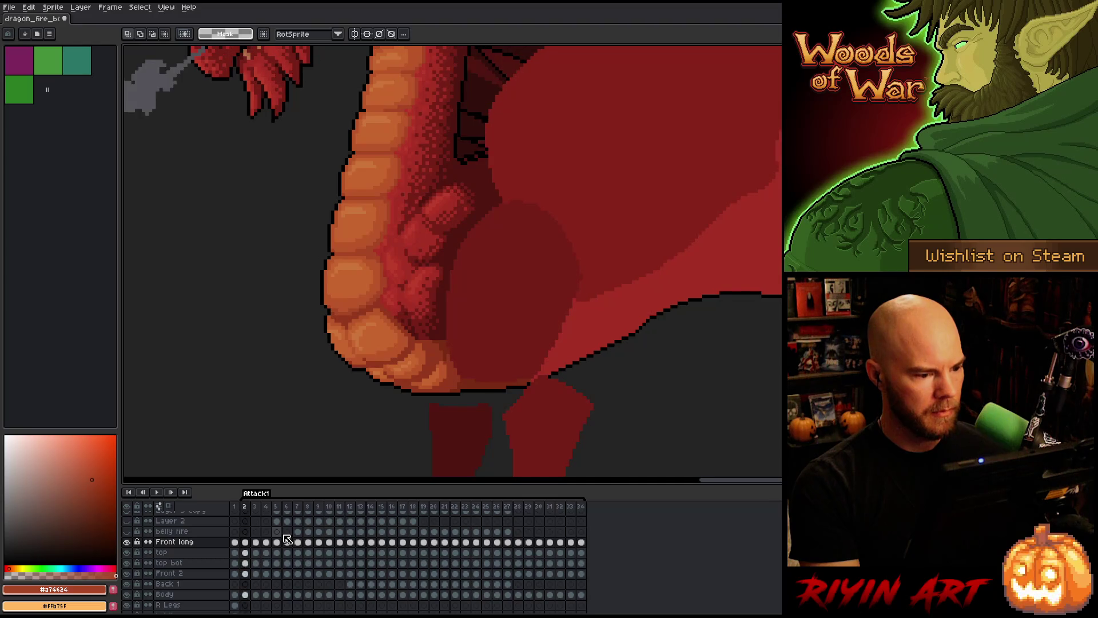
key(Left)
key(Left)
key(Right)
key(Left)
key(Right)
key(Left)
key(Right)
key(Left)
key(Right)
key(Left)
key(Right)
key(Right)
key(Left)
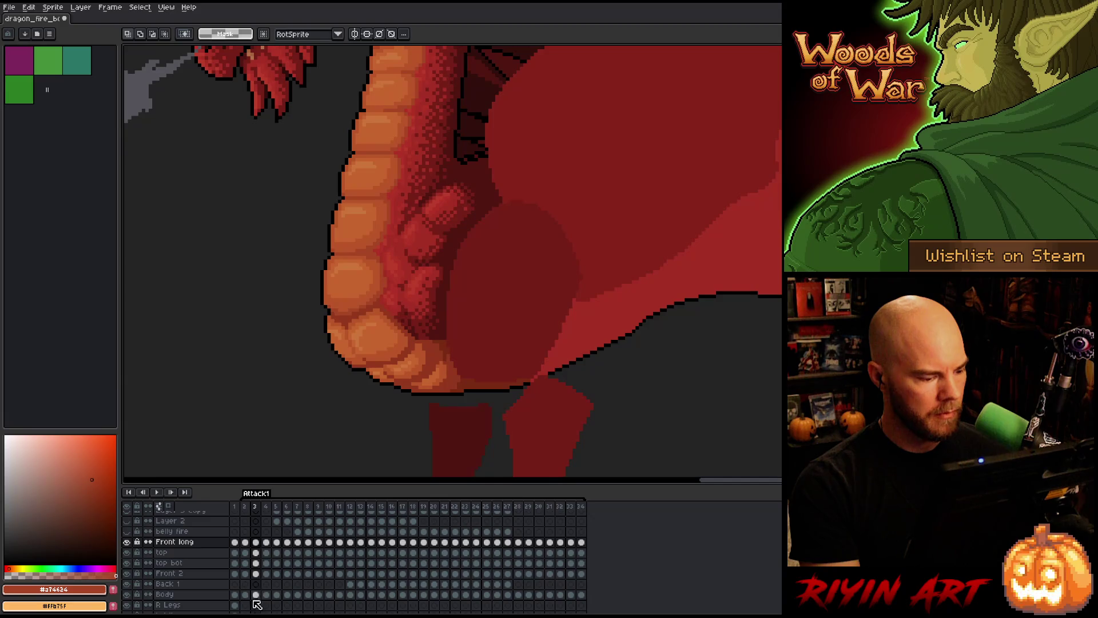
click(244, 541)
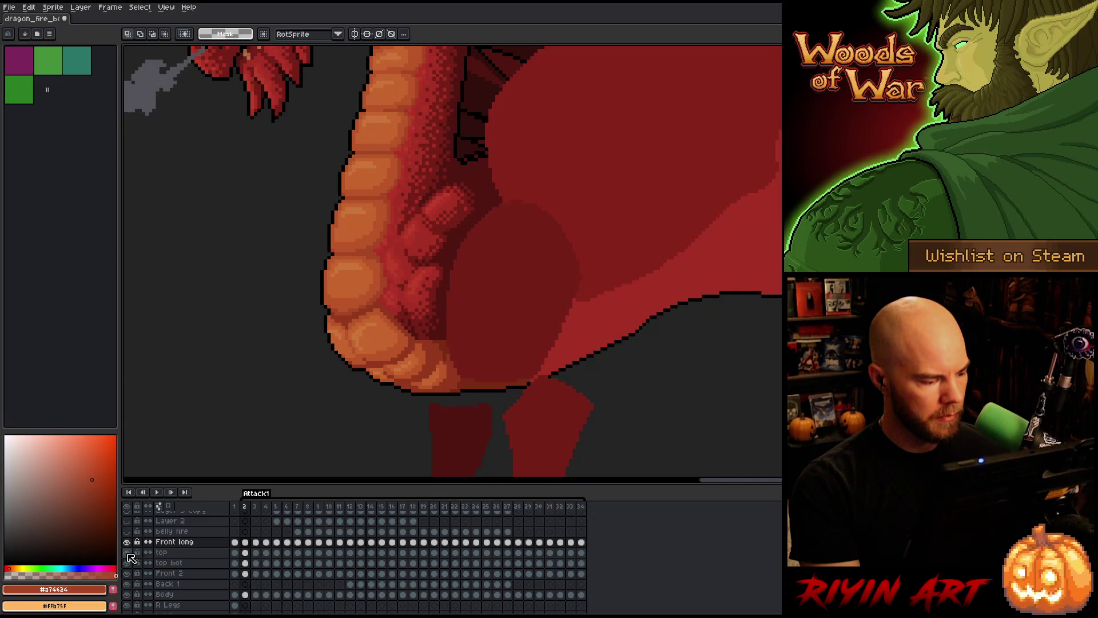
key(Right)
key(Left)
key(Right)
key(Left)
key(Right)
key(Right)
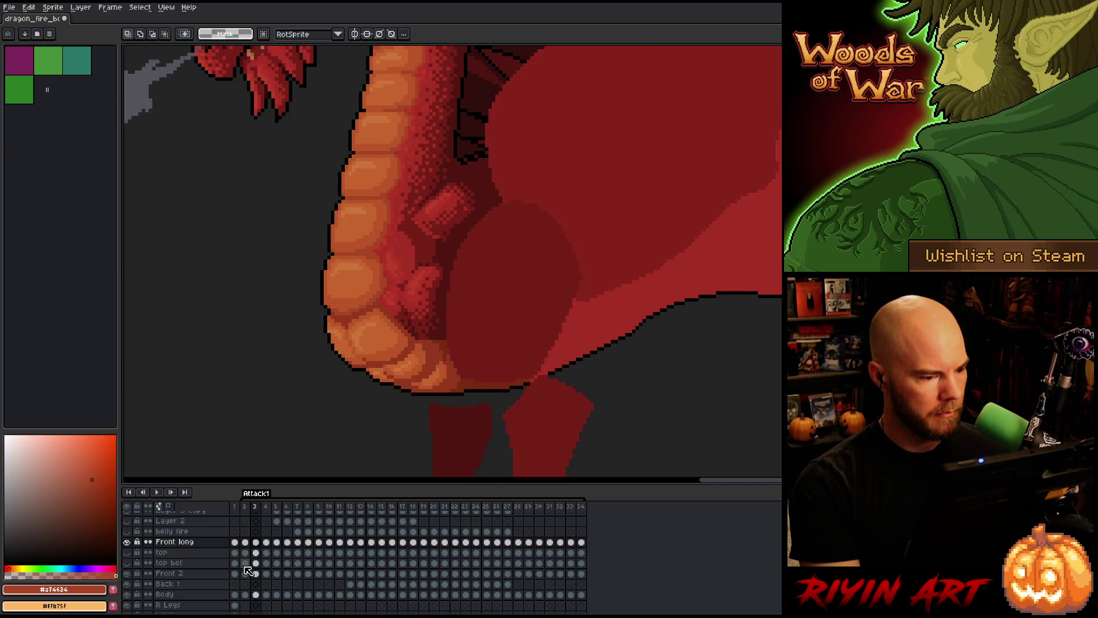
key(Left)
key(Right)
key(Left)
key(Right)
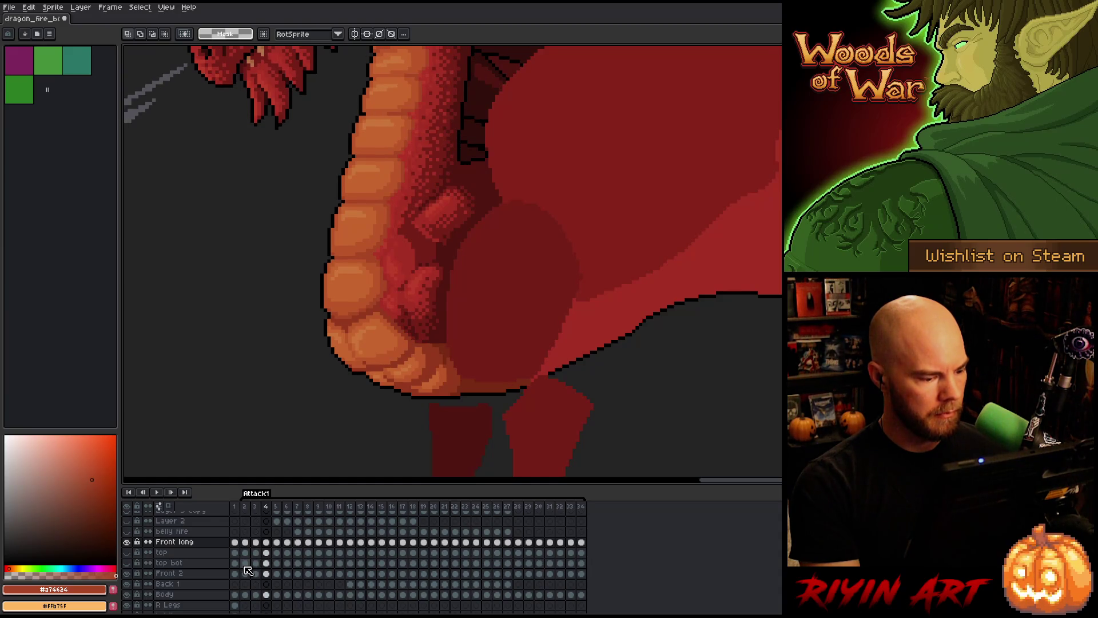
- With the Move tool, shift the small belly claw down slightly on frame 5
key(v)
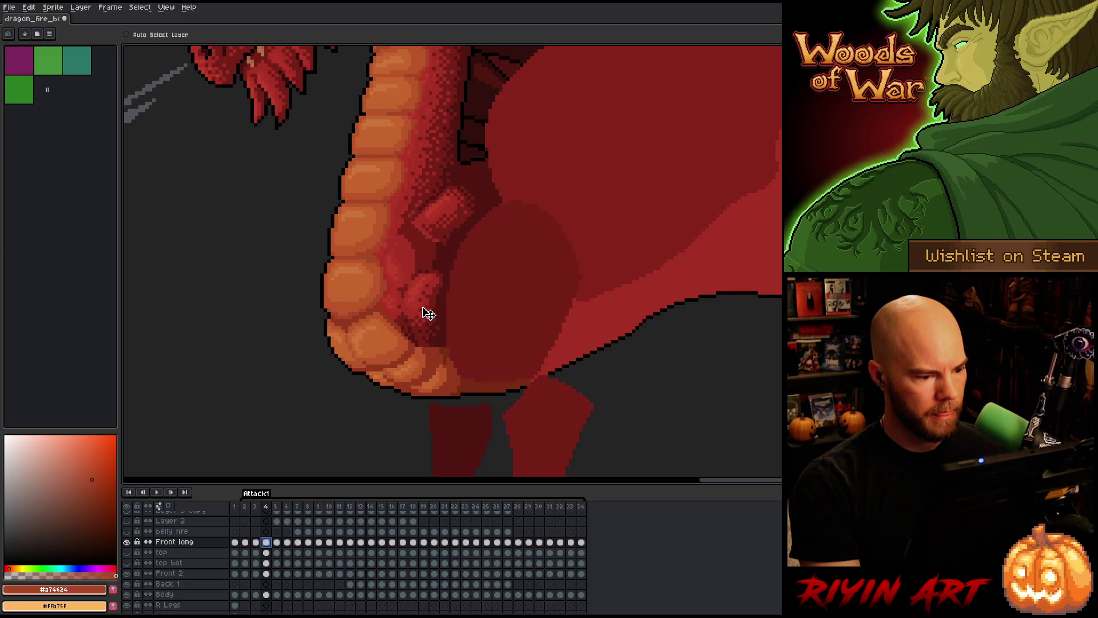
key(Right)
key(Left)
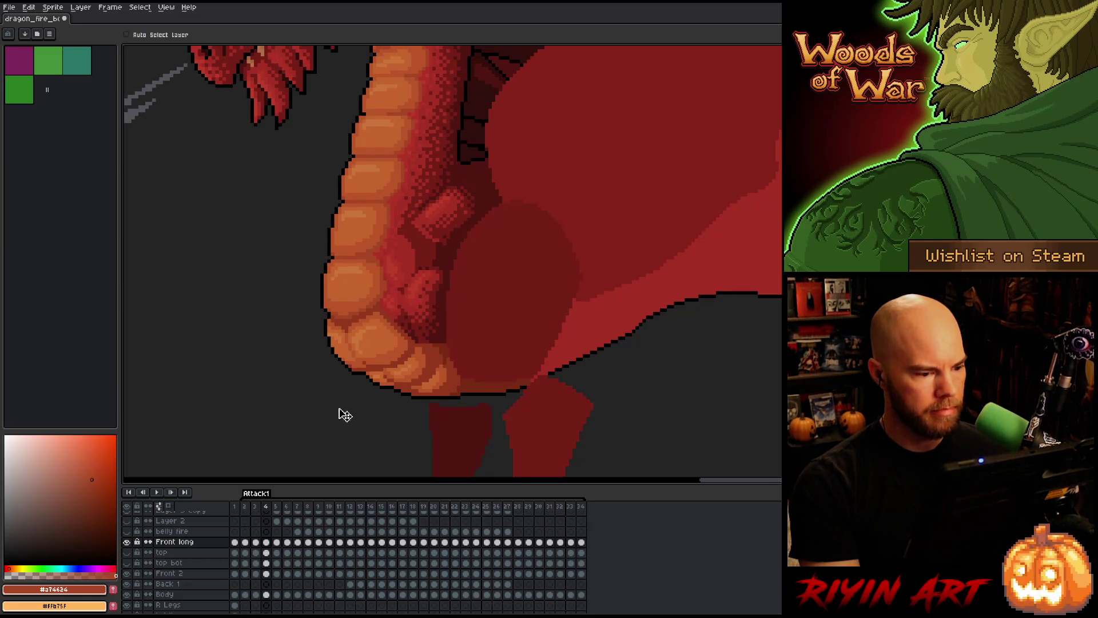
key(Right)
drag(423, 304, 424, 306)
- Nudge the claw detail slightly left on frame 7
key(Right)
key(Left)
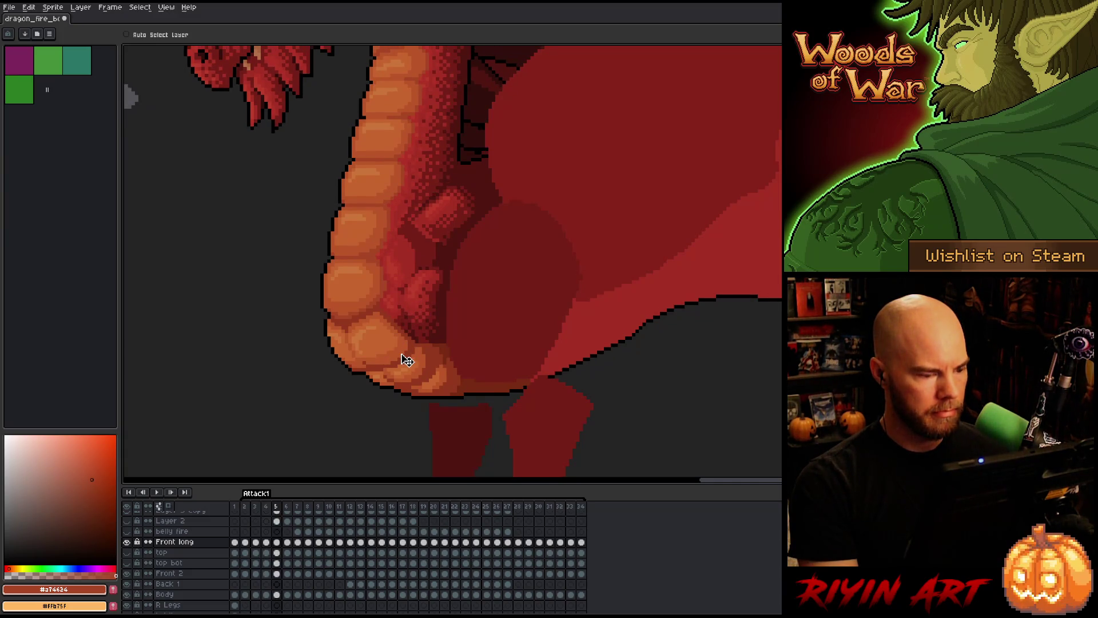
key(Right)
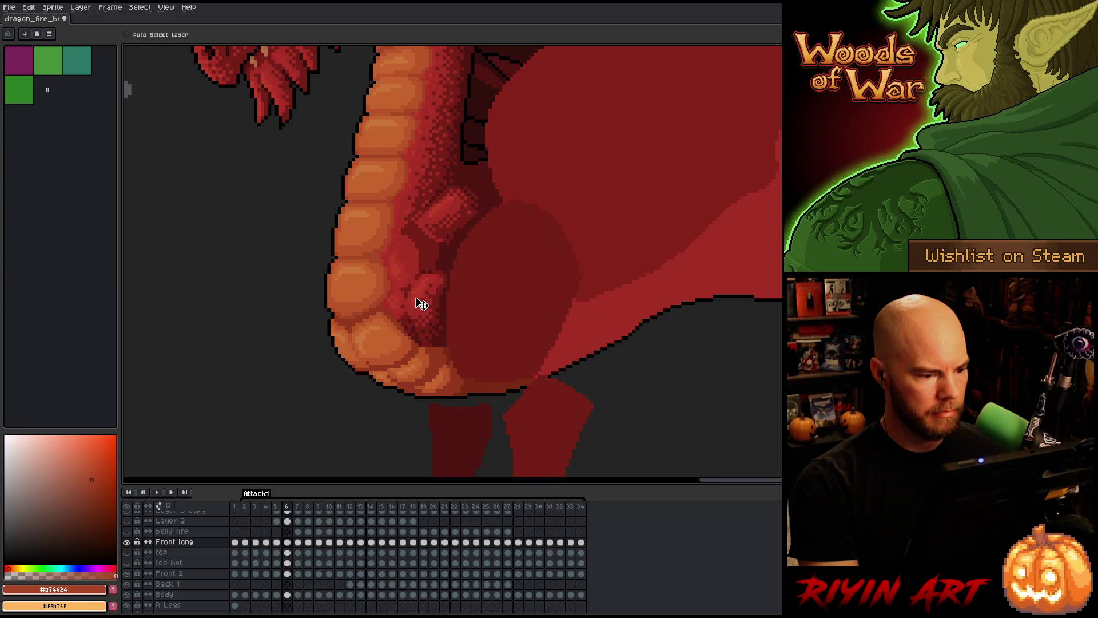
key(Left)
key(Right)
key(Right)
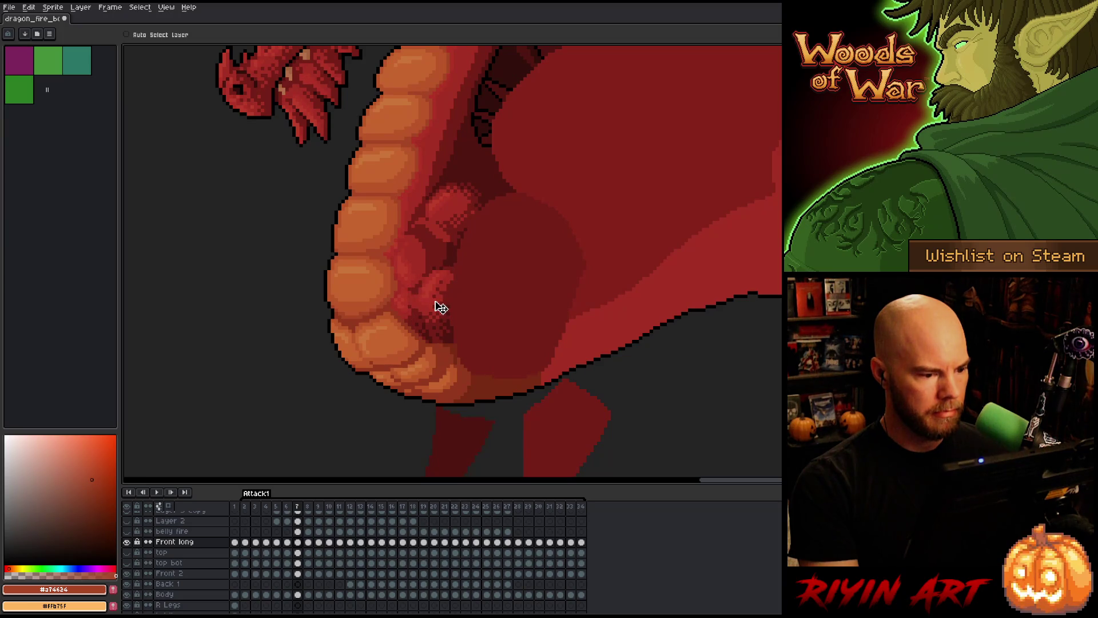
drag(440, 307, 438, 307)
- Check the arm motion across neighbouring frames and nudge the claw up on frame 8
key(Left)
key(Right)
key(Left)
key(Right)
key(Right)
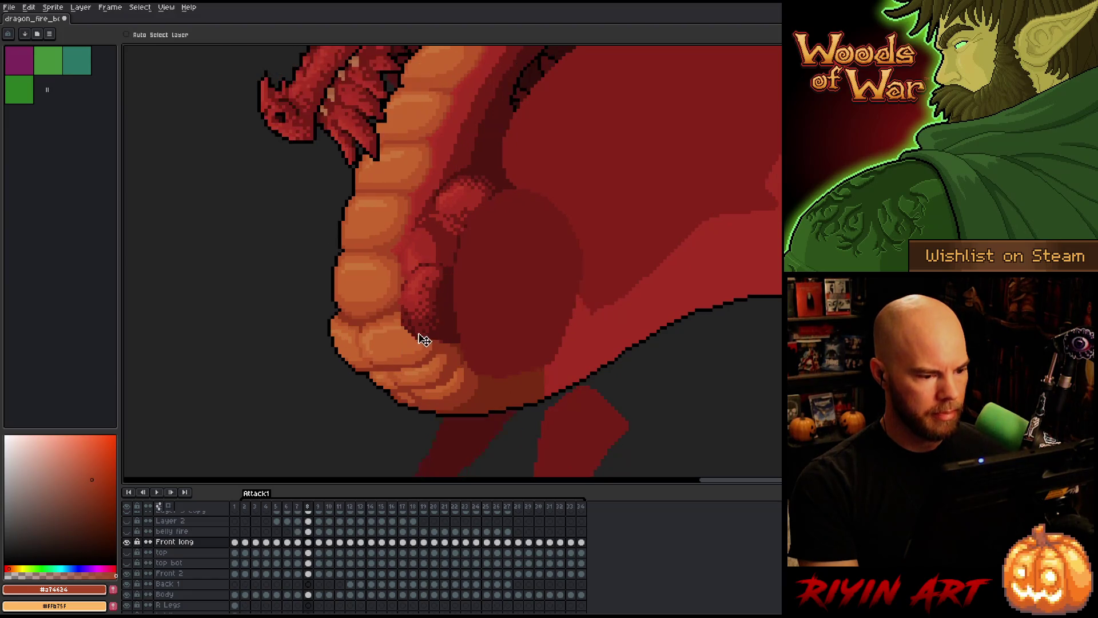
drag(447, 313, 443, 305)
- Flip between frames 7 and 8 to compare the pose, then save the sprite
key(comma)
key(period)
key(comma)
key(period)
key(comma)
key(period)
key(comma)
key(period)
key(comma)
key(period)
key(comma)
key(period)
key(comma)
key(period)
key(comma)
key(period)
key(comma)
key(period)
key(comma)
key(period)
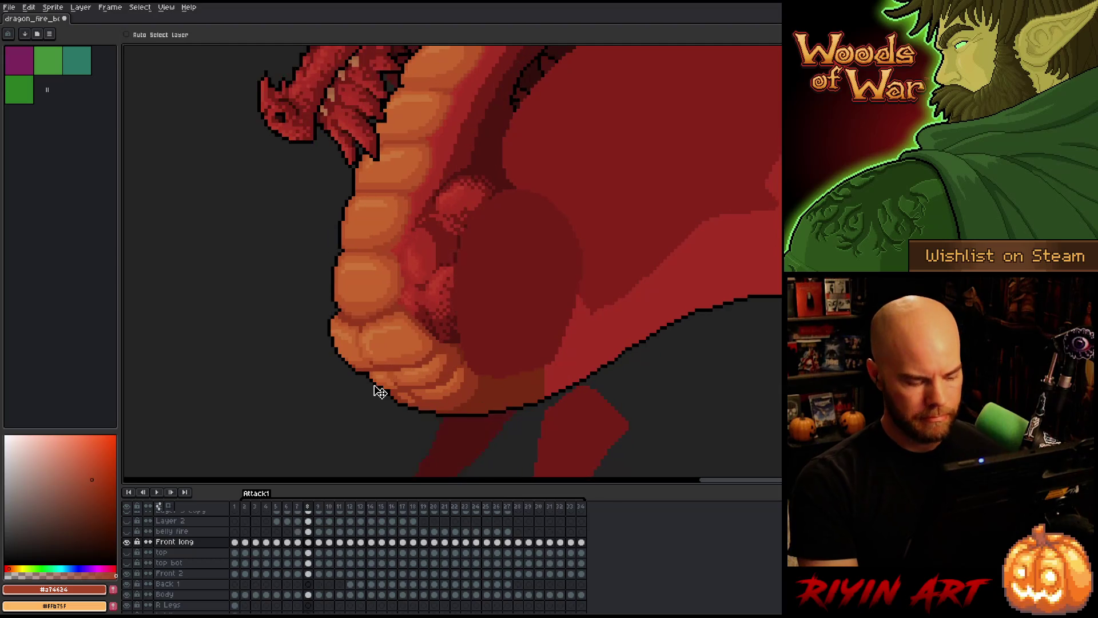
key(ctrl+s)
- On frame 9, lower the front arm by about 6 px
key(comma)
key(period)
key(comma)
key(period)
key(comma)
key(period)
key(comma)
key(period)
key(comma)
key(period)
key(comma)
key(period)
key(comma)
key(period)
key(comma)
key(period)
key(period)
key(comma)
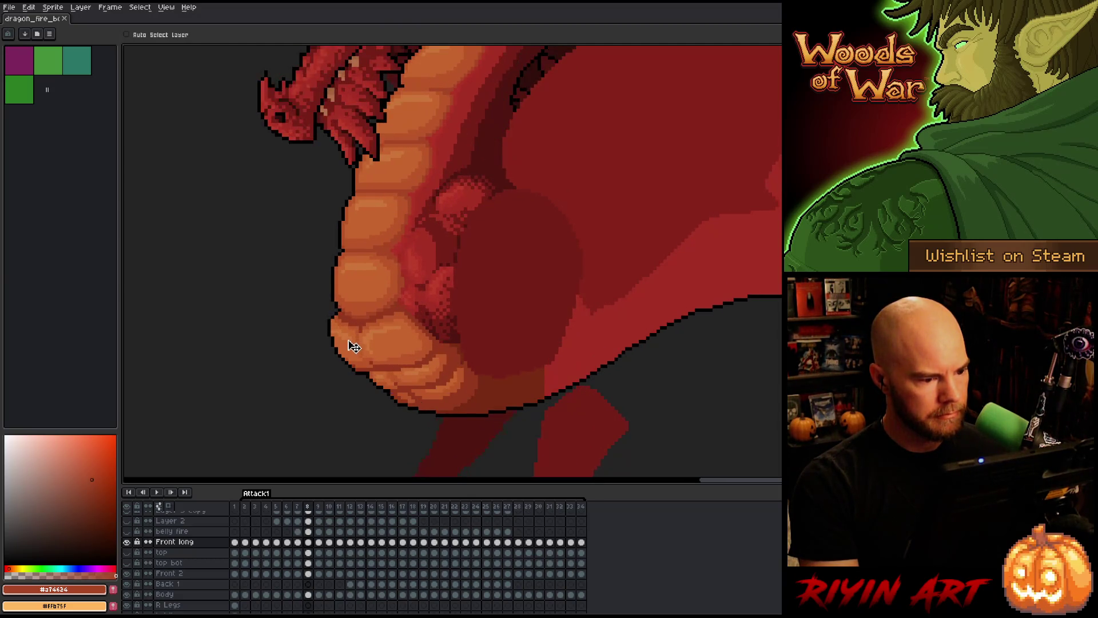
key(period)
key(comma)
key(period)
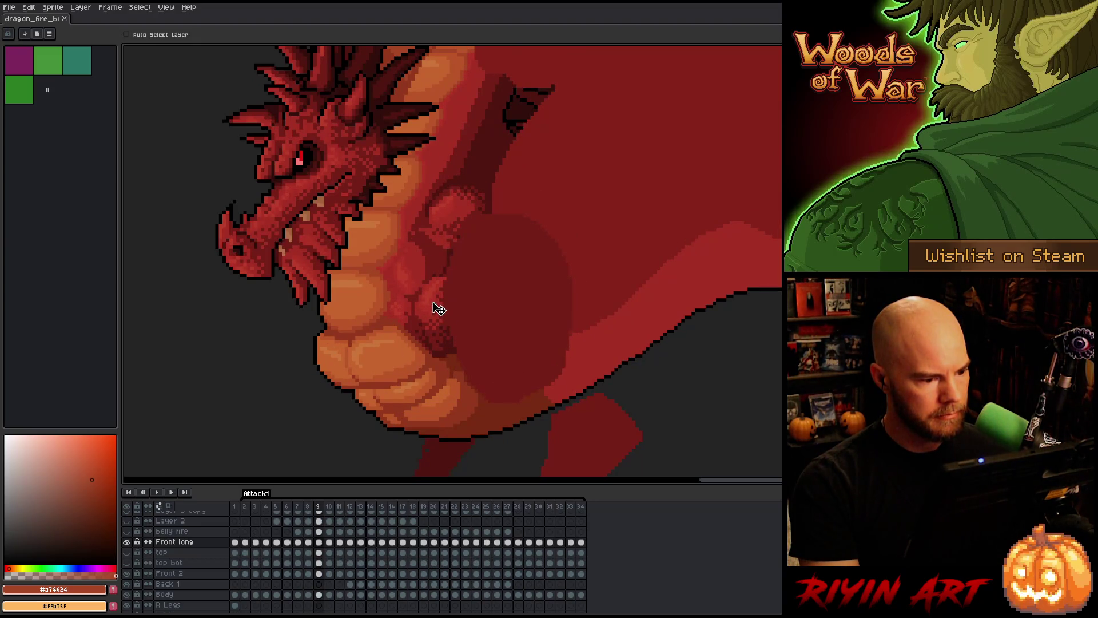
key(comma)
key(period)
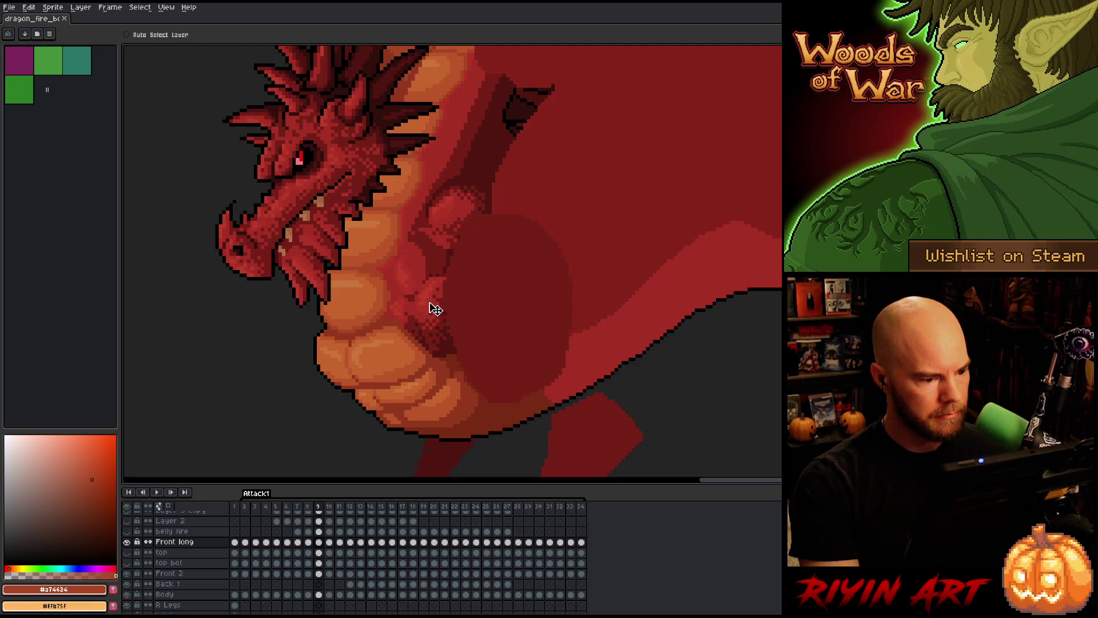
drag(435, 308, 435, 312)
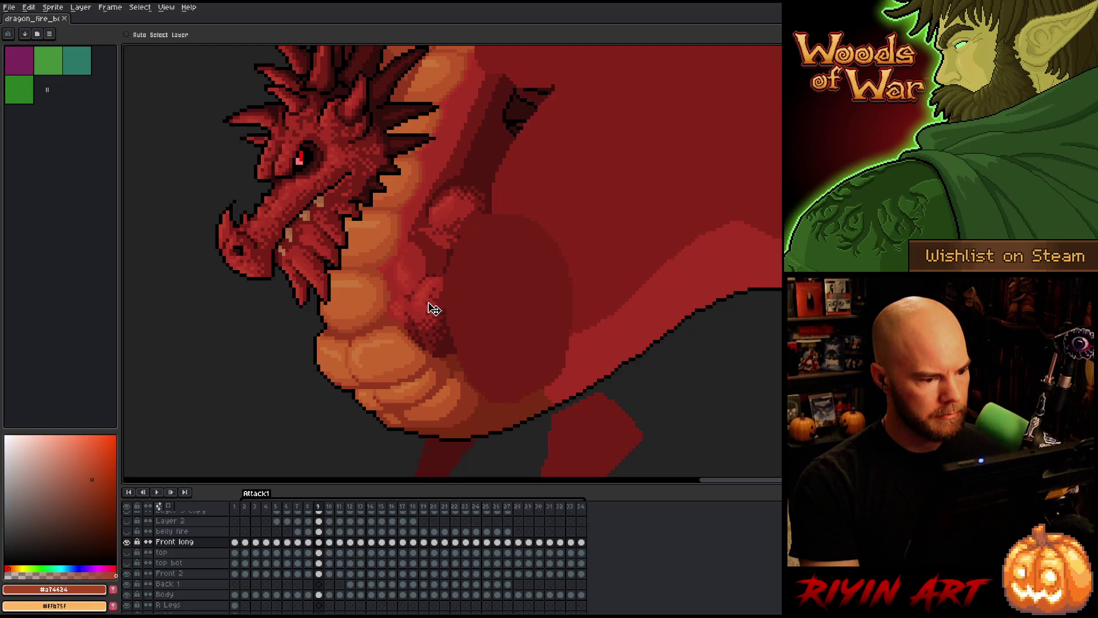
- Flip between frames 8 and 9 to check the lowered front arm
key(comma)
key(period)
key(comma)
key(period)
key(comma)
key(period)
key(comma)
key(period)
key(comma)
key(period)
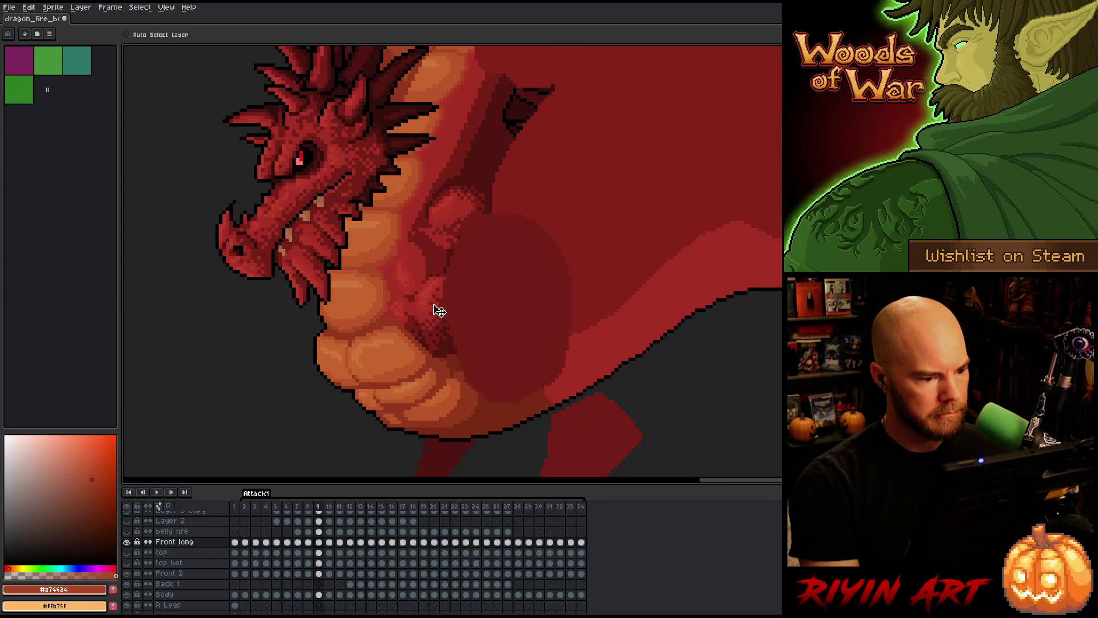
key(comma)
key(period)
key(comma)
key(period)
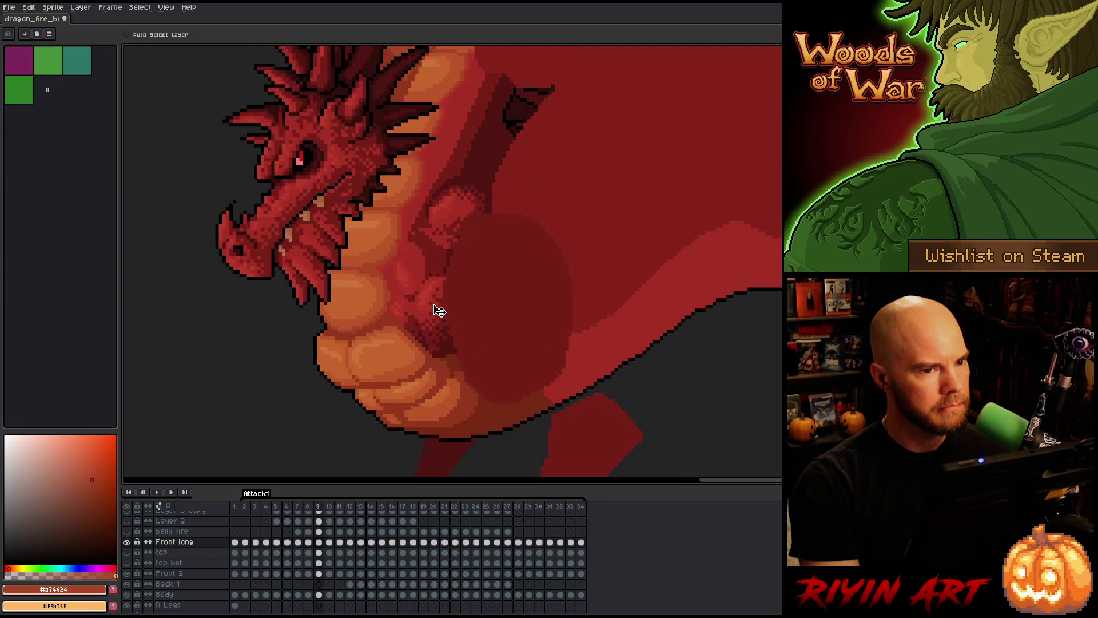
key(comma)
key(period)
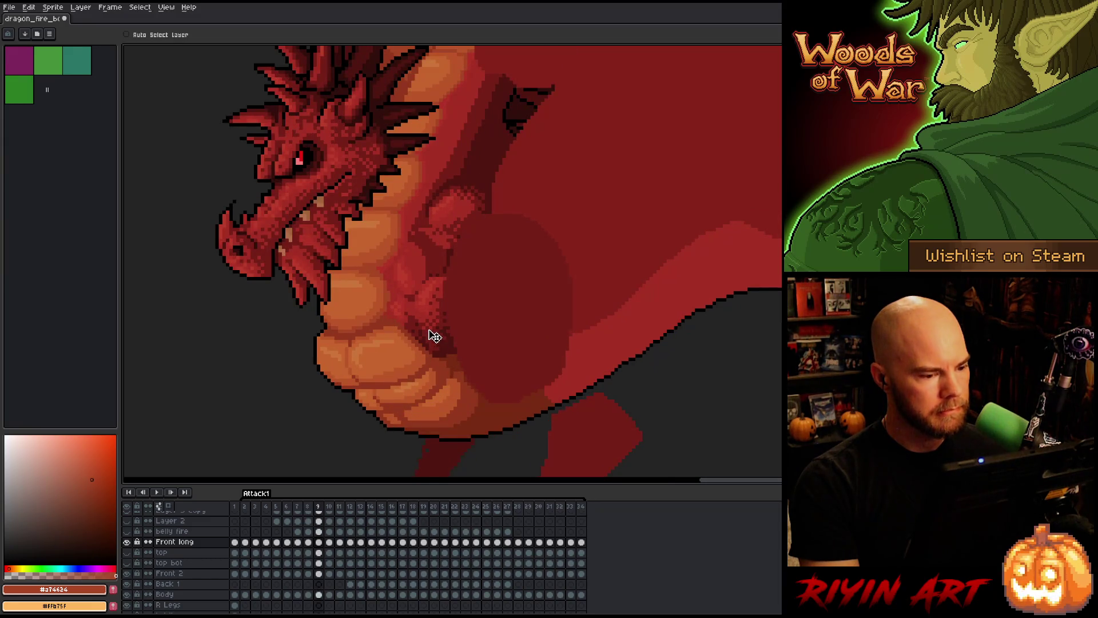
- Try repainting the belly shading beside the arm on frame 10, undo it, and compare with frame 9
key(period)
drag(421, 303, 424, 331)
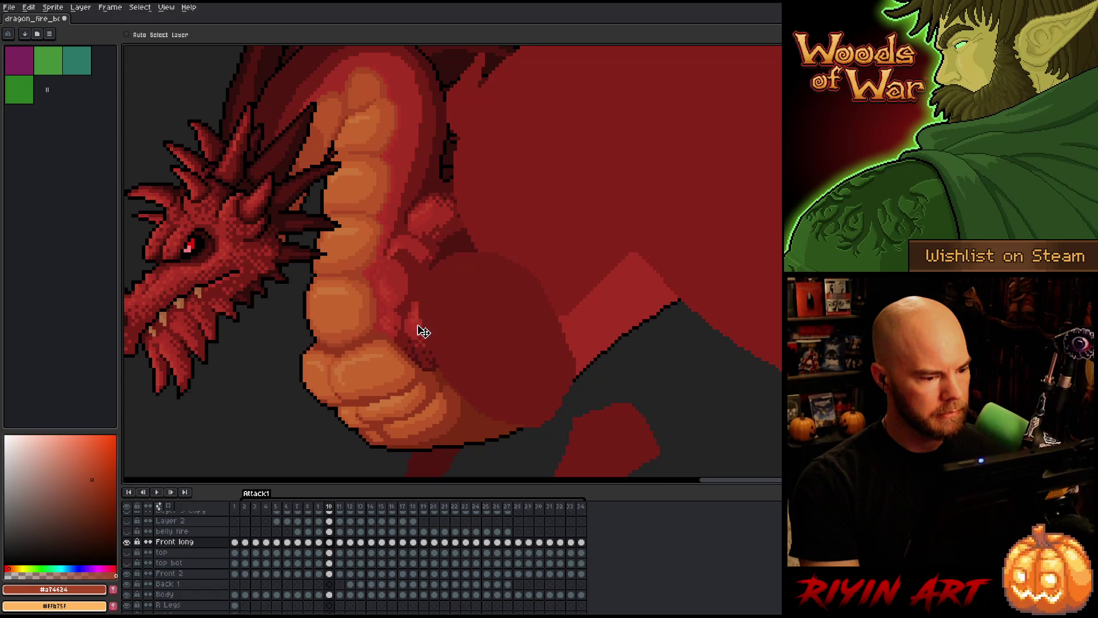
key(ctrl+z)
key(ctrl+z)
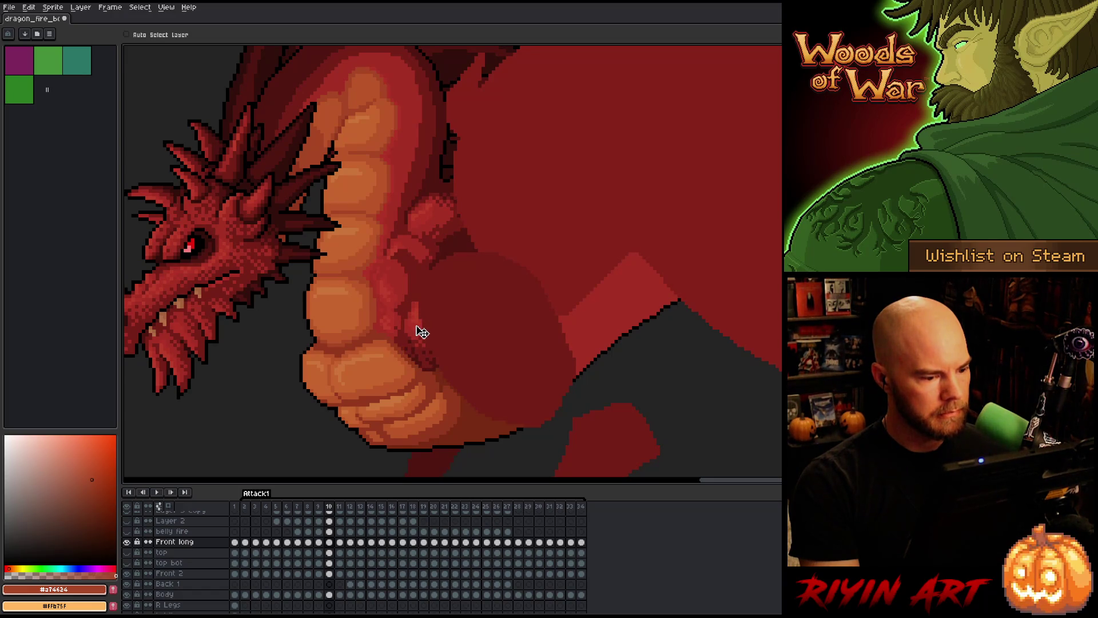
key(Left)
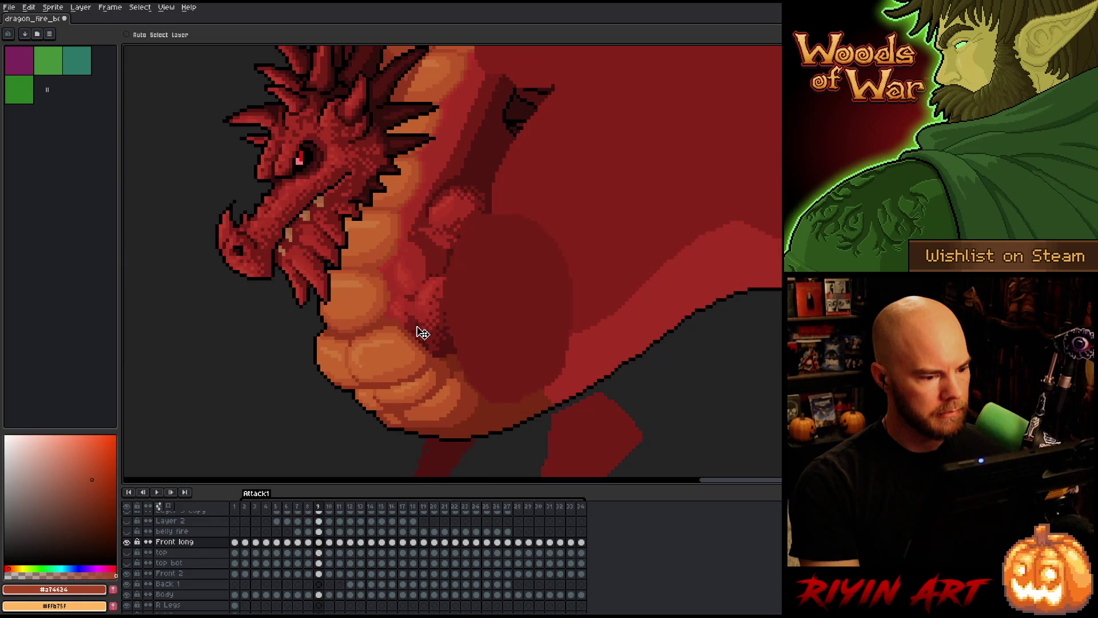
key(Right)
key(Left)
key(Right)
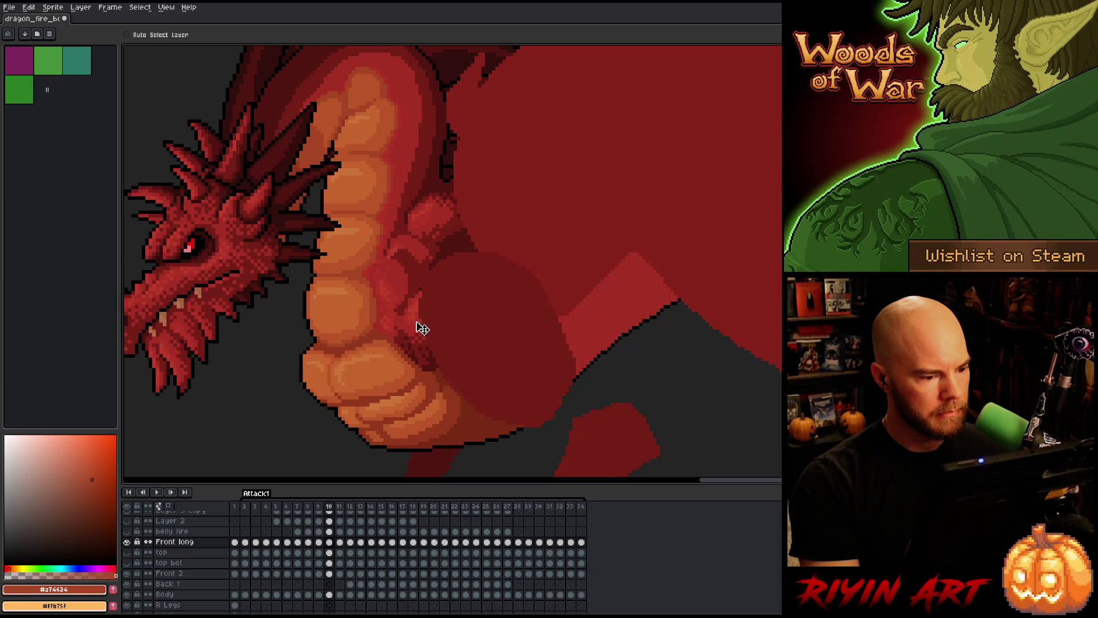
key(Left)
key(Right)
key(Left)
key(Right)
key(Left)
key(Right)
key(Left)
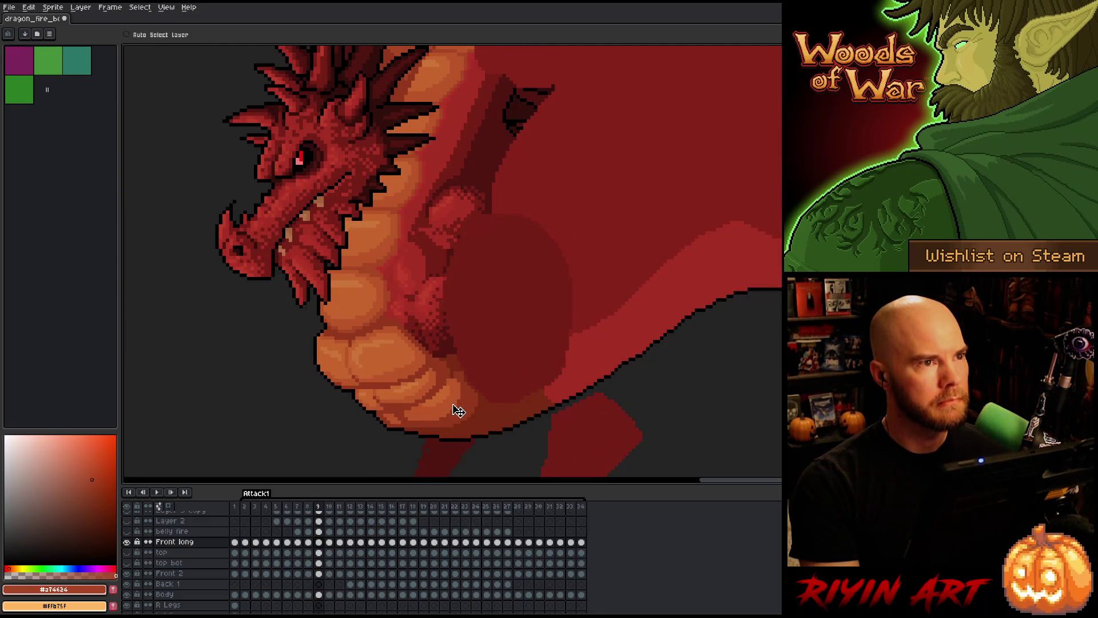
key(Right)
key(Left)
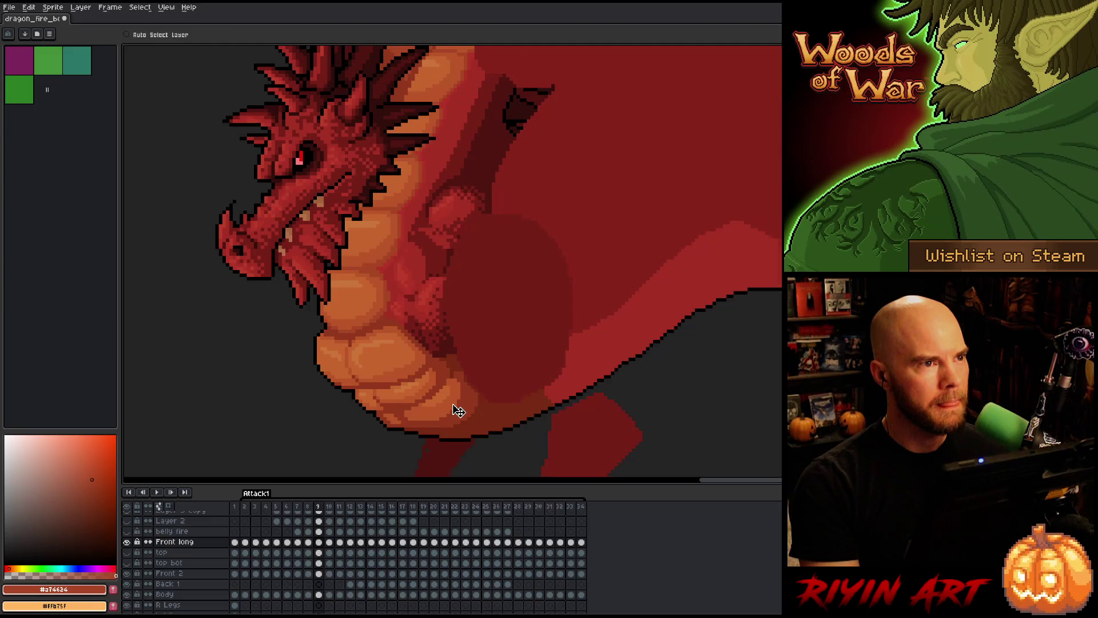
key(Right)
key(Right)
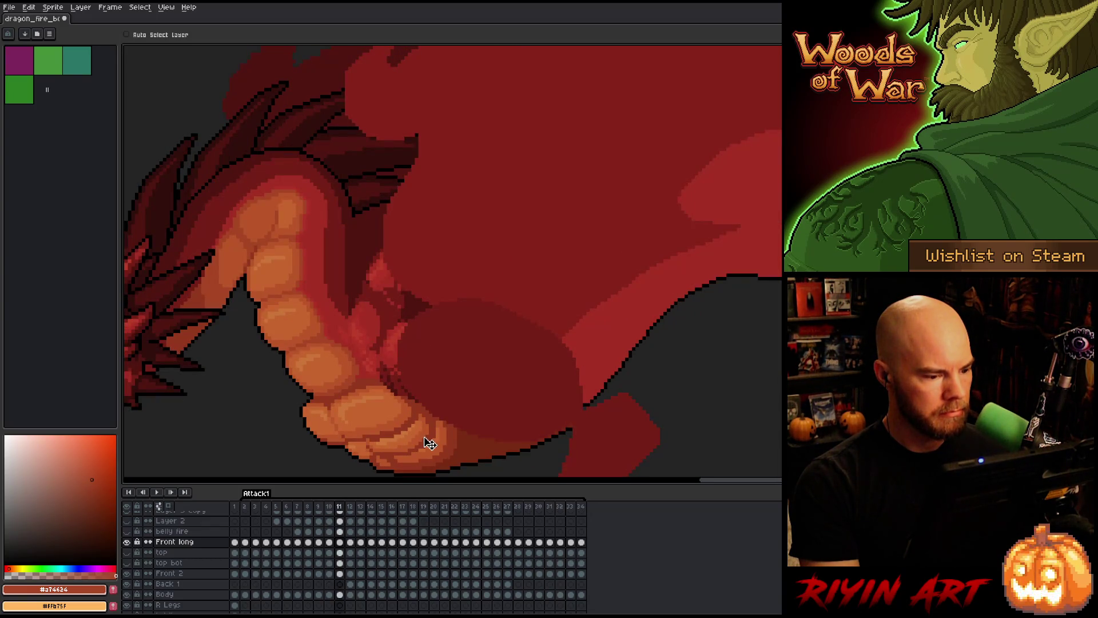
key(Left)
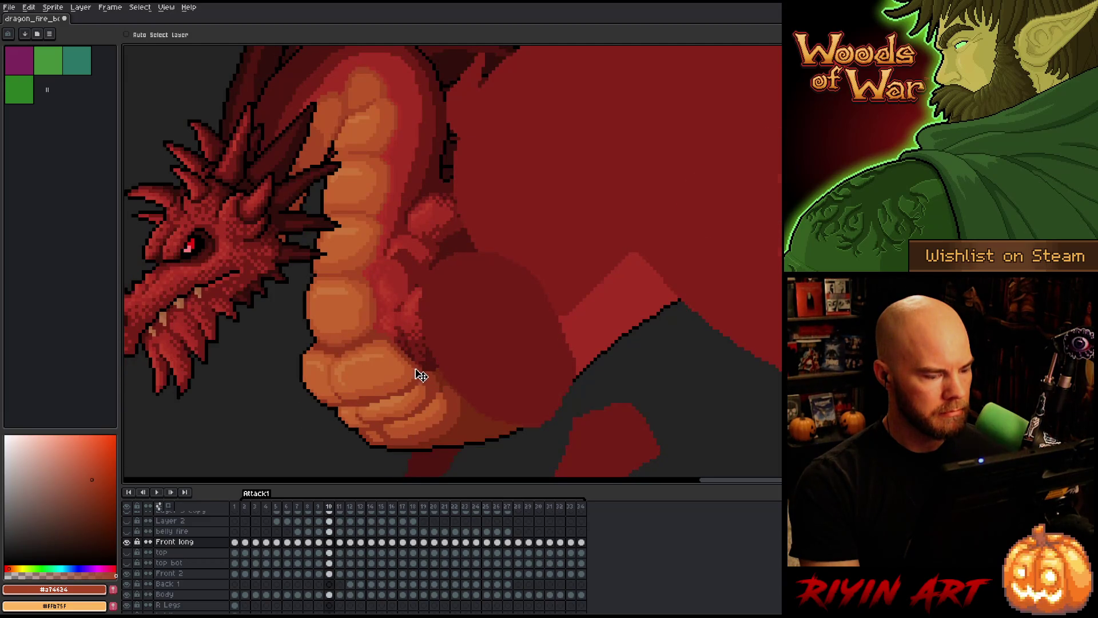
- Touch up the front claw pixels on frame 11, checking against the neighbouring frame
key(Right)
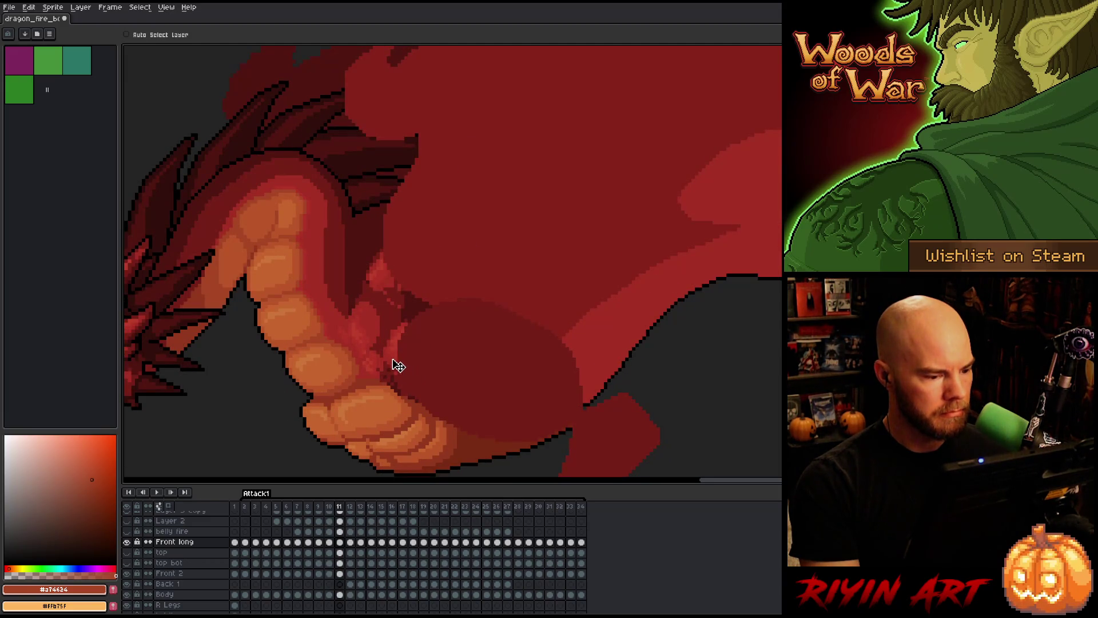
mouse_move(394, 361)
mouse_down()
mouse_move(395, 373)
mouse_move(387, 360)
mouse_up()
key(Left)
key(Right)
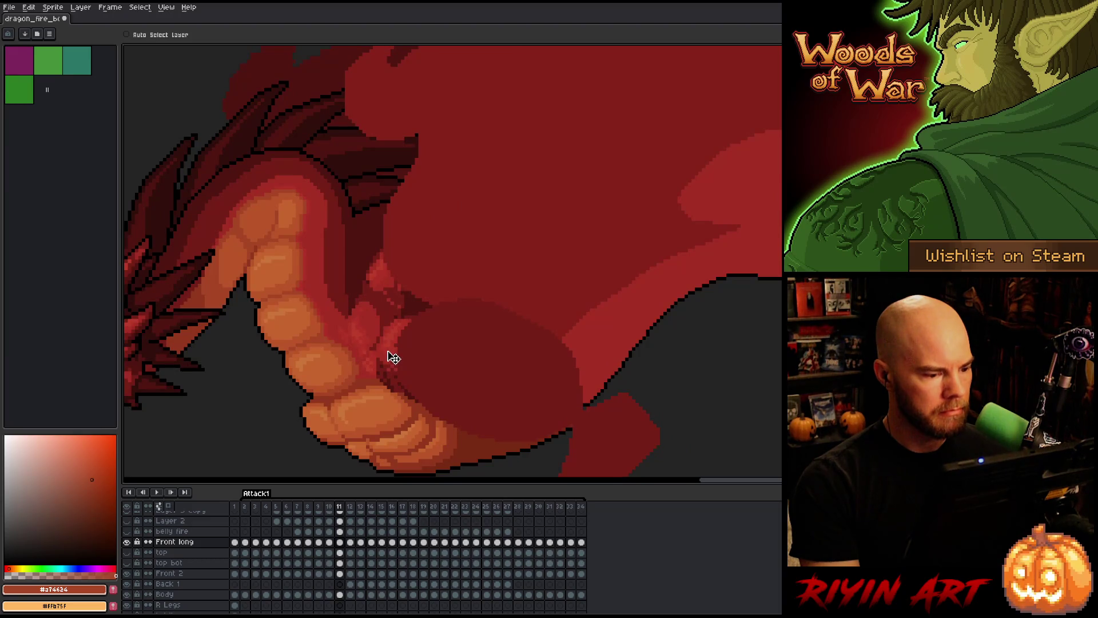
drag(394, 356, 394, 354)
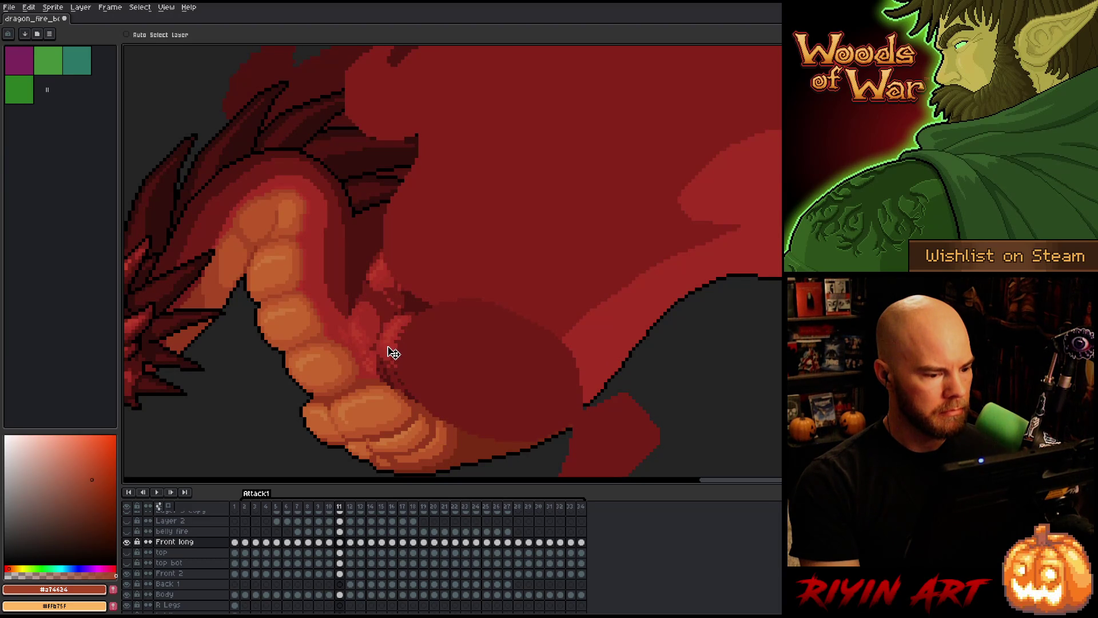
key(Left)
key(Right)
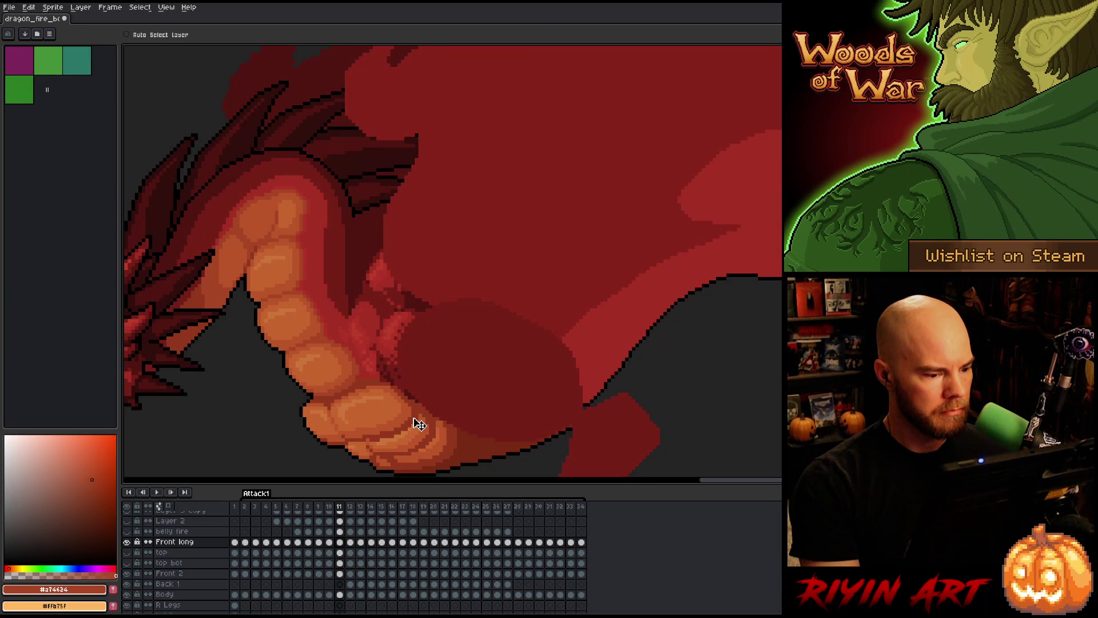
key(Left)
key(Right)
key(Left)
key(Left)
- Paint dark dithered shading on the belly behind the fist and extend it downward
key(Left)
key(Right)
key(Right)
key(Right)
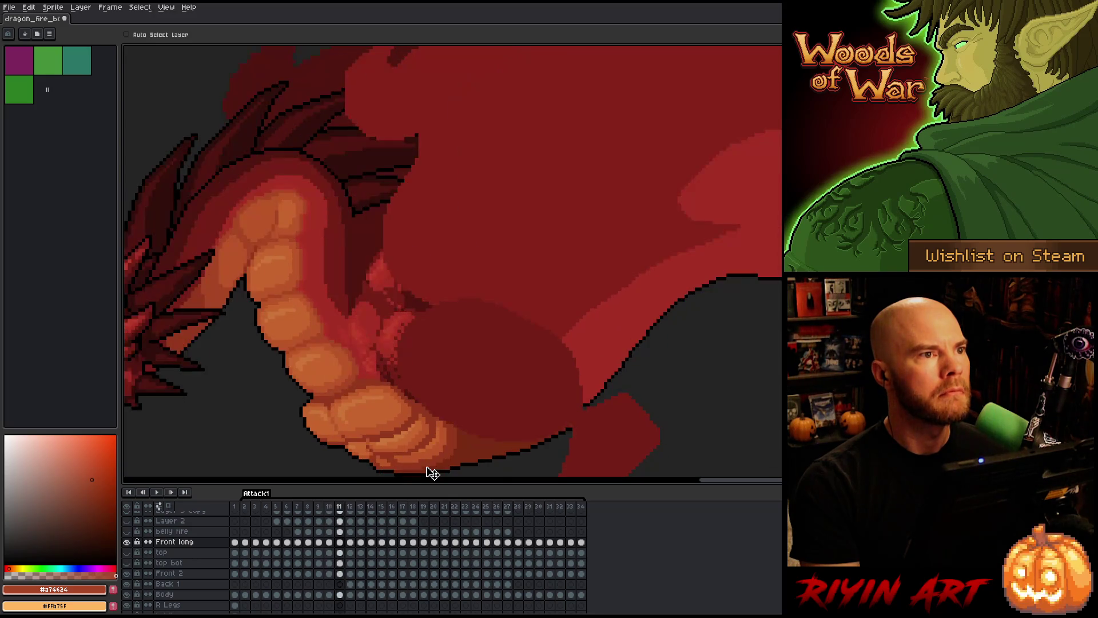
mouse_move(394, 356)
mouse_down()
mouse_move(401, 376)
mouse_move(383, 370)
mouse_move(393, 388)
mouse_up()
key(Left)
key(Right)
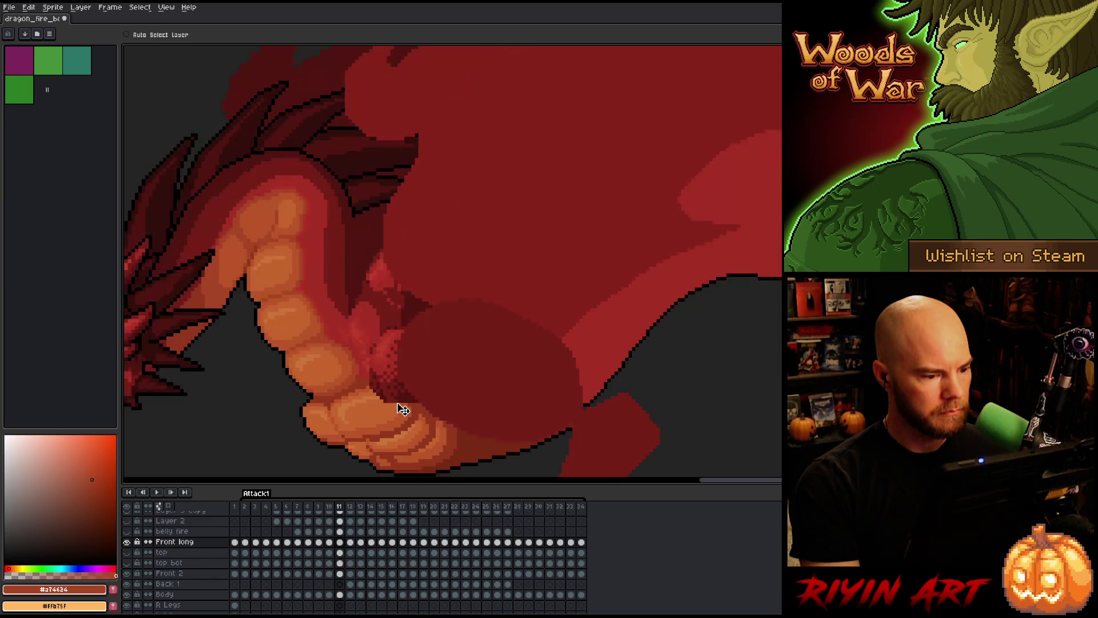
key(Left)
key(Right)
key(Left)
key(Right)
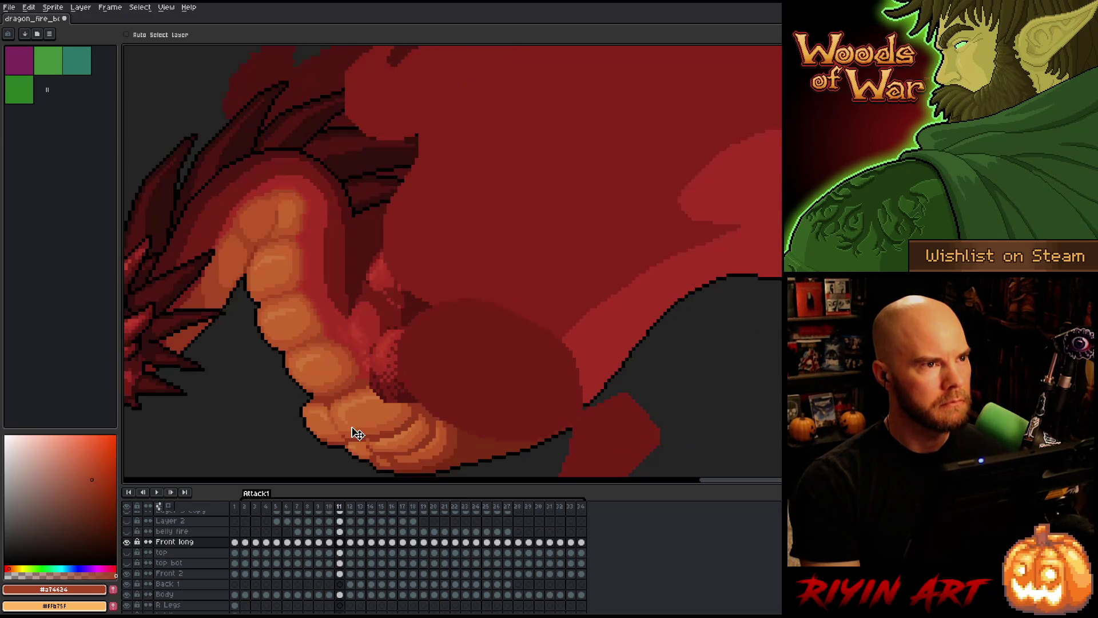
key(Left)
key(Right)
key(Left)
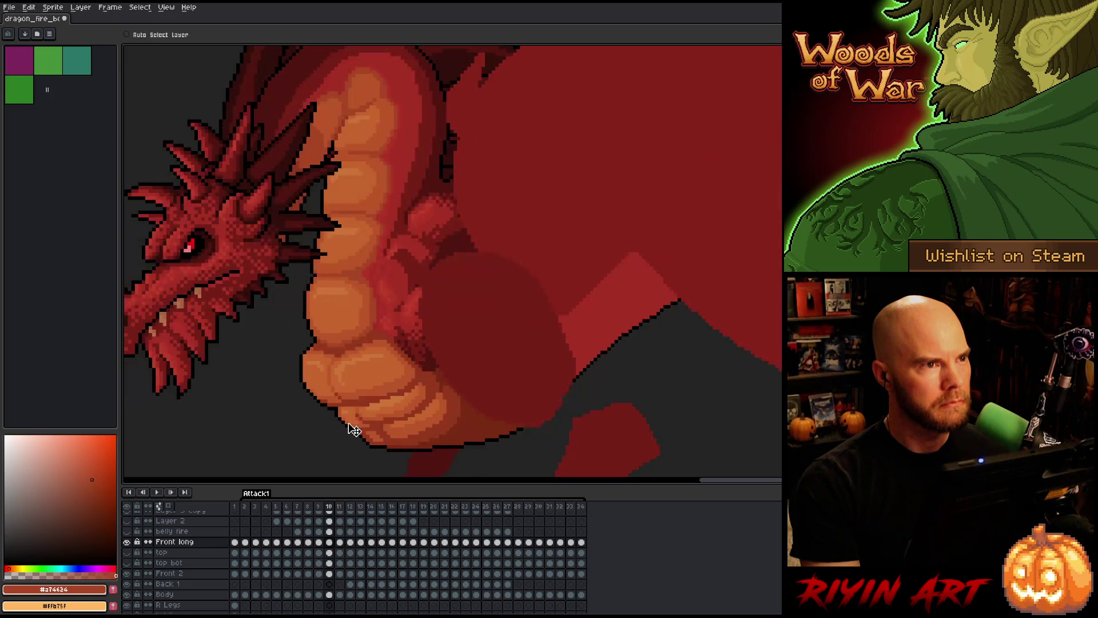
key(Right)
key(Right)
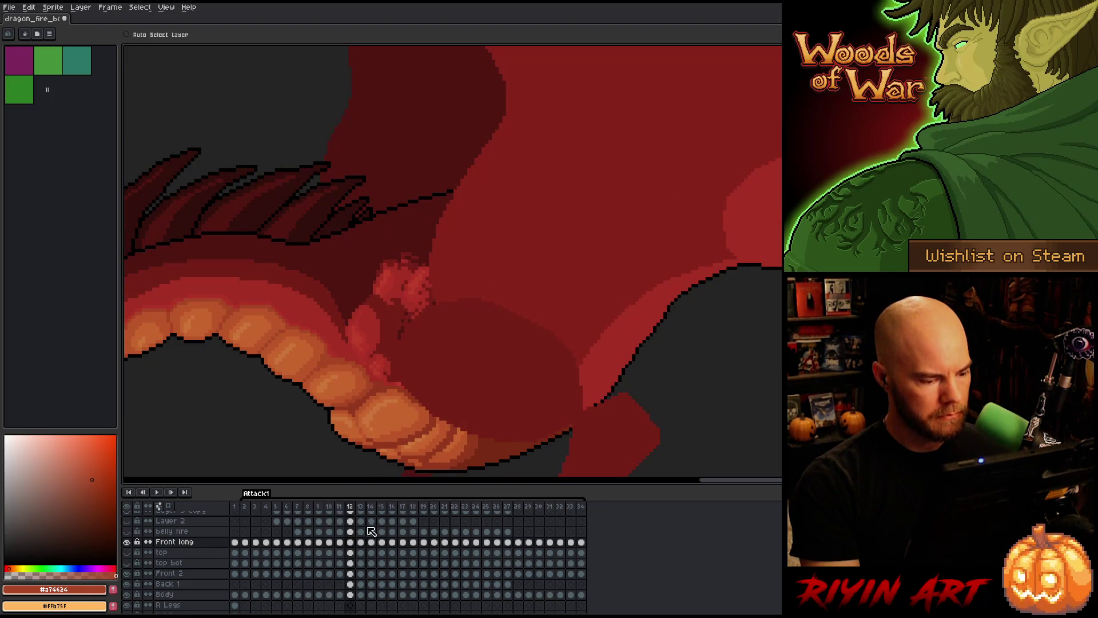
drag(444, 355, 422, 426)
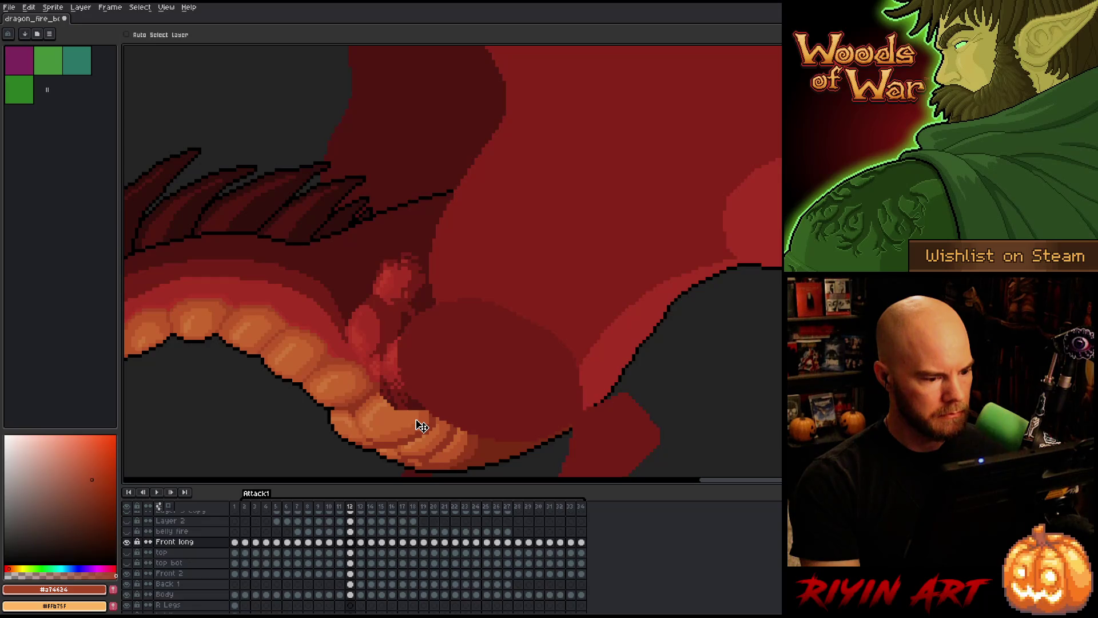
- Flip between frames 11 and 12 to review the extended fist shading
key(Left)
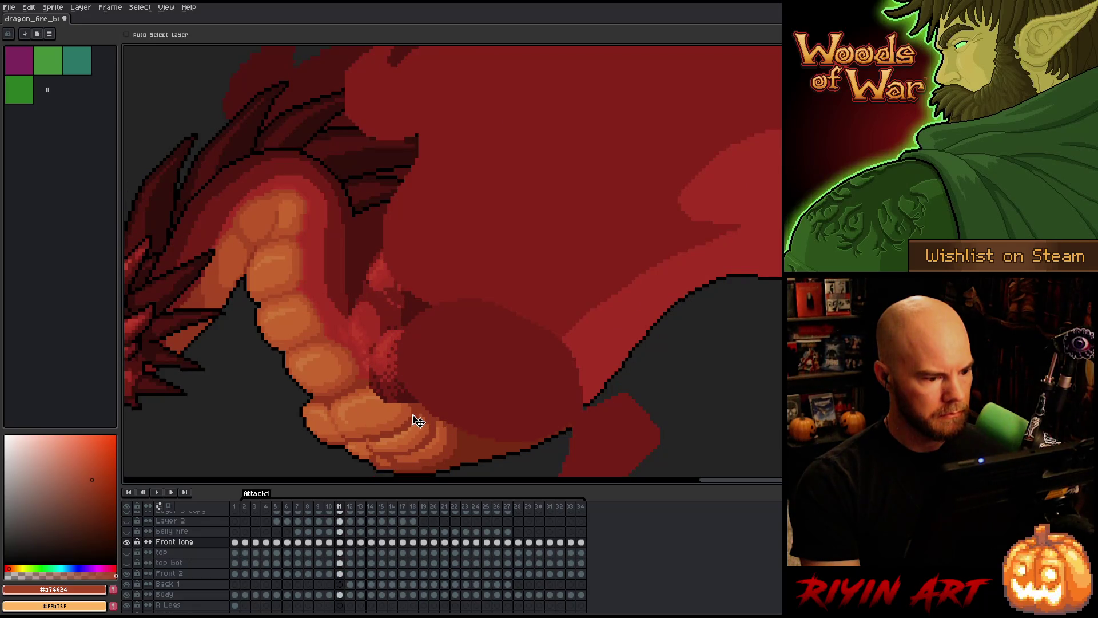
key(Right)
key(Left)
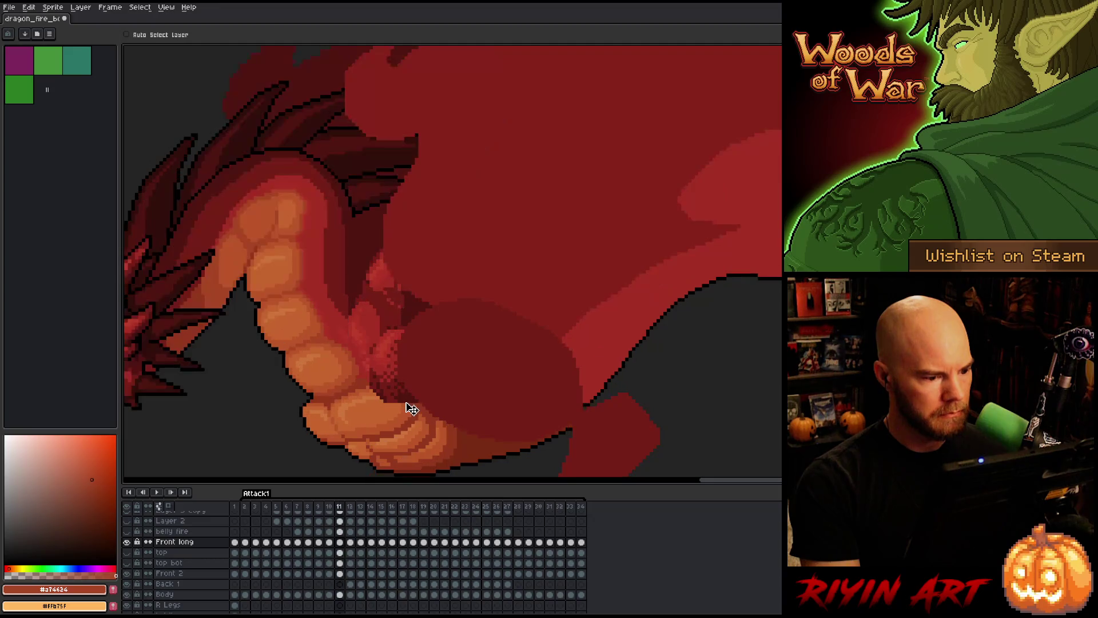
key(Right)
key(Left)
key(Right)
key(Left)
key(Right)
key(Left)
key(Right)
key(Left)
key(Right)
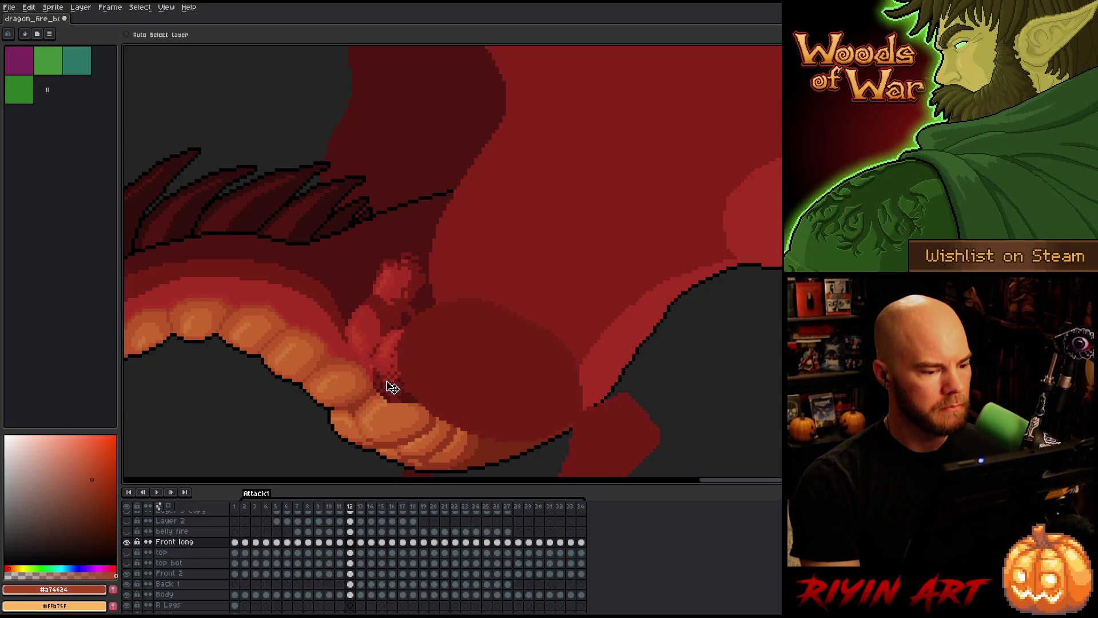
key(Left)
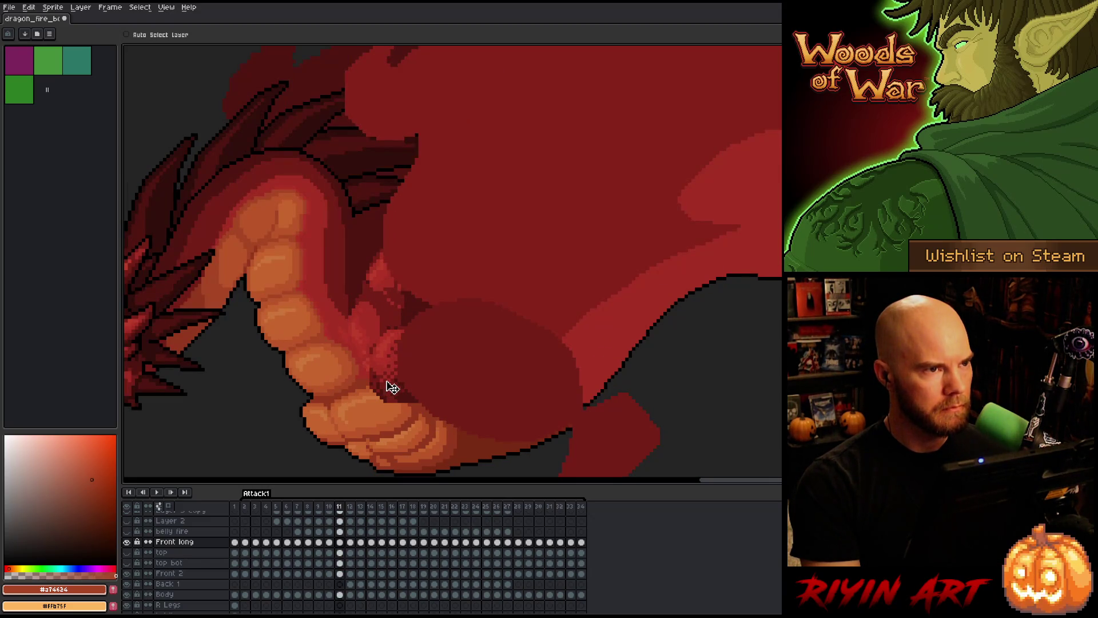
key(Right)
key(Left)
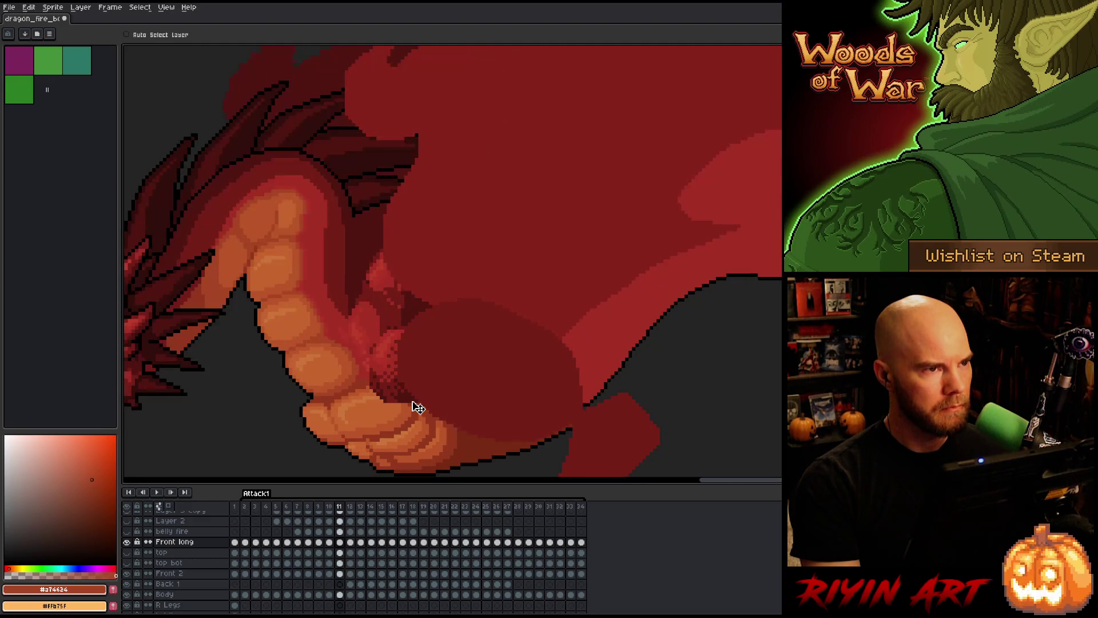
key(Right)
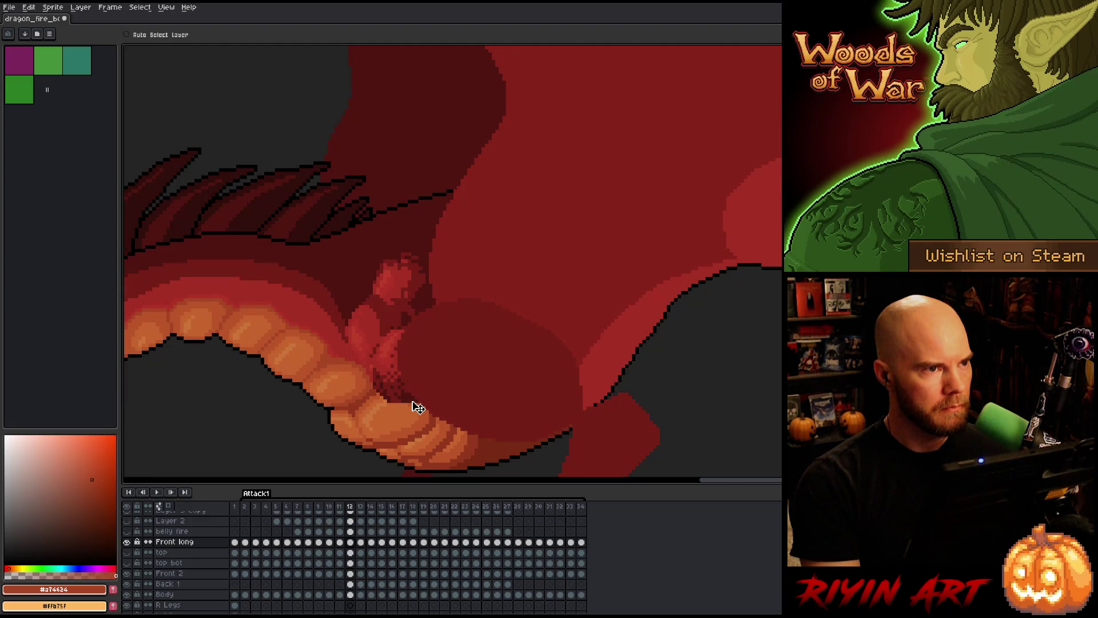
key(Left)
key(Right)
key(Left)
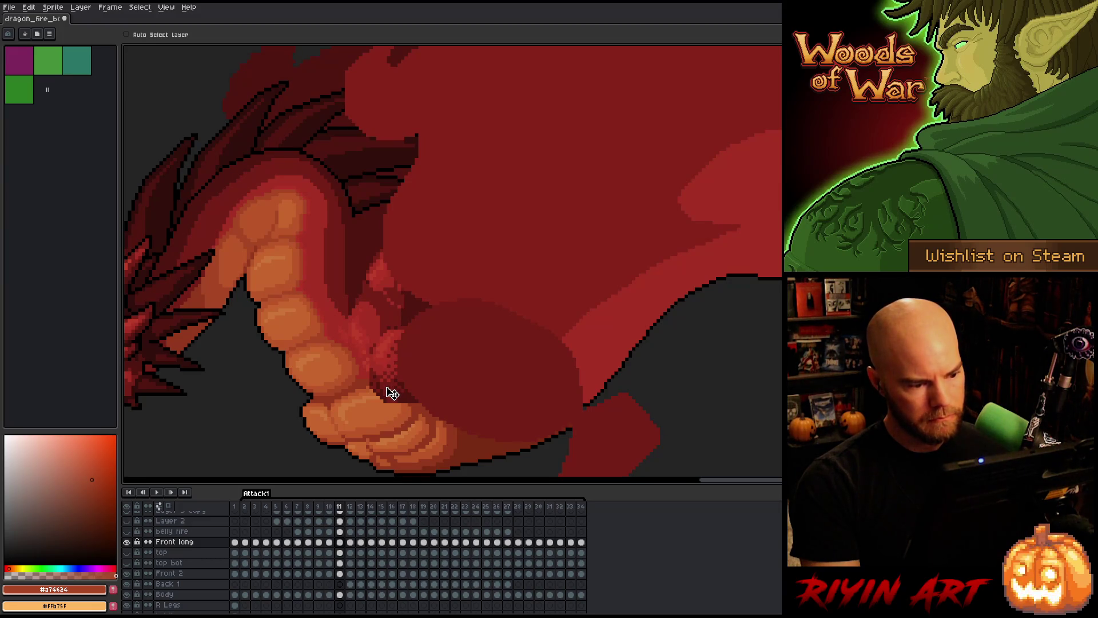
- Alternate between frames 10 and 11 to compare the dithered belly shading
key(Left)
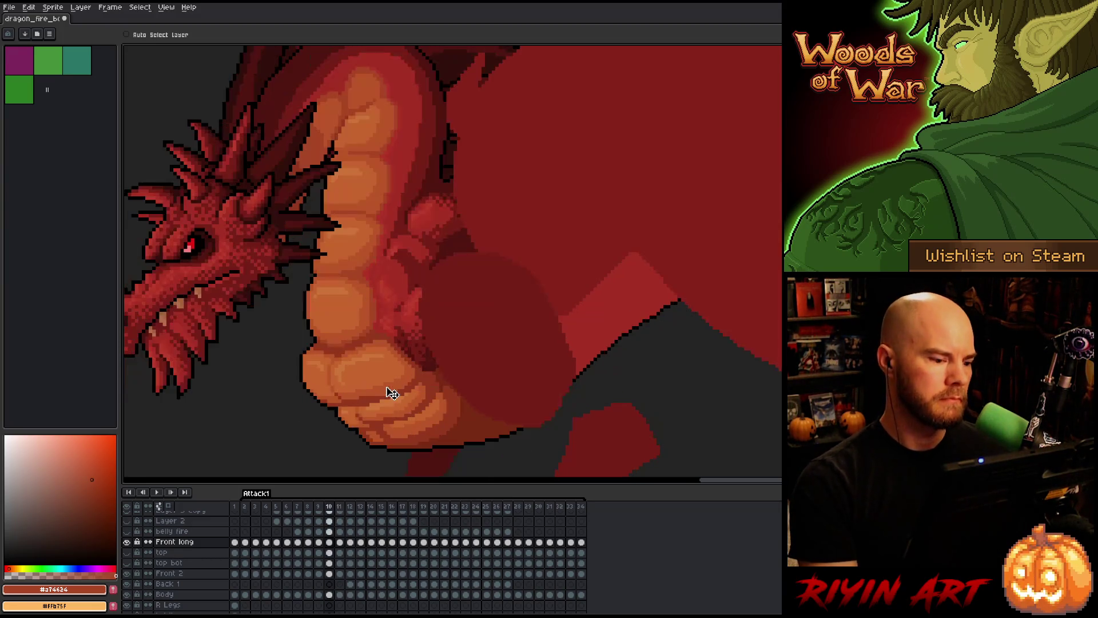
key(Right)
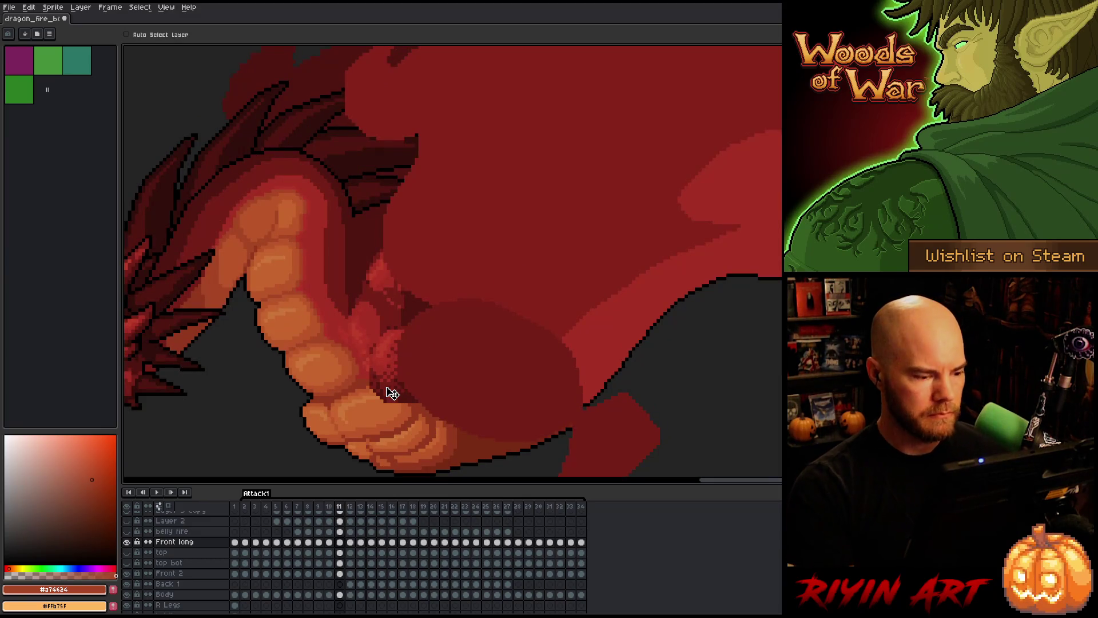
key(Left)
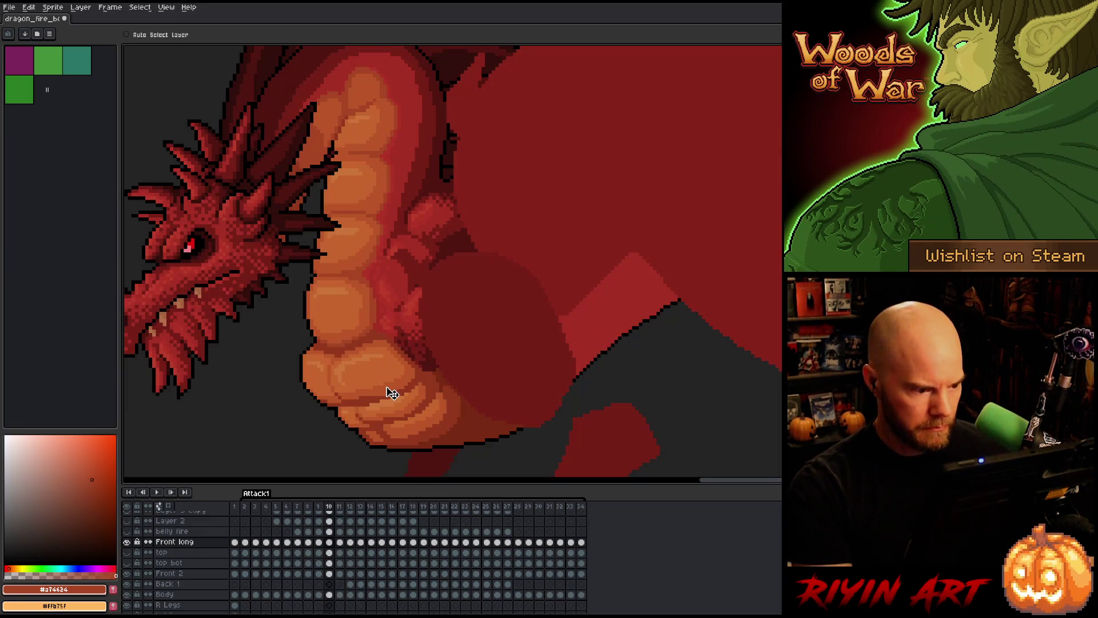
key(Right)
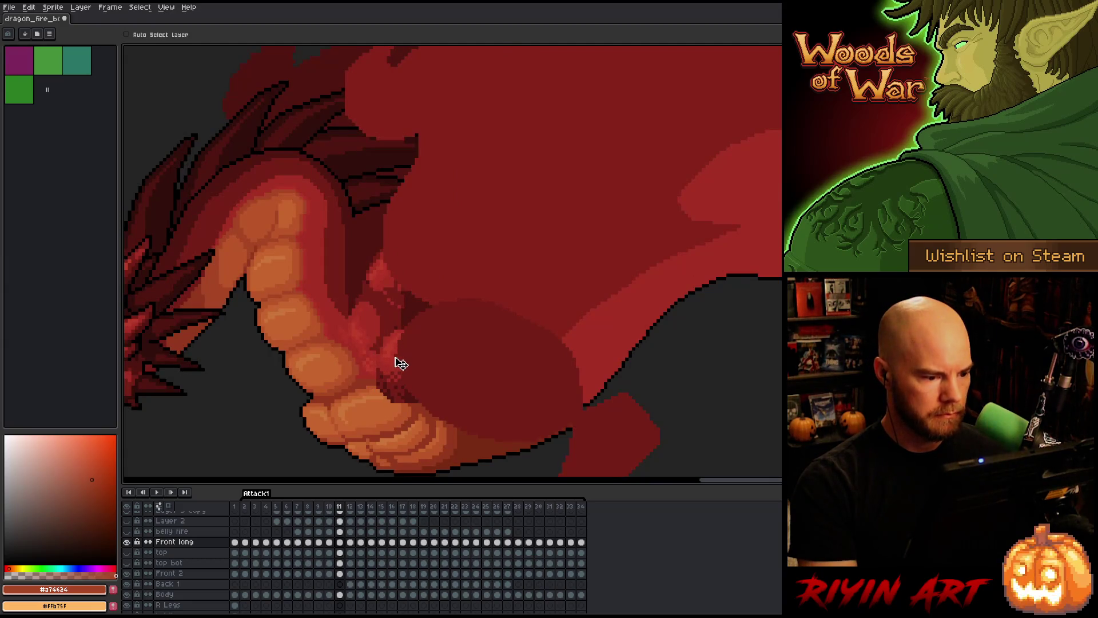
key(Left)
key(Right)
key(Left)
key(Right)
key(Left)
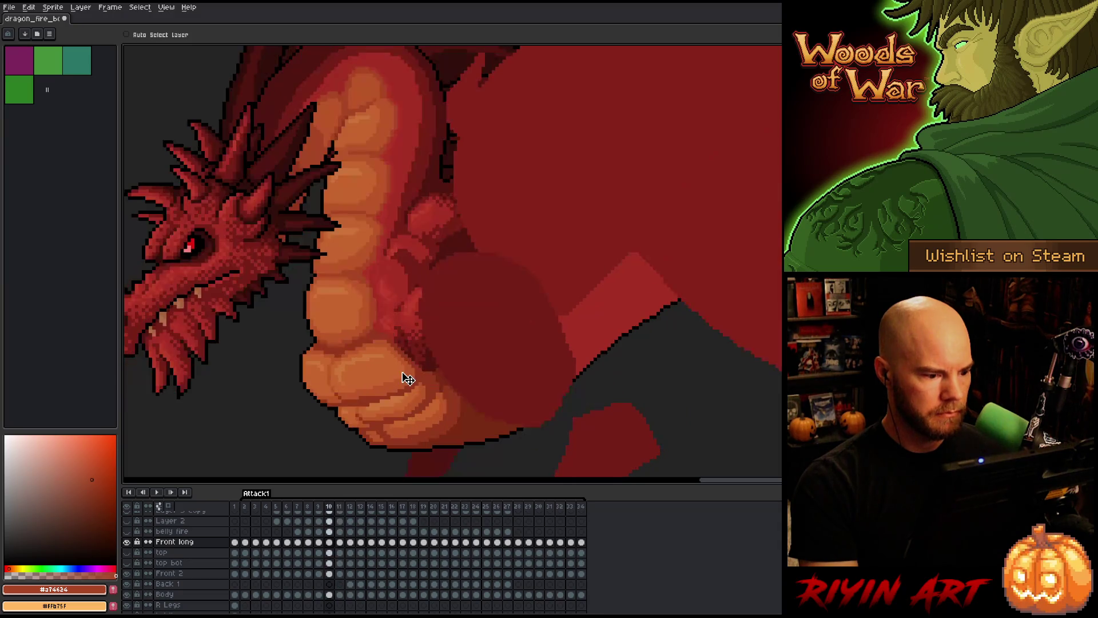
key(Right)
key(Left)
key(Right)
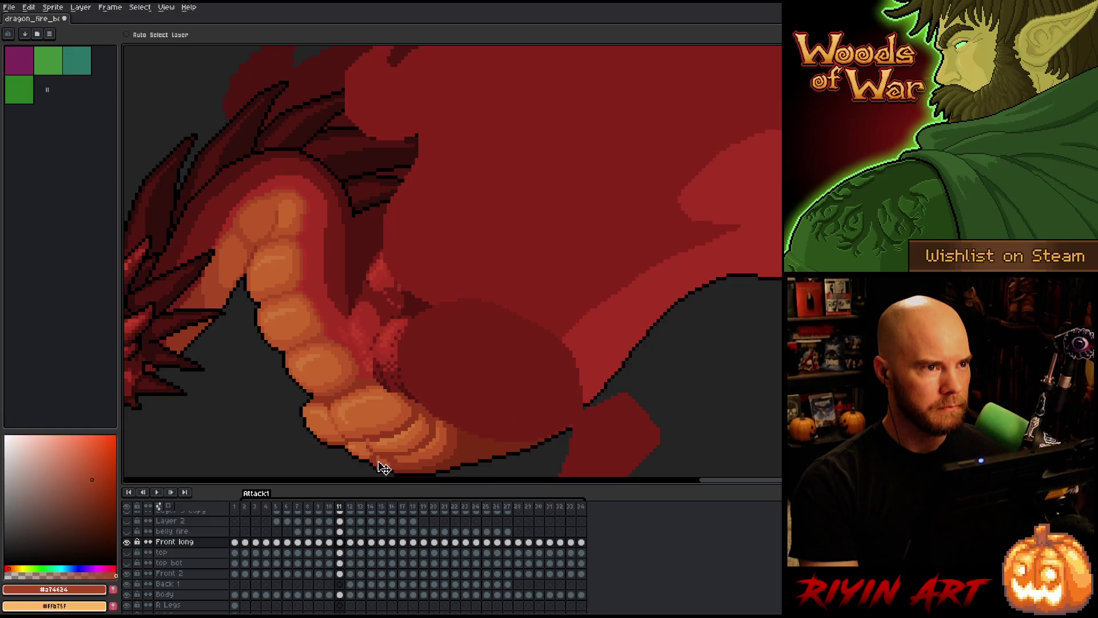
- Scrub back and forth across frames 10 to 12 to compare the front fist
key(Right)
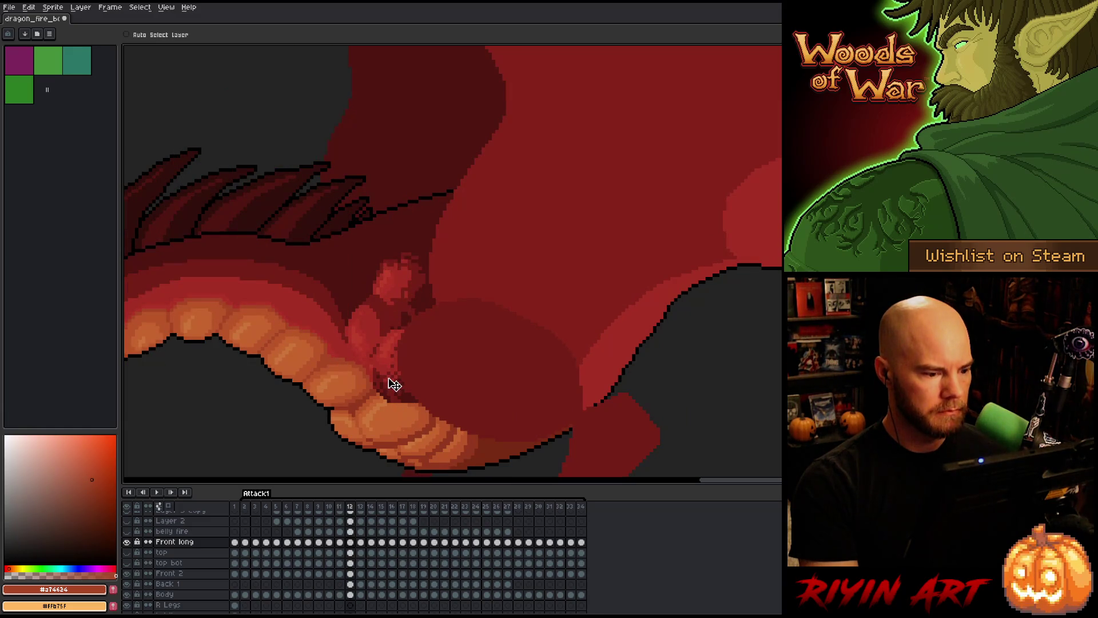
key(Left)
key(Right)
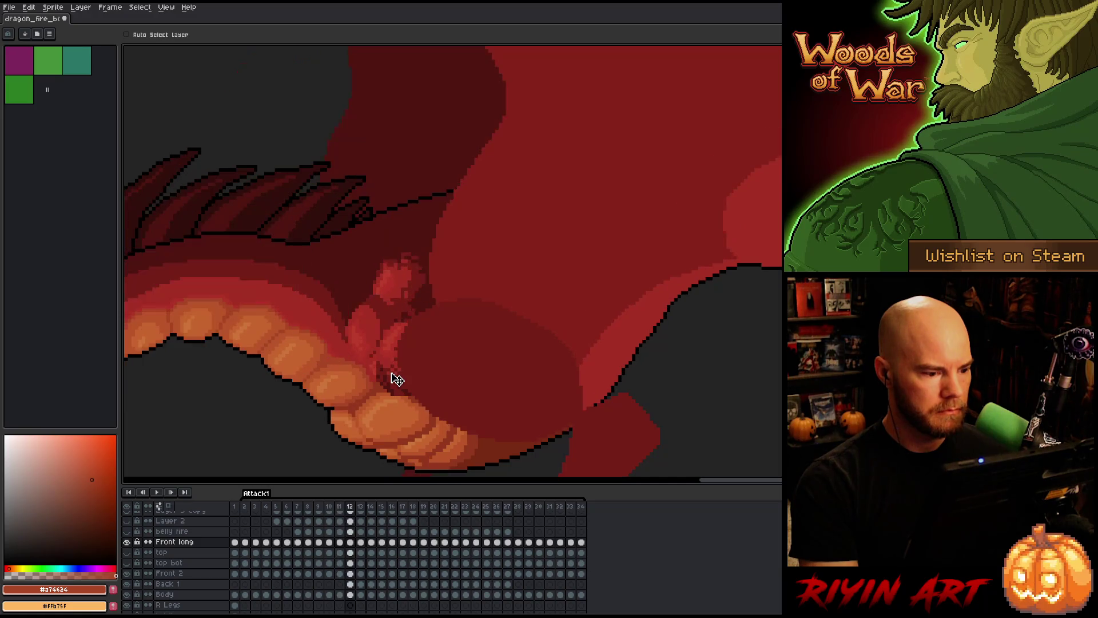
key(Left)
key(Left)
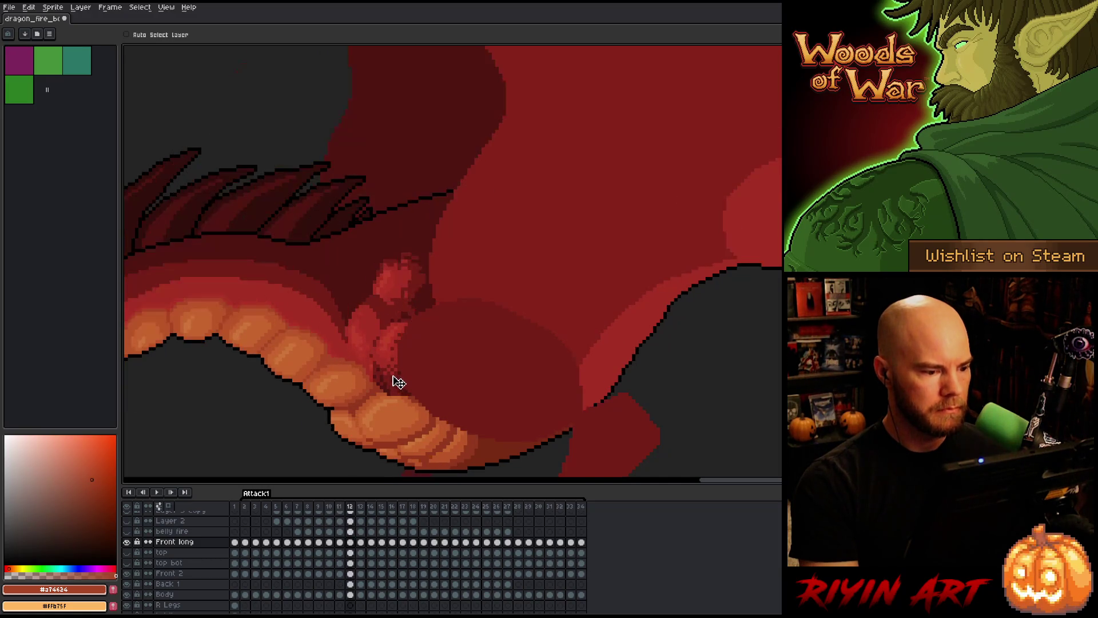
key(Right)
key(Right)
key(Left)
key(Right)
key(Left)
key(Right)
key(Left)
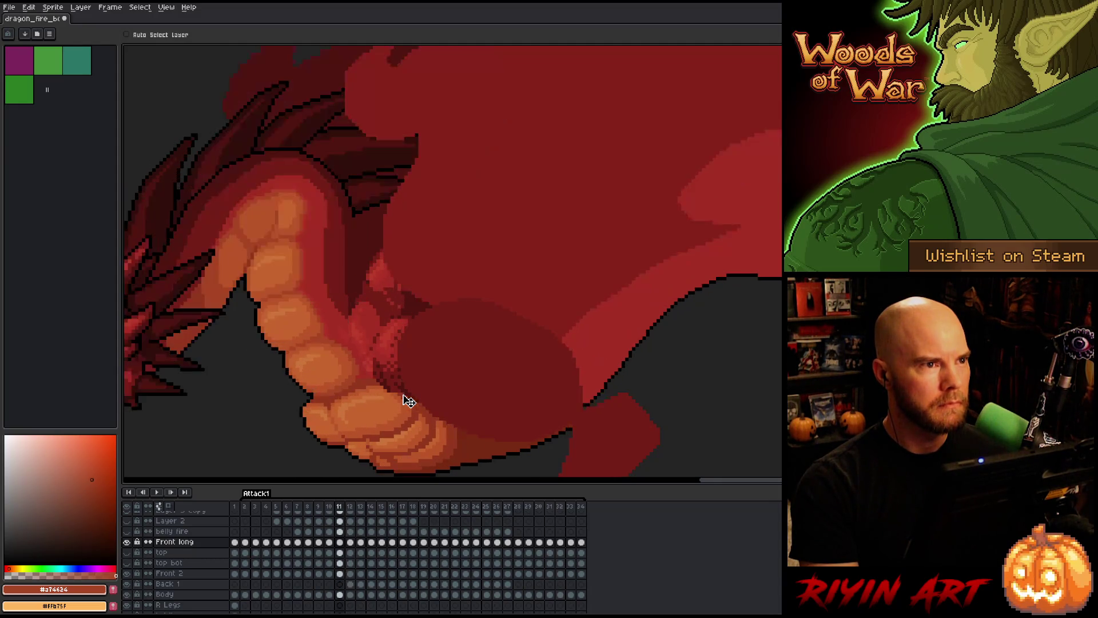
key(Right)
key(Left)
key(Left)
key(Left)
key(Right)
key(Left)
key(Right)
key(Left)
key(Right)
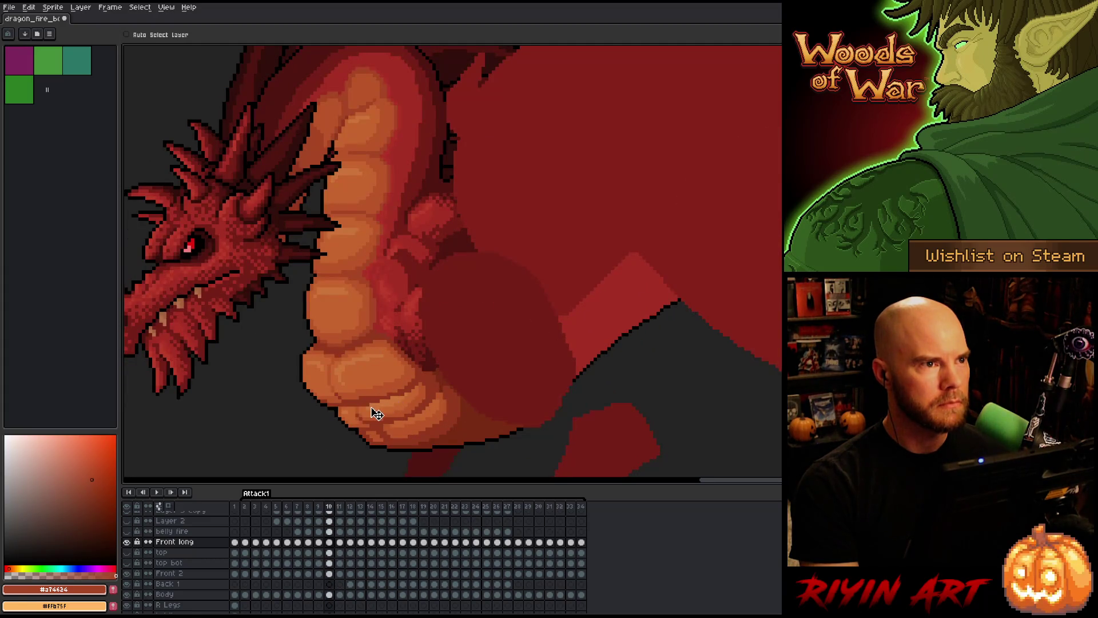
key(Right)
key(Right)
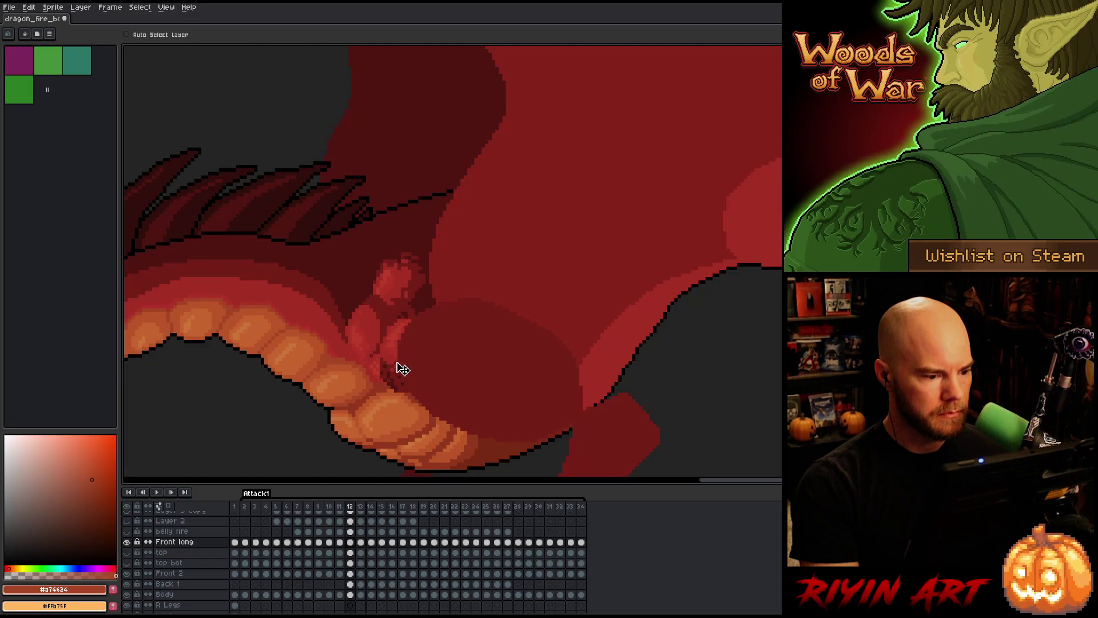
- Alternate between frames 11 and 12 to compare the fist shading, ending on frame 12
key(Left)
key(Right)
key(Left)
key(Right)
key(Left)
key(Right)
key(Left)
key(Right)
key(Left)
key(Right)
key(Left)
key(Right)
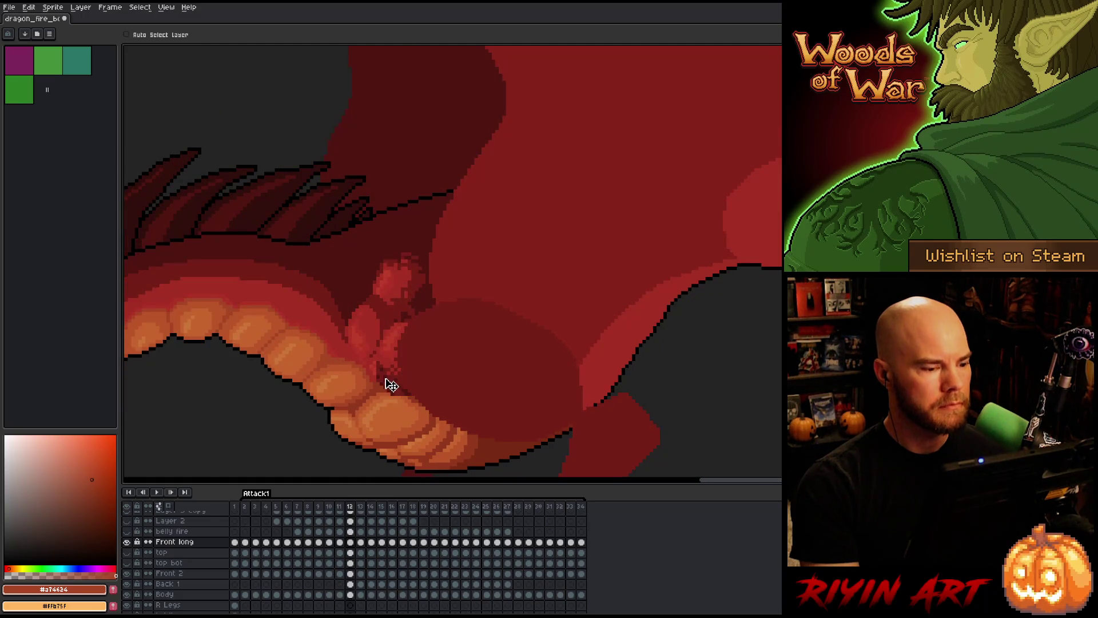
key(Left)
key(Right)
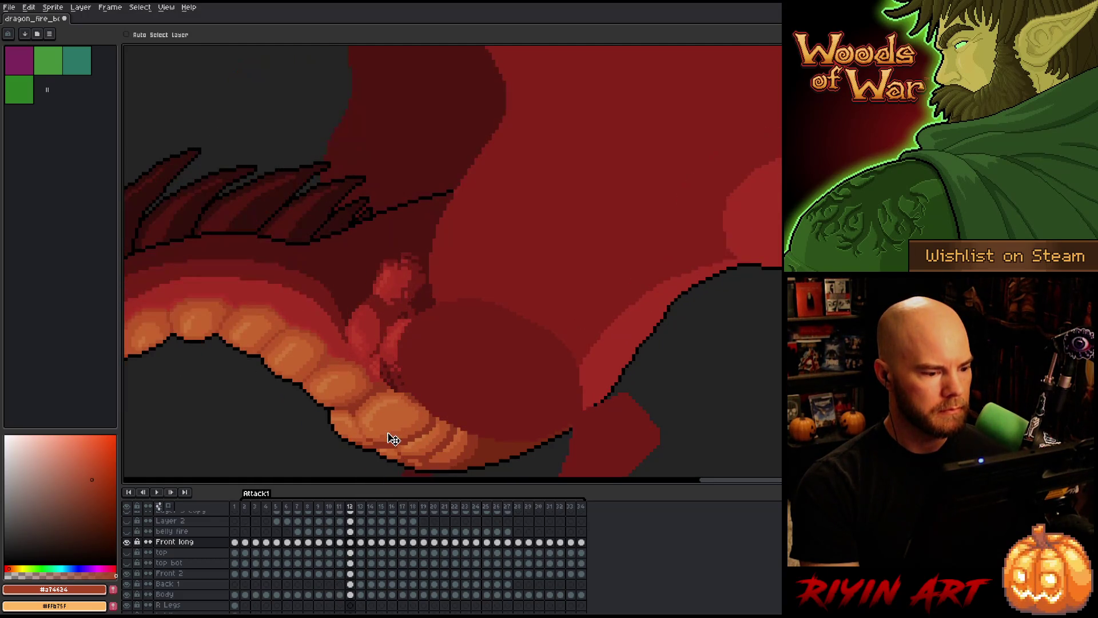
key(Left)
key(Right)
key(Left)
key(Right)
key(Left)
key(Right)
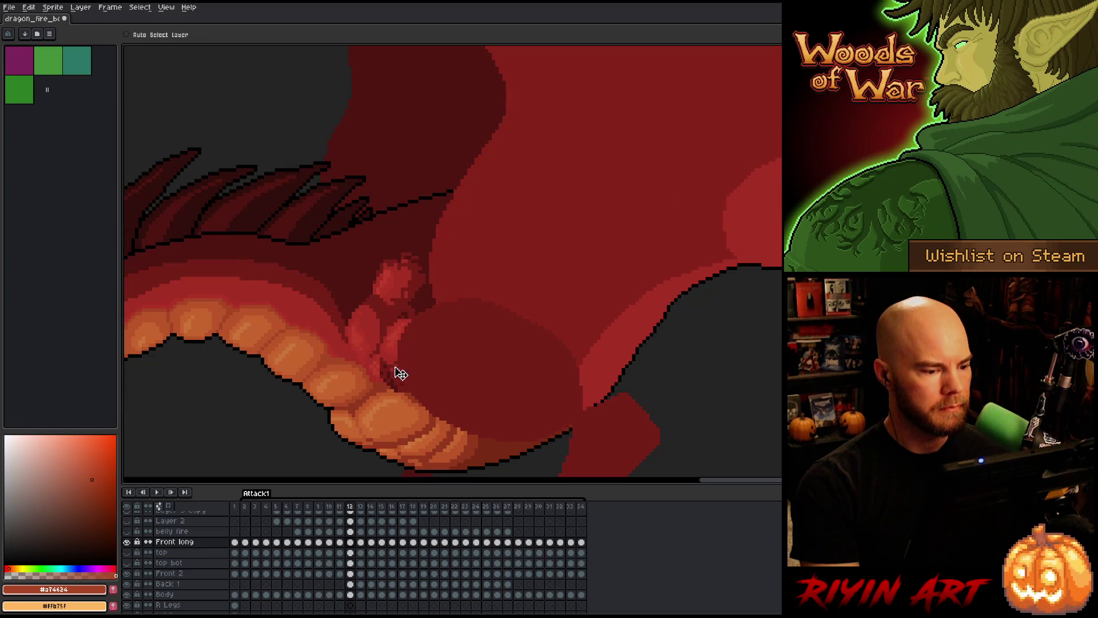
- Paint dark speckles beneath the front fist on frame 12 and check them against frame 11
drag(398, 373, 394, 370)
key(Left)
key(Right)
- Advance to frame 13 and compare its snout shading with the neighbouring frames
key(Left)
key(Right)
key(Left)
key(Right)
key(Right)
key(Left)
key(Right)
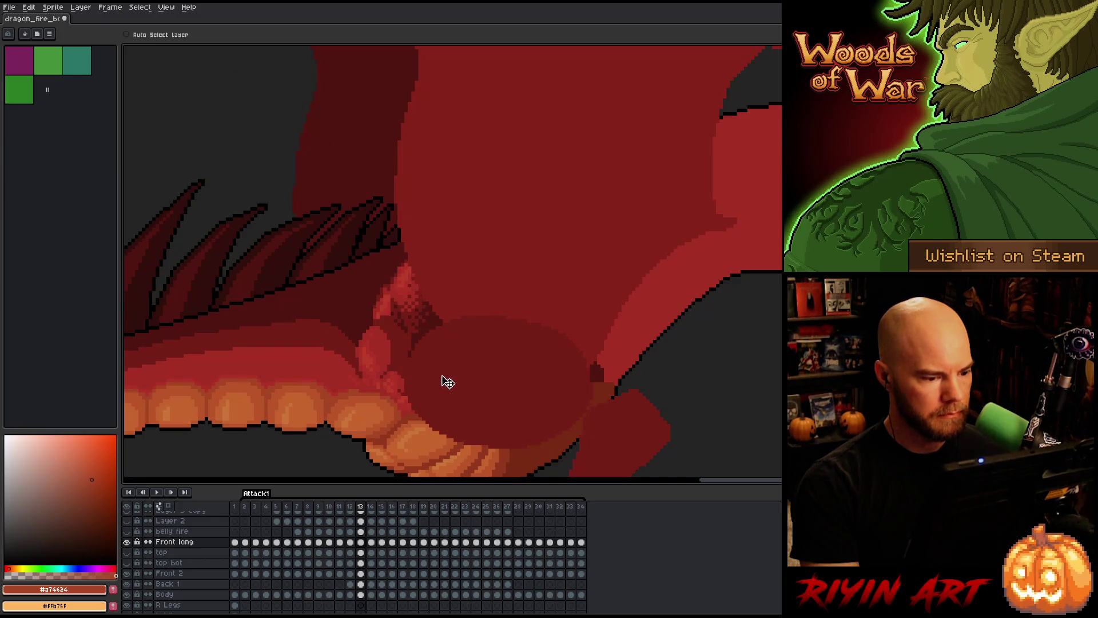
key(Left)
key(Right)
key(Left)
key(Right)
key(Left)
key(Right)
key(Left)
key(Right)
key(Right)
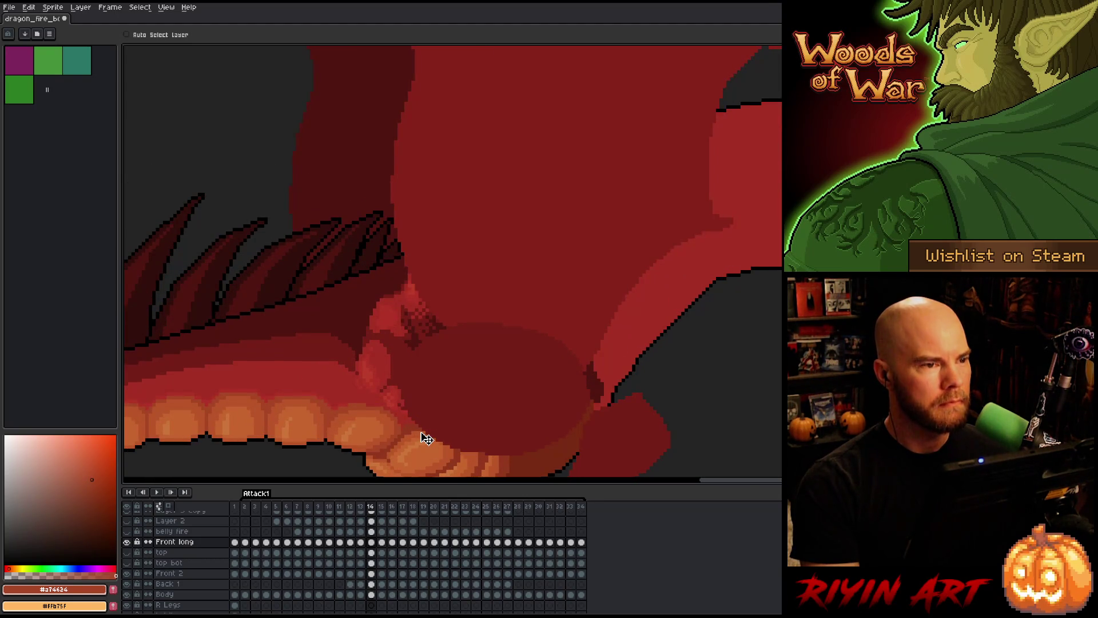
- Shift the front claw highlight shapes on frame 14 and check the claw motion against frame 13
drag(429, 392, 409, 400)
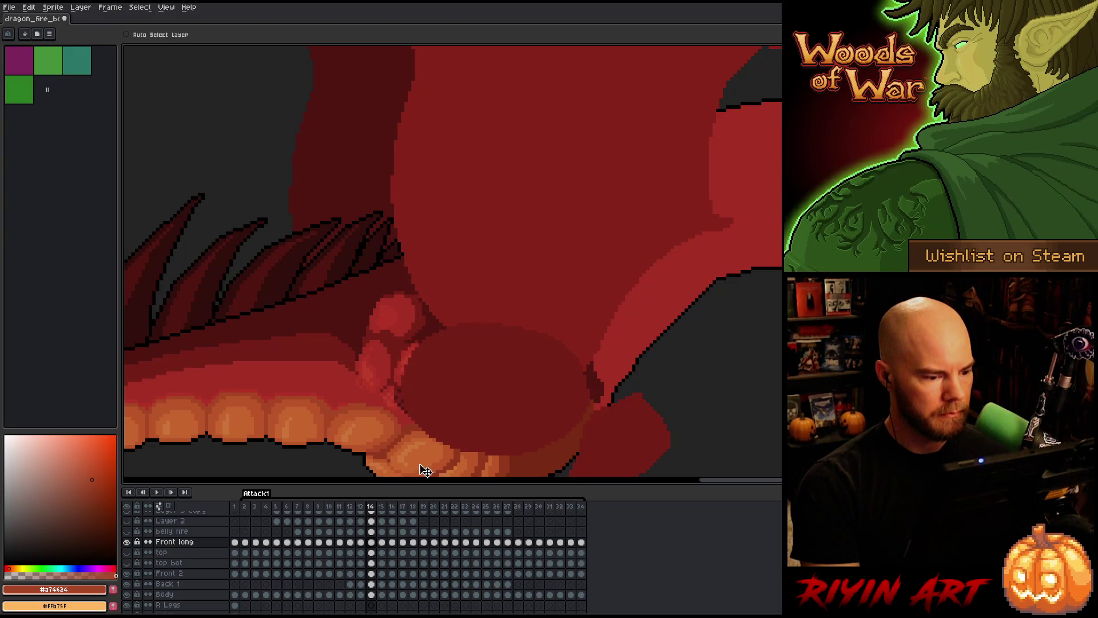
key(Left)
key(Right)
key(Left)
key(Right)
key(Left)
key(Right)
key(Left)
- Remove the stray dither pattern on frame 15 and compare it with frame 14
key(Right)
key(Right)
key(Left)
key(Right)
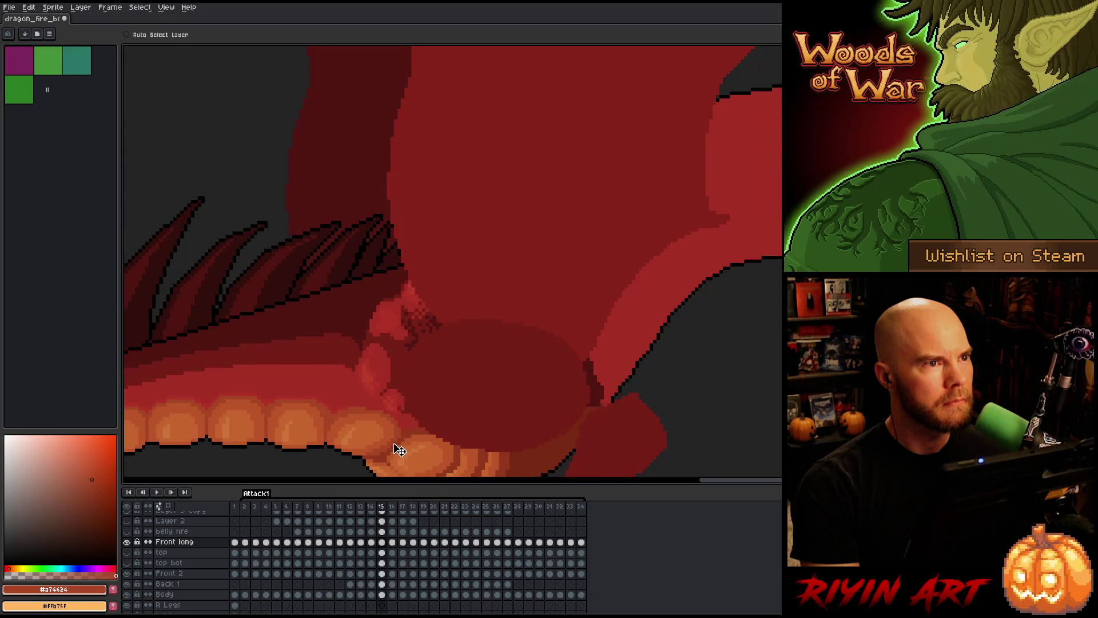
key(Left)
key(Right)
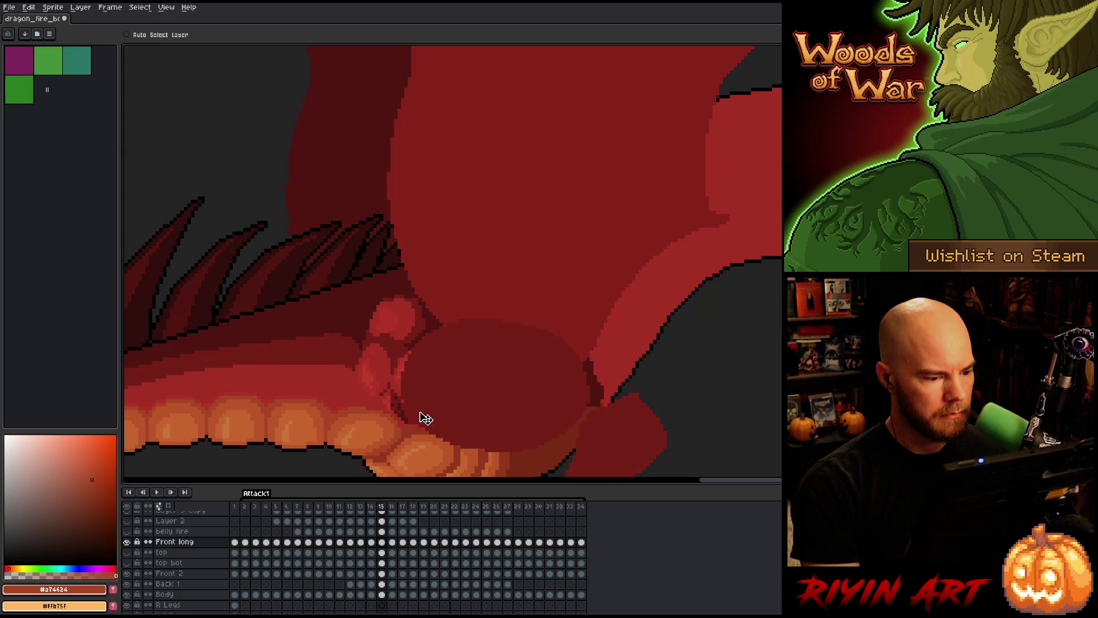
key(Left)
key(Right)
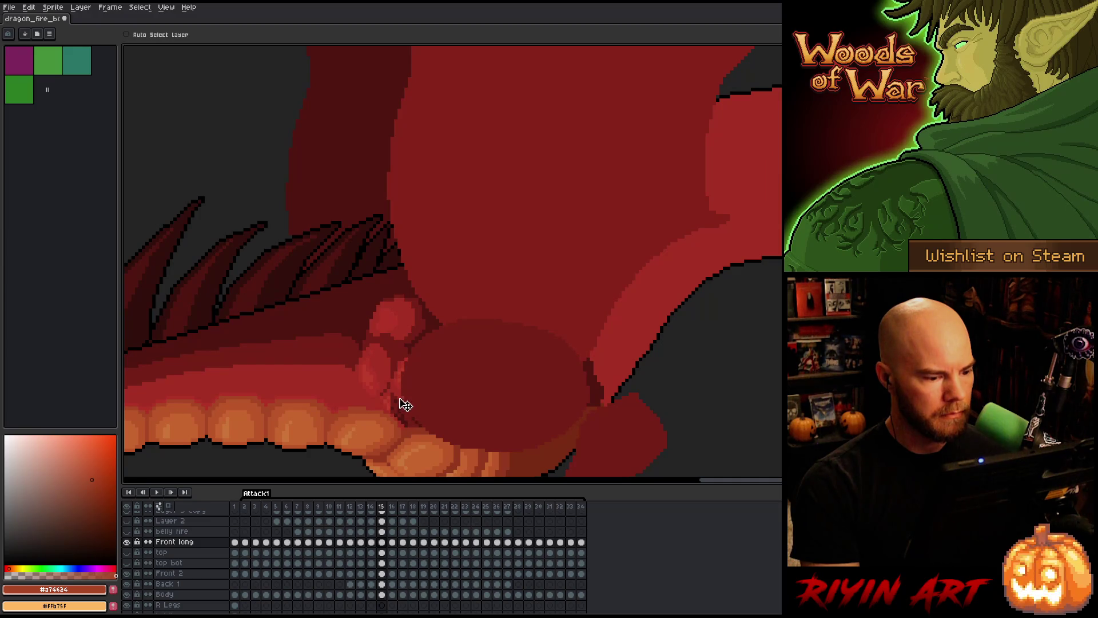
key(Left)
- Compare frames 15 and 16, then paint dithered shading on the front claw of frame 17
key(Right)
key(Left)
key(Right)
key(Right)
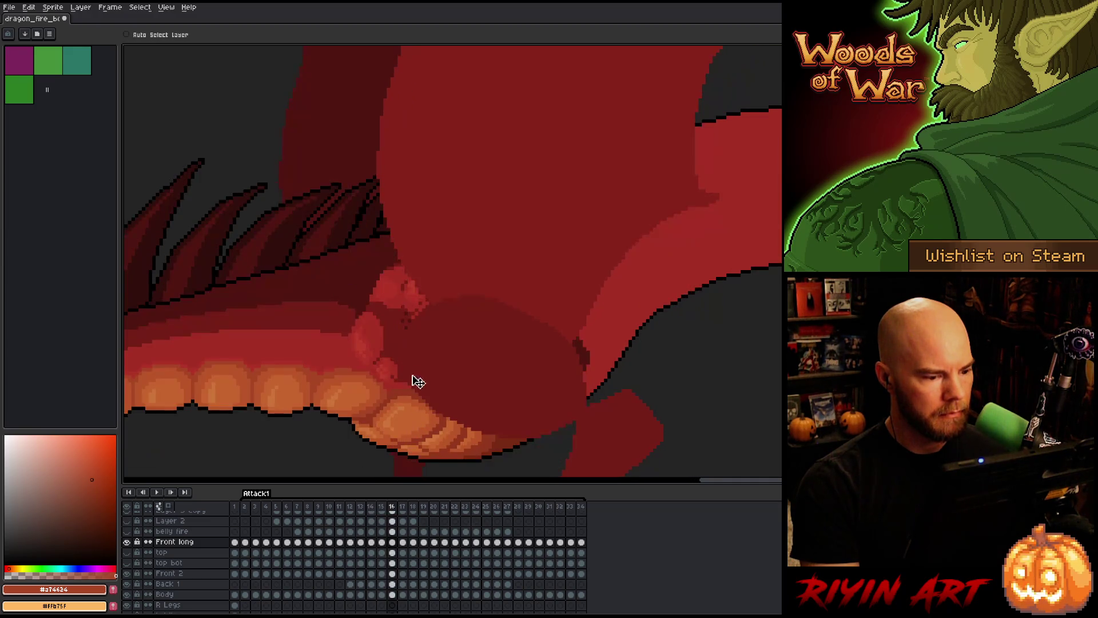
key(Left)
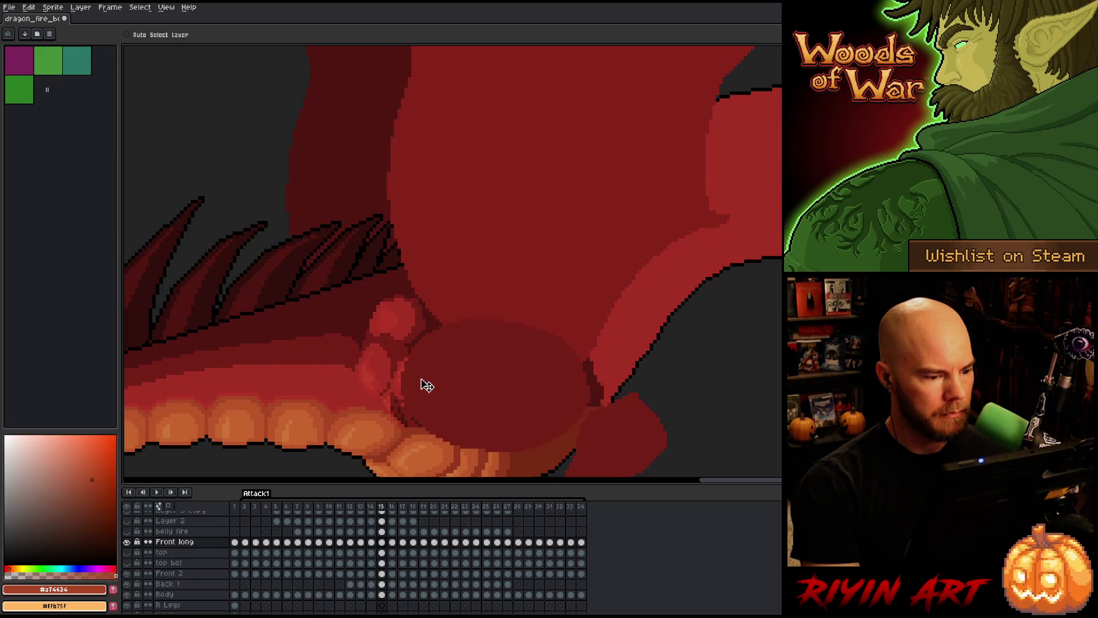
key(Right)
key(Left)
key(Right)
key(Right)
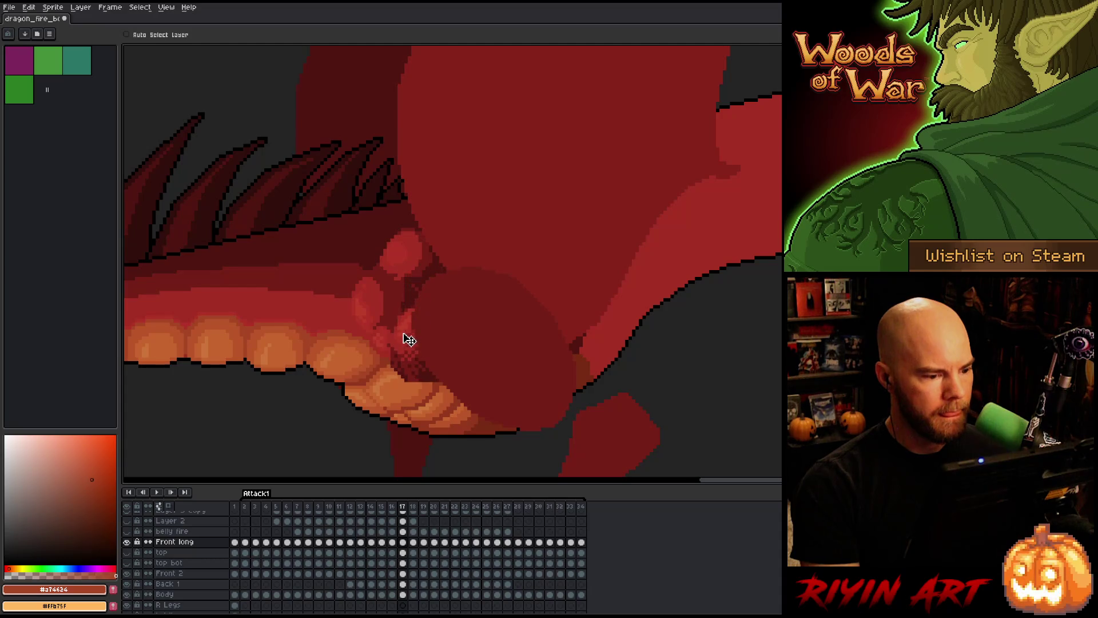
drag(406, 327, 400, 321)
- Flip around frame 17 to check the new dithered patch where the claw meets the body
key(Left)
key(Right)
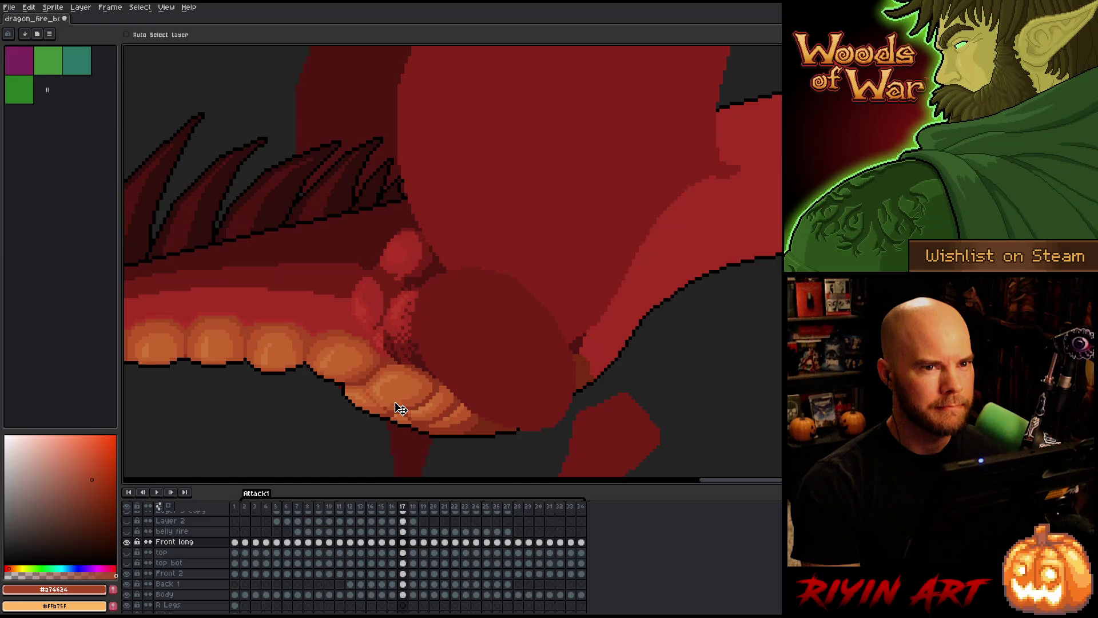
key(Left)
key(Right)
key(Left)
key(Right)
key(Left)
key(Right)
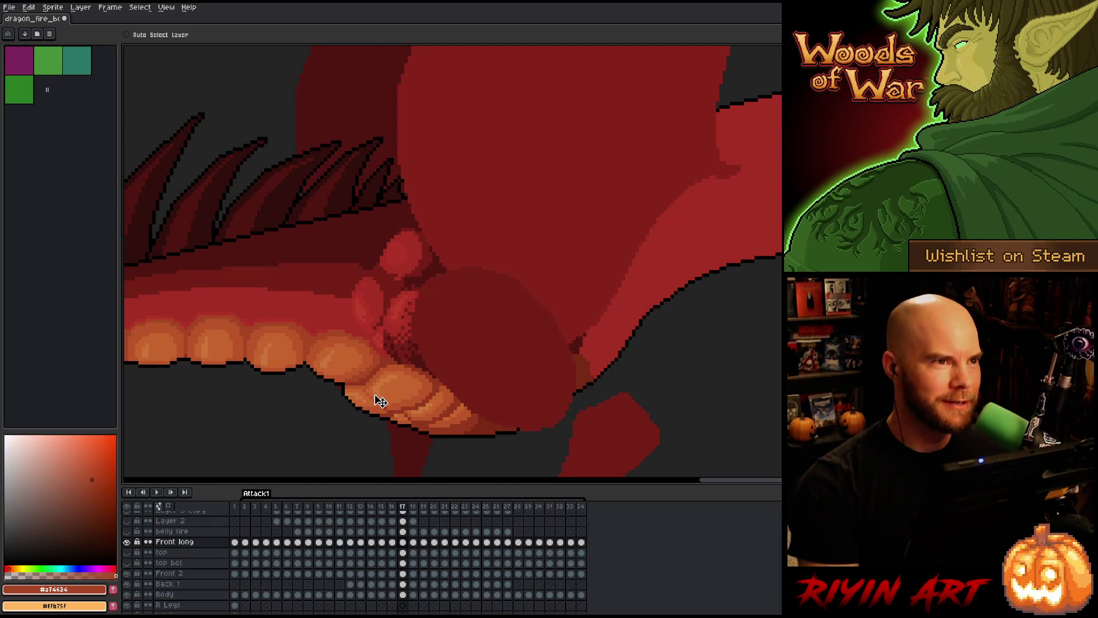
key(Left)
key(Right)
key(Left)
key(Right)
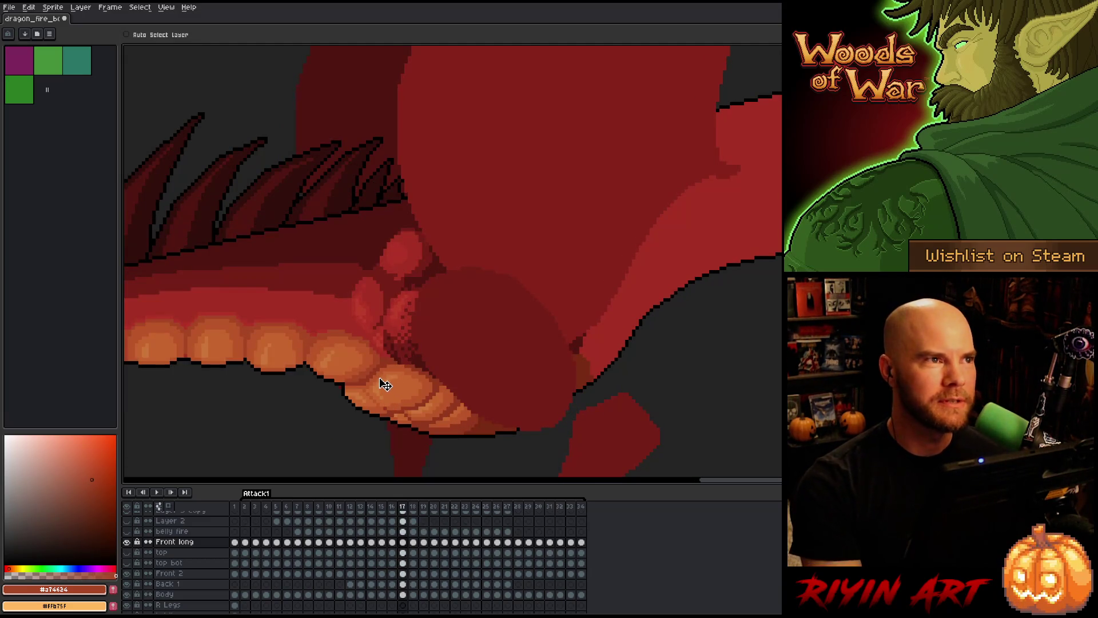
key(Left)
key(Right)
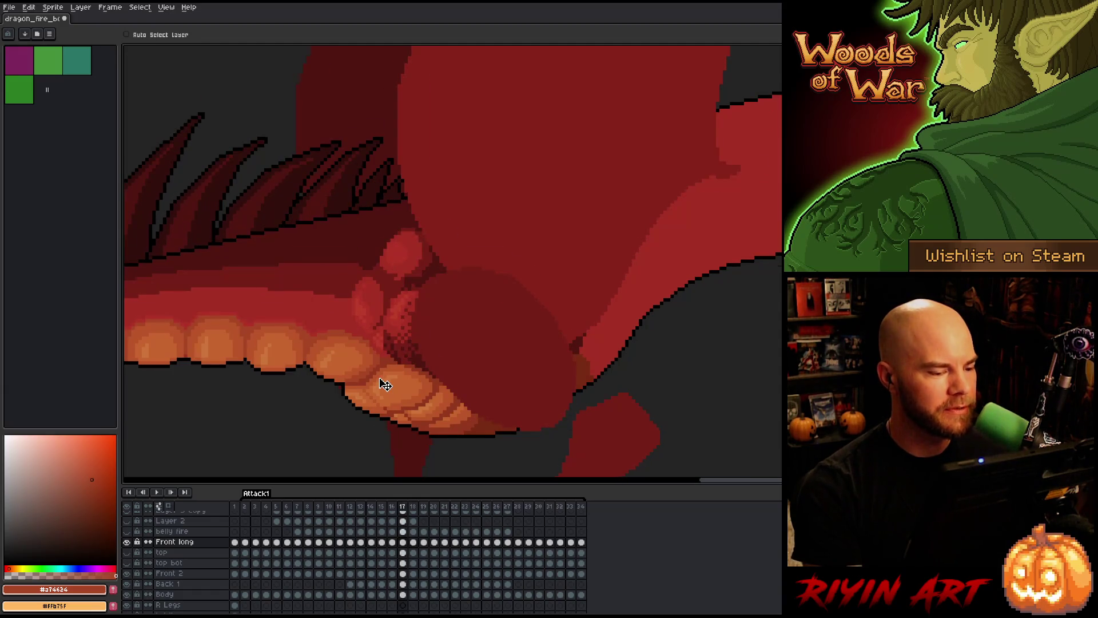
- Advance to frame 18 and compare it against frame 17
key(Right)
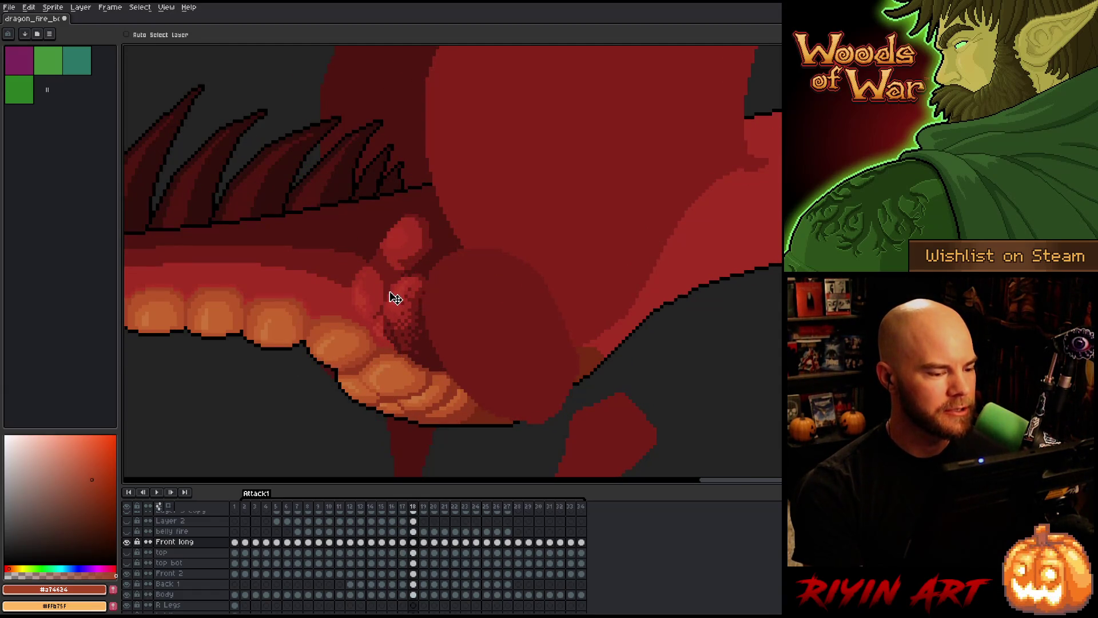
key(Left)
key(Right)
key(Left)
key(Right)
key(Left)
key(Right)
key(Left)
key(Right)
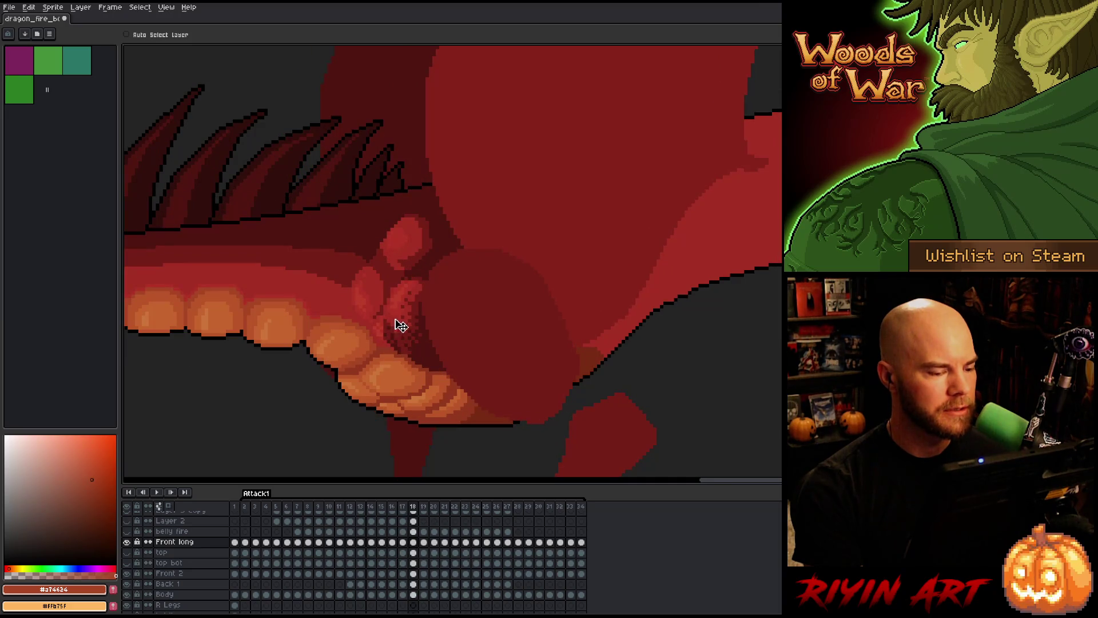
- Recheck frame 17, then darken the dither pixels under the fist on frame 18
key(Right)
key(Right)
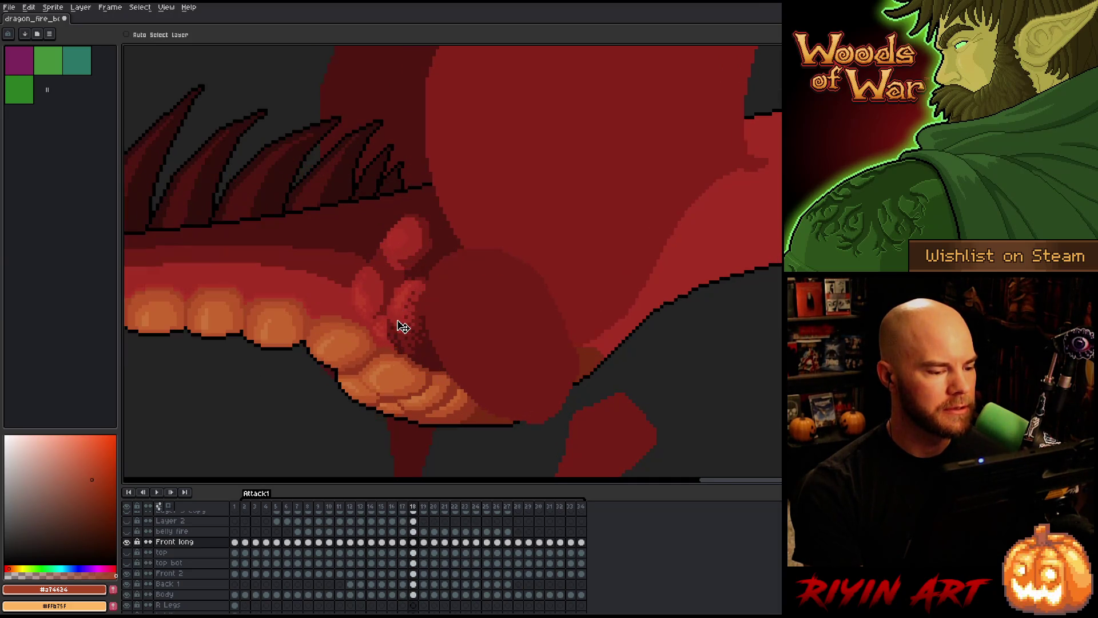
key(Left)
key(Left)
key(Right)
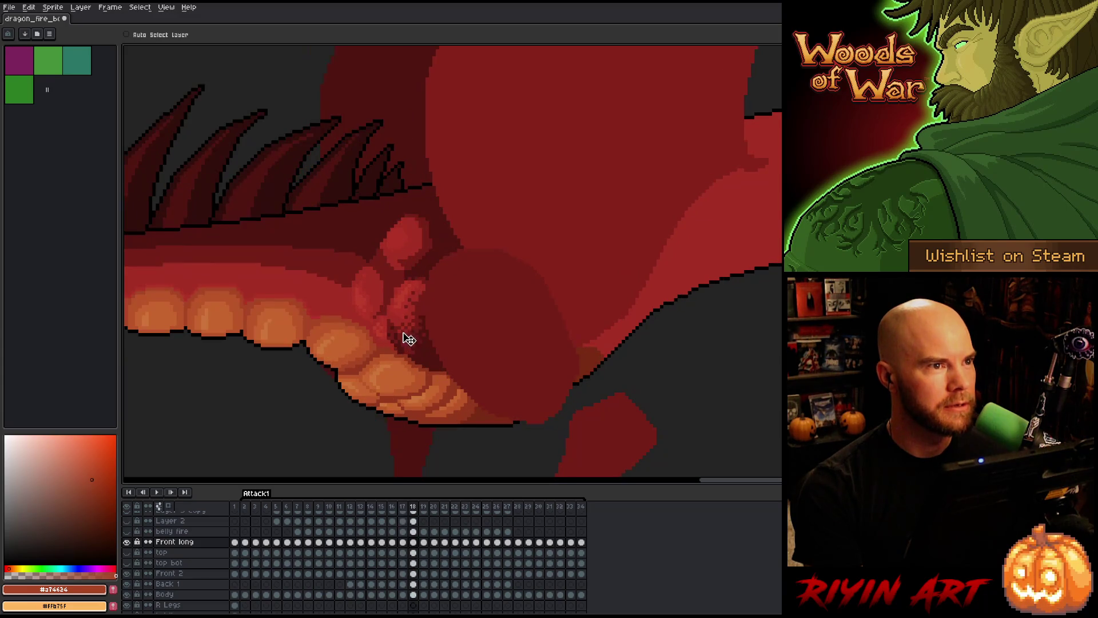
key(Left)
key(Right)
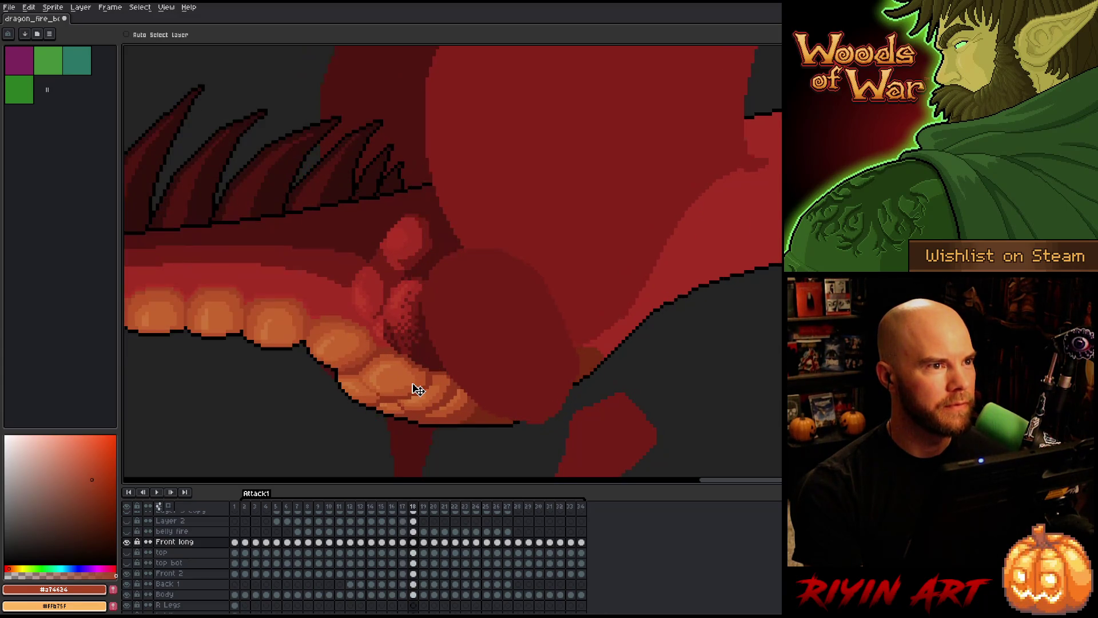
key(Left)
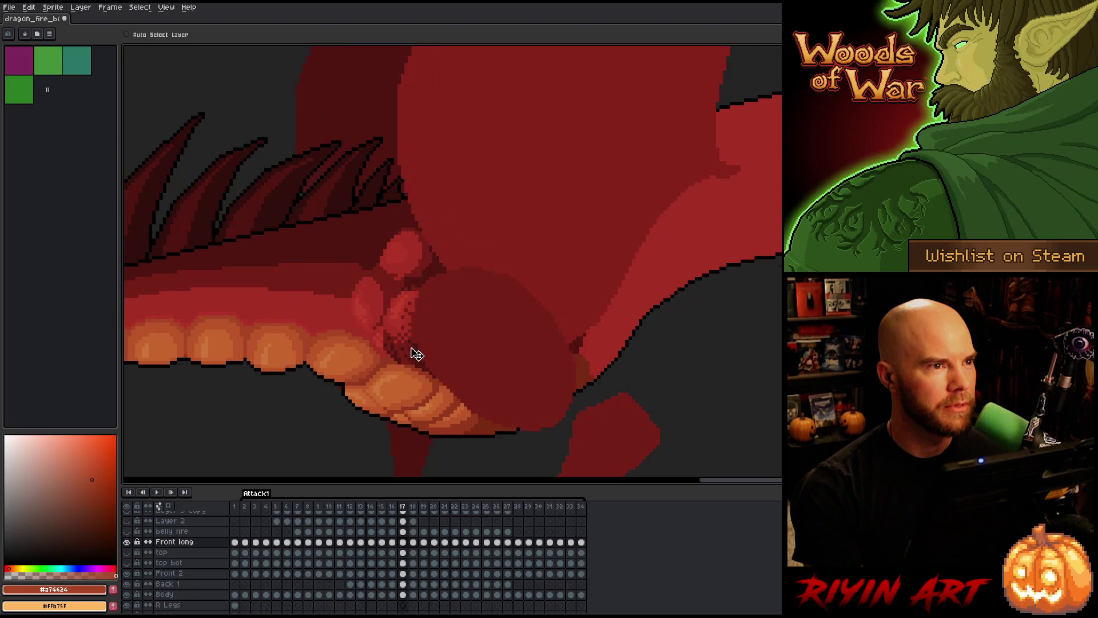
key(Right)
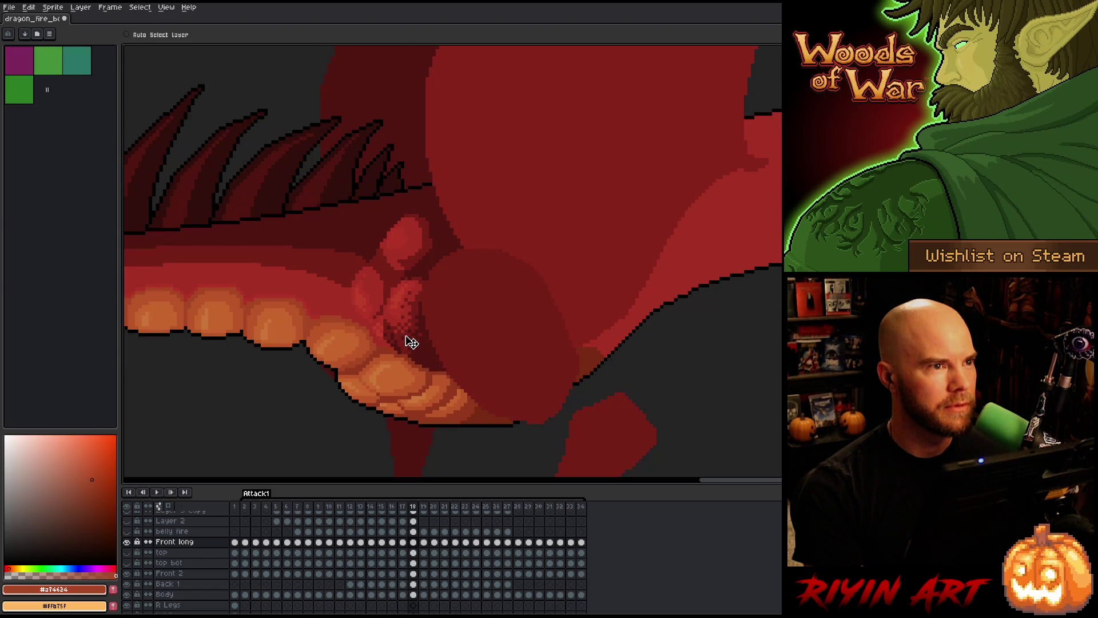
click(413, 342)
- Move to frame 19 and repaint the pink dither patch, shifting it slightly right
key(Left)
key(Right)
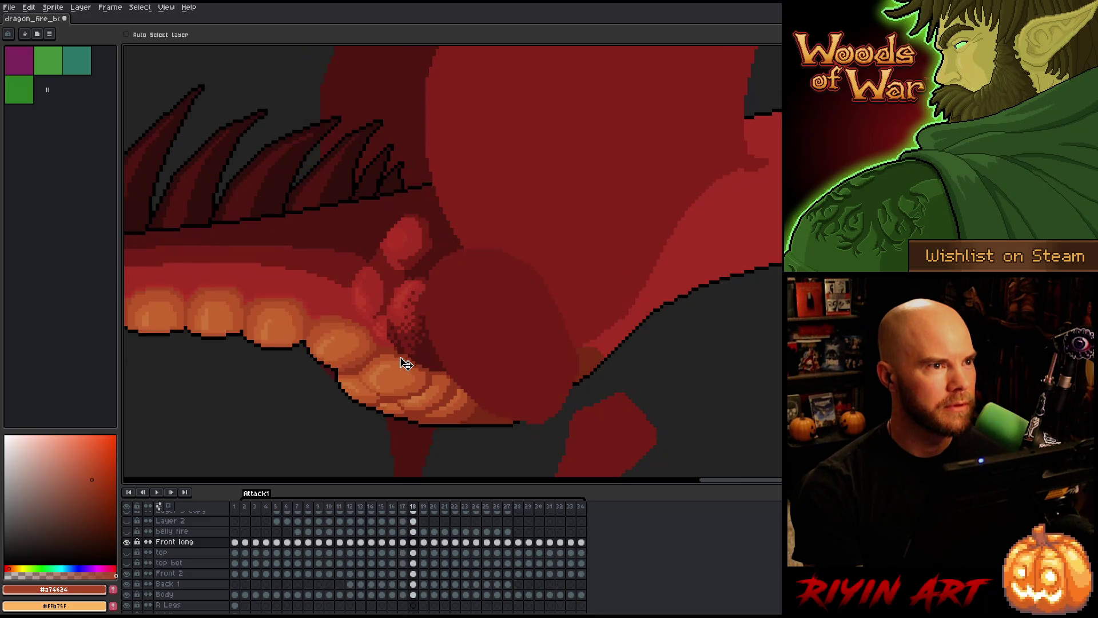
key(Right)
click(413, 313)
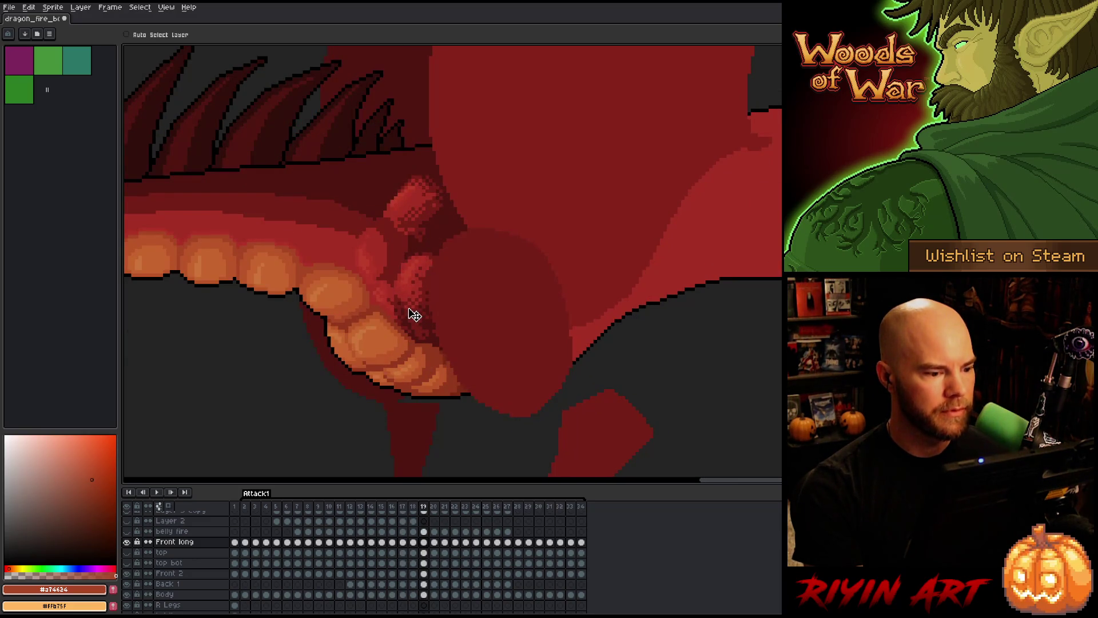
click(413, 317)
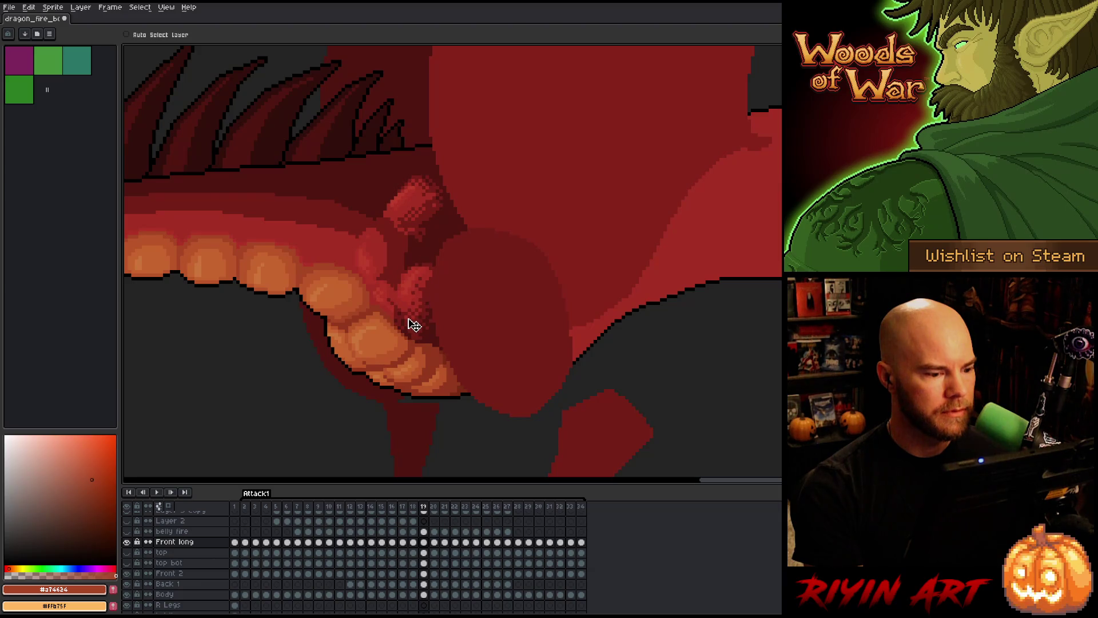
click(409, 311)
click(410, 312)
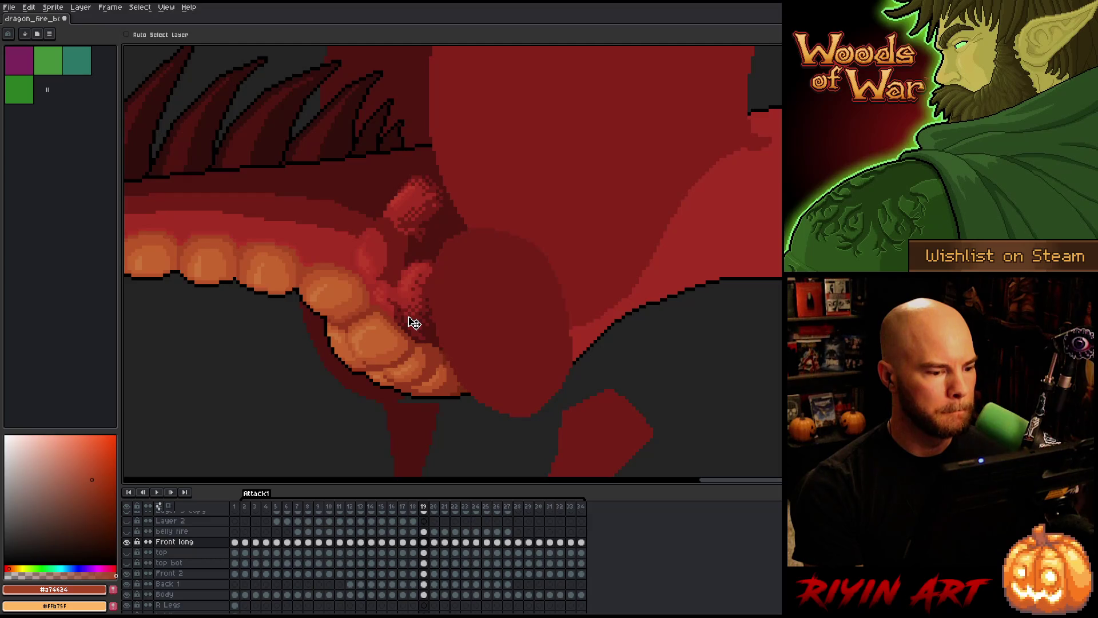
drag(414, 325, 418, 326)
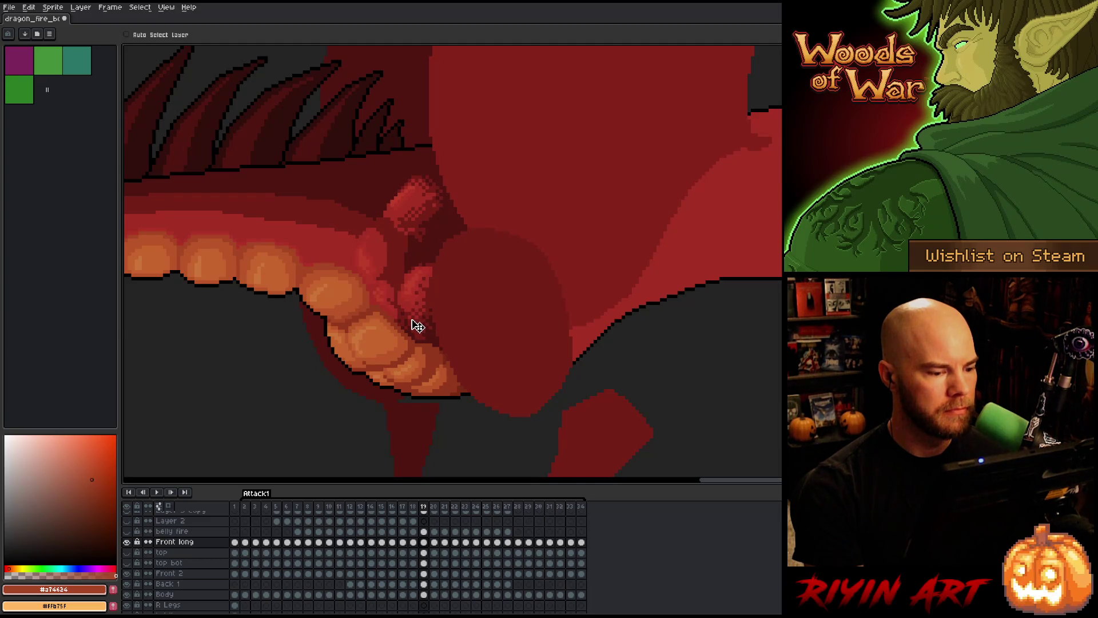
- On frame 18, nudge the dither patch down-right, then a few pixels up-left
key(Left)
drag(407, 318, 413, 322)
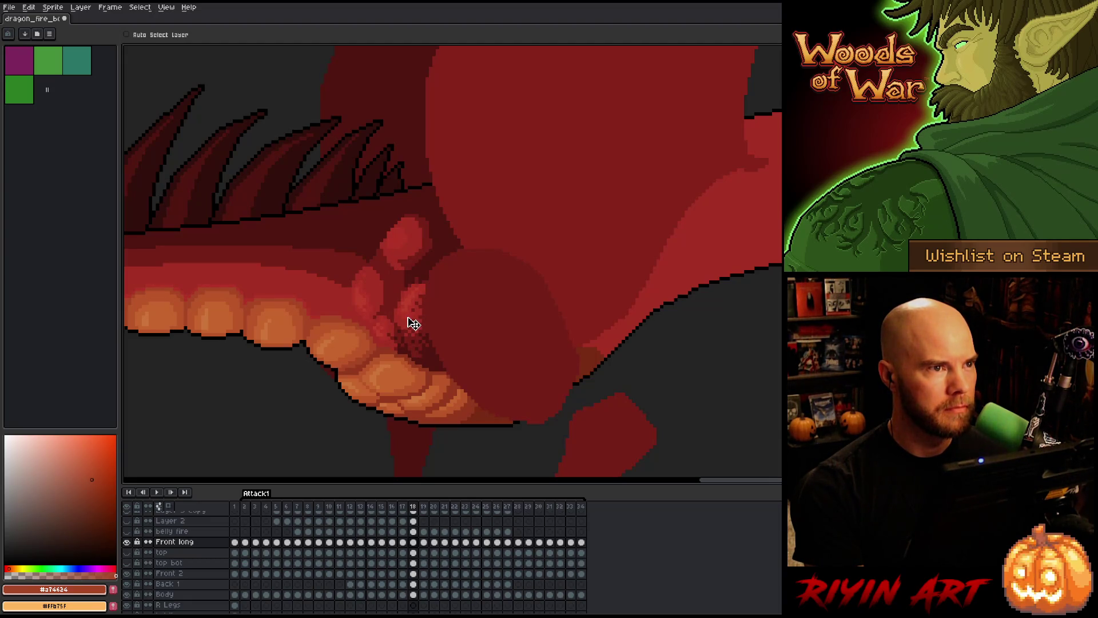
drag(408, 318, 408, 317)
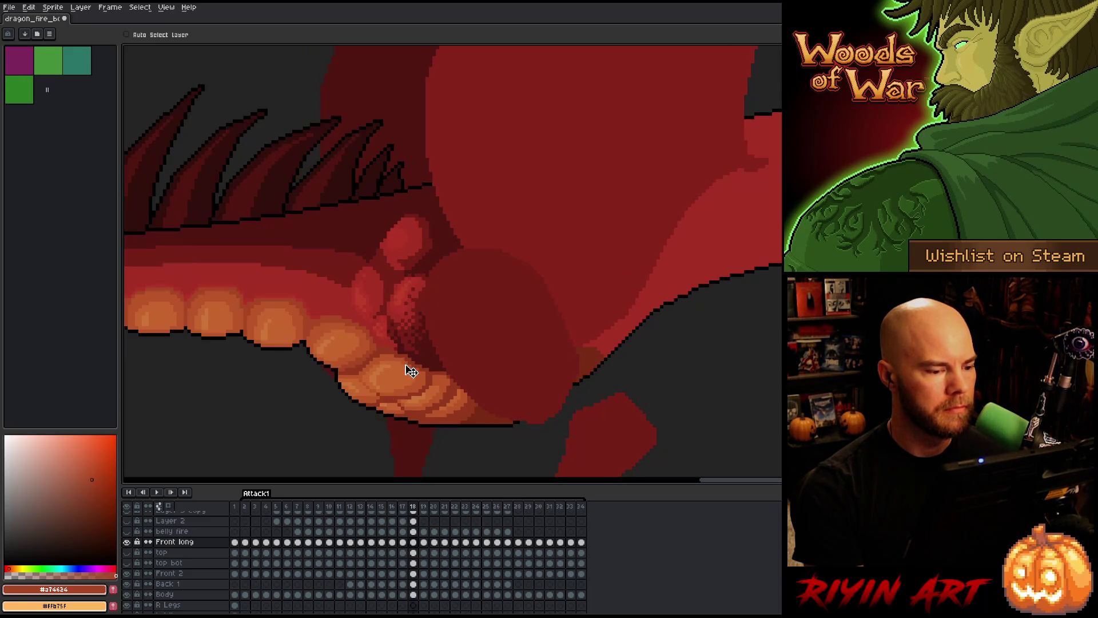
- Step between frames 17 and 19 with , and . to check the dither patch and arm pose
key(period)
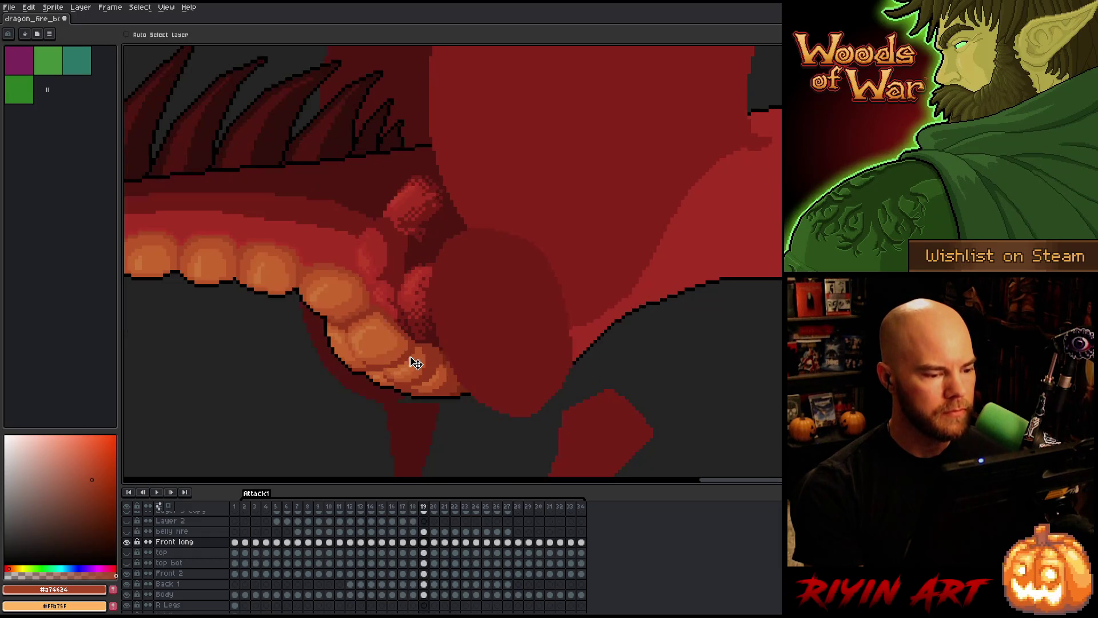
key(comma)
key(period)
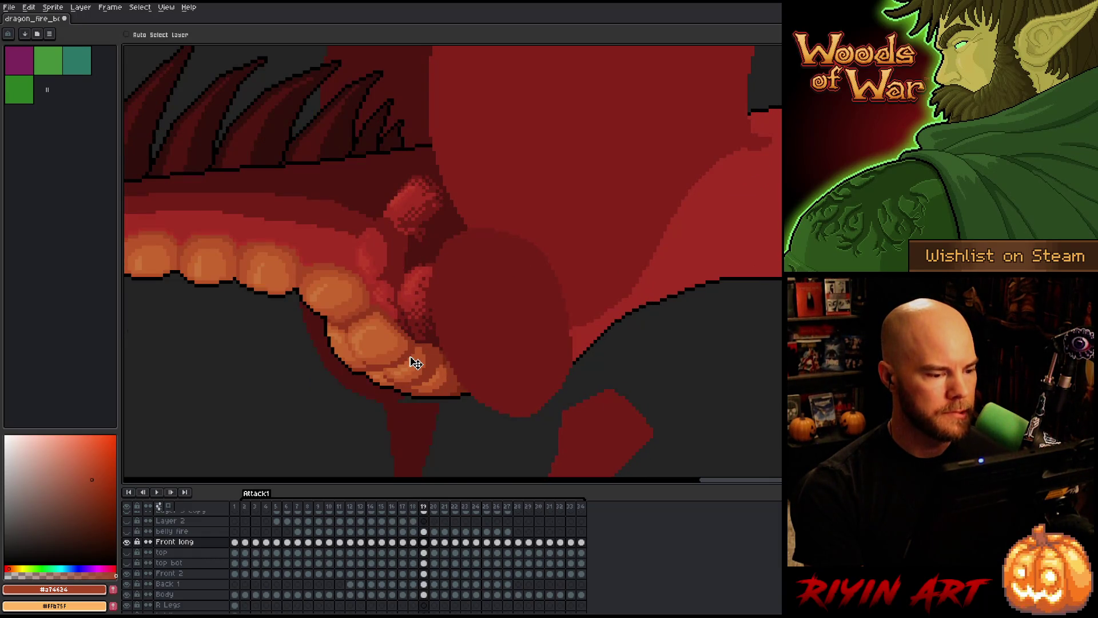
key(comma)
key(period)
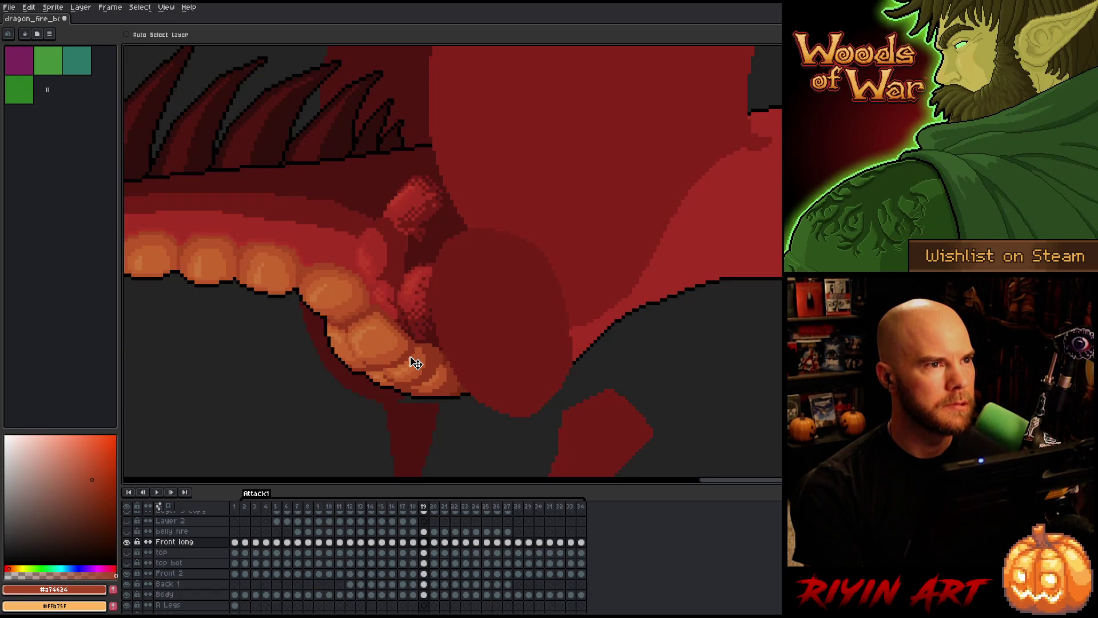
key(comma)
key(comma)
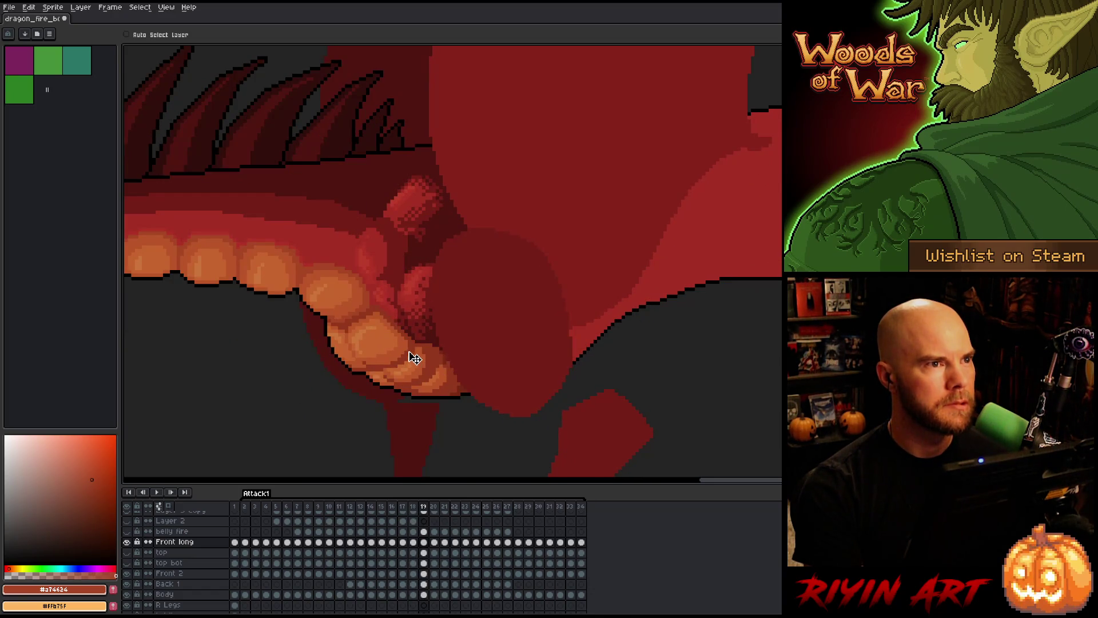
key(comma)
key(period)
key(period)
key(period)
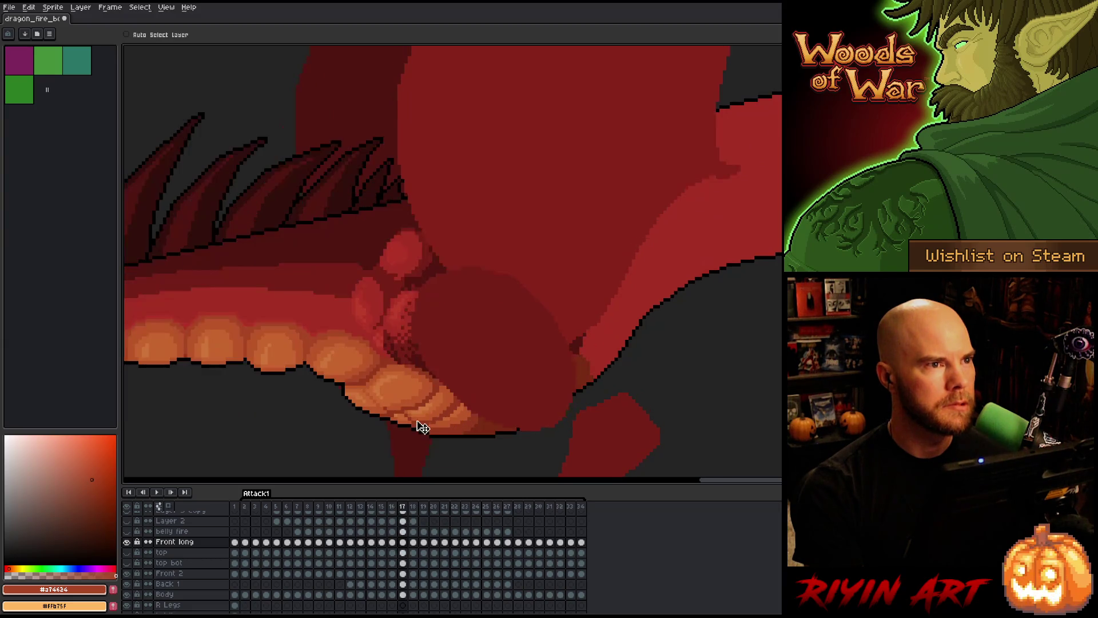
key(period)
key(comma)
key(comma)
key(period)
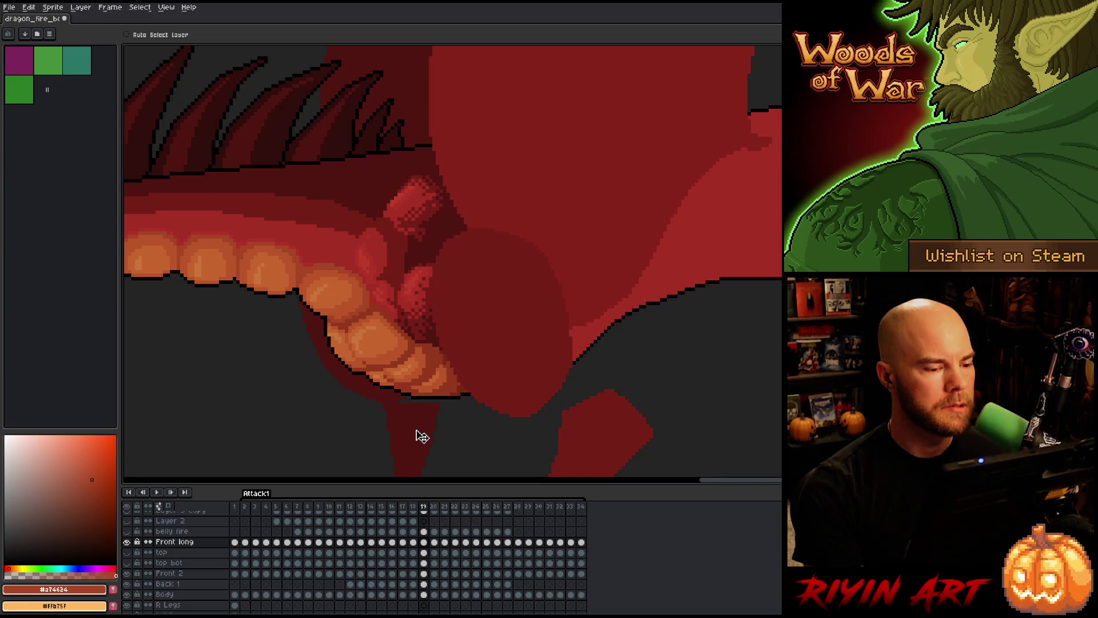
- Compare the front arm on frame 2 with frame 19, then flip between frames 18 and 19
click(244, 507)
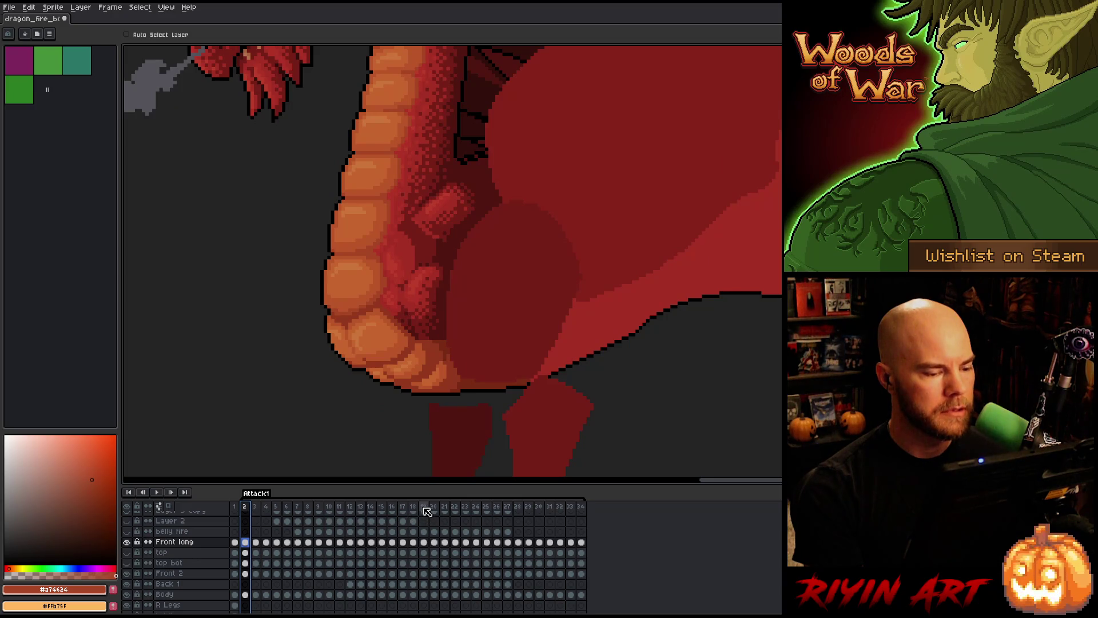
click(423, 507)
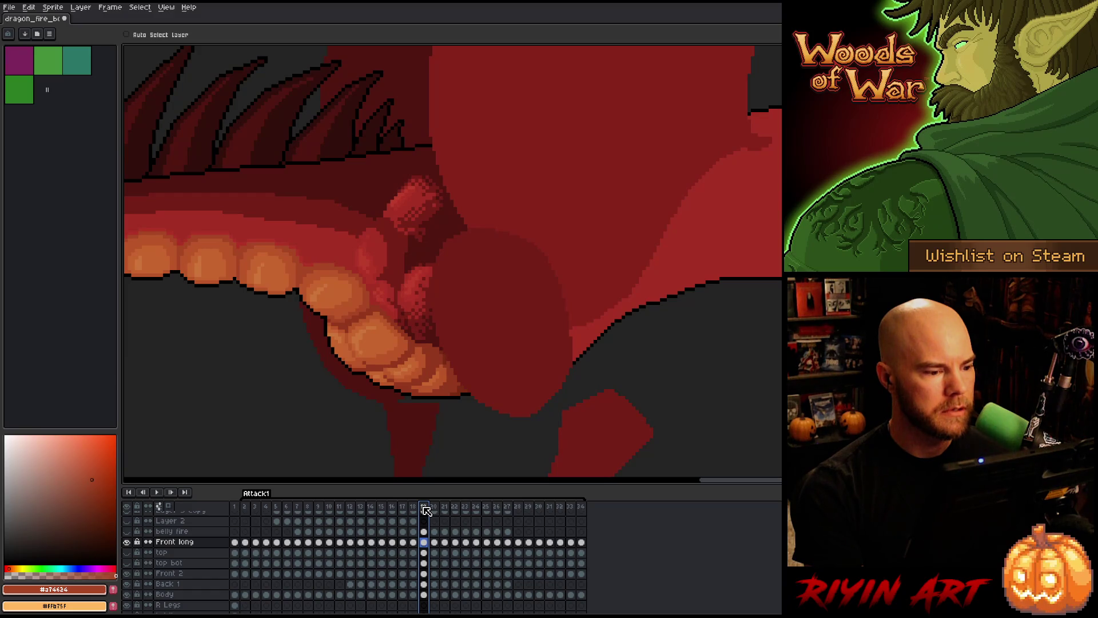
key(Left)
key(Right)
key(Left)
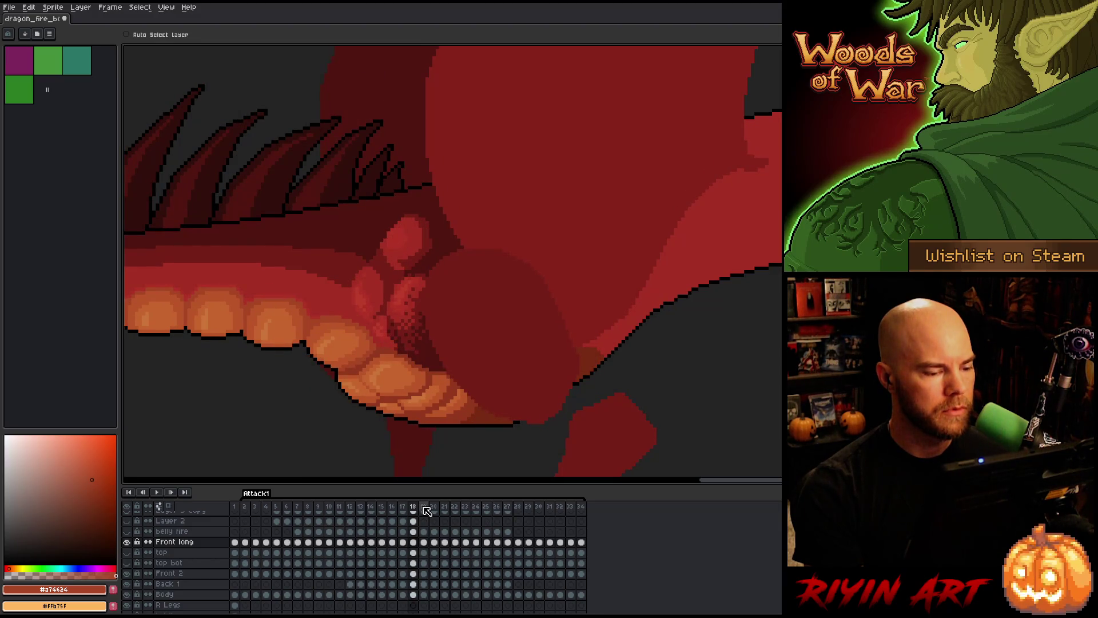
- Step from frame 16 through 17 to 18, flipping neighbouring frames to check the arm
key(Left)
key(Left)
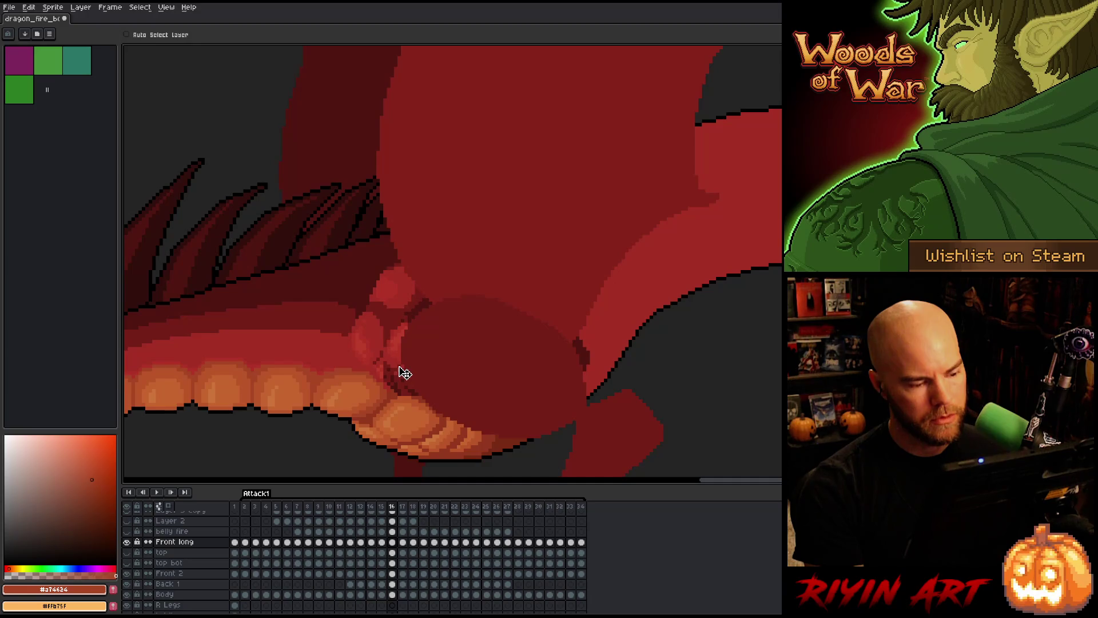
key(Right)
key(Left)
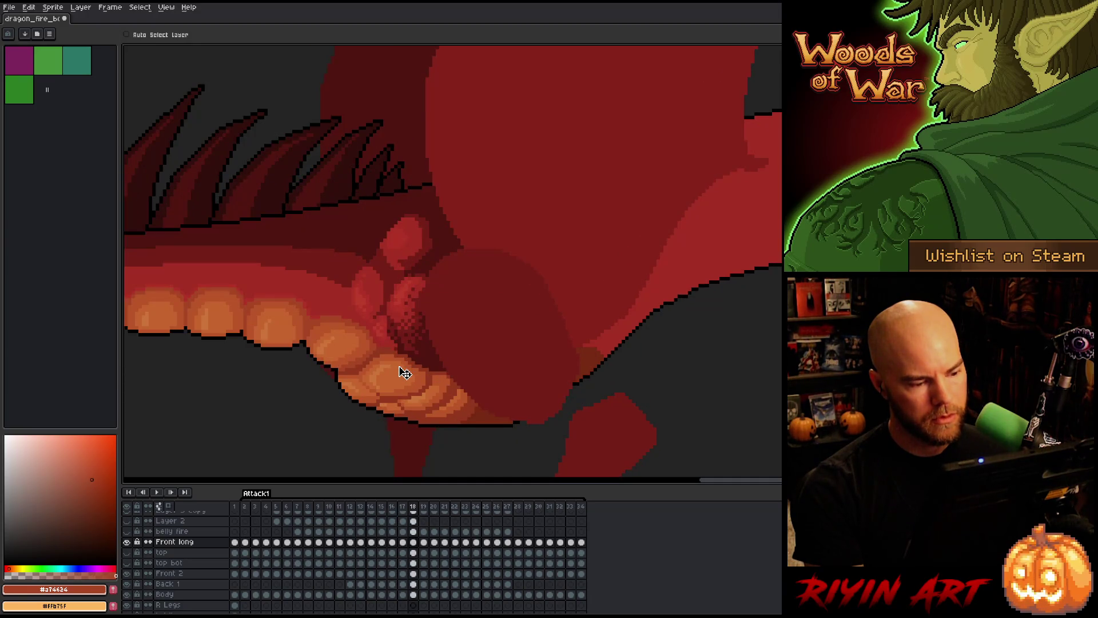
key(Right)
key(Left)
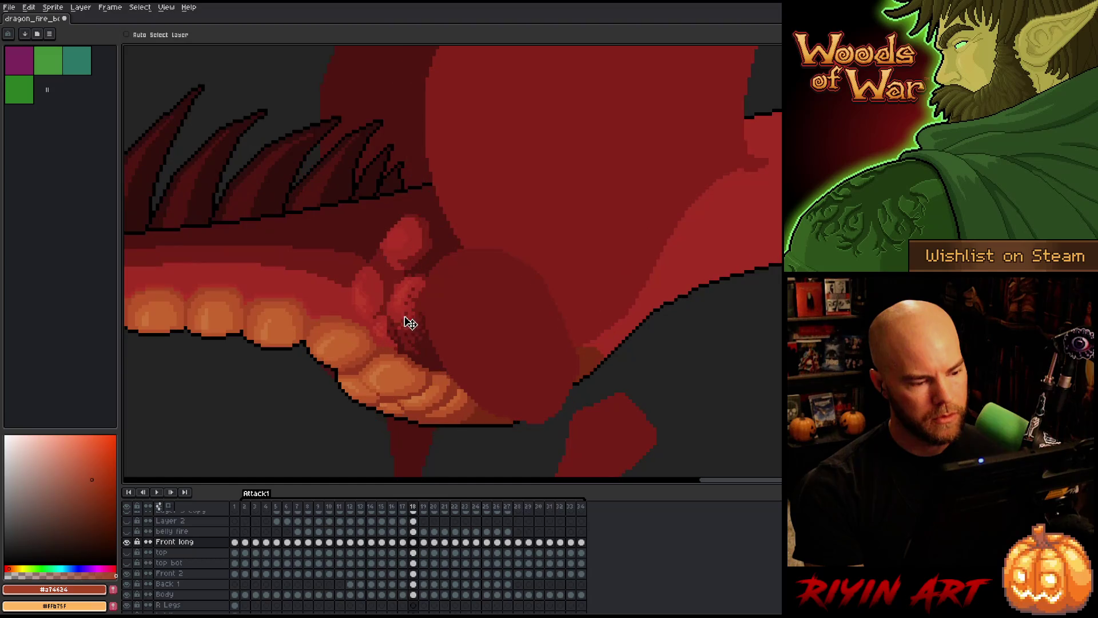
key(Right)
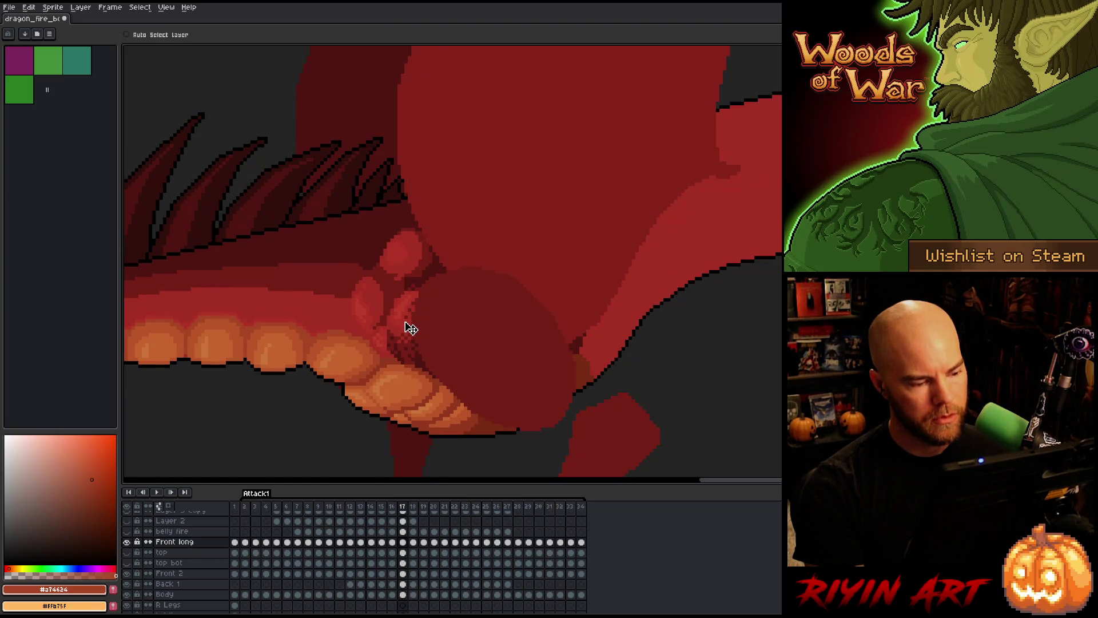
key(Right)
key(Right)
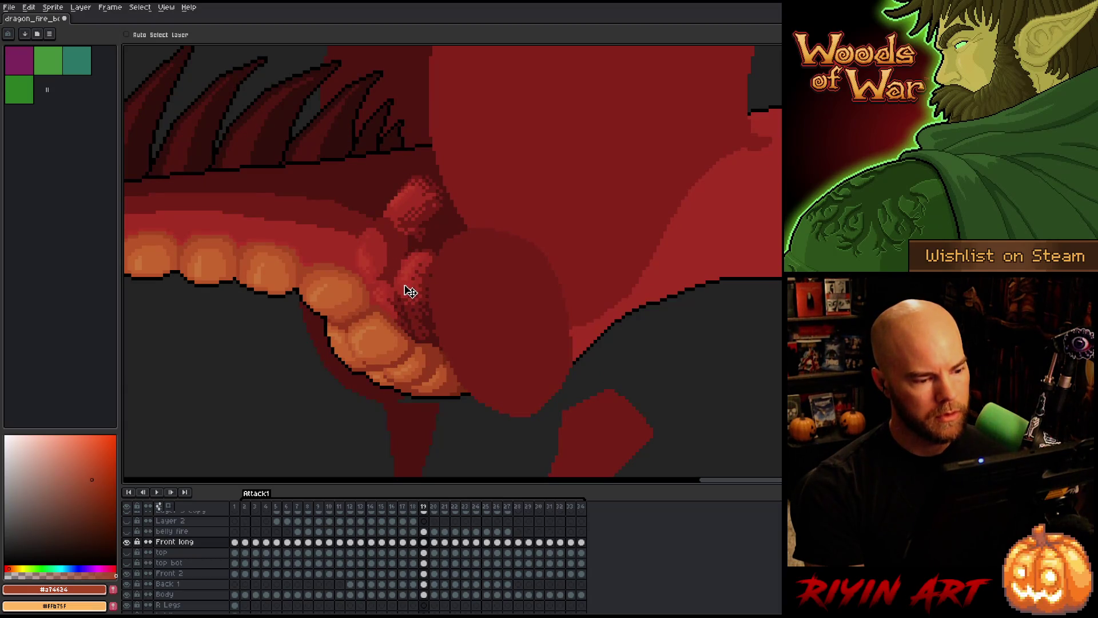
- Flip repeatedly between frames 17, 18 and 19, settling on frame 18
key(Left)
key(Right)
key(Left)
key(Right)
key(Left)
key(Right)
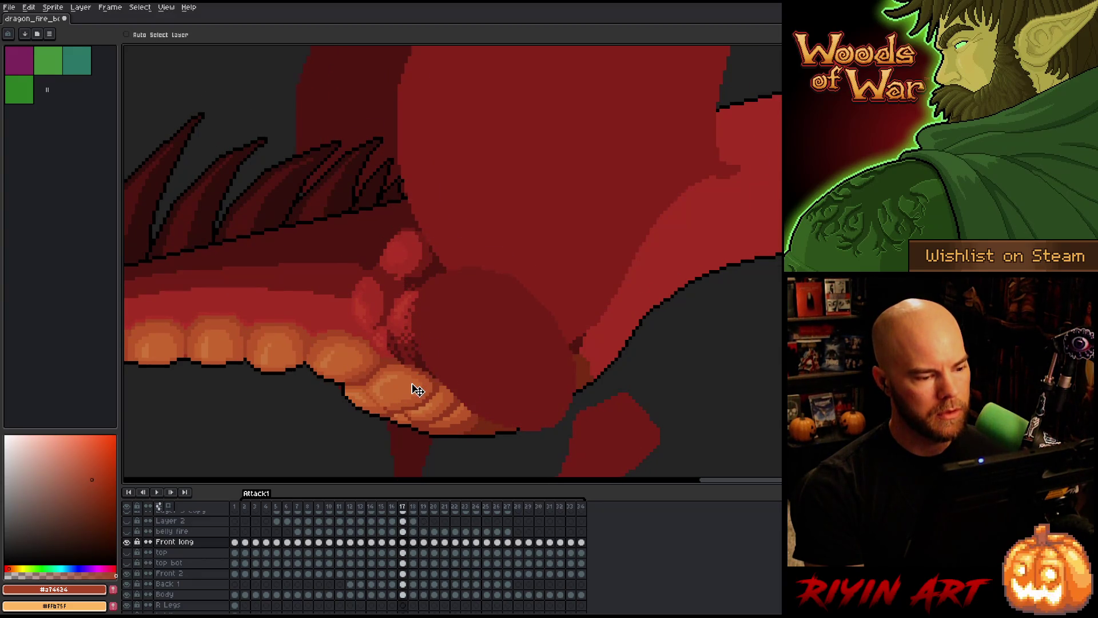
key(Left)
key(Right)
key(Left)
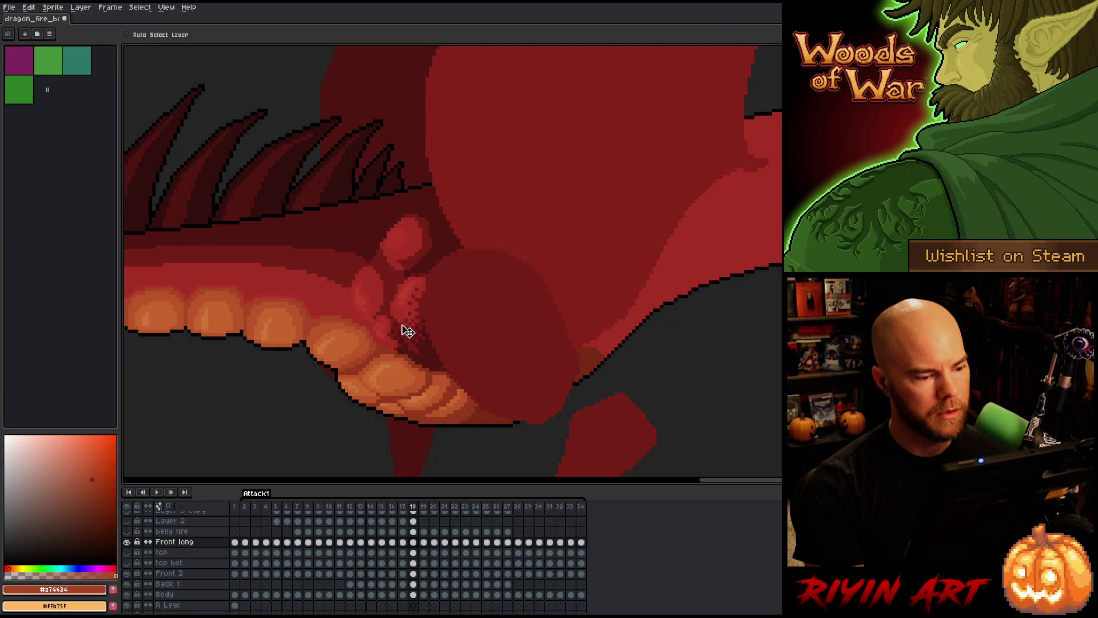
key(Left)
key(Right)
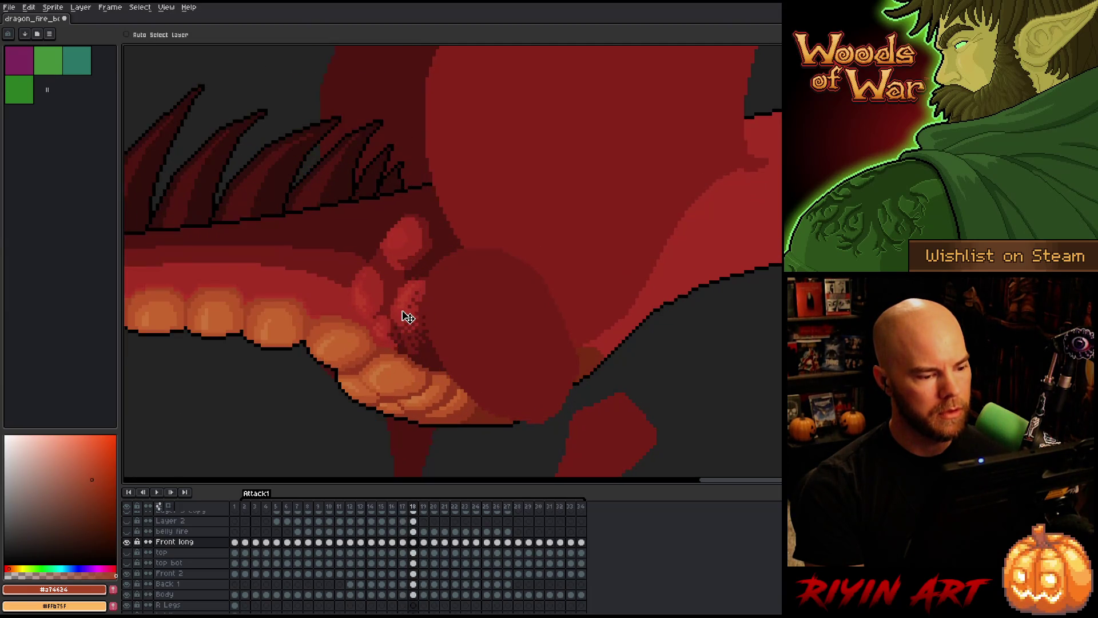
- Shift the front claw down a few pixels, flipping neighbouring frames to check alignment
key(Right)
key(Left)
key(Left)
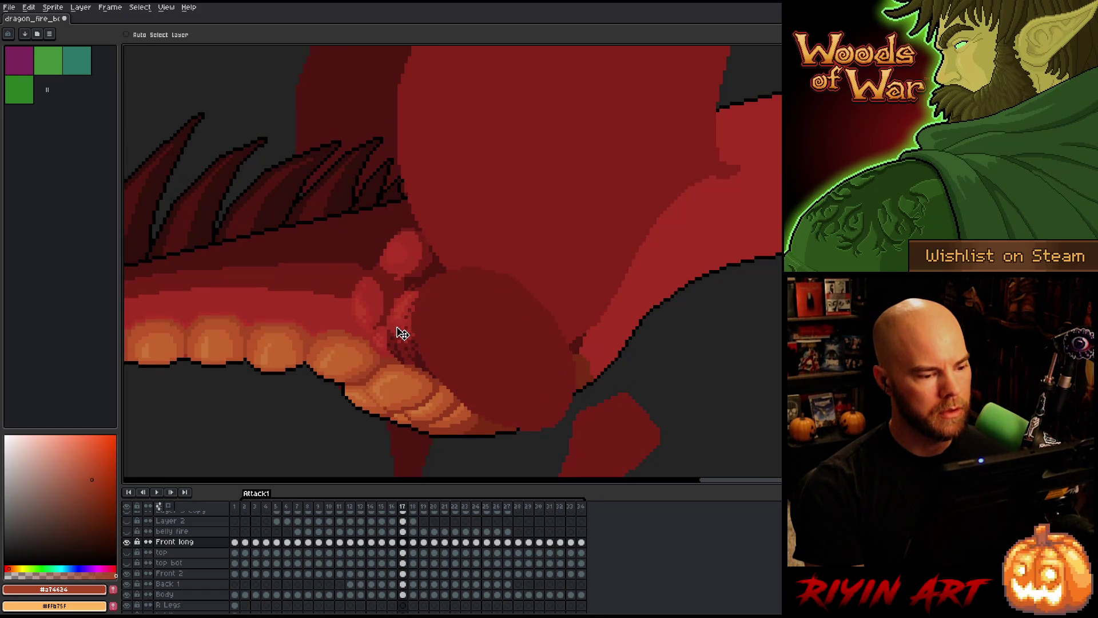
key(Left)
key(Right)
key(Right)
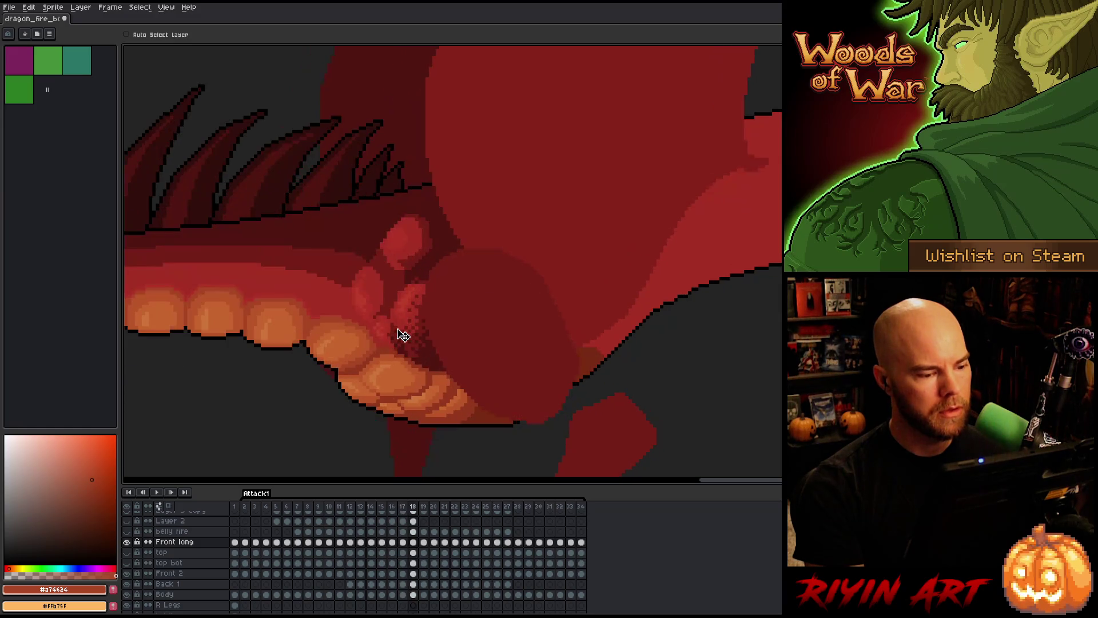
key(Right)
key(Right)
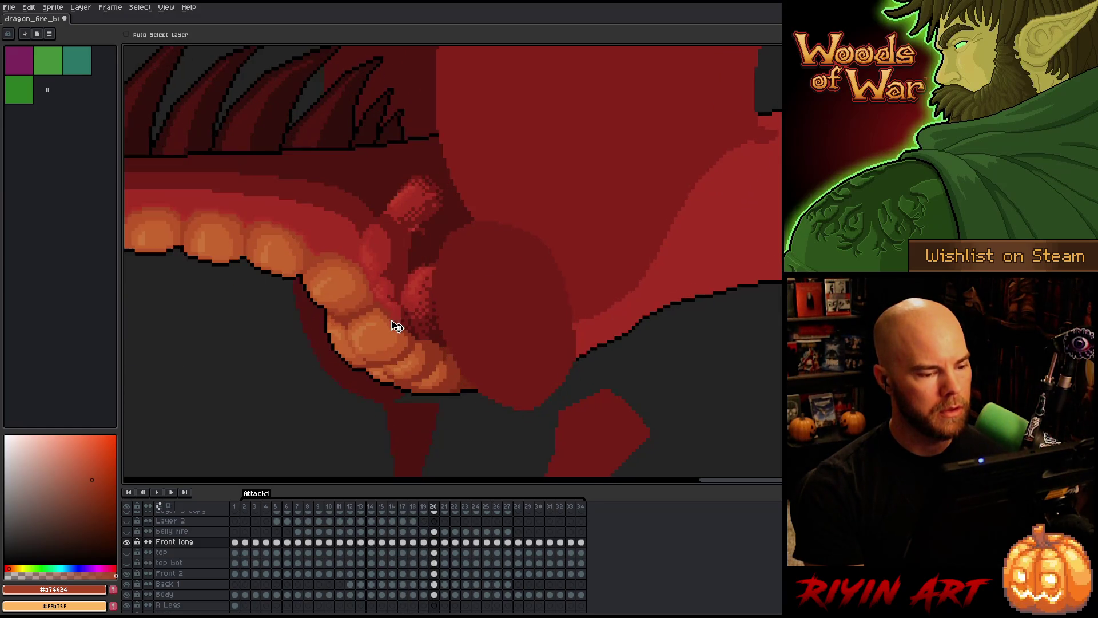
drag(416, 284, 415, 289)
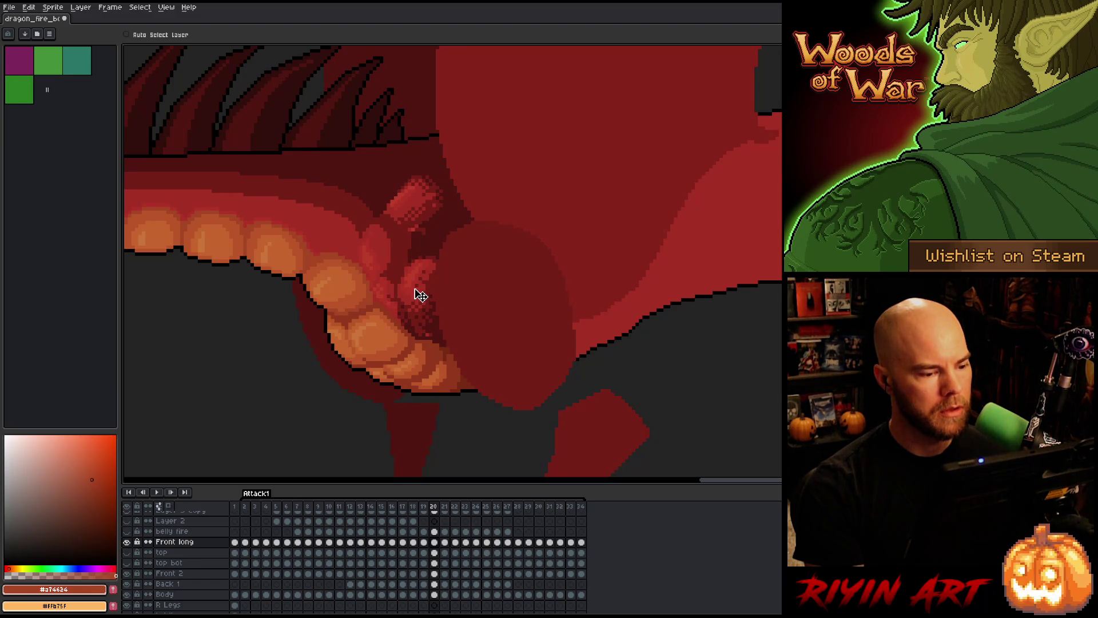
key(Left)
key(Right)
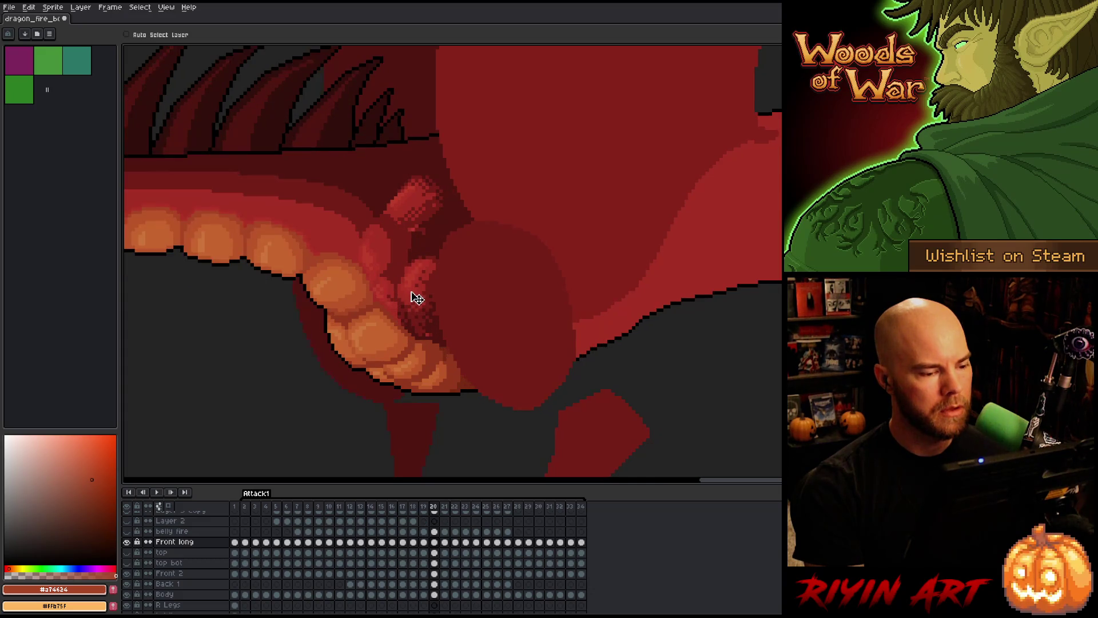
- Undo a misplaced claw nudge, then move the claw up and left on frame 21
drag(416, 294, 417, 343)
key(ctrl+z)
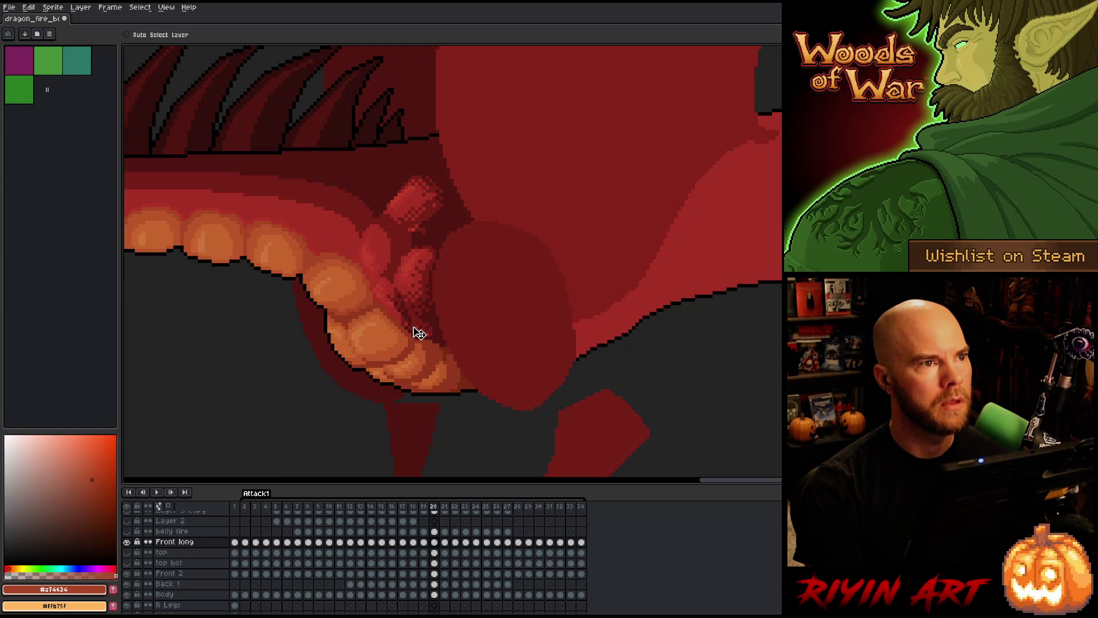
key(Right)
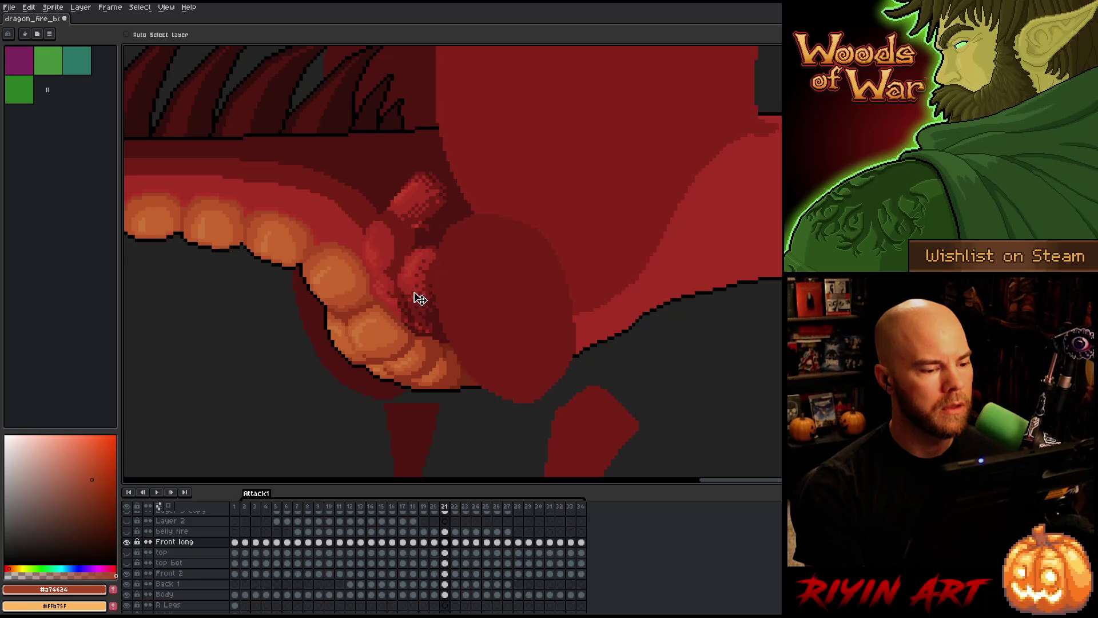
drag(419, 299, 429, 367)
key(ctrl+z)
drag(419, 295, 416, 290)
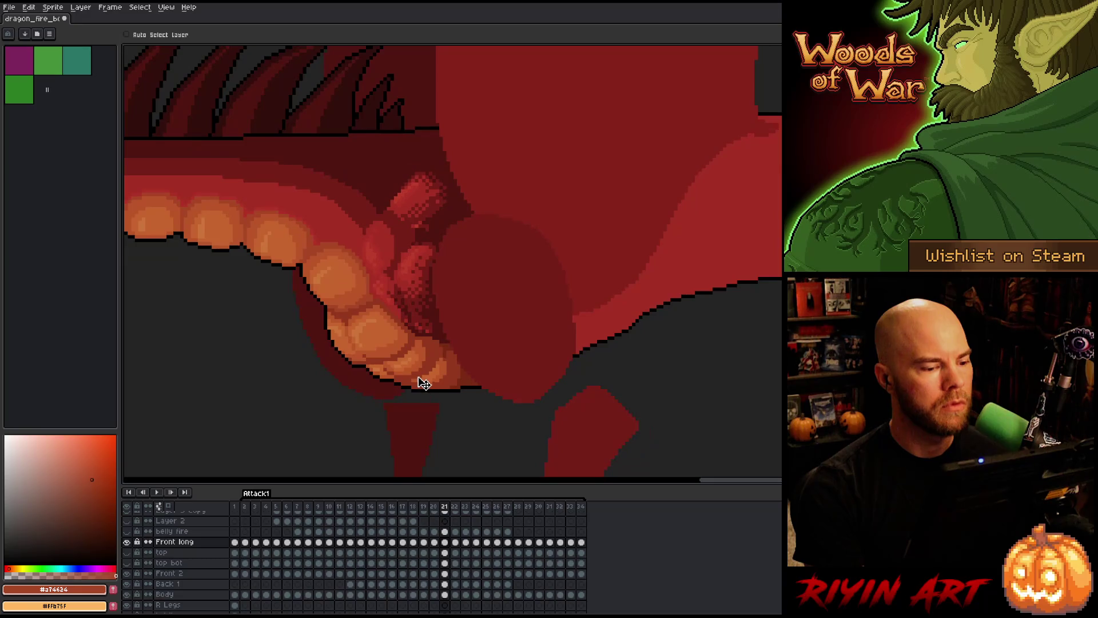
key(period)
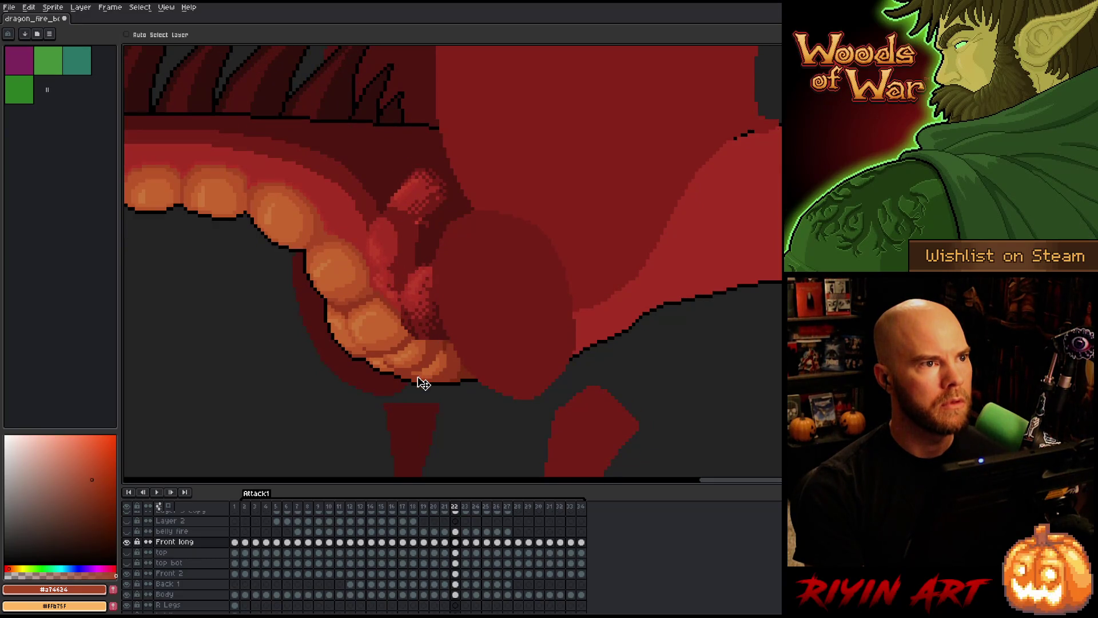
- Shift the front claw up a few pixels on frame 22 and compare it with frame 21
key(comma)
key(period)
drag(418, 291, 416, 288)
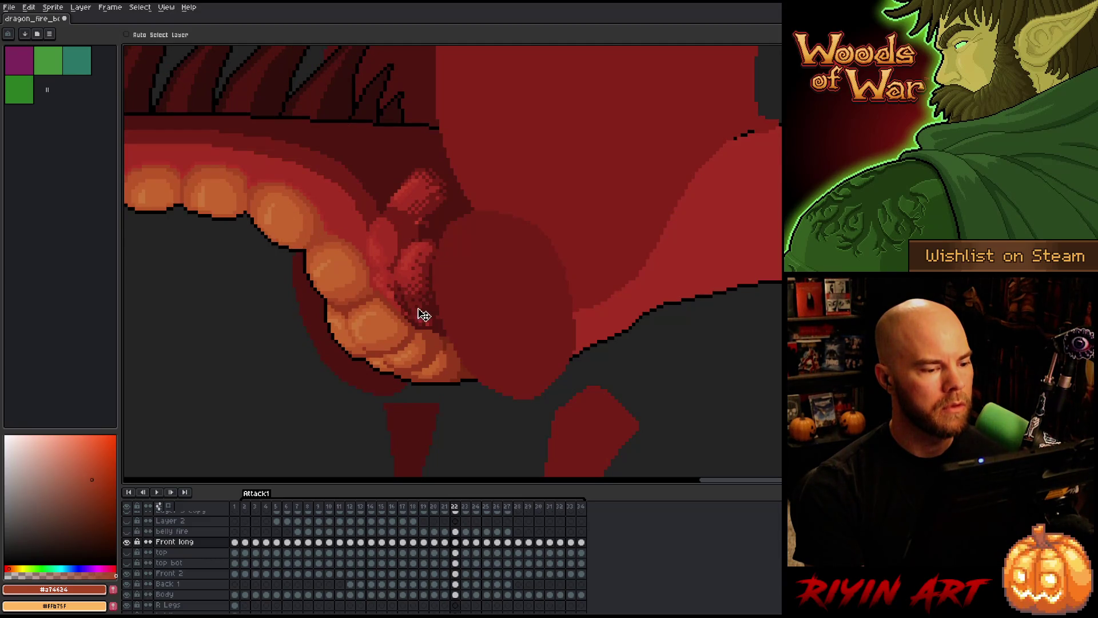
key(comma)
key(period)
key(comma)
key(period)
key(comma)
- Flip through frames 22 to 24, comparing the front arm against the belly
key(period)
key(period)
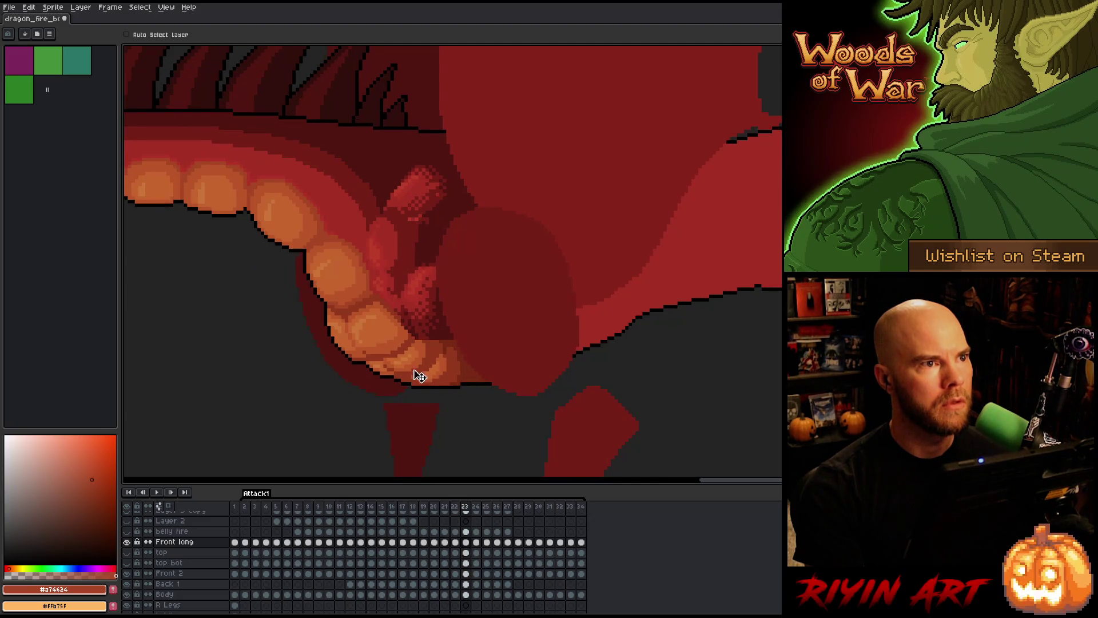
key(comma)
key(period)
key(comma)
key(period)
key(comma)
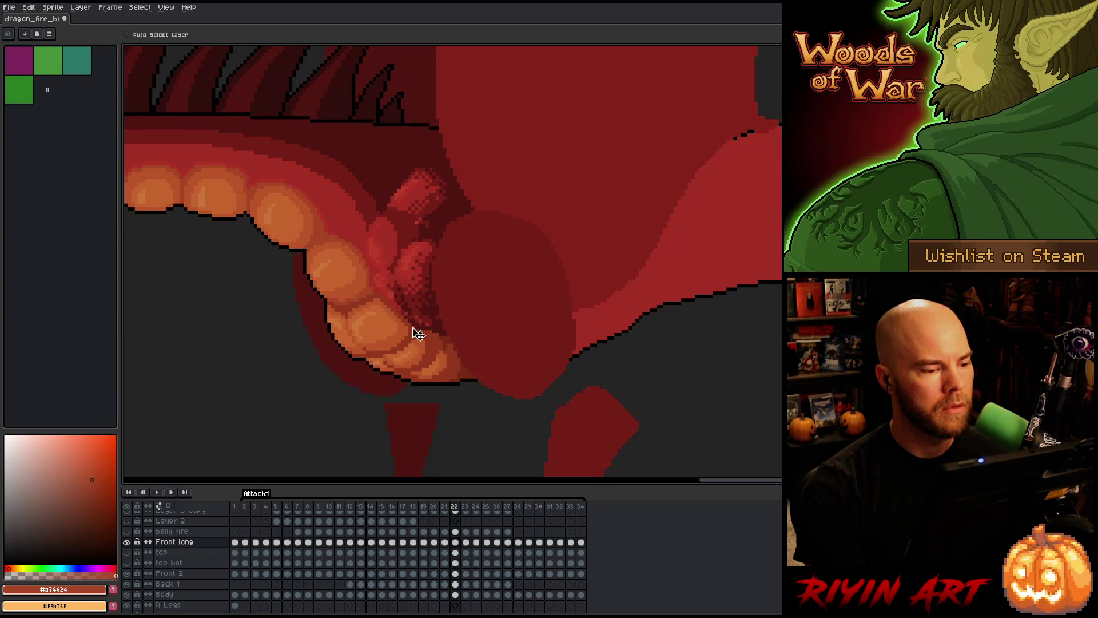
key(period)
key(comma)
key(period)
key(comma)
key(period)
key(comma)
key(comma)
key(period)
key(period)
key(period)
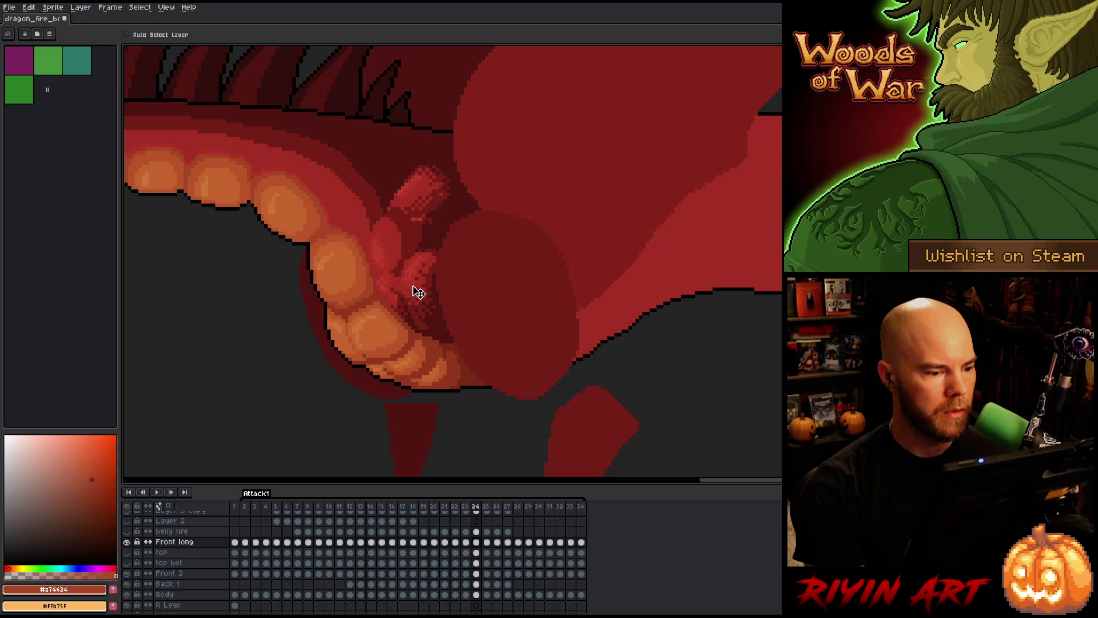
key(comma)
key(period)
key(comma)
key(period)
key(comma)
- Step through frames 25 and 26 and back toward 23, checking the front arm
key(period)
key(period)
key(period)
key(period)
key(period)
key(comma)
key(period)
key(period)
key(comma)
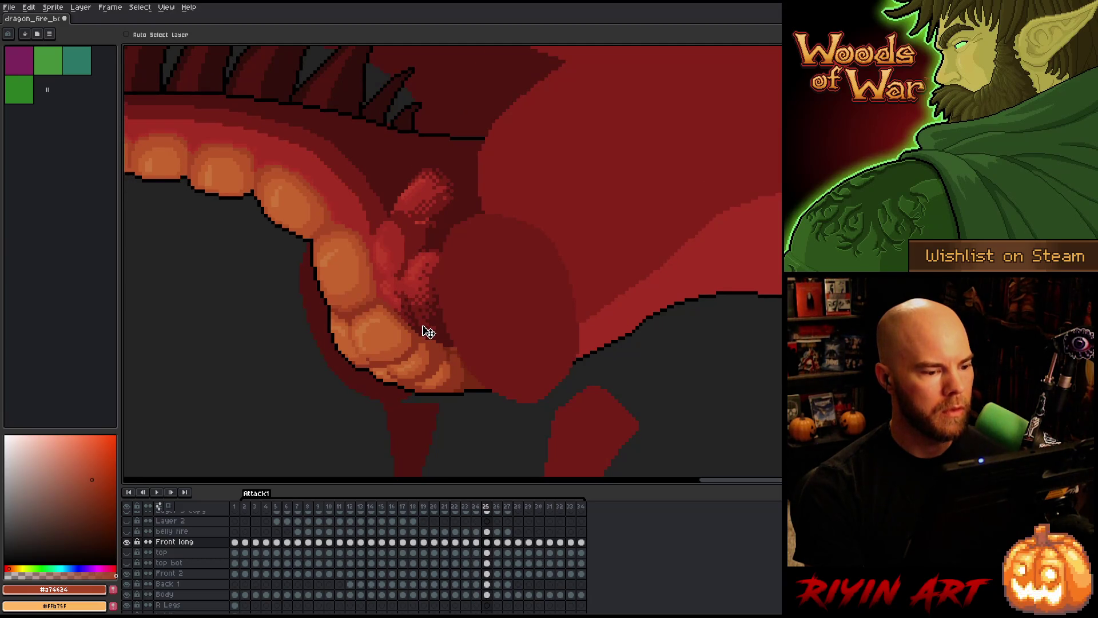
key(period)
key(comma)
key(period)
key(comma)
key(period)
key(comma)
key(period)
key(comma)
key(period)
key(comma)
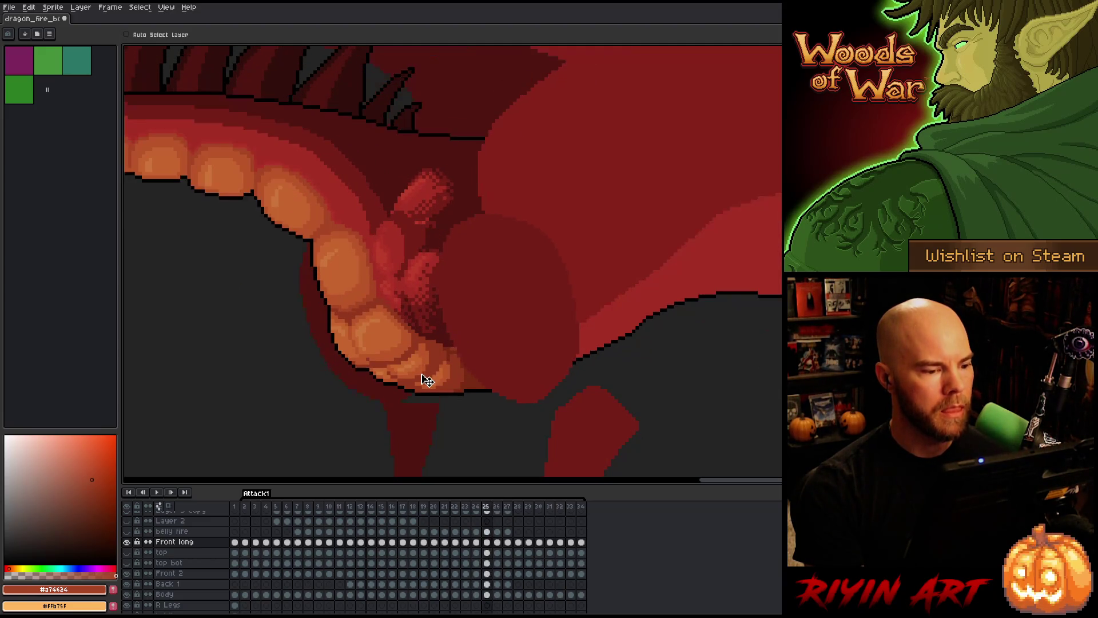
key(comma)
key(comma)
key(period)
key(period)
key(period)
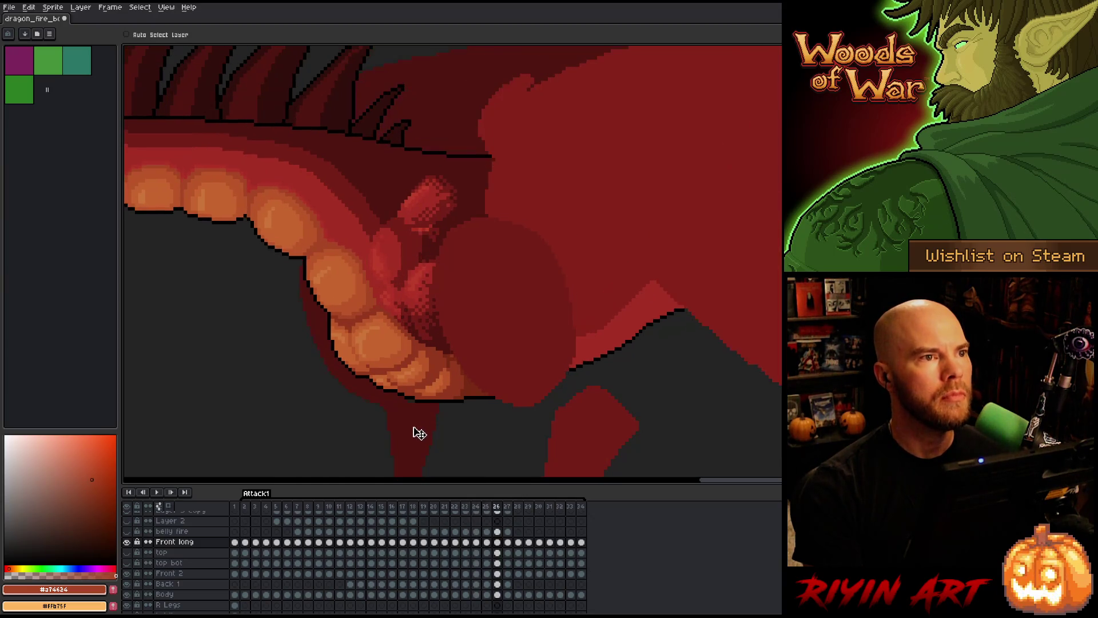
key(comma)
key(period)
key(period)
scroll(421, 449, down, 5)
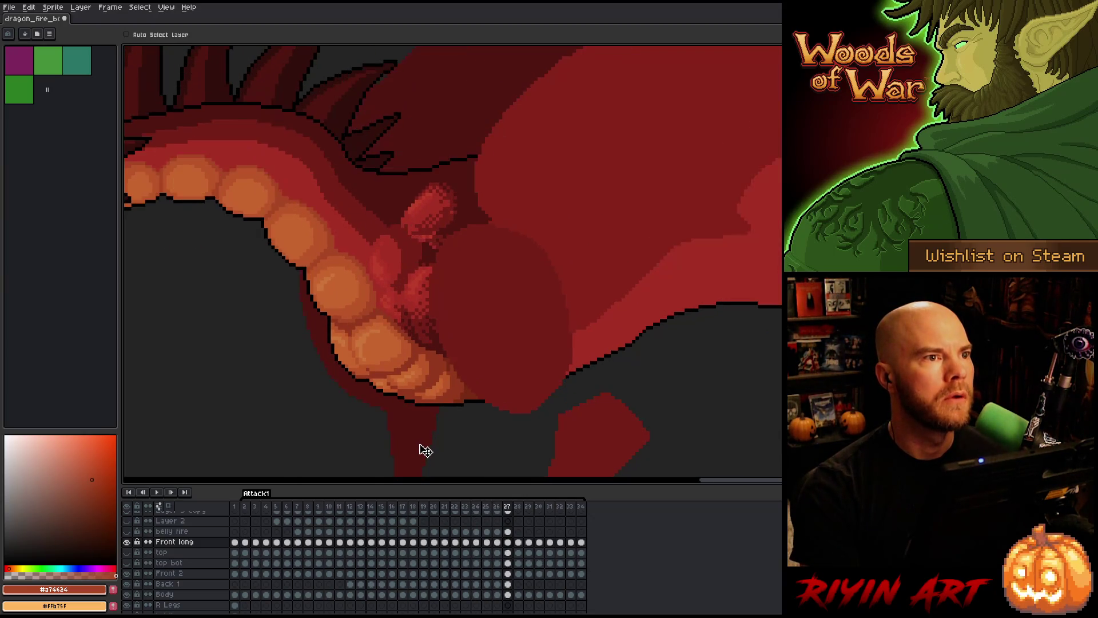
- Zoom in and flip between frames 26 and 27 to compare the front arm
key(comma)
scroll(458, 353, up, 3)
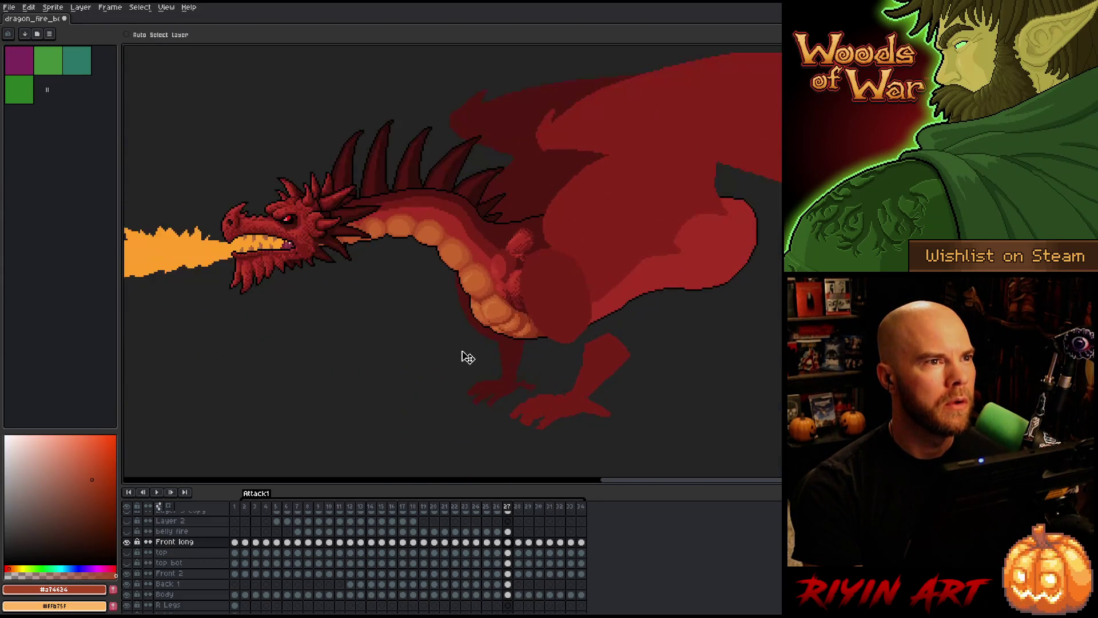
key(period)
key(comma)
key(period)
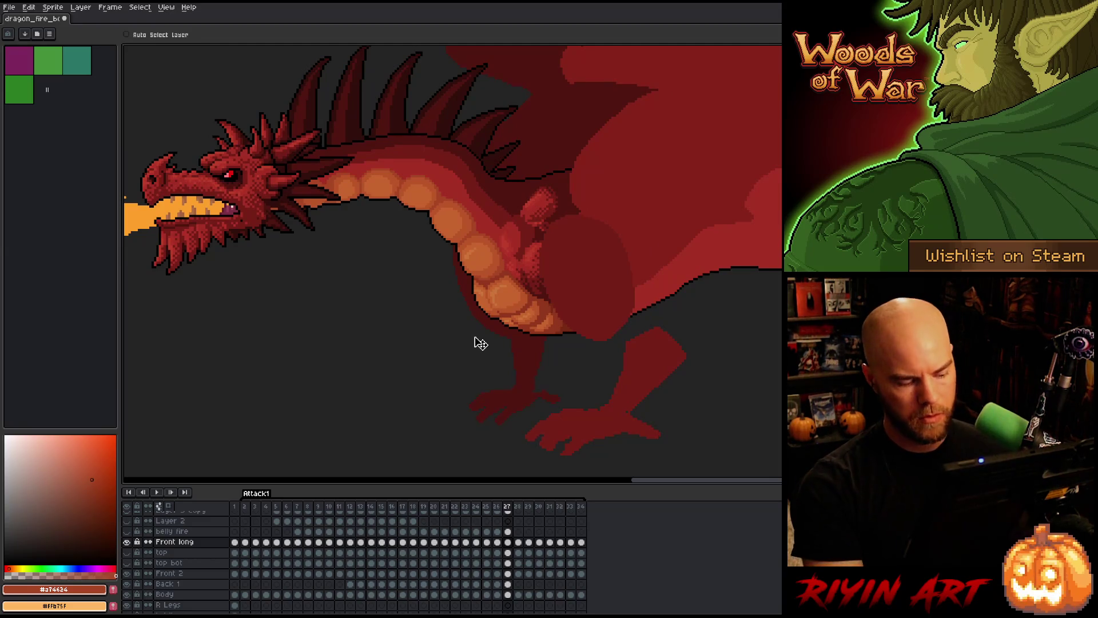
- In the full-screen layout, zoom and flip between frames 26 and 27, ending on 26
key(F11)
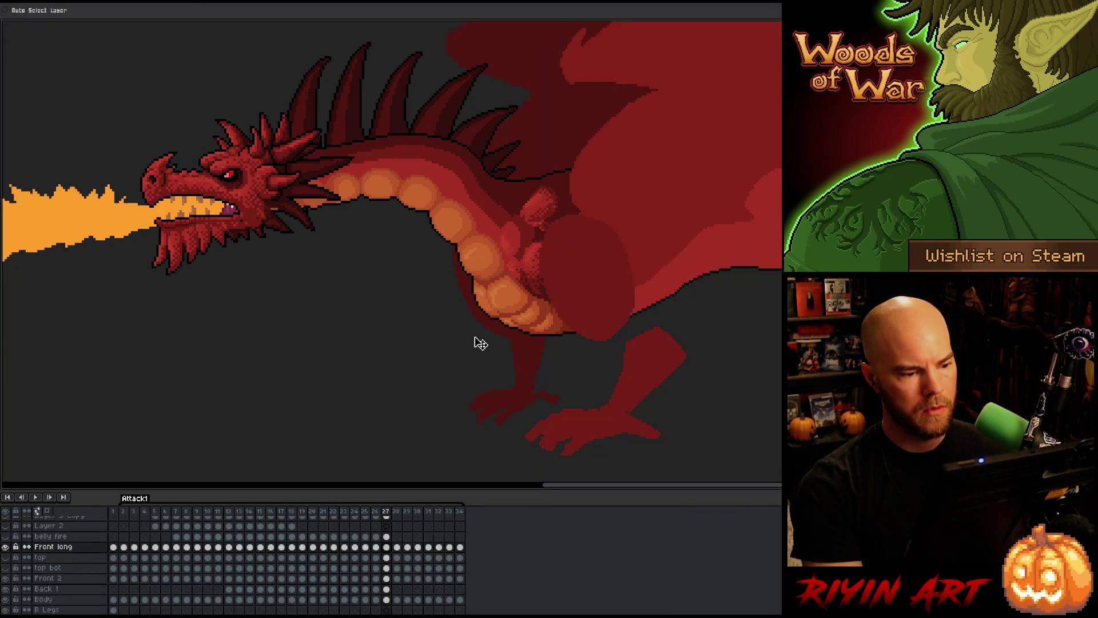
scroll(552, 259, up, 3)
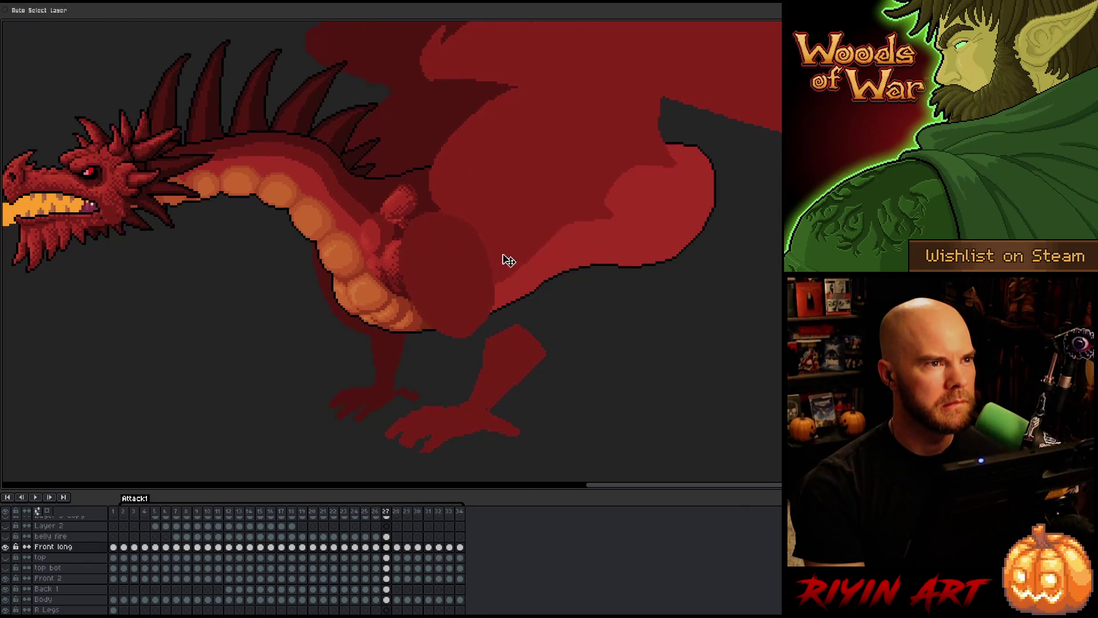
scroll(622, 258, down, 3)
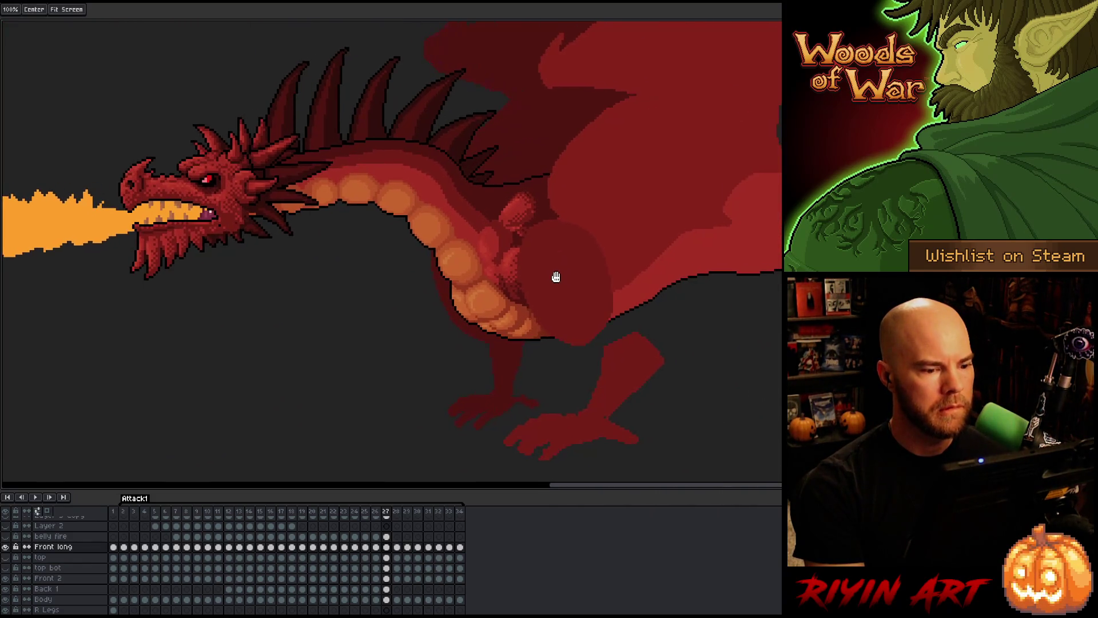
scroll(525, 276, up, 3)
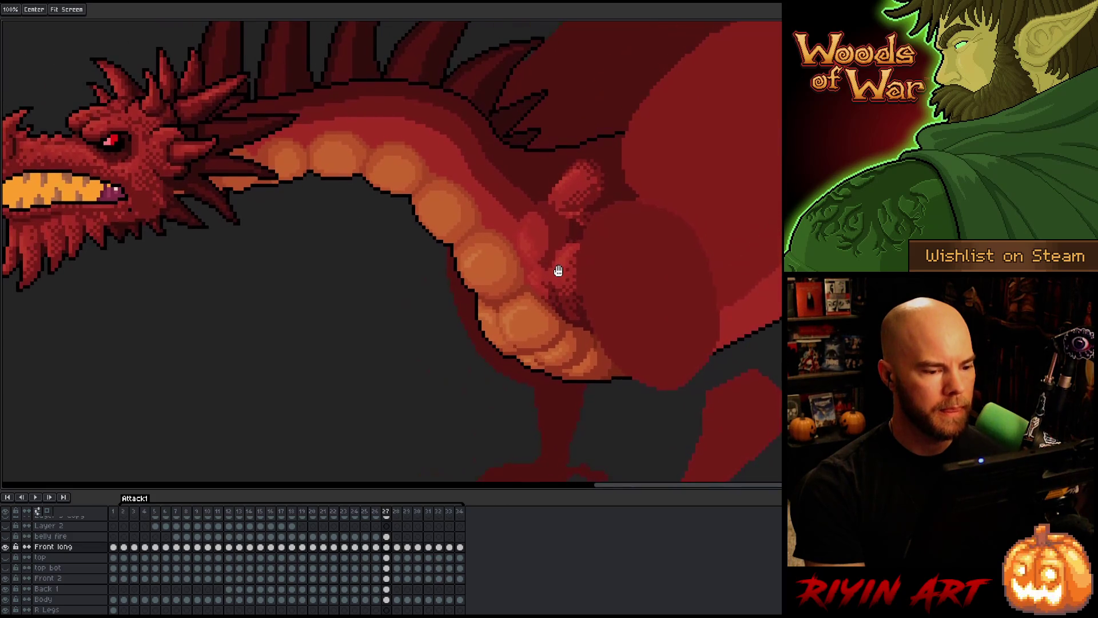
key(Left)
key(Right)
key(Left)
key(Right)
key(Left)
key(Right)
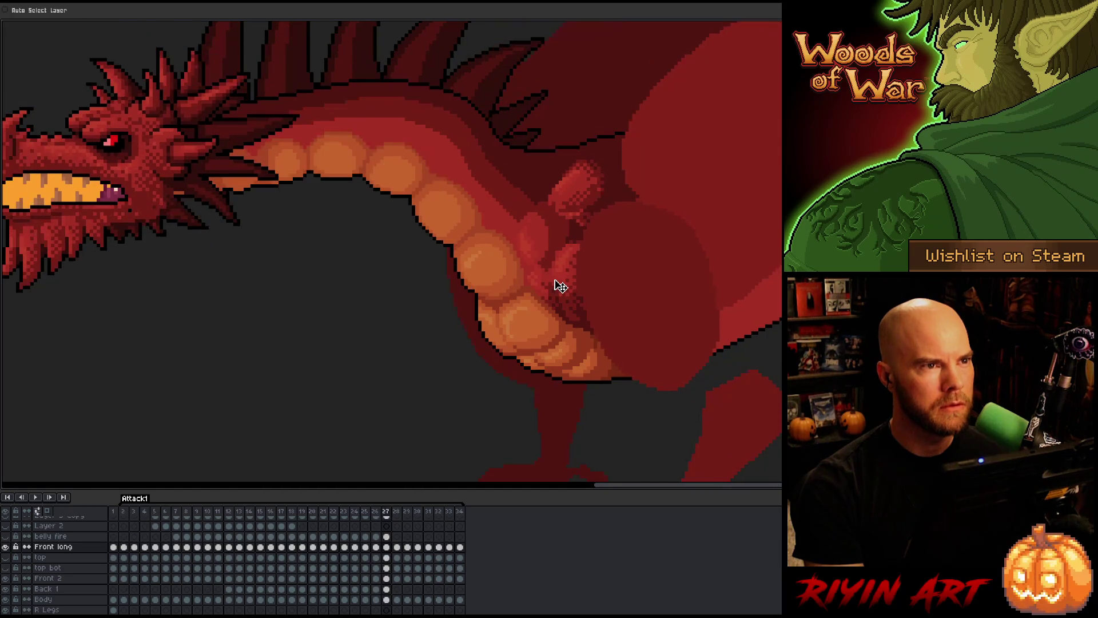
scroll(565, 284, down, 3)
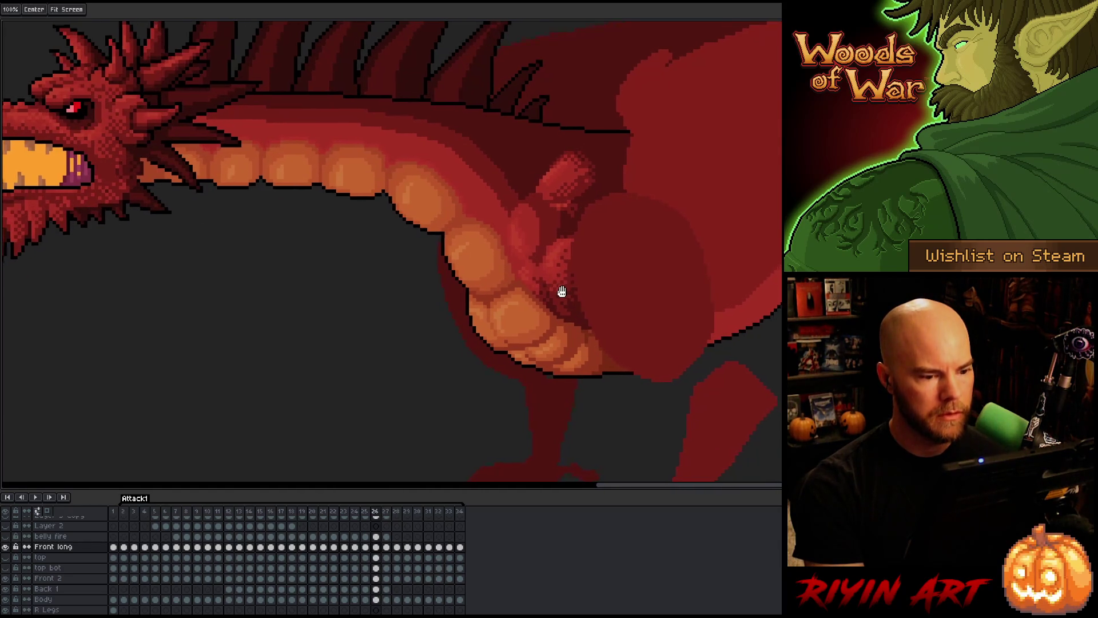
key(Left)
key(Left)
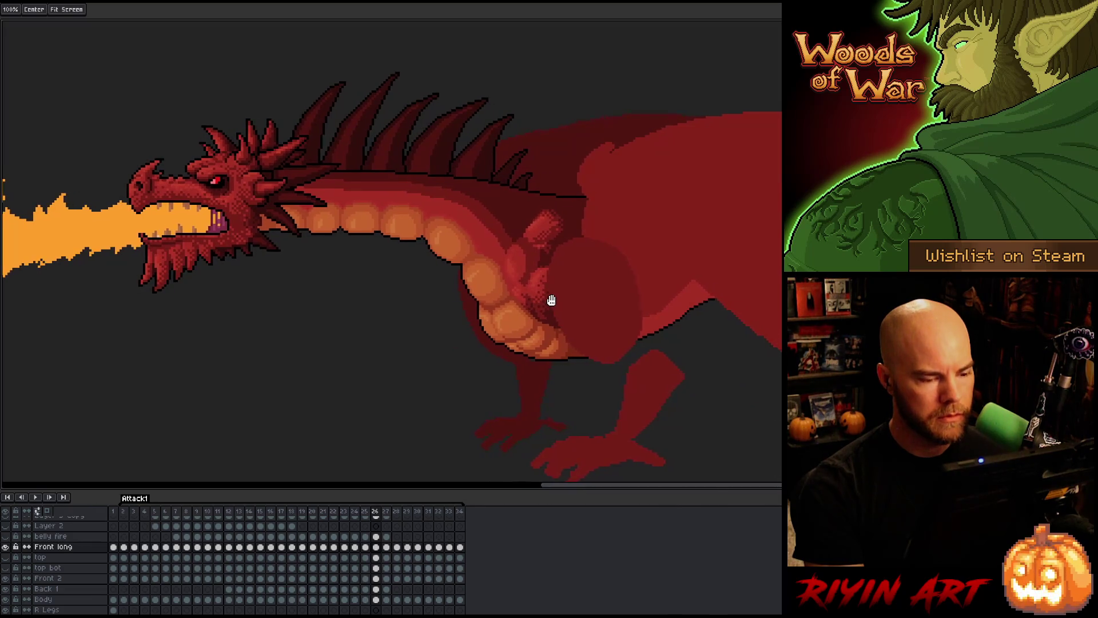
scroll(551, 299, up, 3)
key(Right)
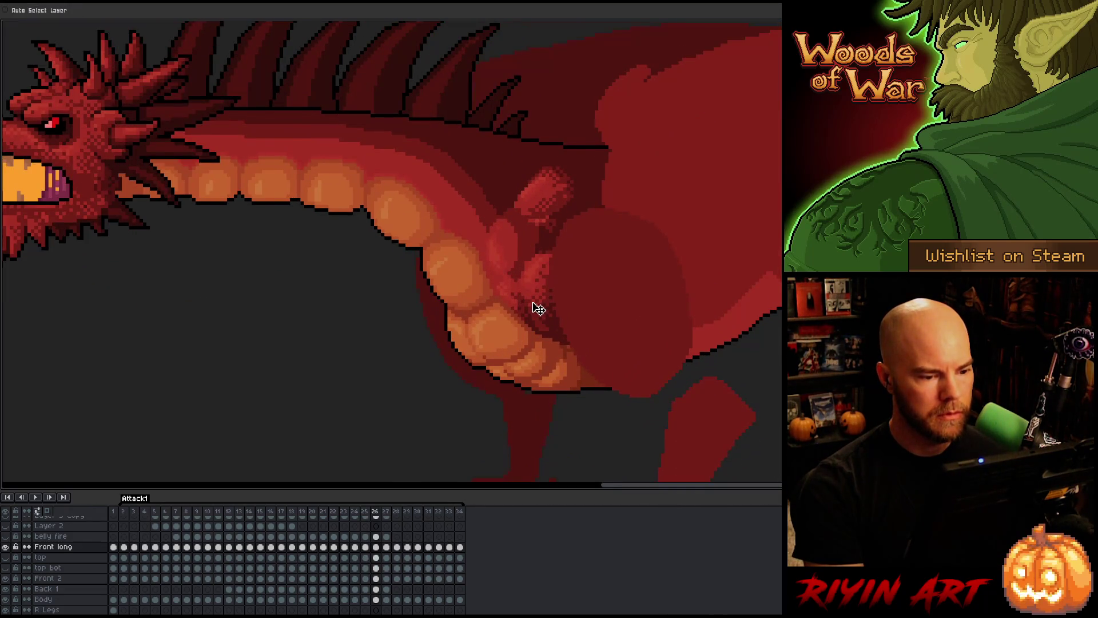
- Flip between Attack1 frames 22–26 to compare the dragon's poses
key(Right)
key(Right)
key(Right)
key(Left)
key(Left)
key(Left)
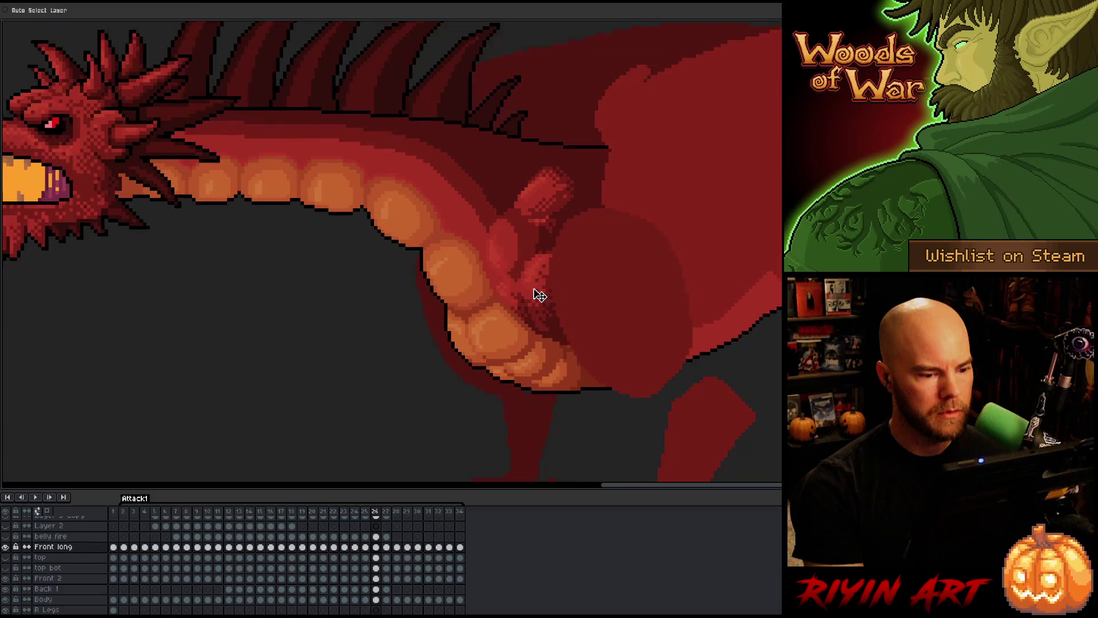
key(Left)
key(Right)
key(Left)
key(Right)
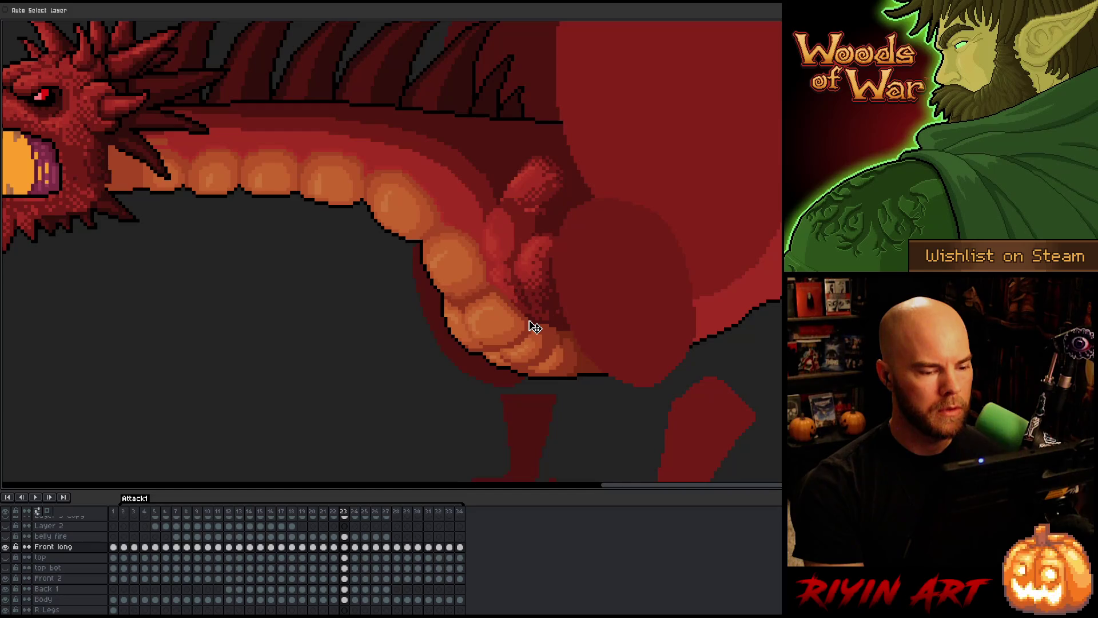
key(Left)
key(Right)
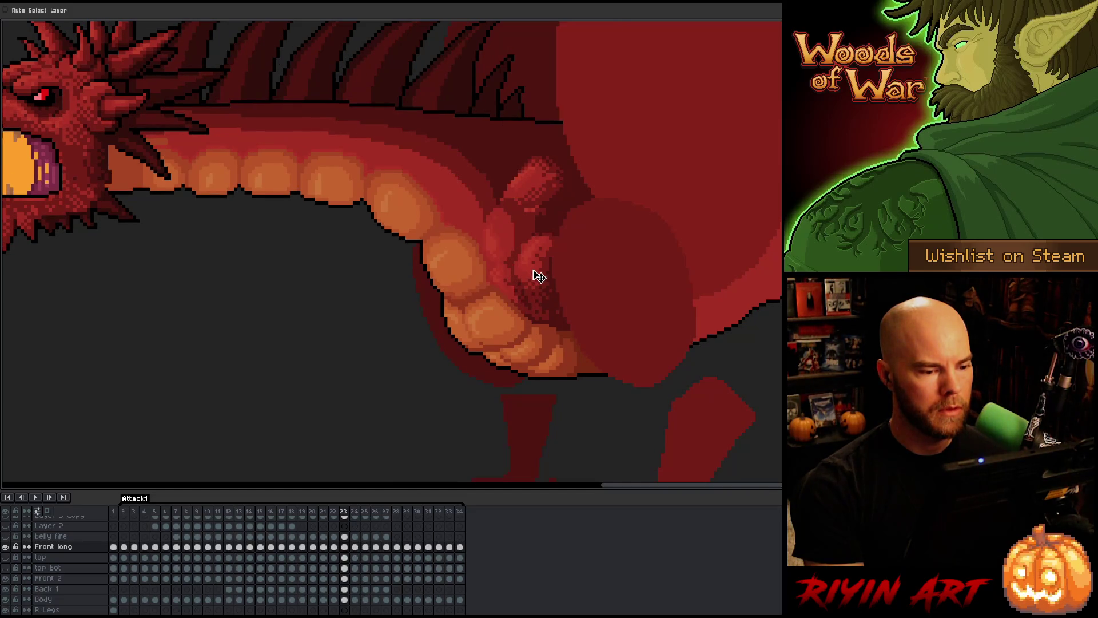
key(Left)
key(Right)
key(Right)
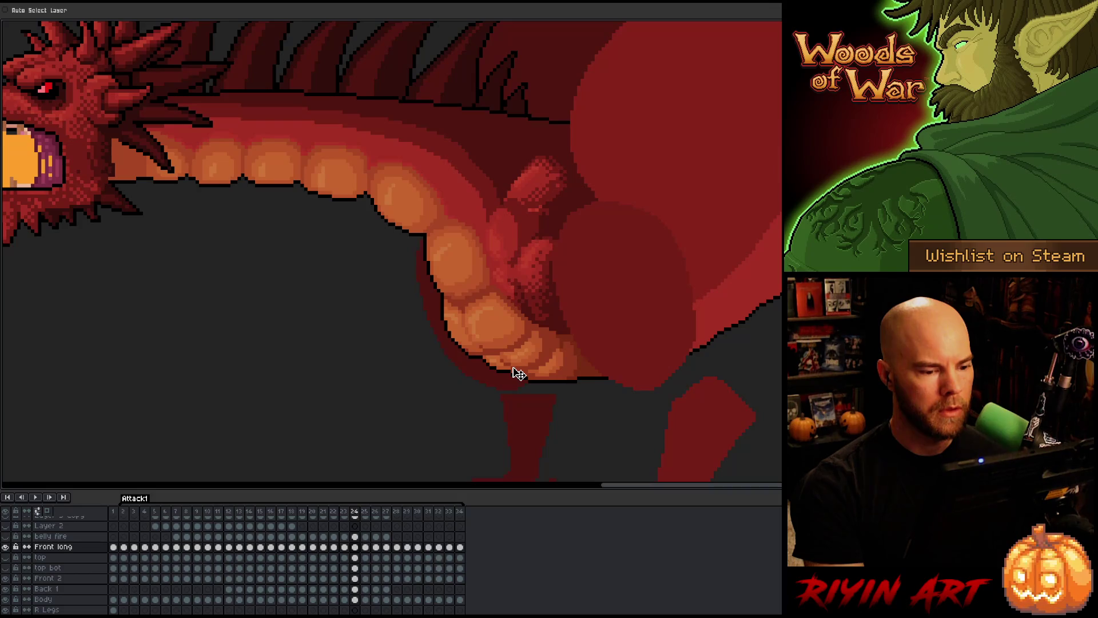
key(Left)
key(Left)
key(Right)
key(Left)
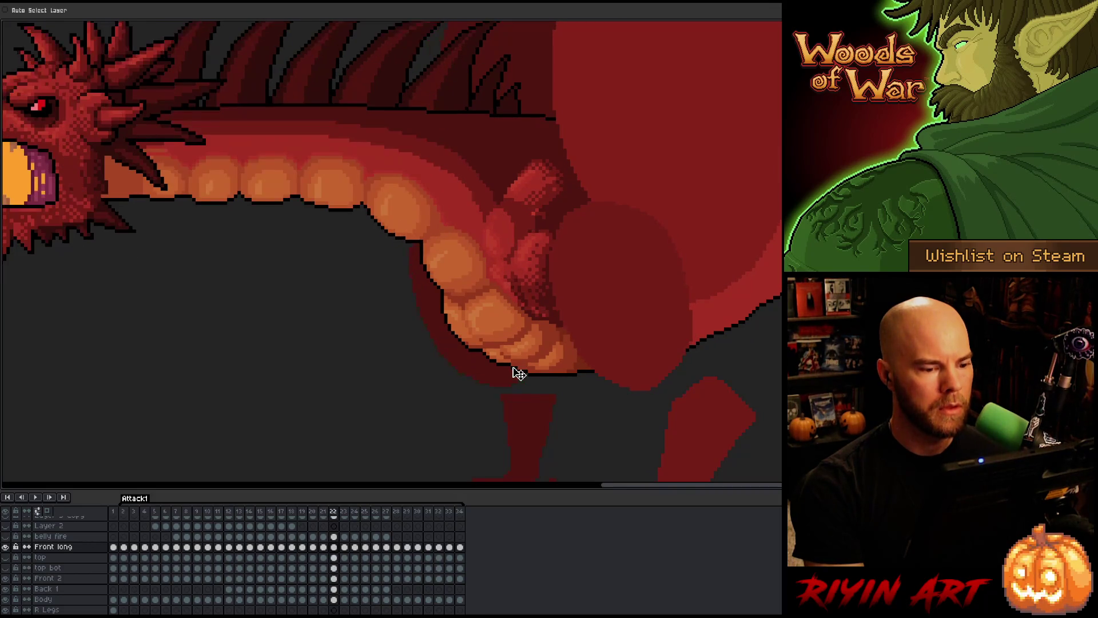
key(Right)
key(Right)
key(Right)
key(Right)
key(Right)
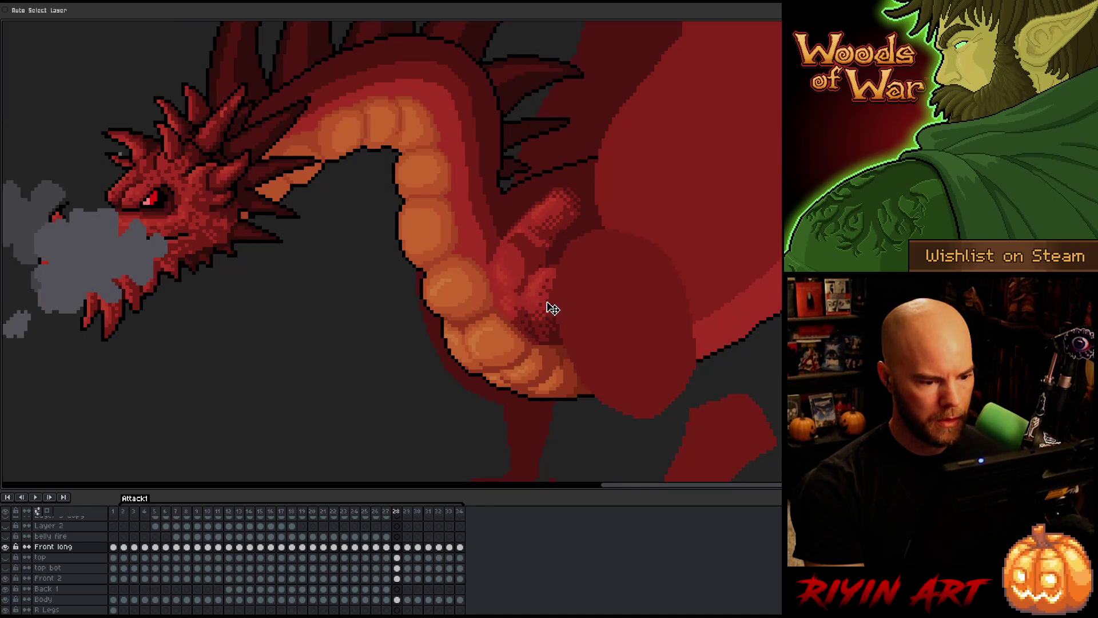
- Step through frames 26–30, including the smoke-breathing frame 28, comparing poses
key(Left)
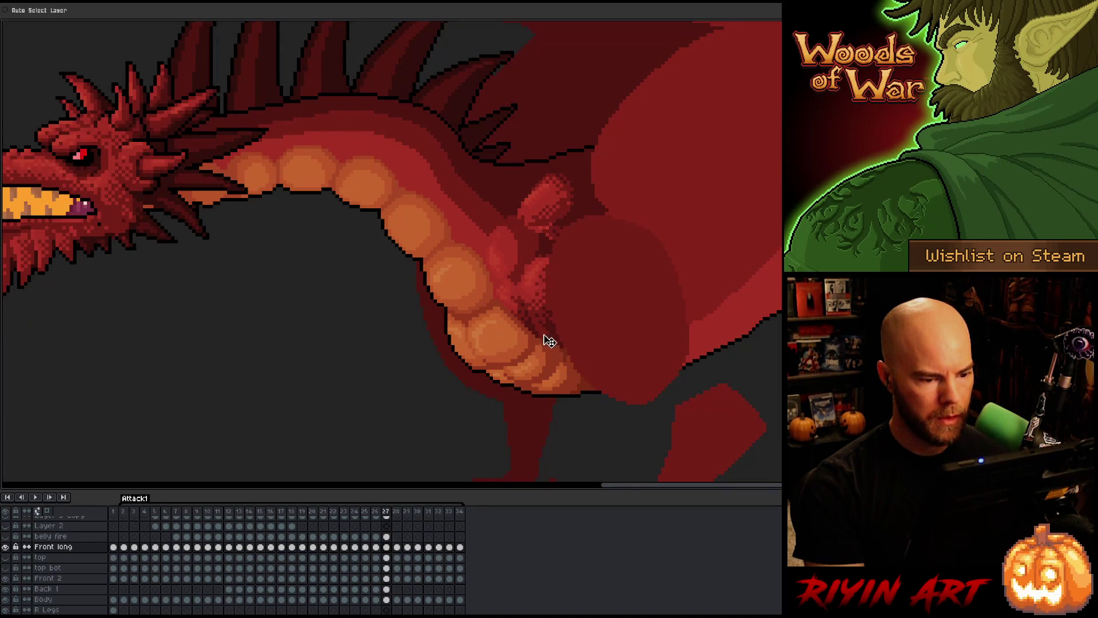
key(Left)
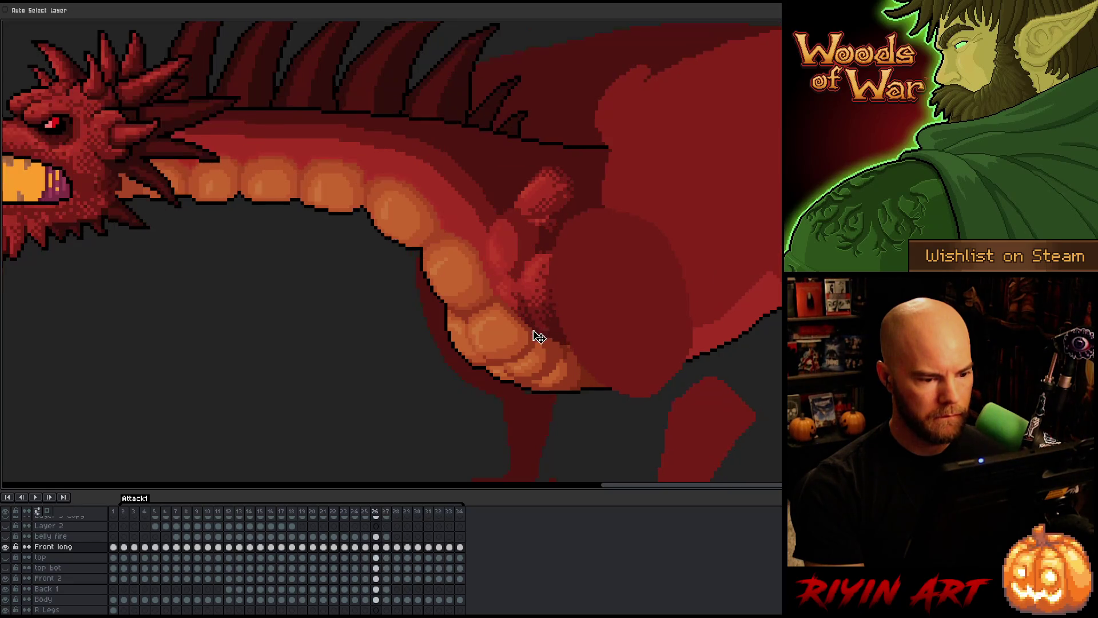
key(Right)
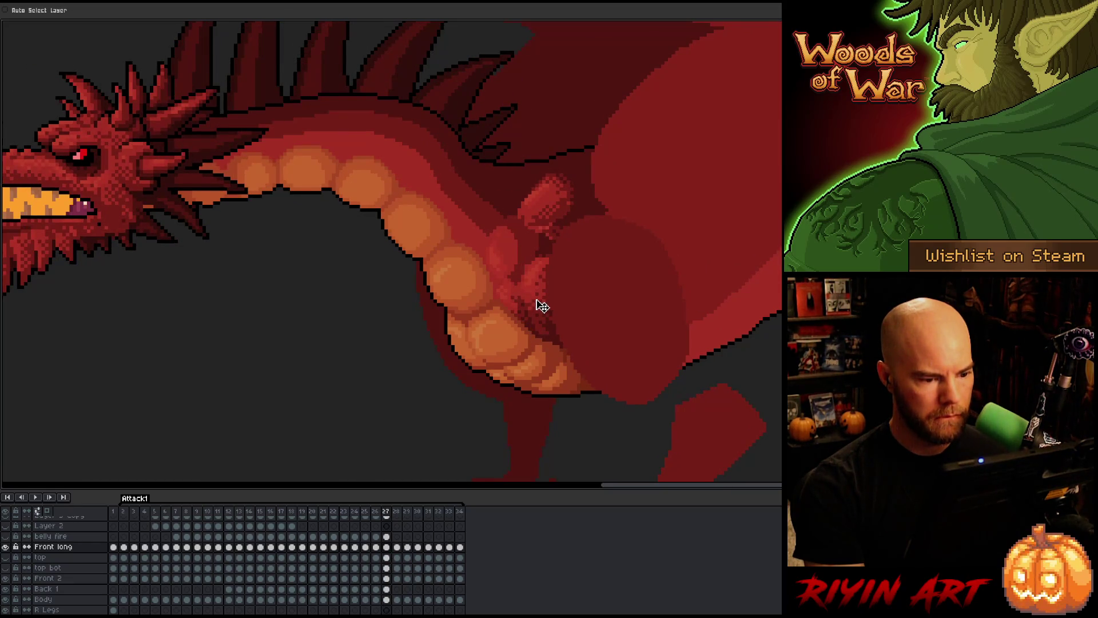
key(Right)
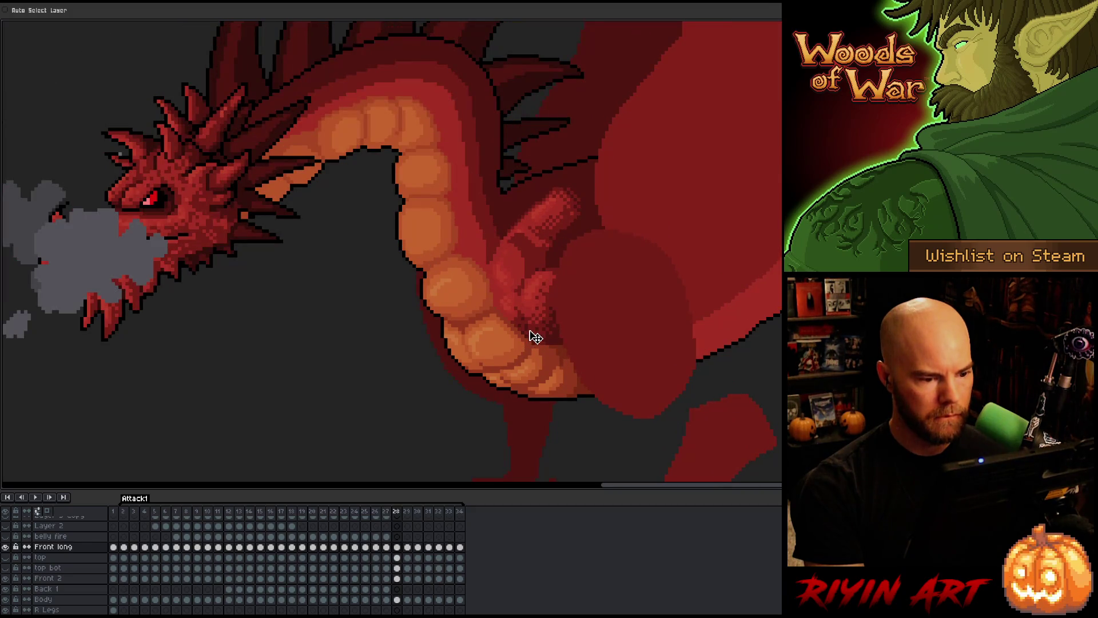
key(Left)
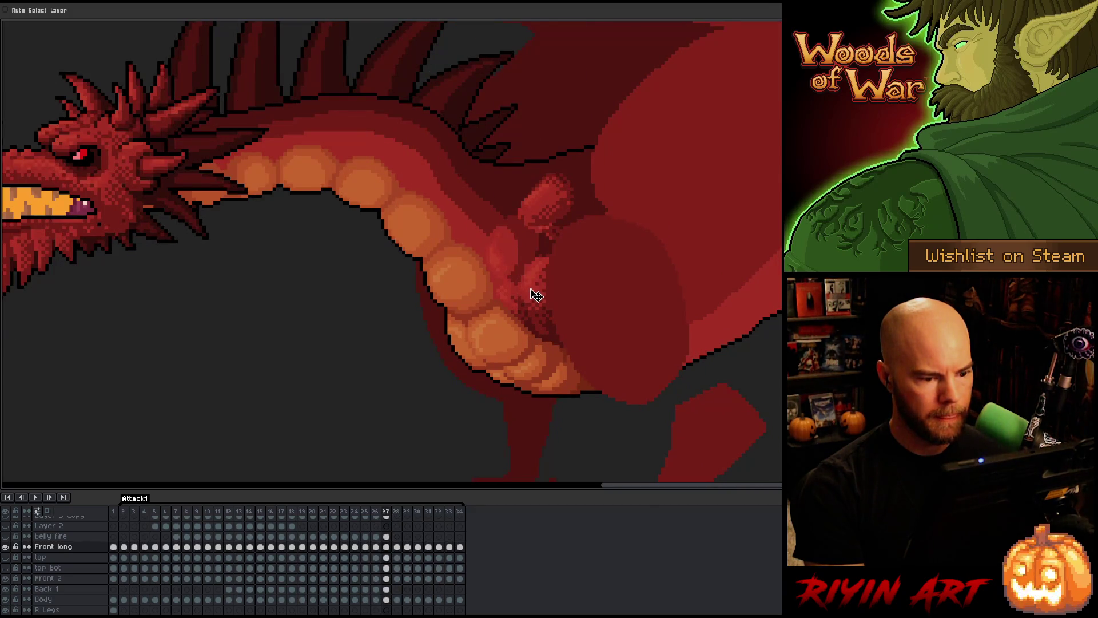
key(Left)
key(Right)
key(Right)
key(Left)
key(Left)
key(Right)
key(Right)
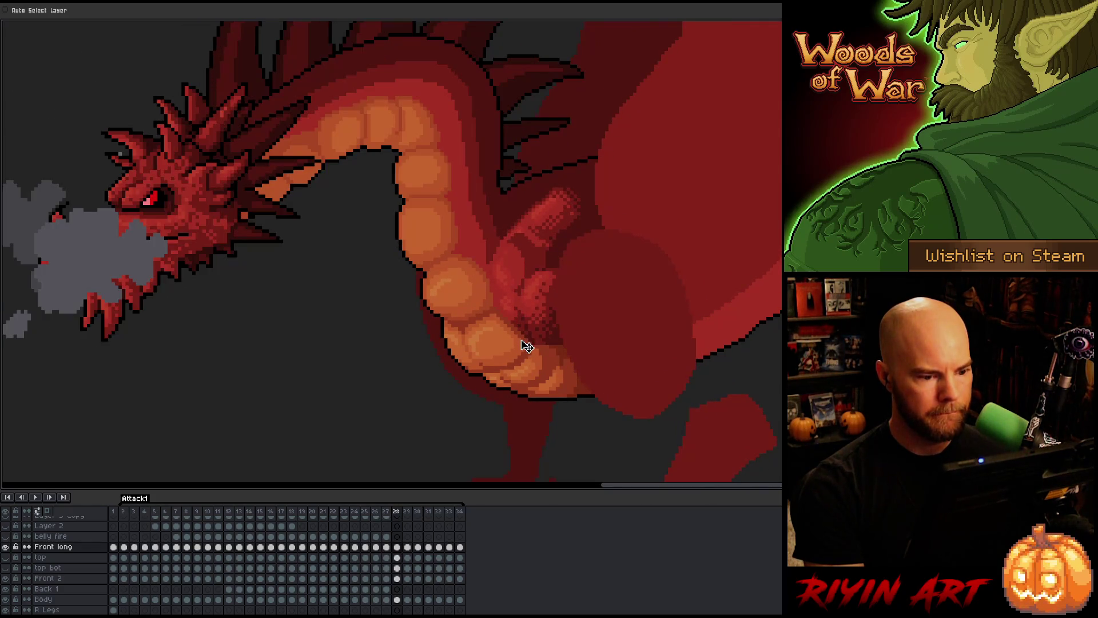
key(Right)
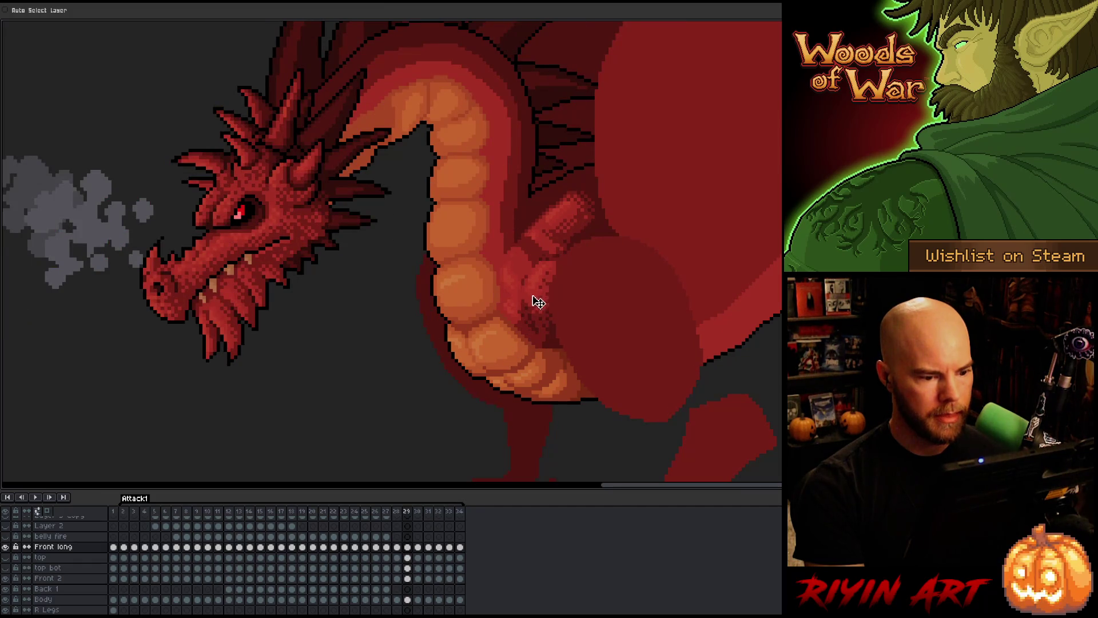
key(Left)
key(Right)
key(Right)
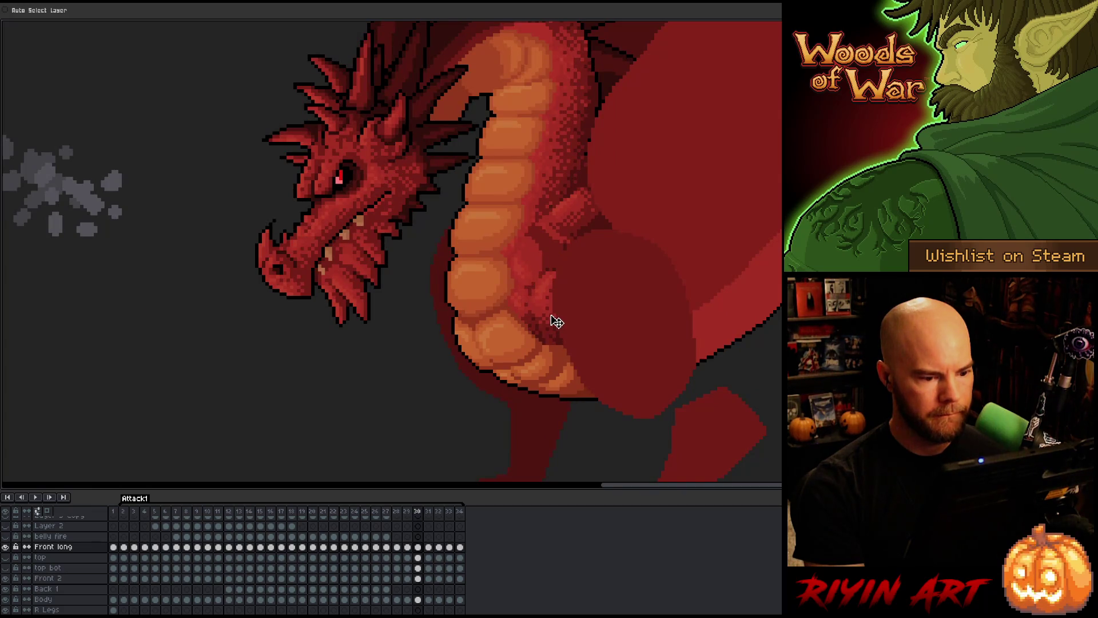
- Compare the front arm across frames 30–34, focusing on frames 32 and 33
key(Right)
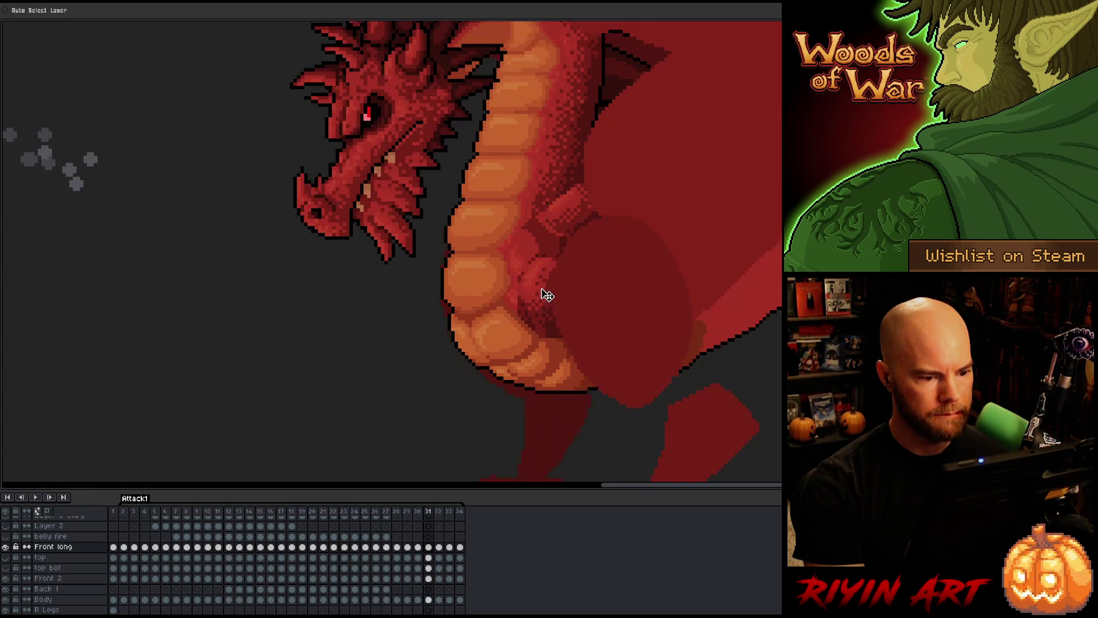
key(Left)
key(Right)
key(Left)
key(Left)
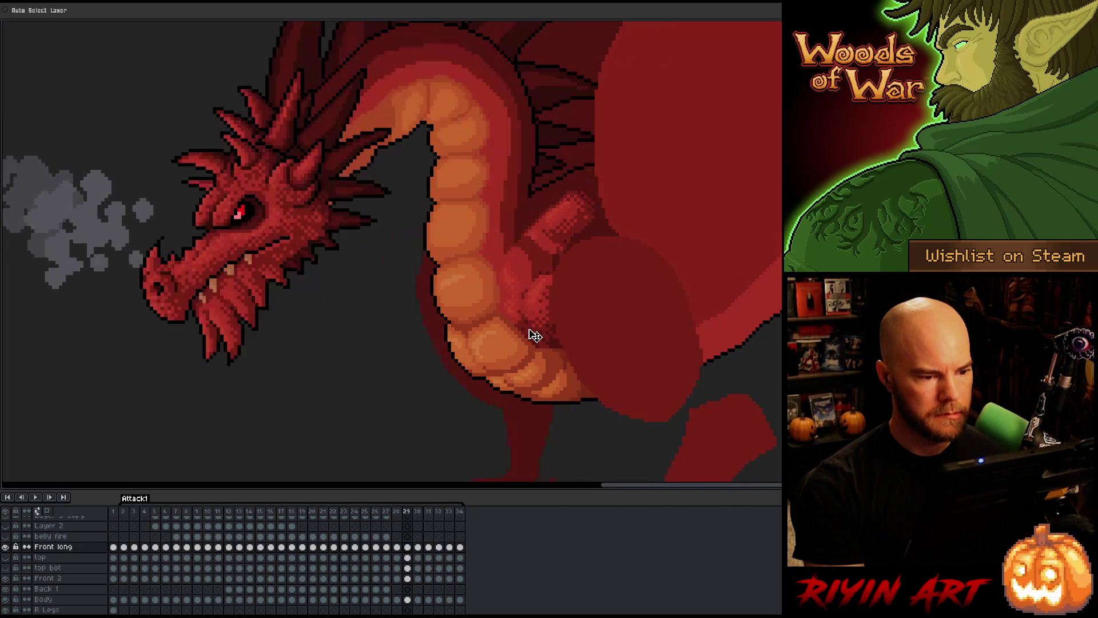
key(Right)
key(Right)
key(Right)
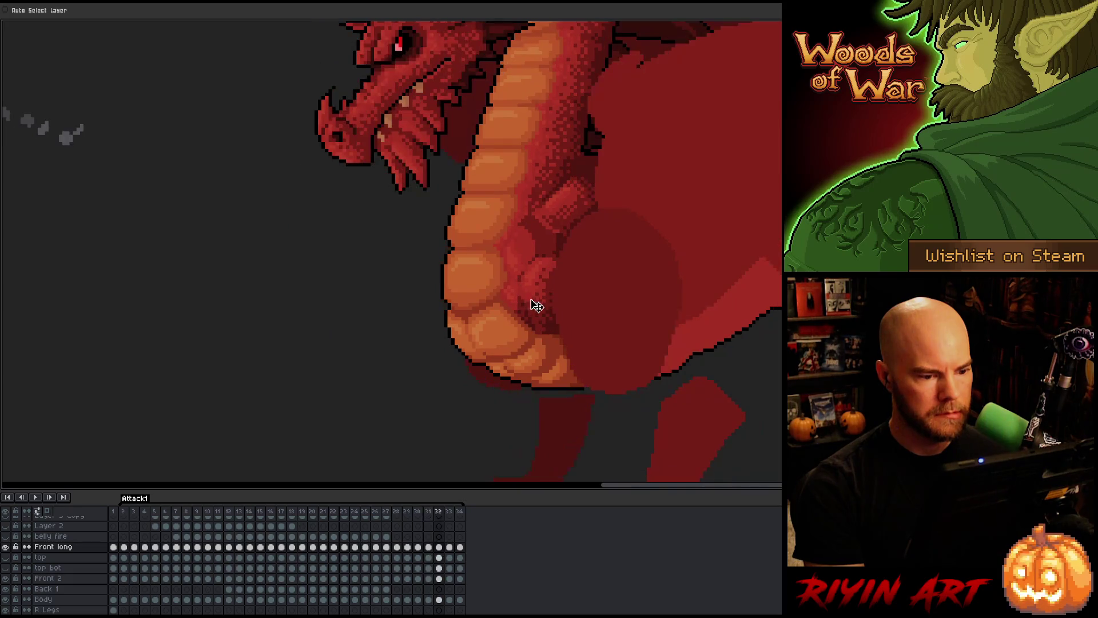
key(Left)
key(Right)
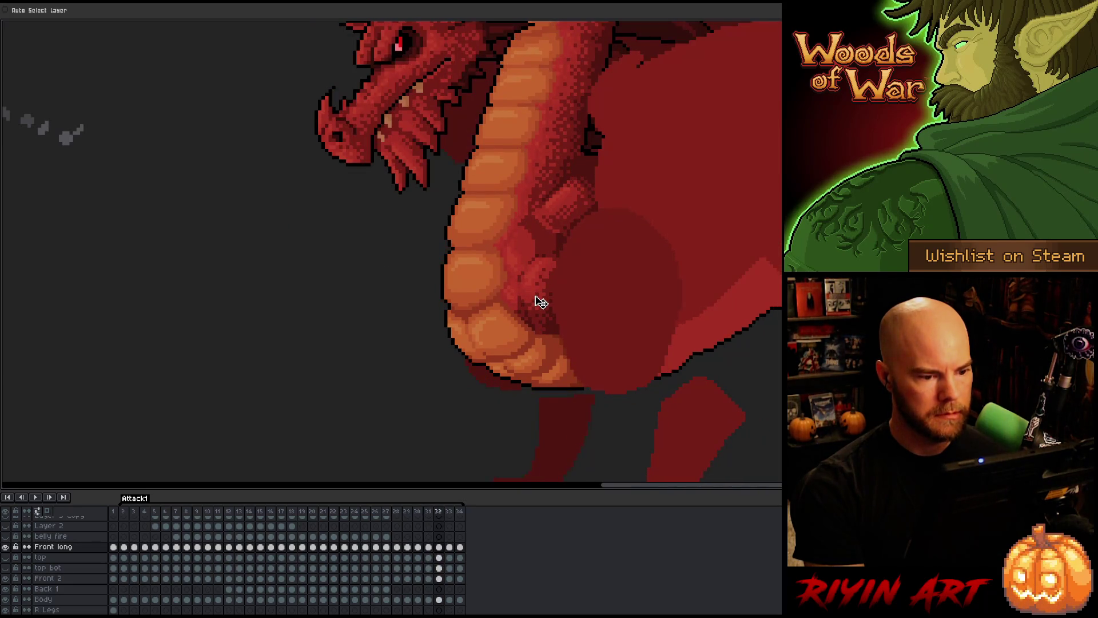
key(Left)
key(Right)
key(Right)
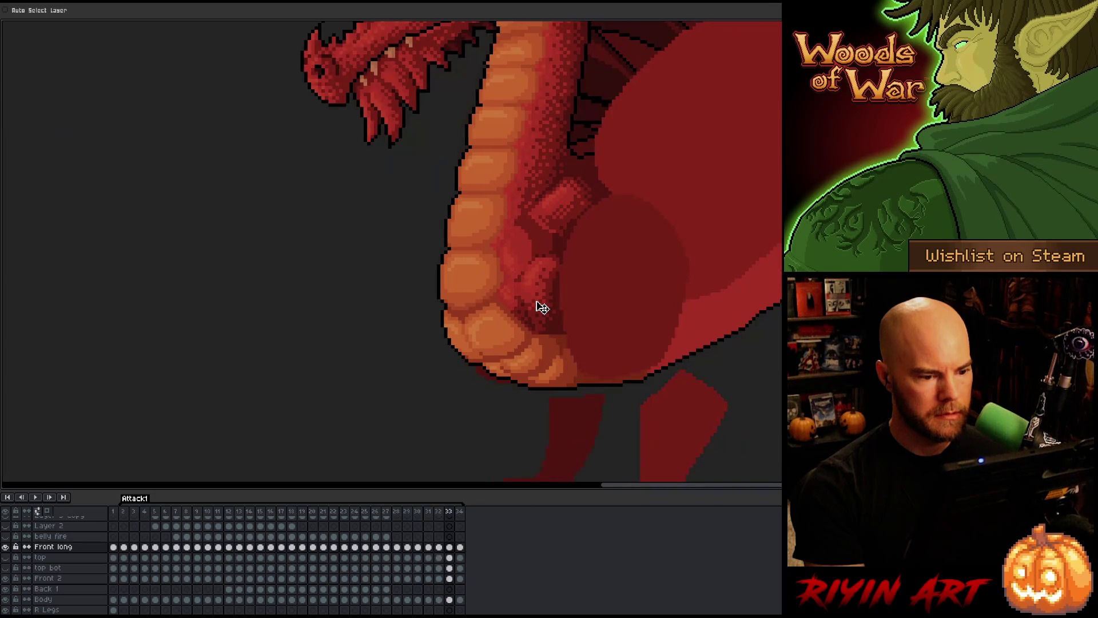
key(Left)
key(Left)
key(Right)
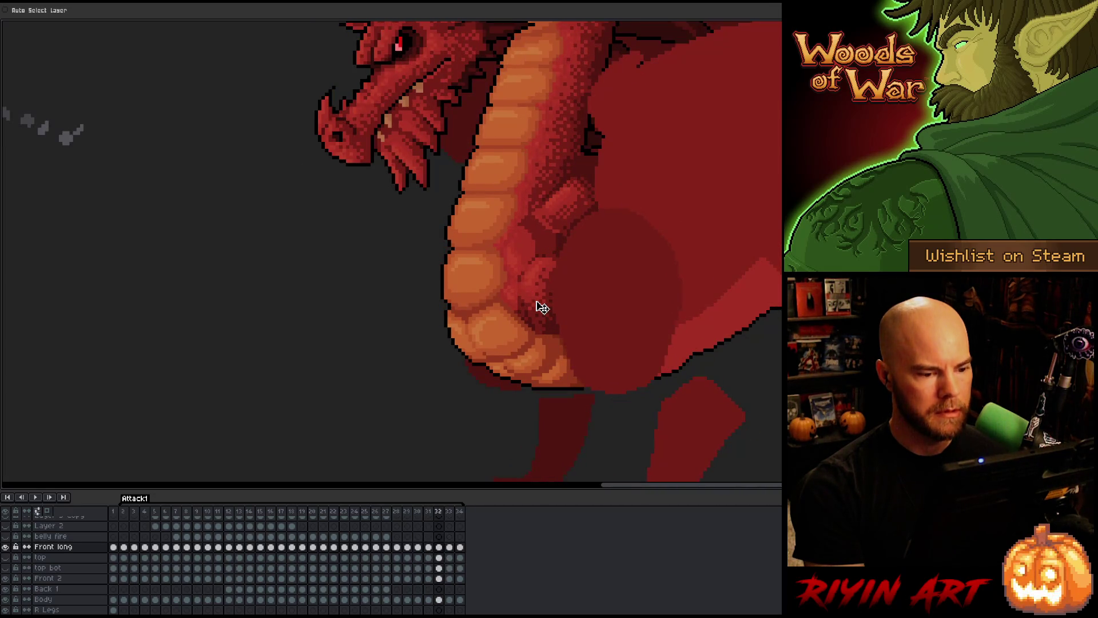
key(Left)
key(Right)
key(Right)
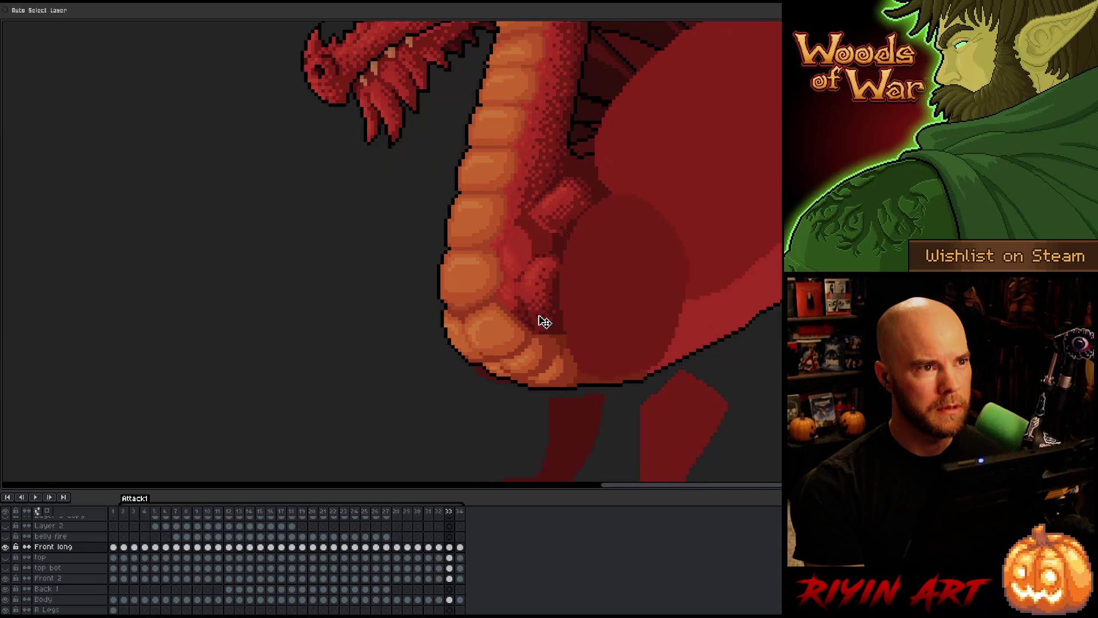
key(Left)
key(Left)
key(Right)
key(Right)
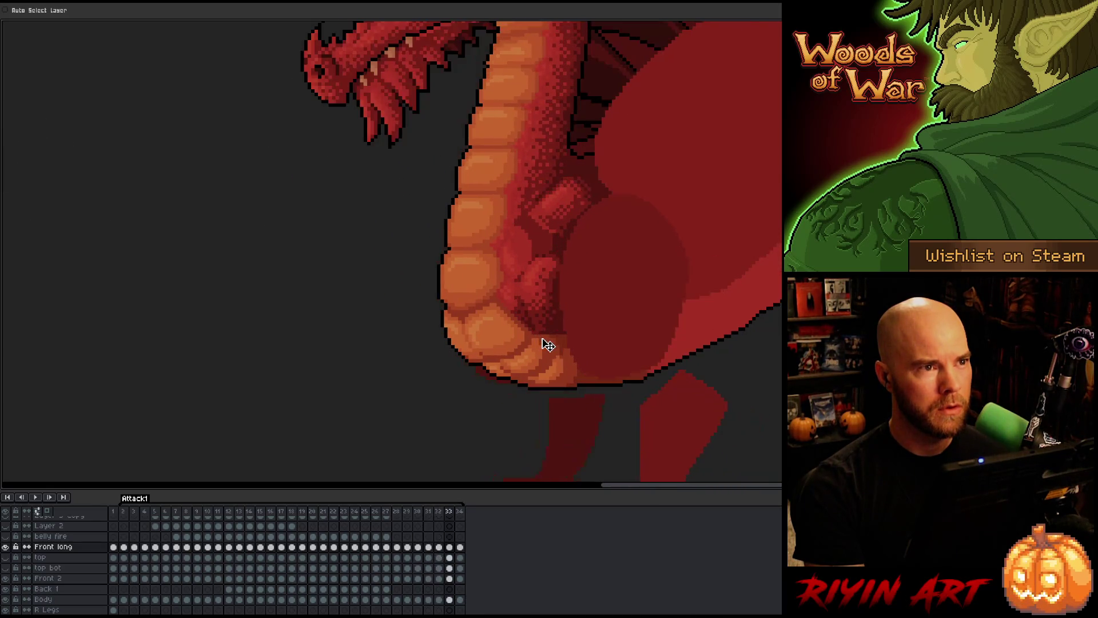
key(Left)
key(Left)
key(Left)
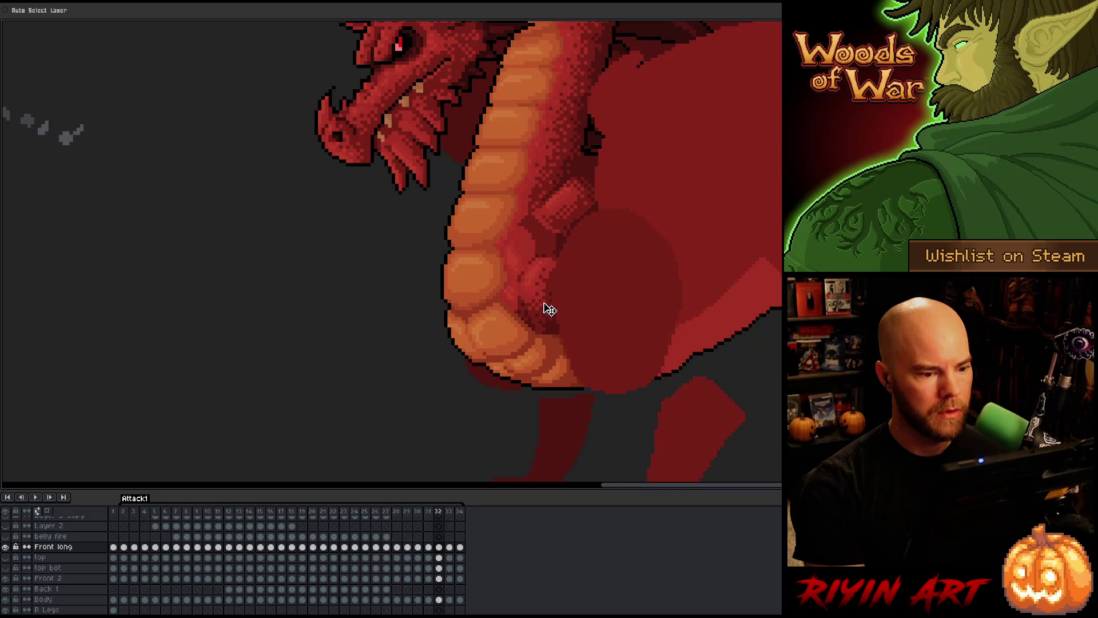
key(Right)
key(Left)
key(Left)
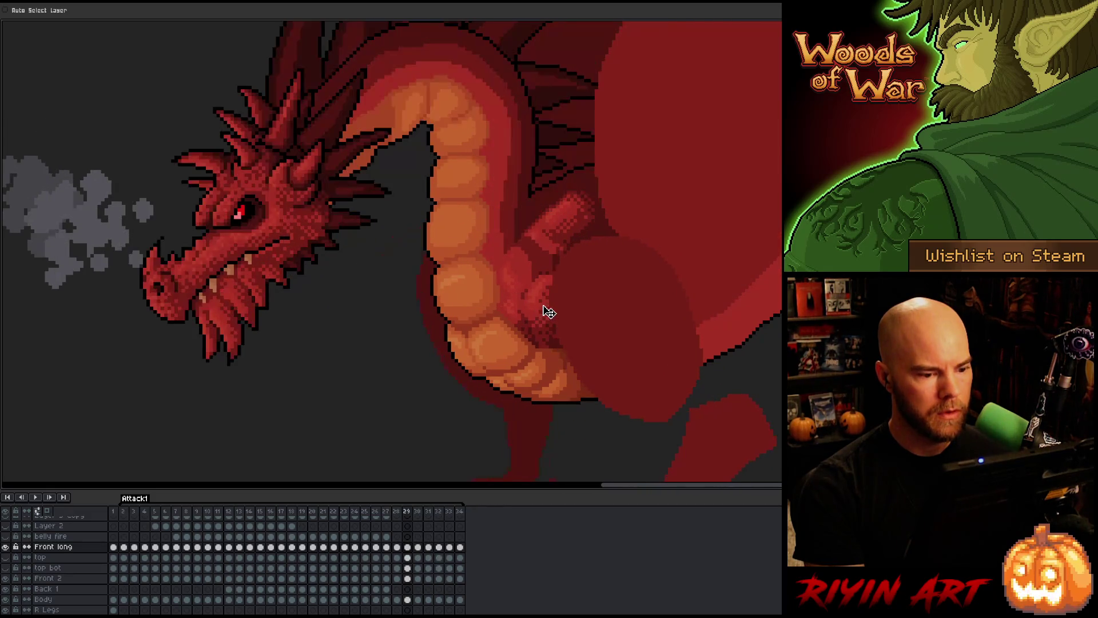
key(Right)
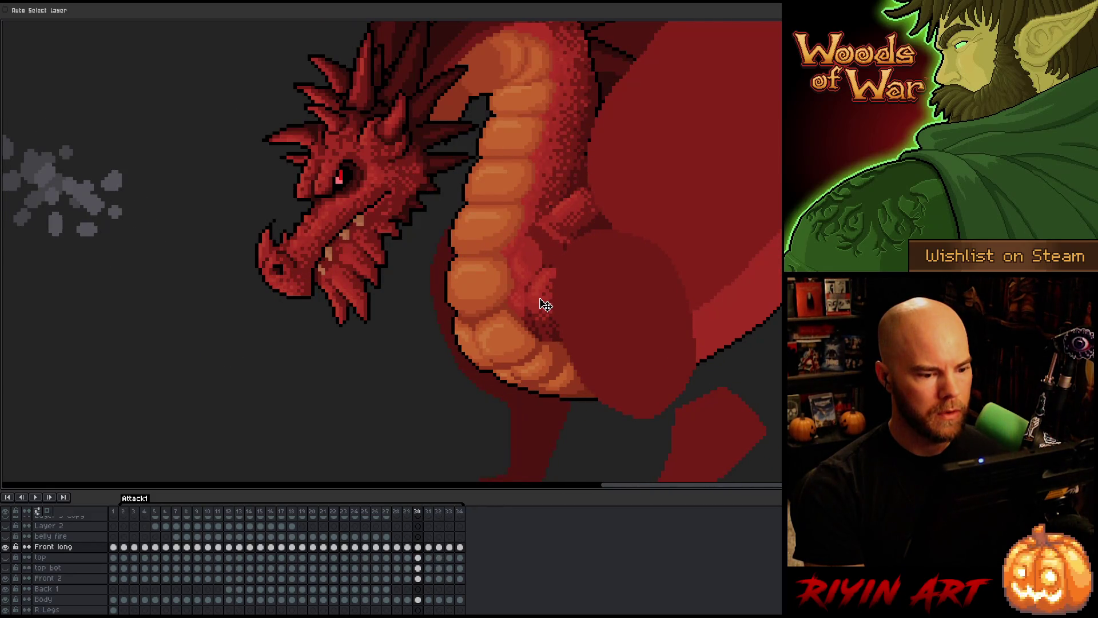
key(Left)
key(Right)
key(Right)
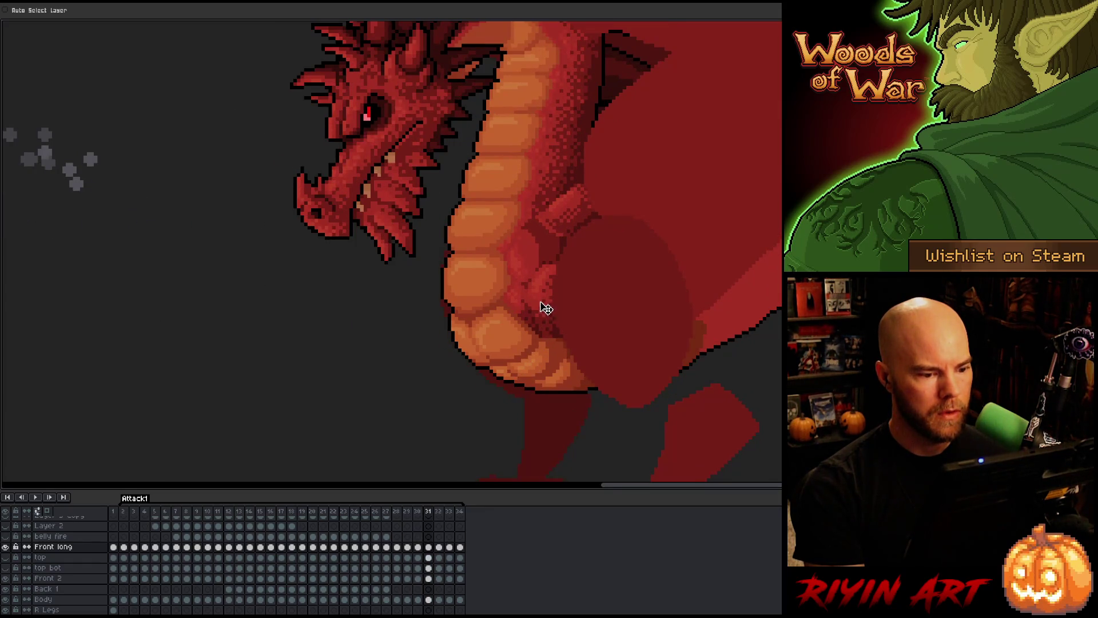
key(Left)
key(Right)
key(Right)
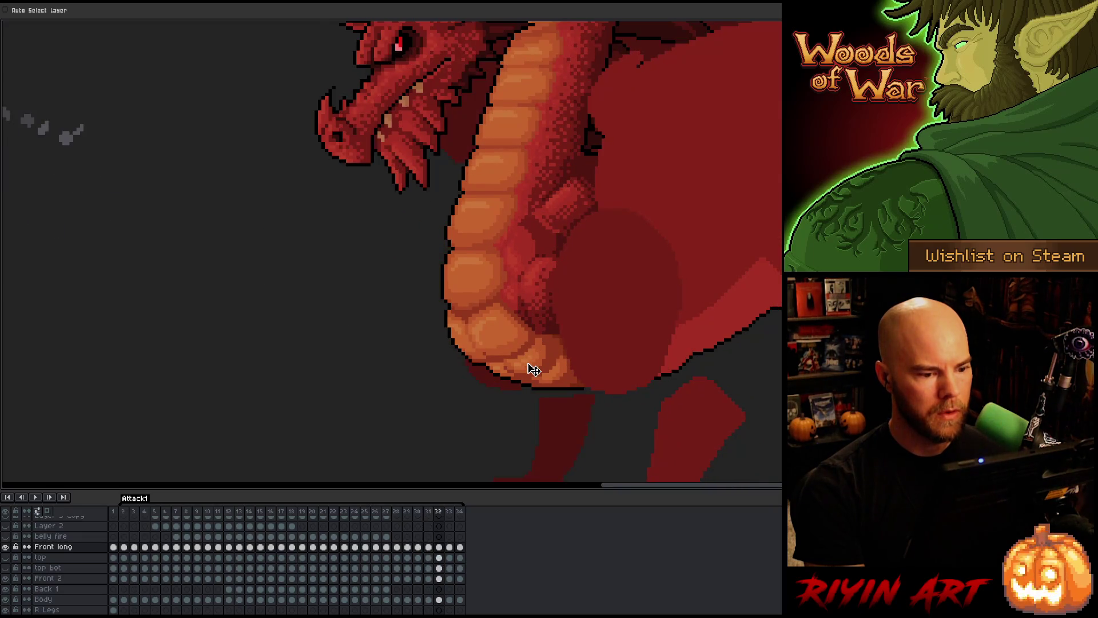
key(Right)
key(Left)
key(Right)
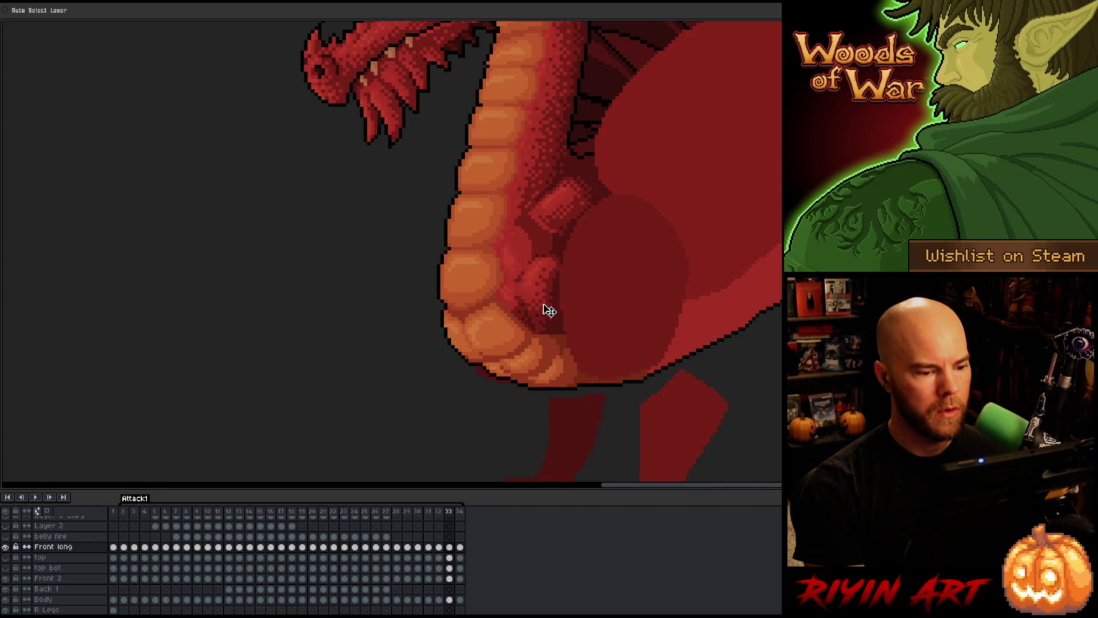
key(Left)
key(Left)
key(Right)
key(Right)
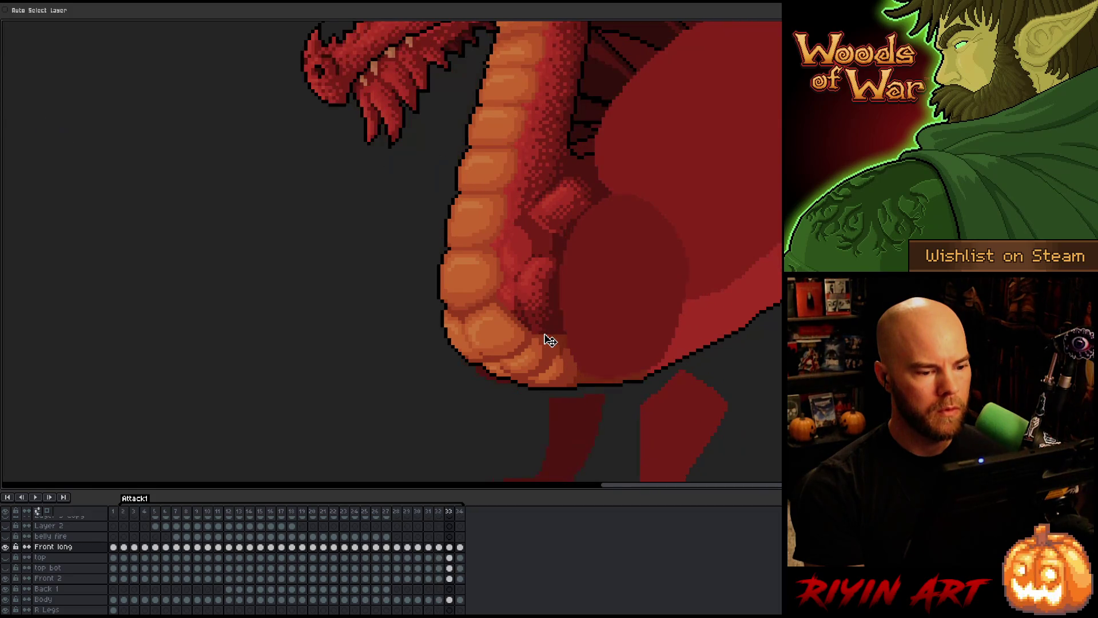
key(Right)
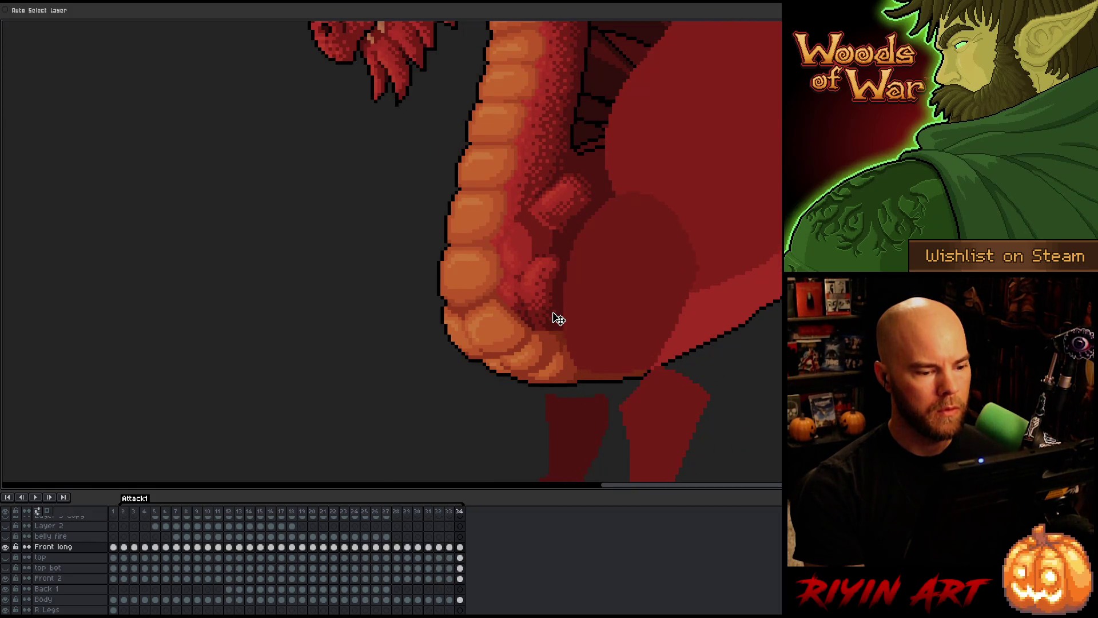
key(Left)
key(Right)
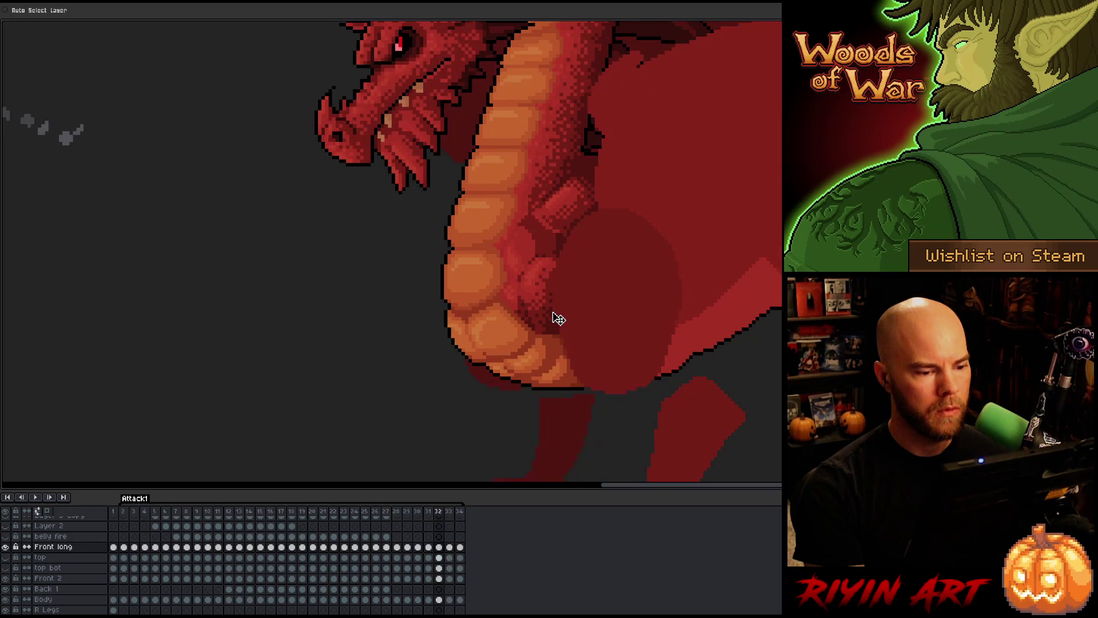
key(Left)
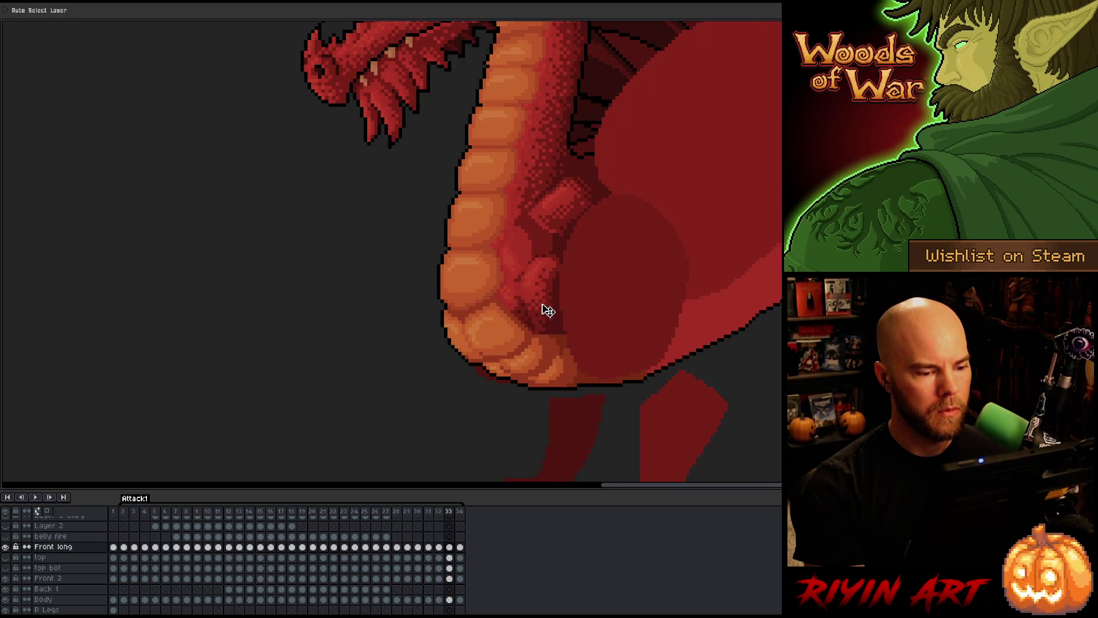
- Rock between frames 30–33 to check head motion and arm pose, ending on frame 32
key(Left)
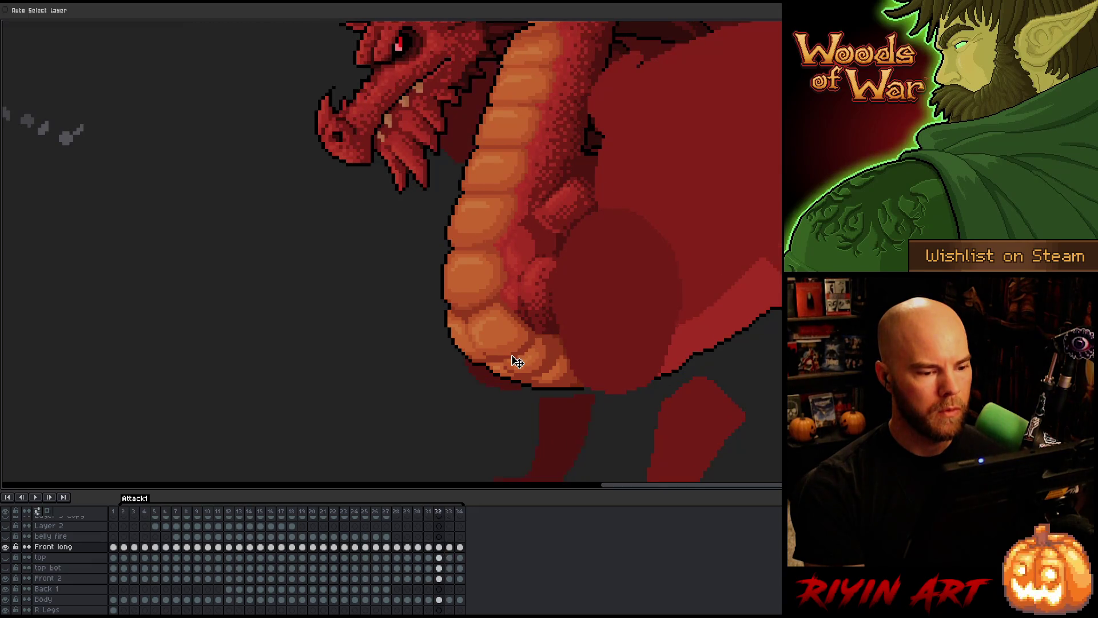
key(Right)
key(Left)
key(Left)
key(Right)
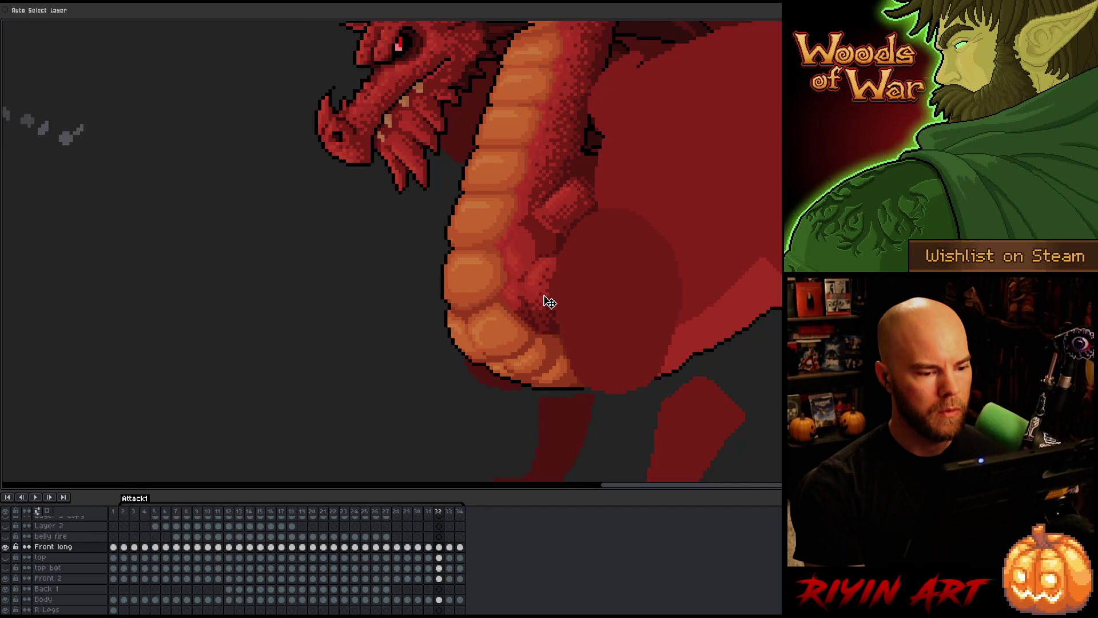
key(Left)
key(Right)
key(Right)
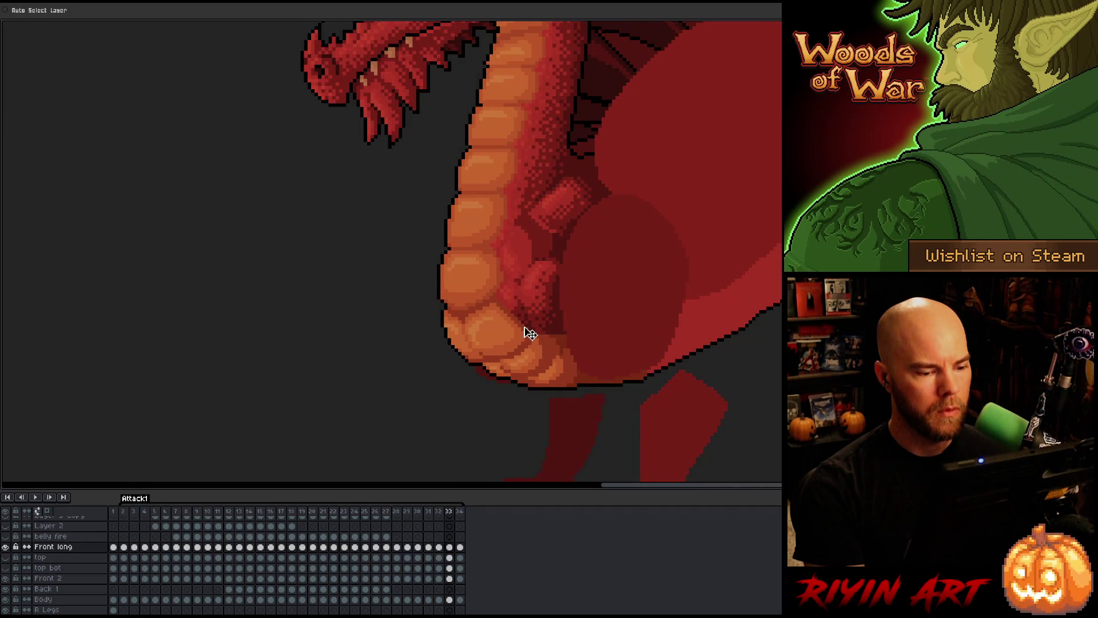
key(Left)
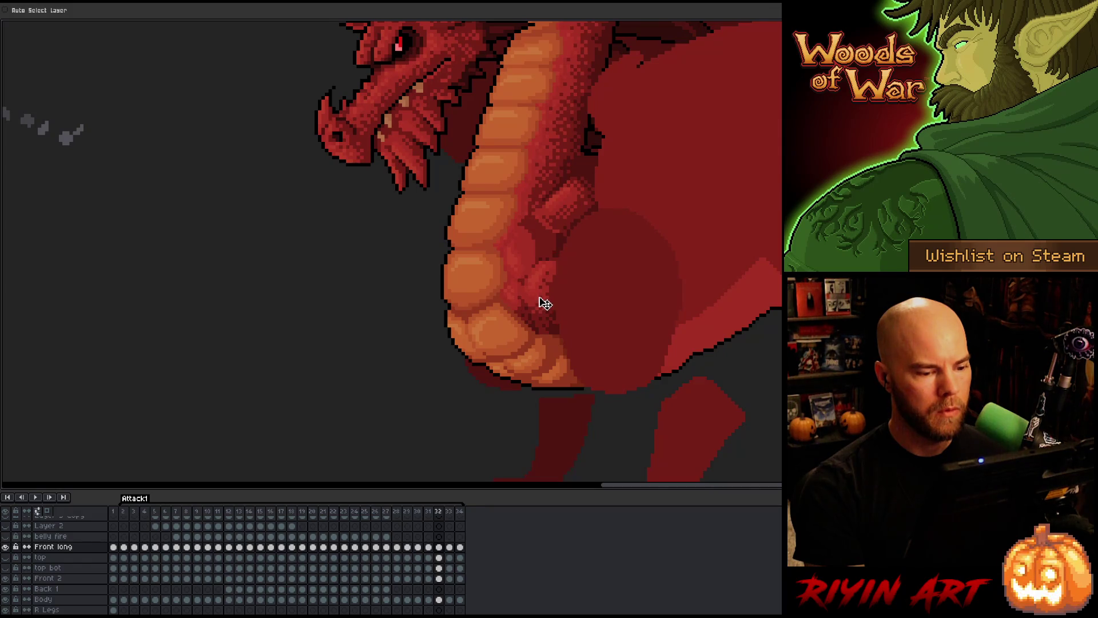
key(Right)
key(Left)
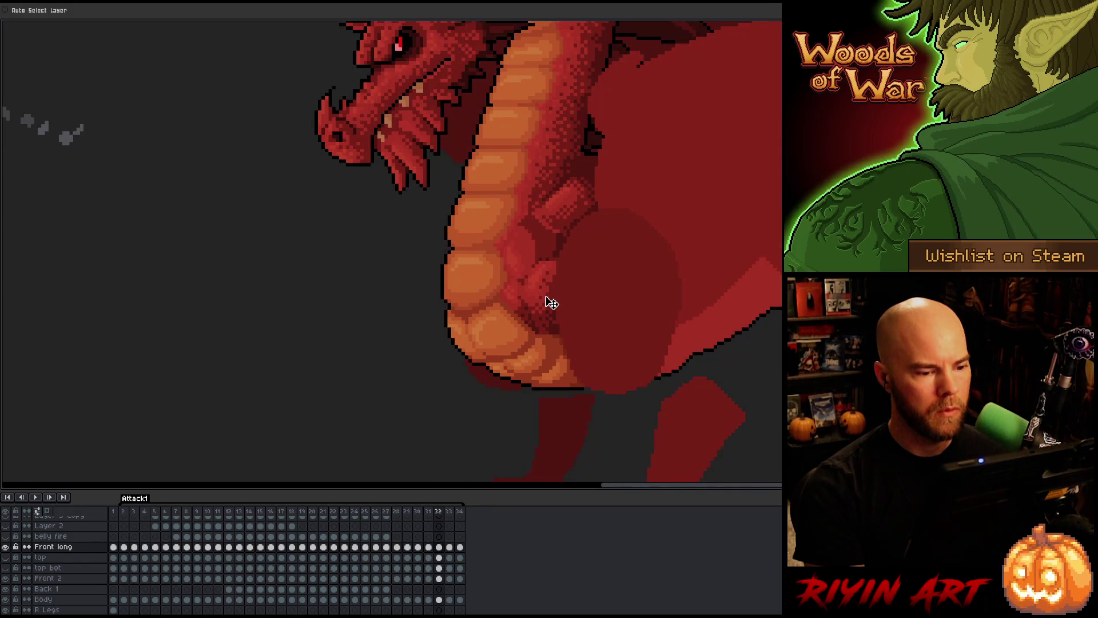
key(Left)
key(Left)
key(Right)
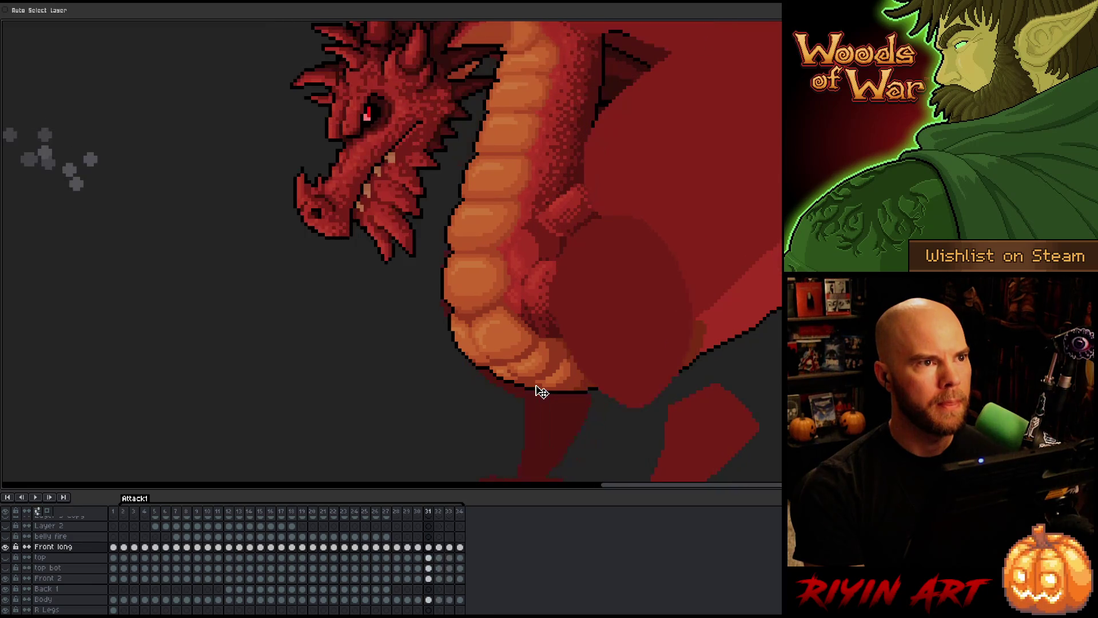
key(Right)
key(Left)
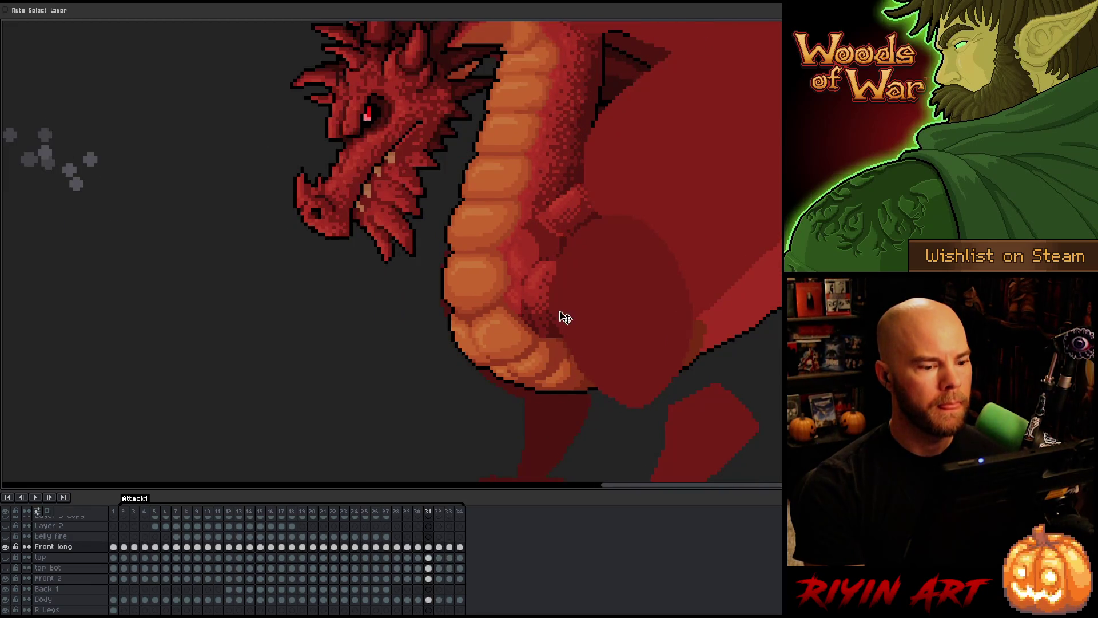
key(Left)
key(Right)
key(Left)
key(Right)
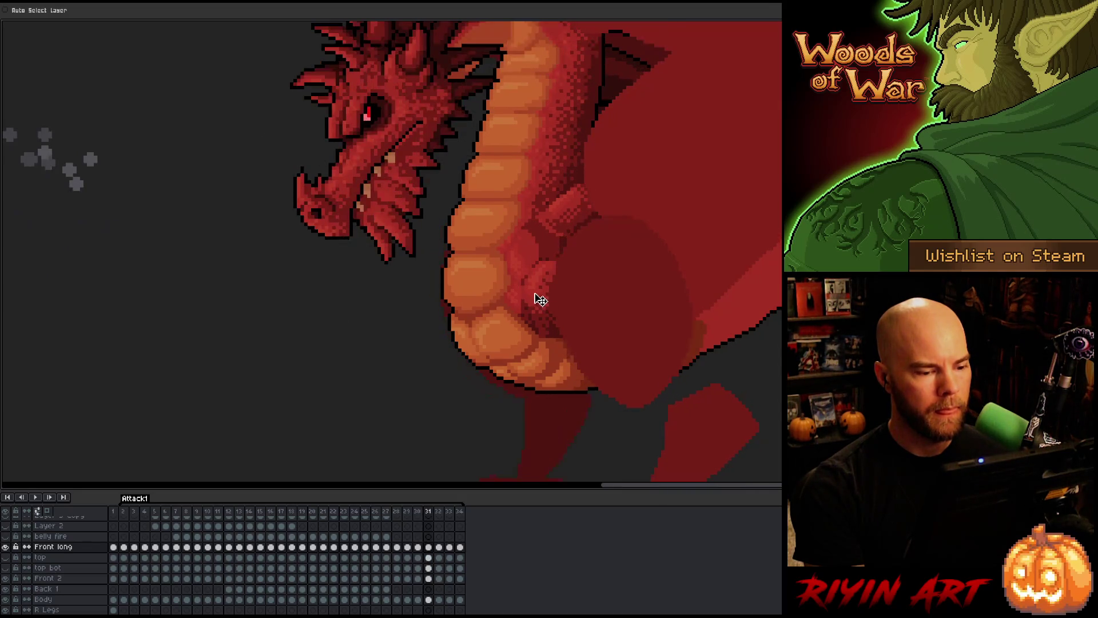
key(Right)
key(Left)
key(Right)
key(Left)
key(Left)
key(Right)
key(Right)
key(Left)
key(Left)
key(Right)
key(Right)
key(Left)
key(Left)
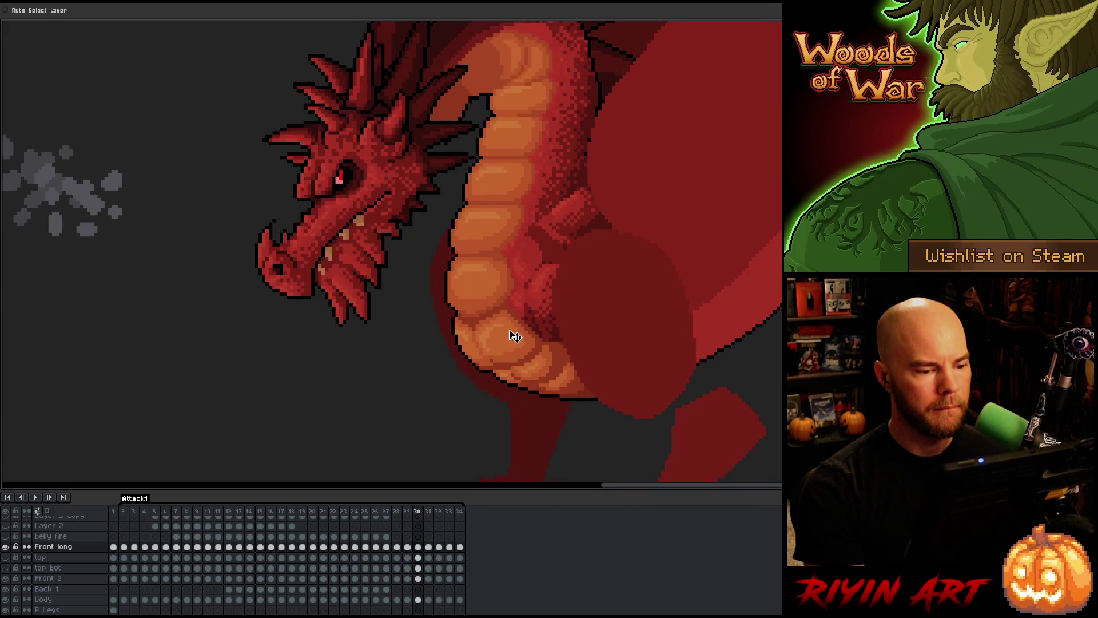
key(Right)
key(Left)
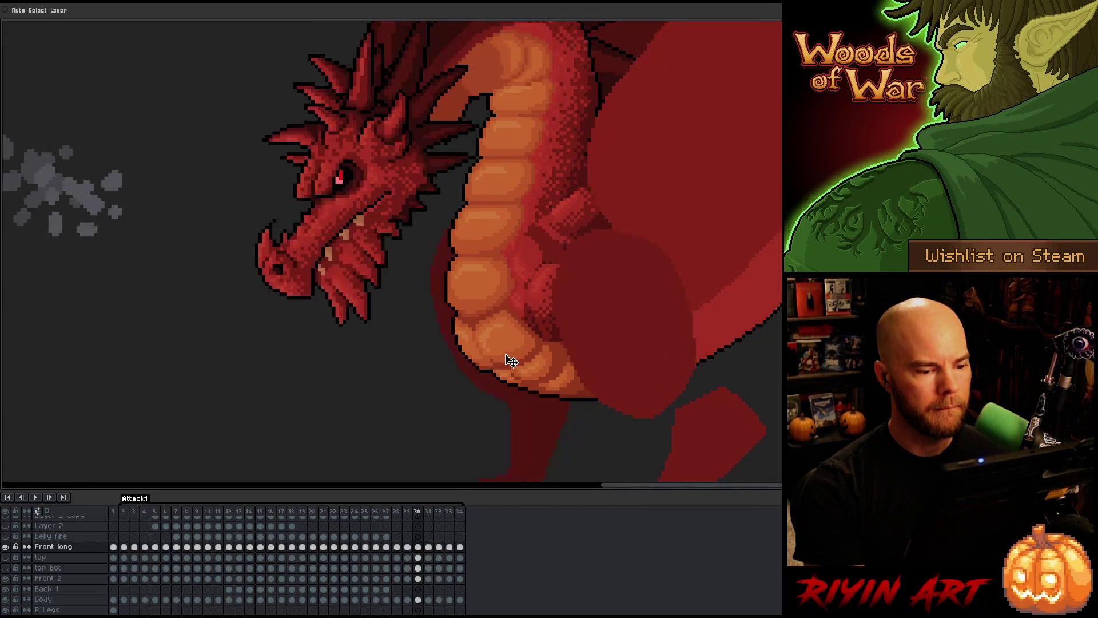
key(Right)
key(Right)
key(Left)
key(Left)
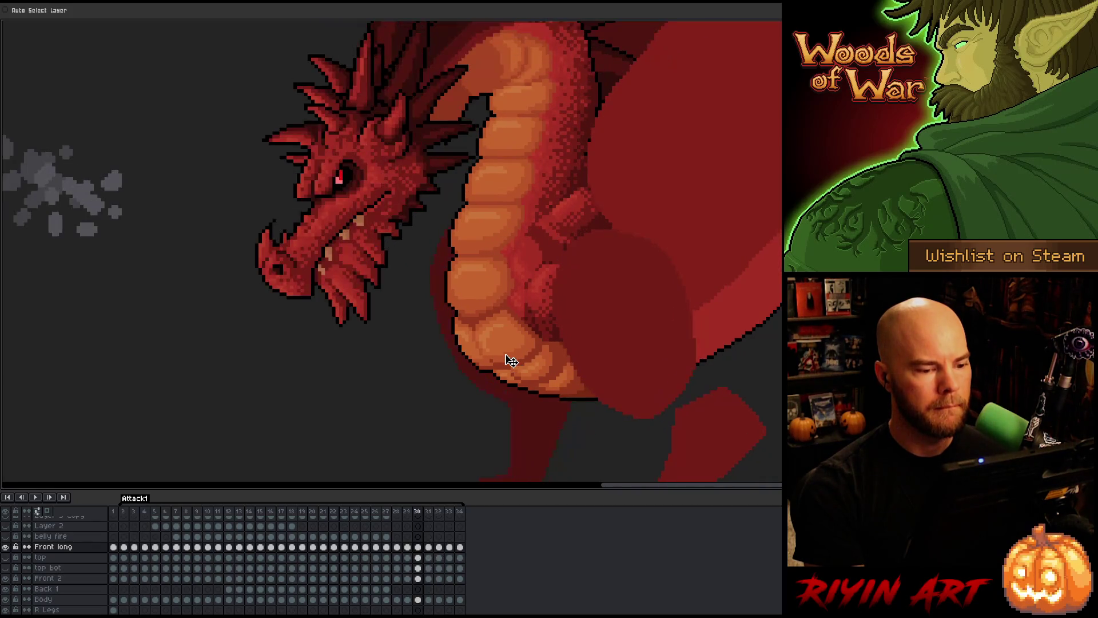
key(Right)
key(Right)
key(Left)
key(Left)
key(Left)
key(Left)
key(Right)
key(Right)
key(Right)
key(Left)
key(Left)
key(Right)
key(Right)
key(Left)
key(Right)
key(Left)
key(Left)
key(Right)
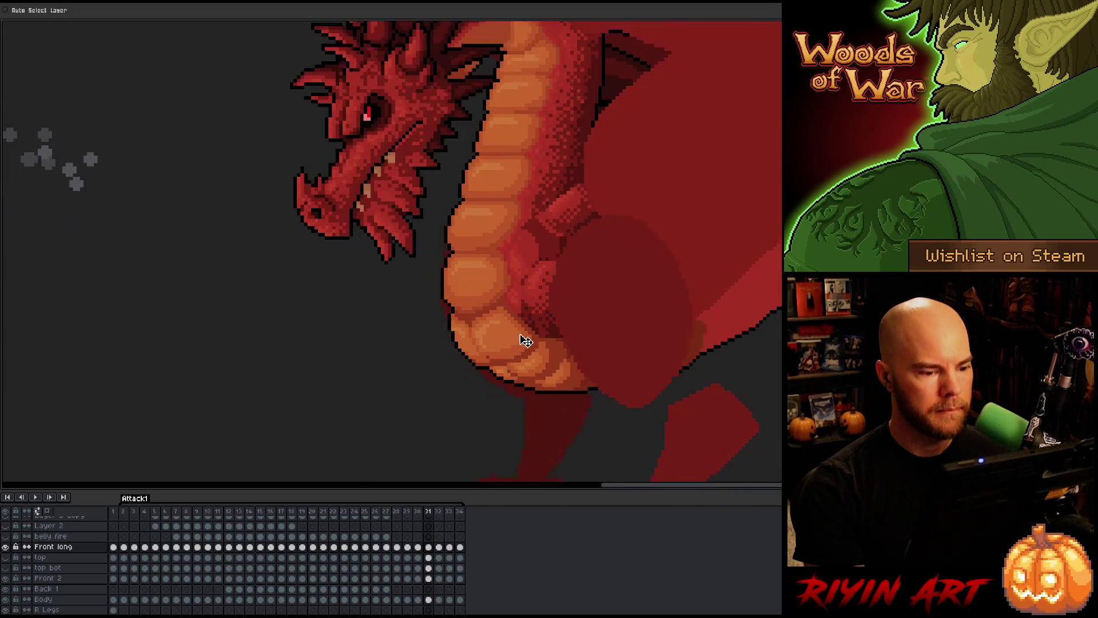
key(Right)
key(Left)
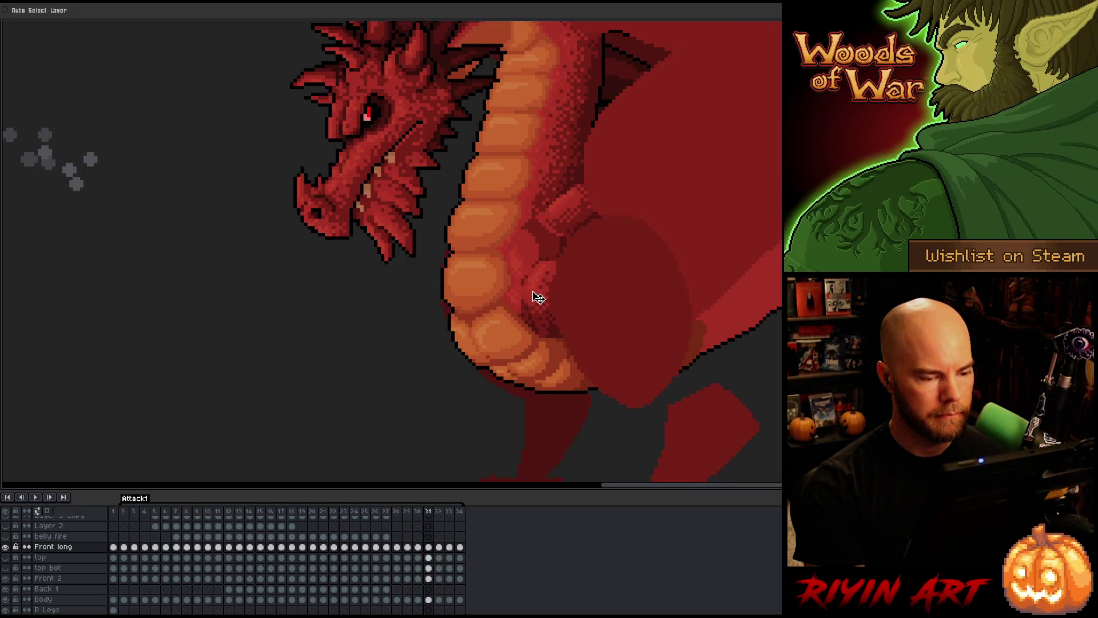
key(Right)
key(Right)
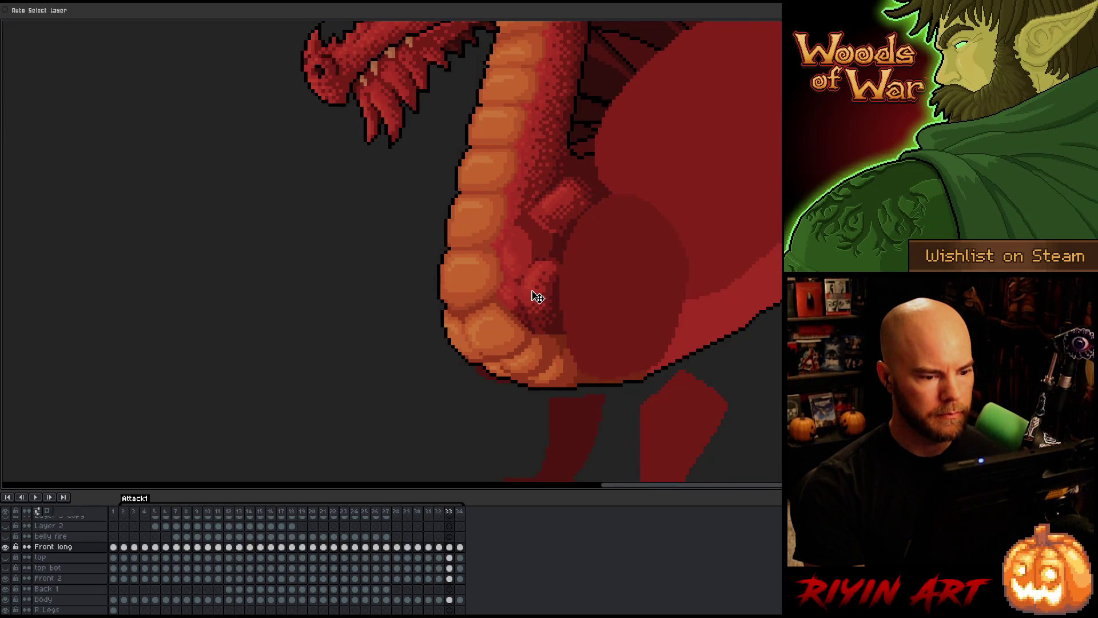
key(Left)
key(Left)
key(Right)
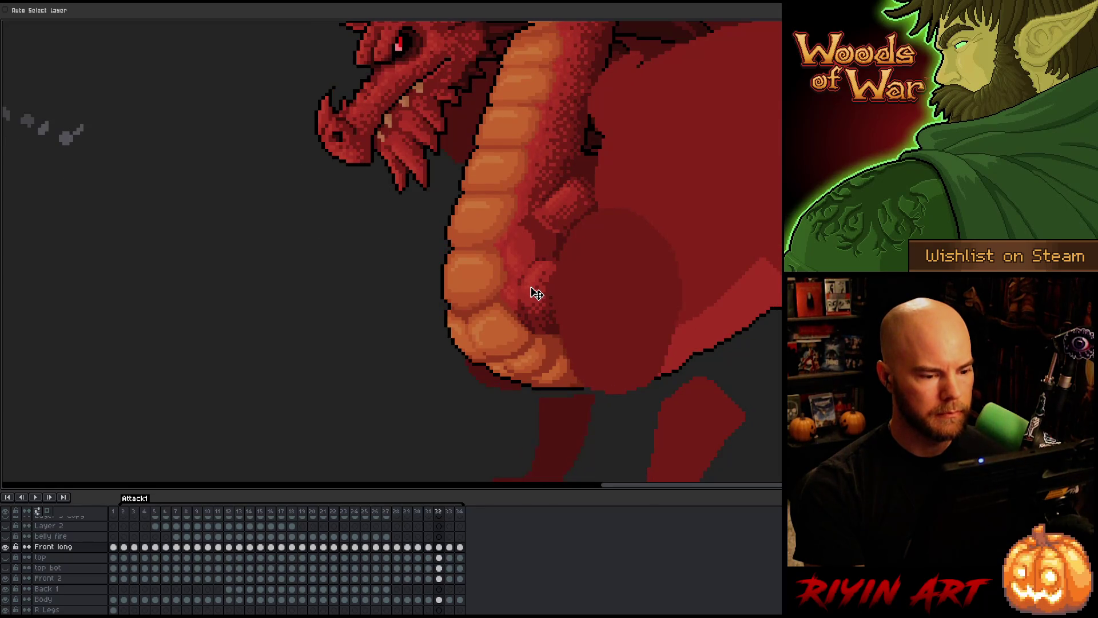
key(Left)
key(Right)
key(Right)
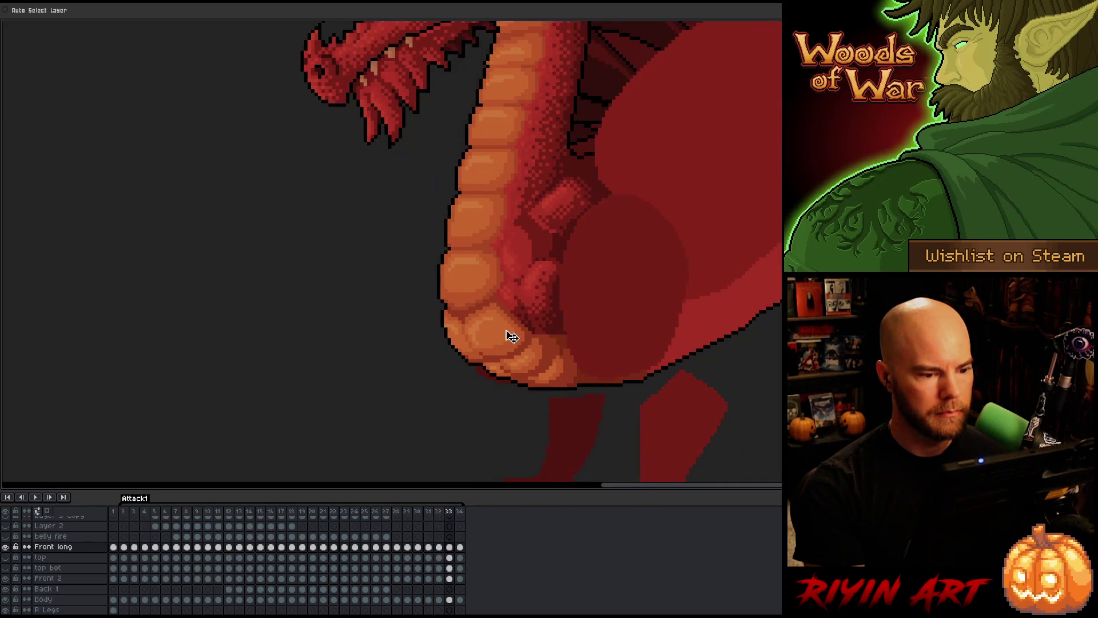
key(Left)
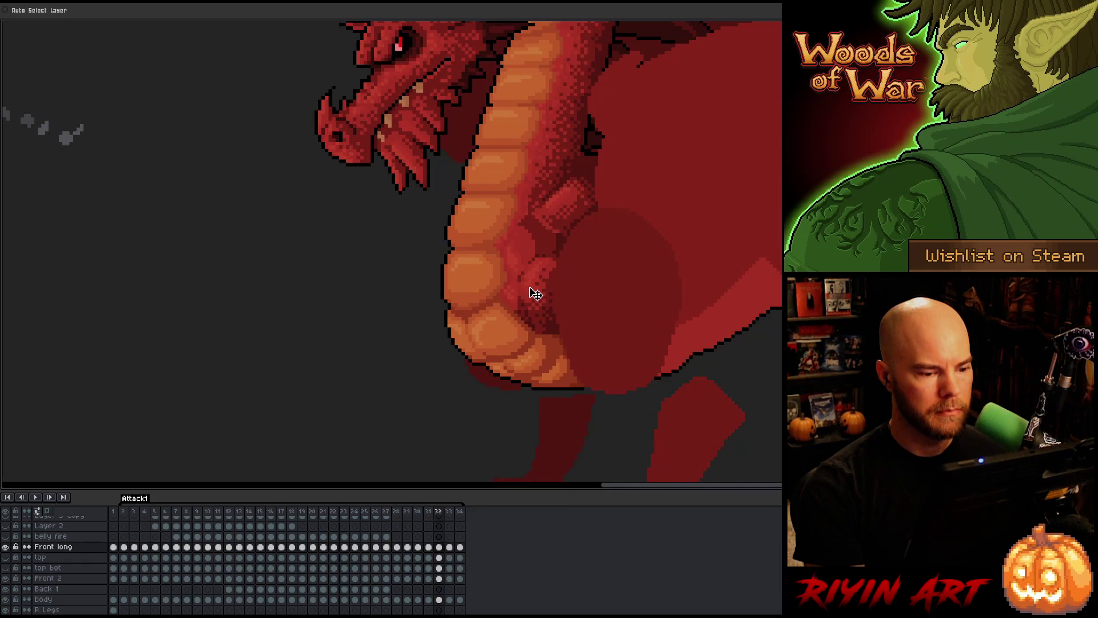
key(Left)
key(Right)
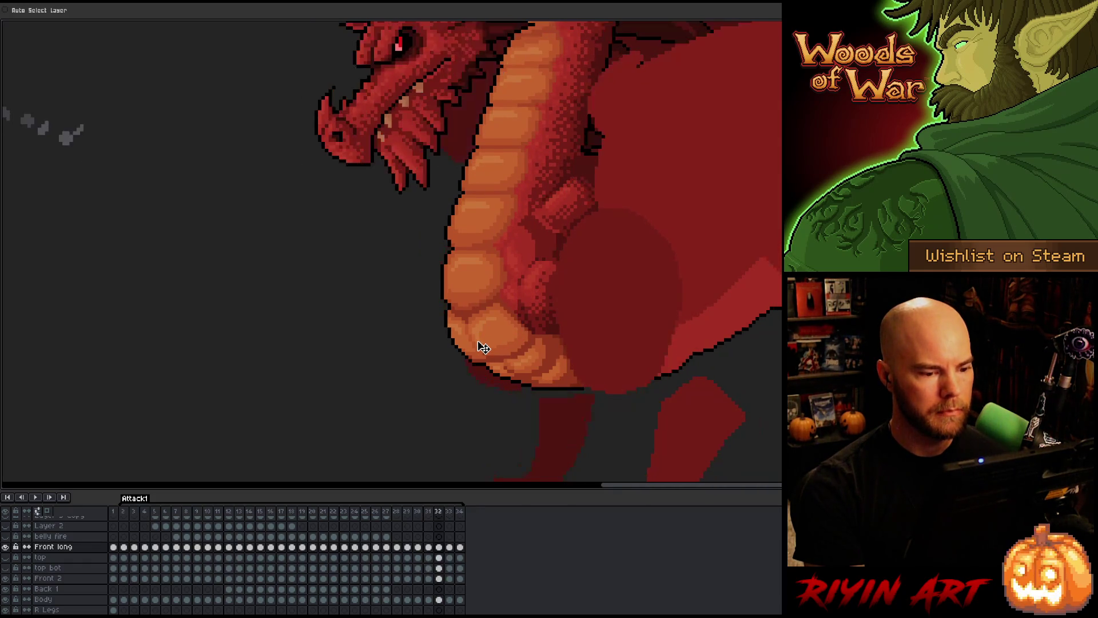
key(Right)
key(Left)
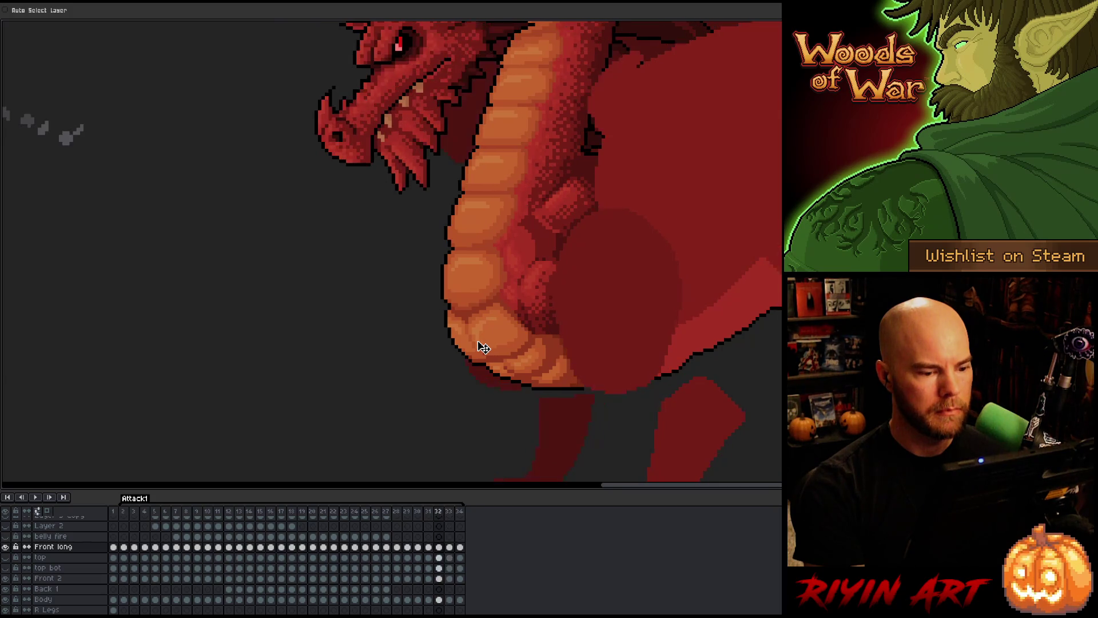
- Select the Body cel, compare neighbouring frames, then nudge the body one pixel left and undo it
click(439, 600)
key(Left)
key(Right)
key(Right)
key(Left)
key(Right)
key(Left)
key(Right)
key(Right)
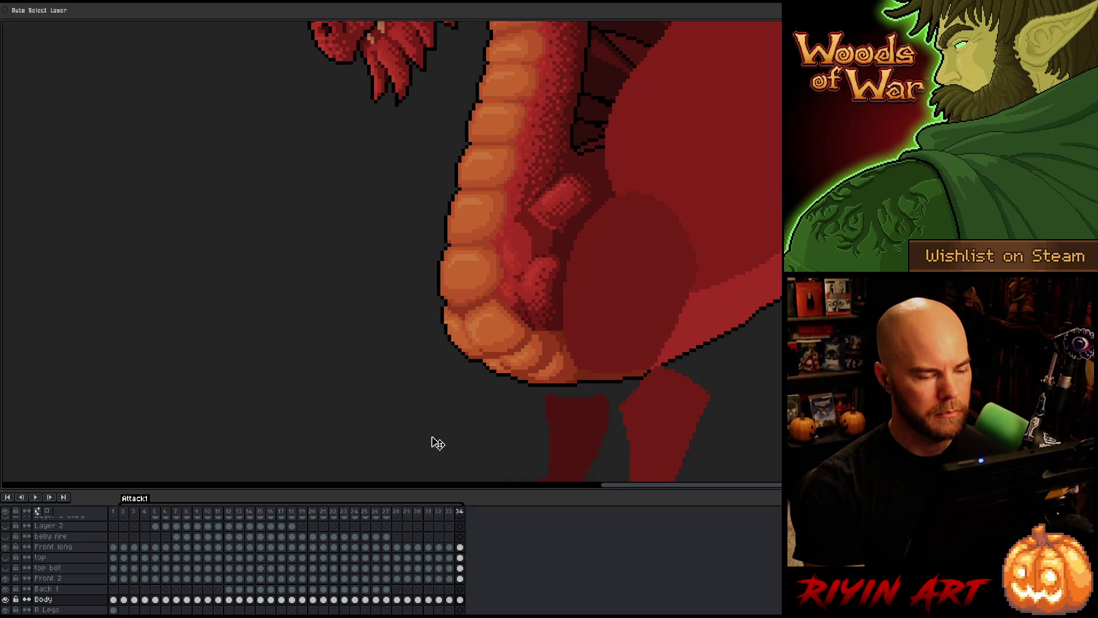
key(Left)
key(Left)
key(Right)
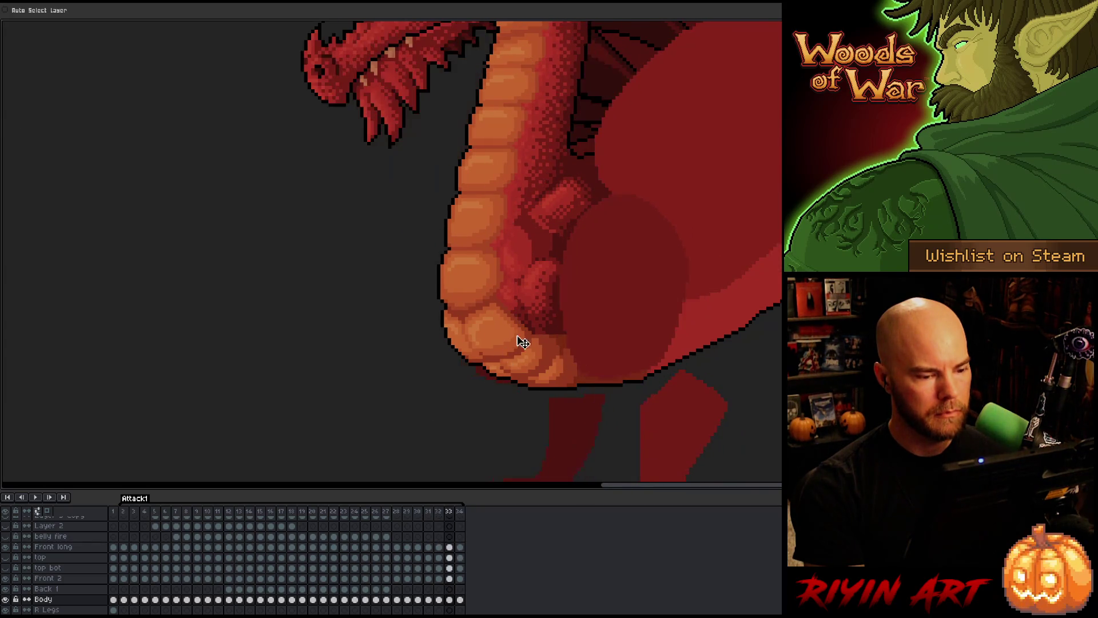
drag(543, 306, 541, 306)
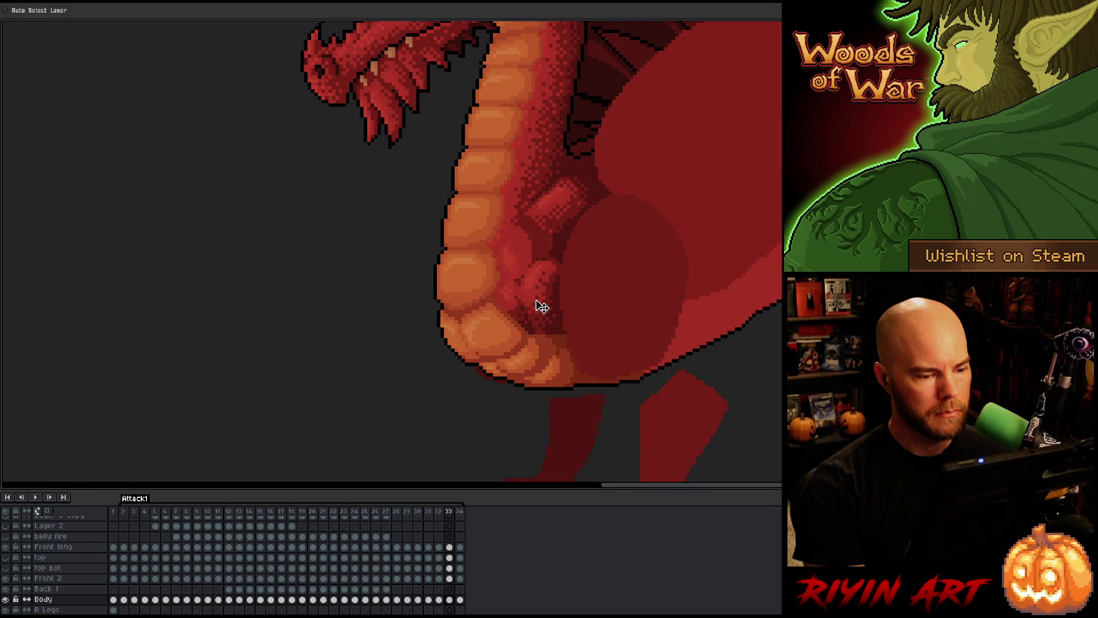
key(ctrl+z)
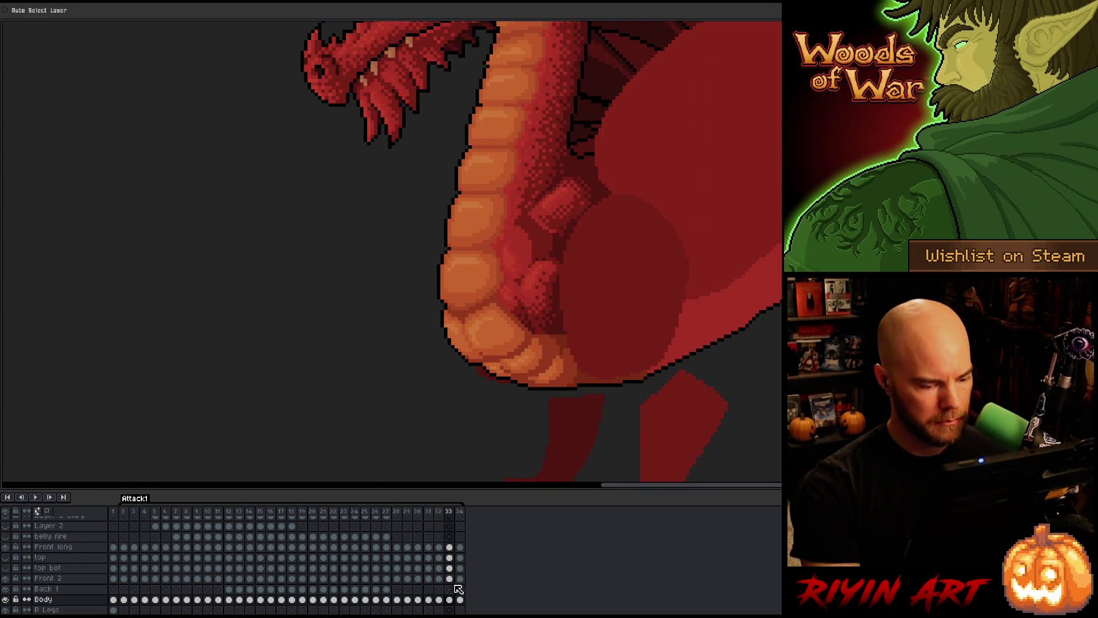
- Shift the Front long arm in frame 33 slightly left with the Move tool
click(450, 578)
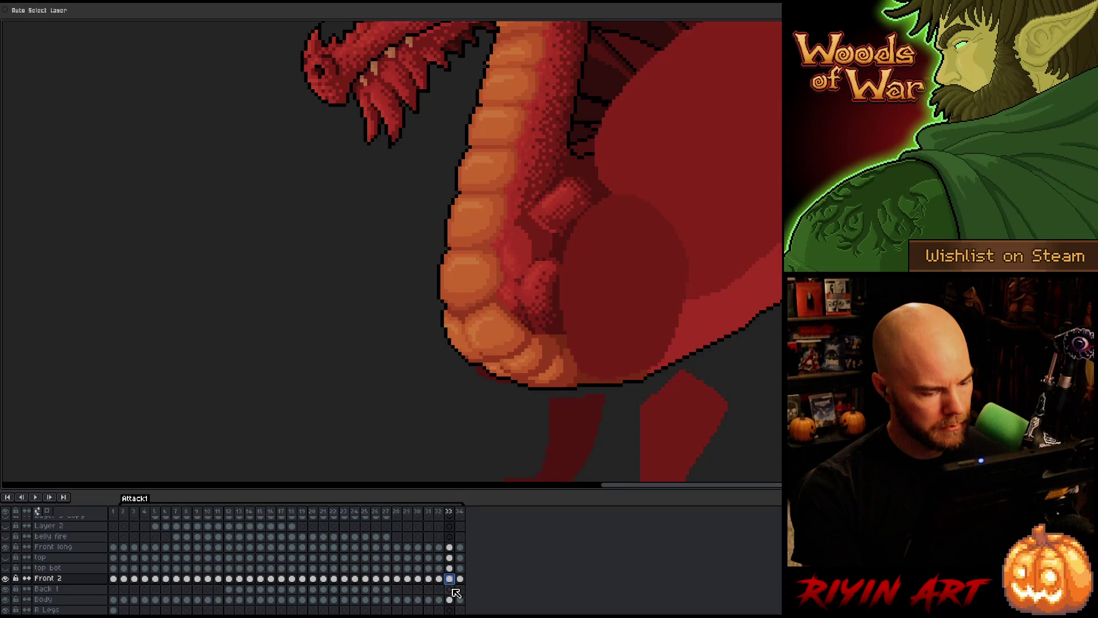
click(450, 548)
drag(550, 315, 548, 315)
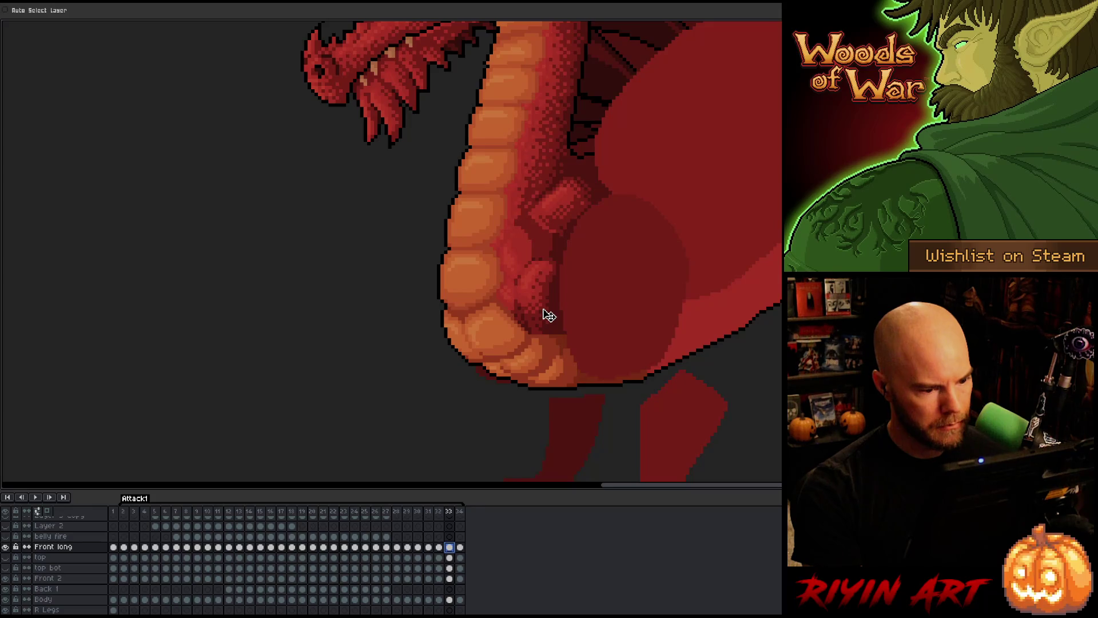
- Compare frames 33 and 34, then play the Attack1 animation
key(Right)
key(Left)
key(Right)
key(Right)
key(Right)
key(Right)
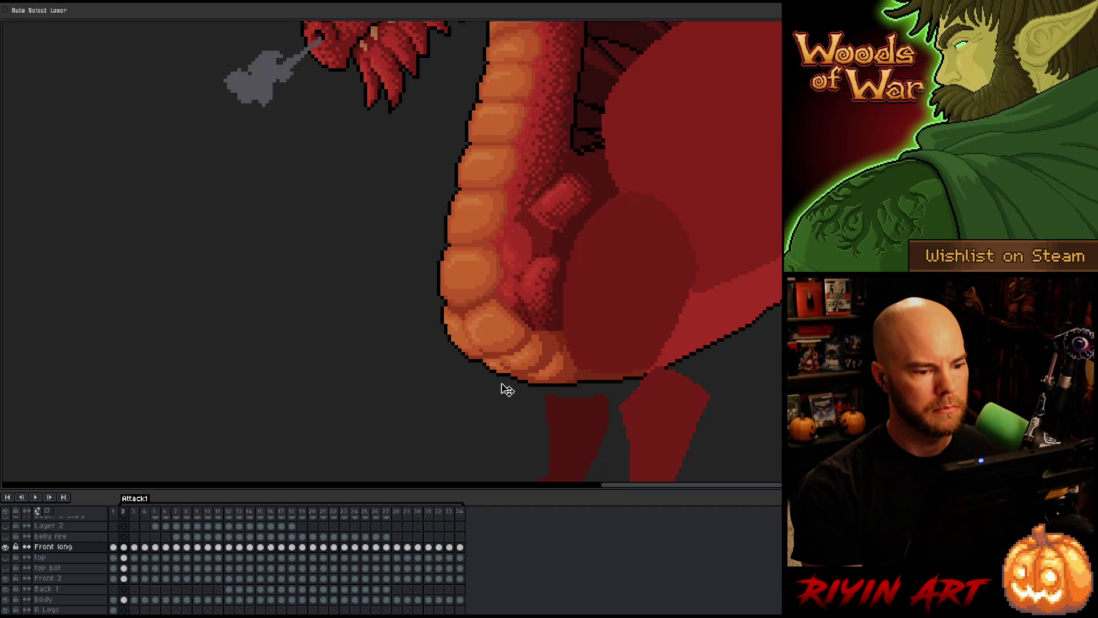
key(space)
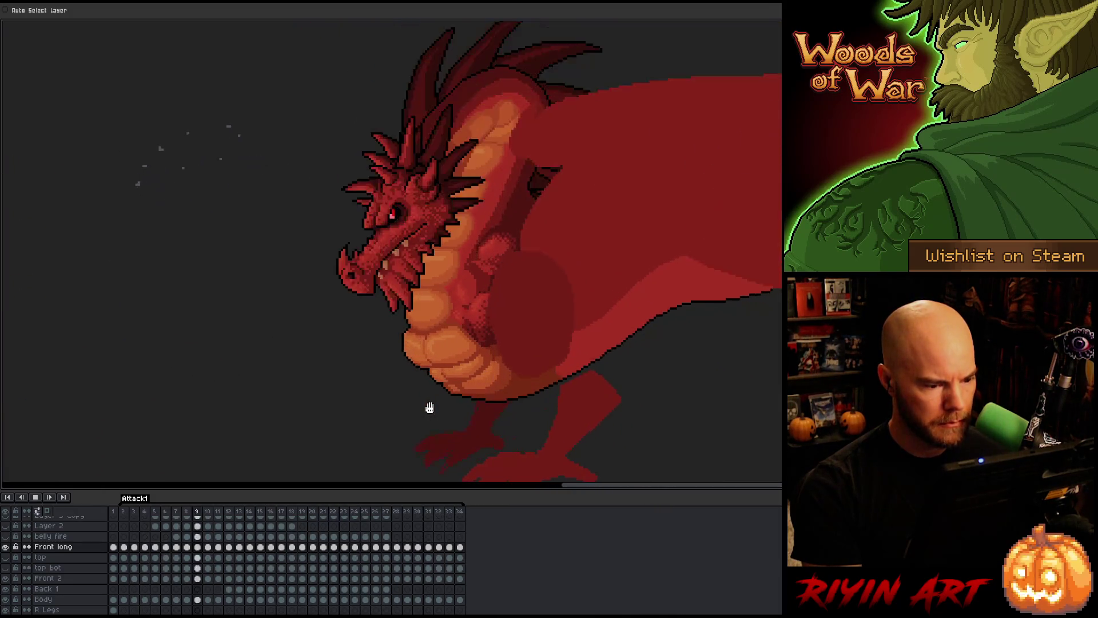
- Stop playback and step back and forth through frames 10–13, ending on frame 13
key(Return)
key(Return)
key(Return)
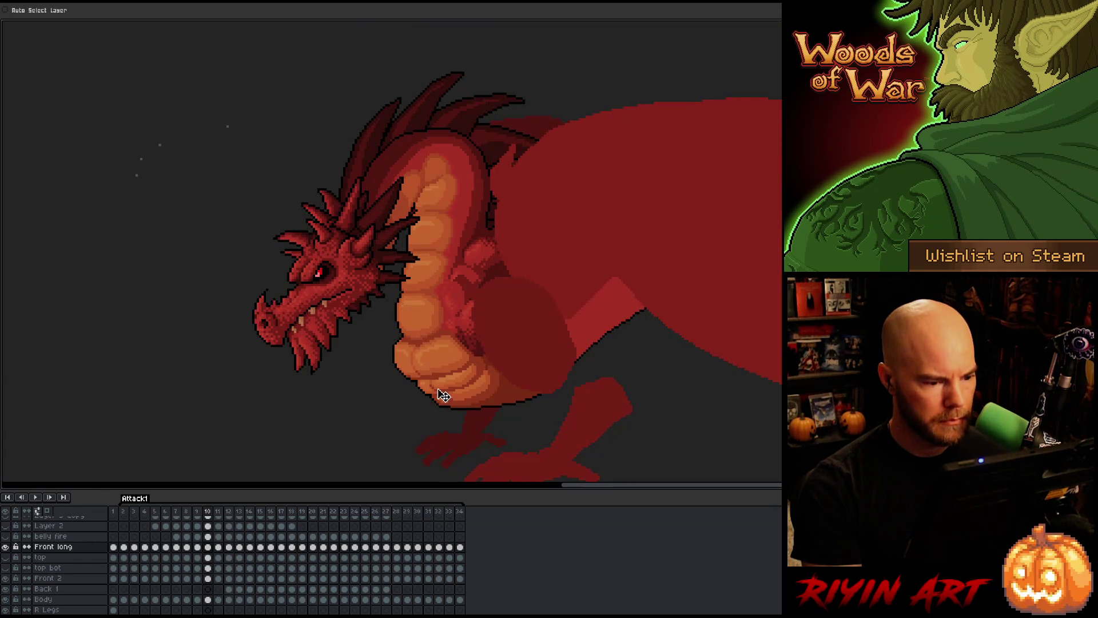
key(Right)
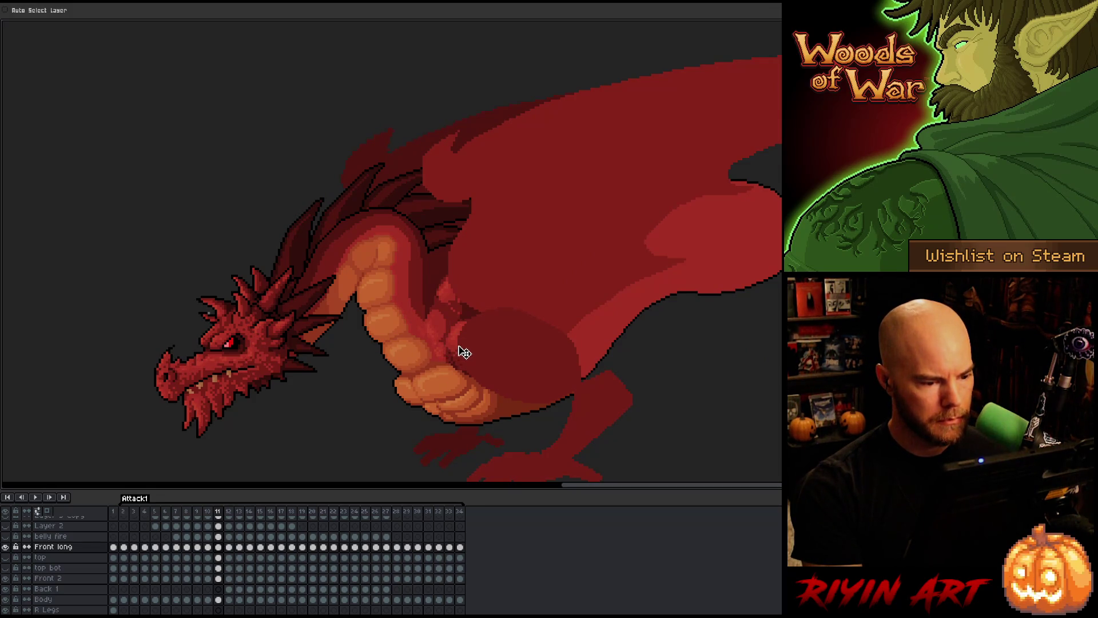
key(Left)
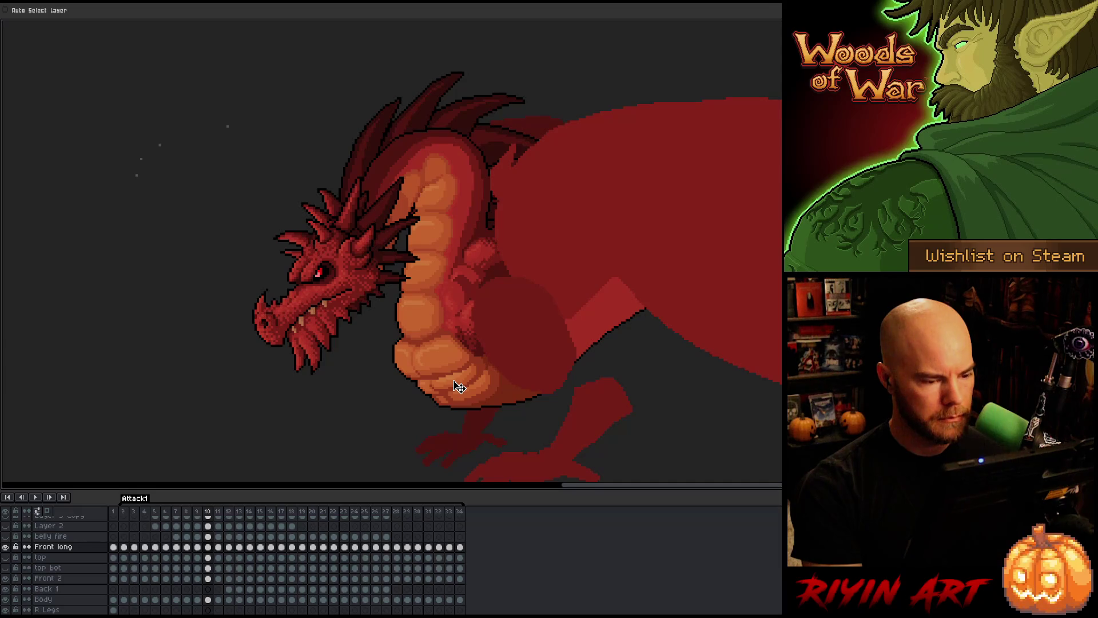
key(Right)
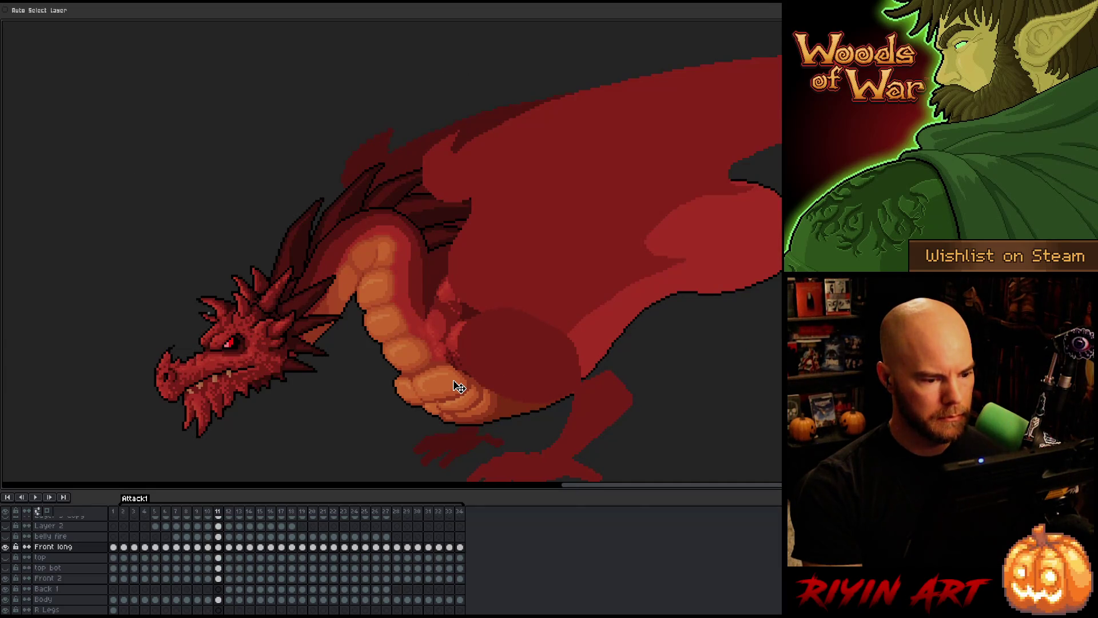
key(period)
key(comma)
key(period)
key(comma)
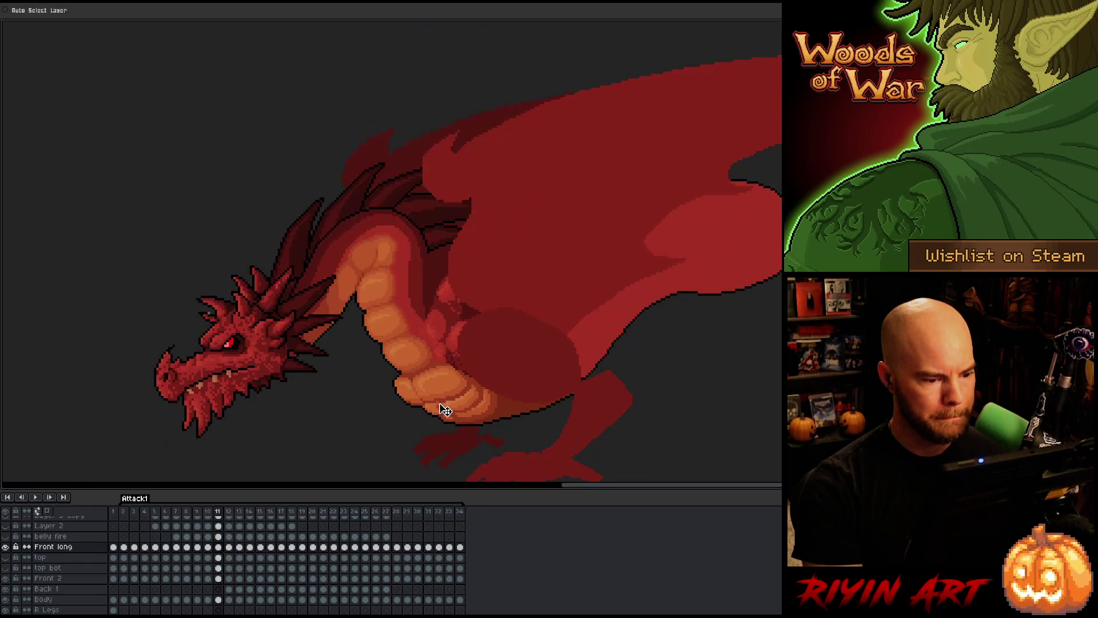
key(period)
key(period)
key(comma)
key(period)
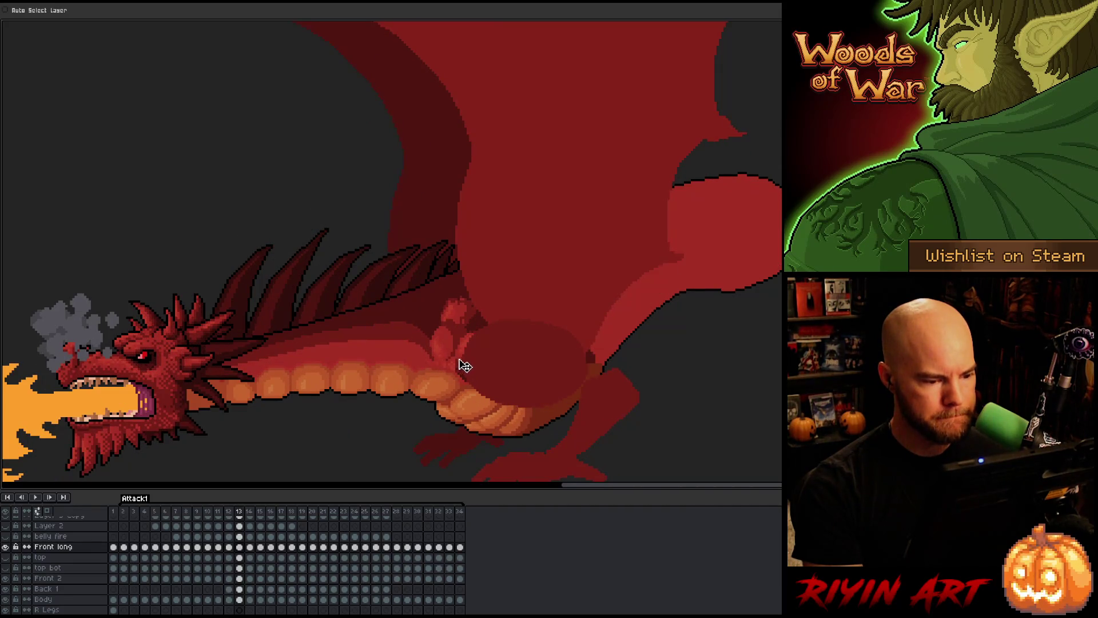
- Flip between Attack1 frames 12 through 15, comparing each front-arm pose with its neighbour
key(comma)
key(period)
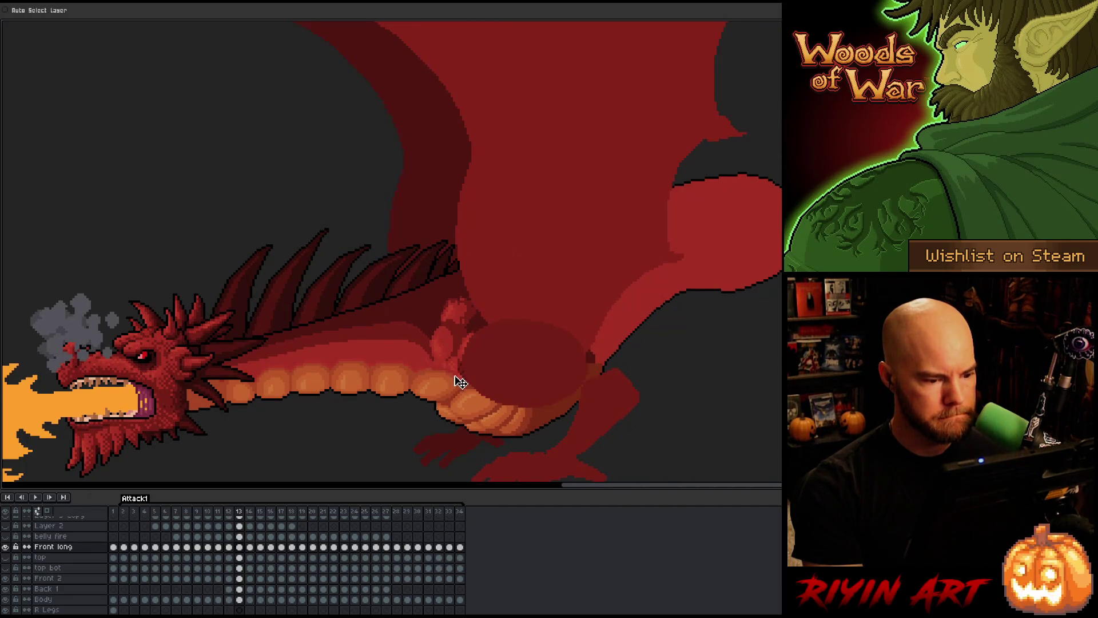
key(period)
key(comma)
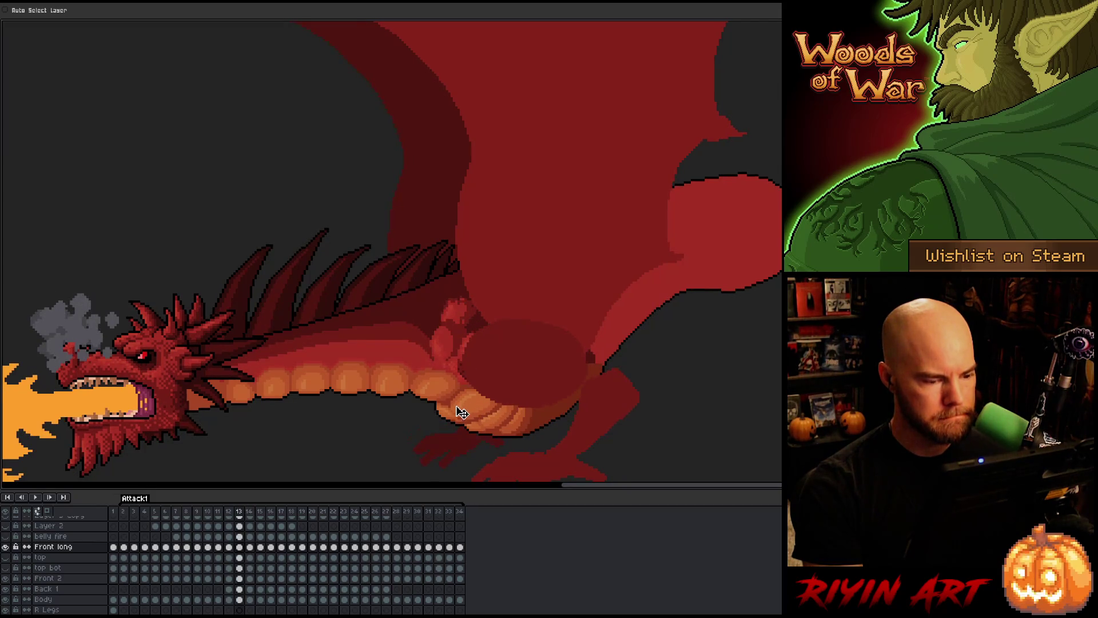
key(period)
key(period)
key(comma)
key(period)
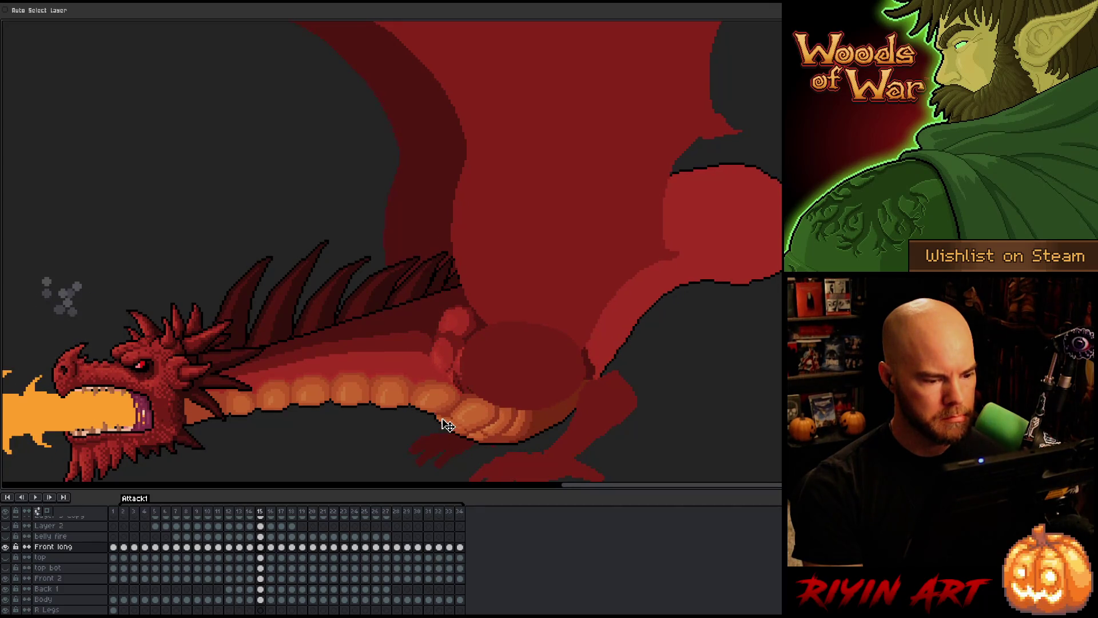
- Flip back and forth between frames 16 and 17, then move on to frame 18
key(period)
key(comma)
key(period)
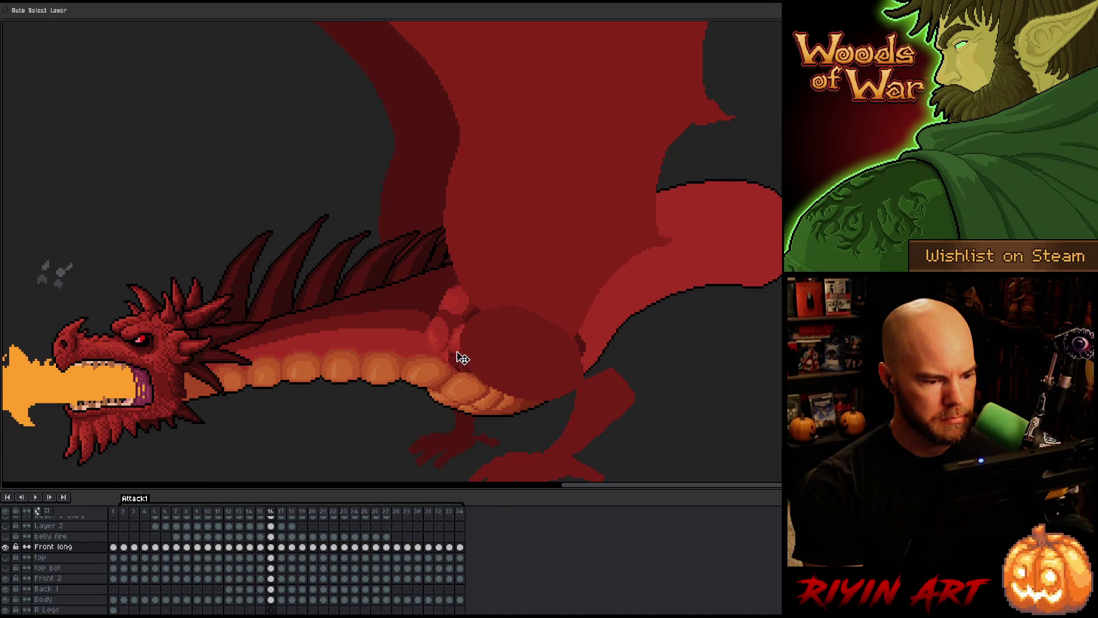
key(period)
key(comma)
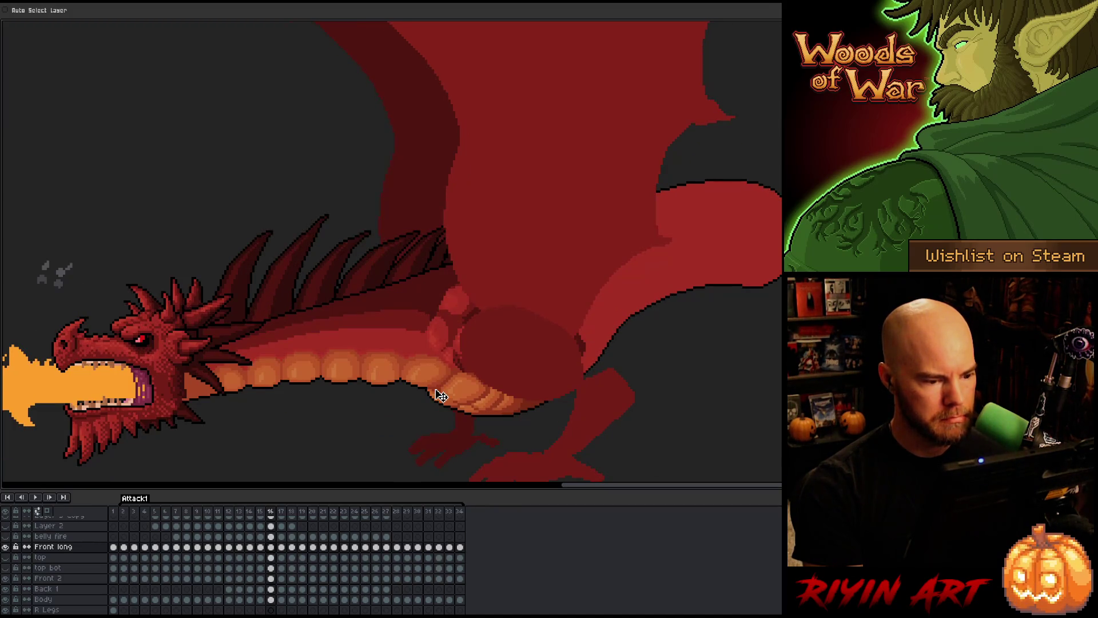
key(period)
key(comma)
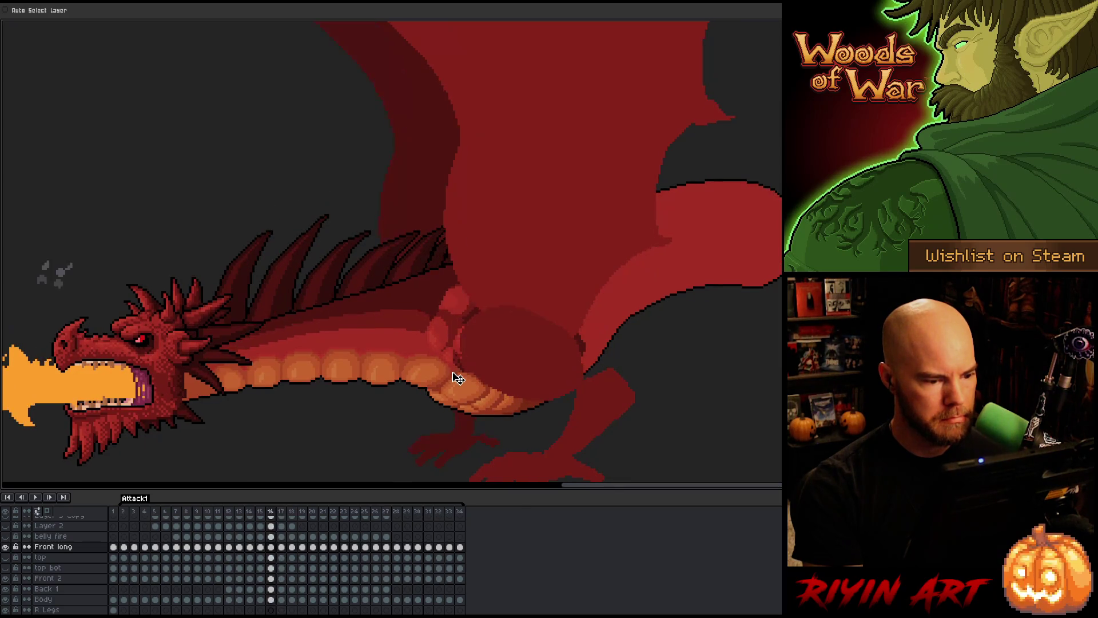
key(period)
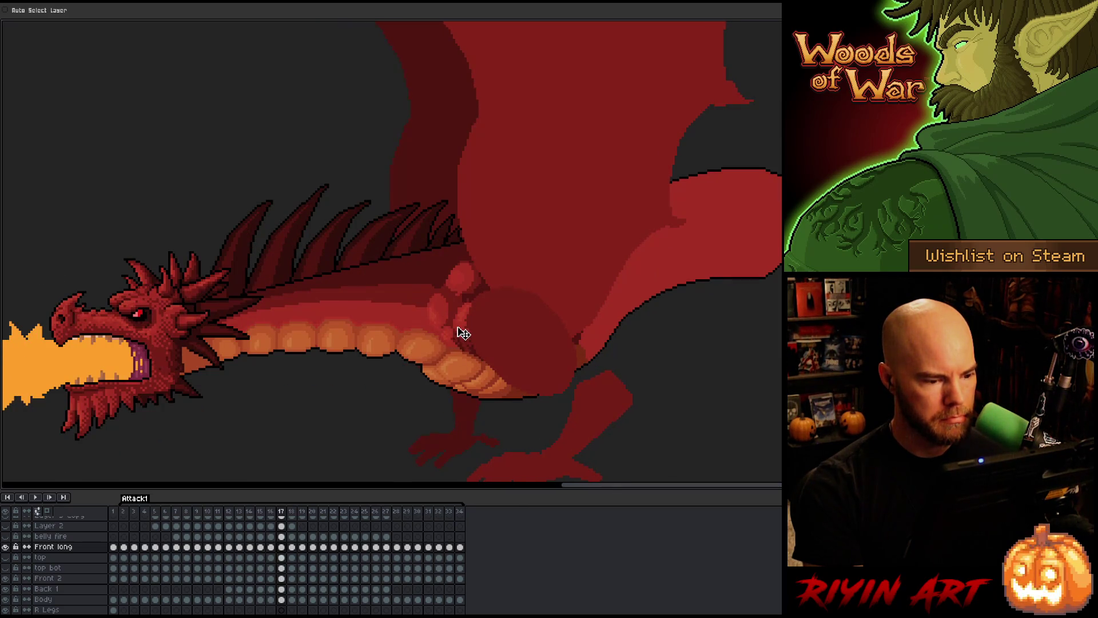
key(comma)
key(period)
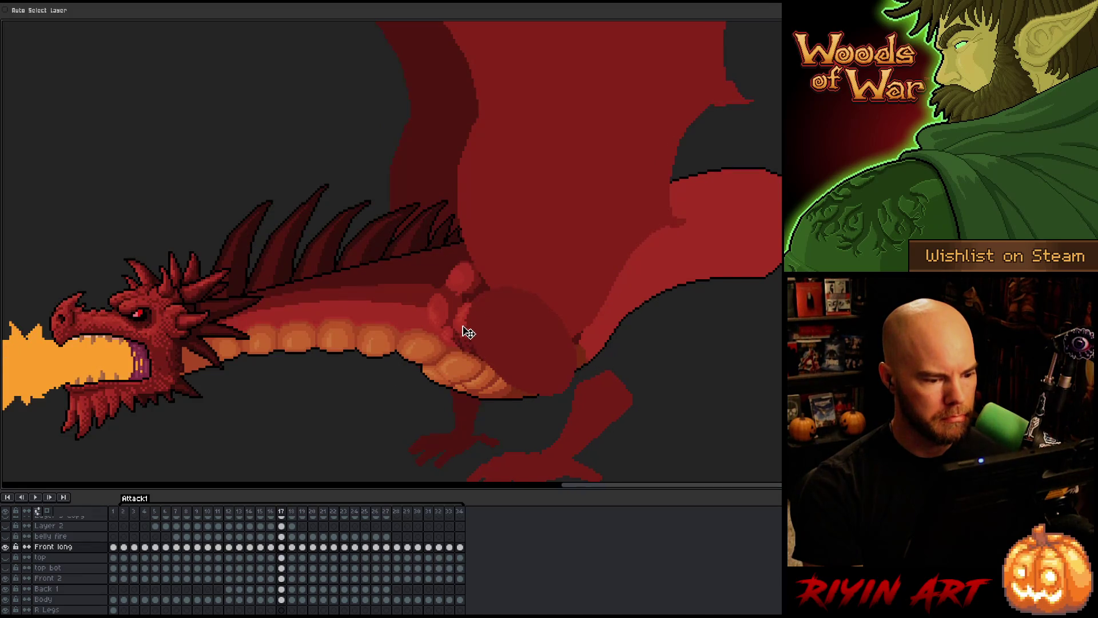
key(period)
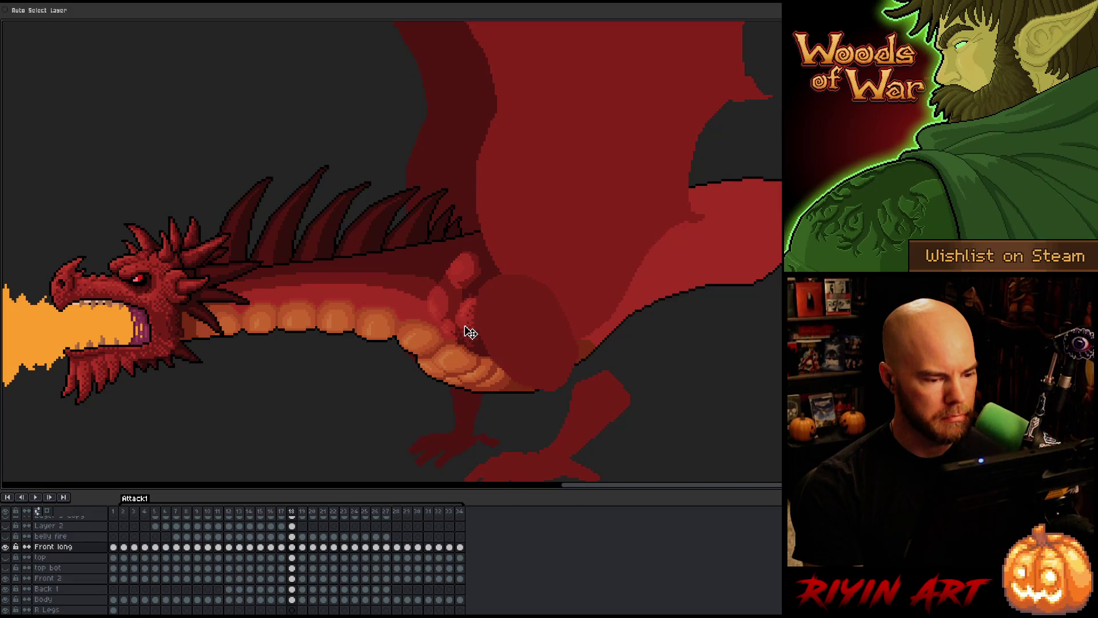
- Compare frame 18 against frames 17 and 16, then advance to frame 19
key(comma)
key(period)
key(period)
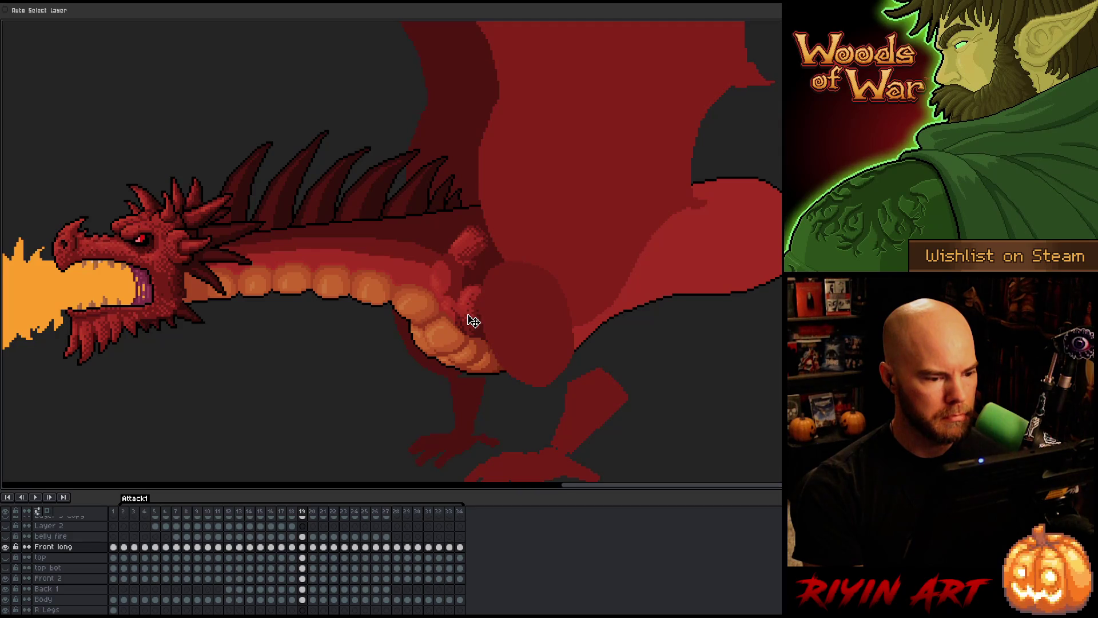
key(comma)
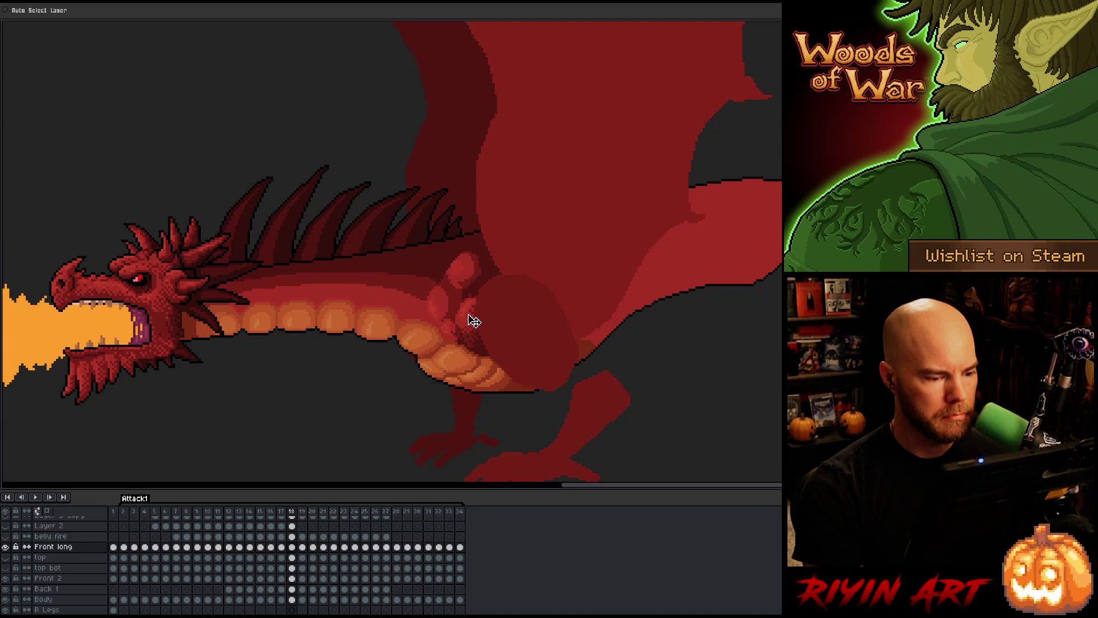
key(comma)
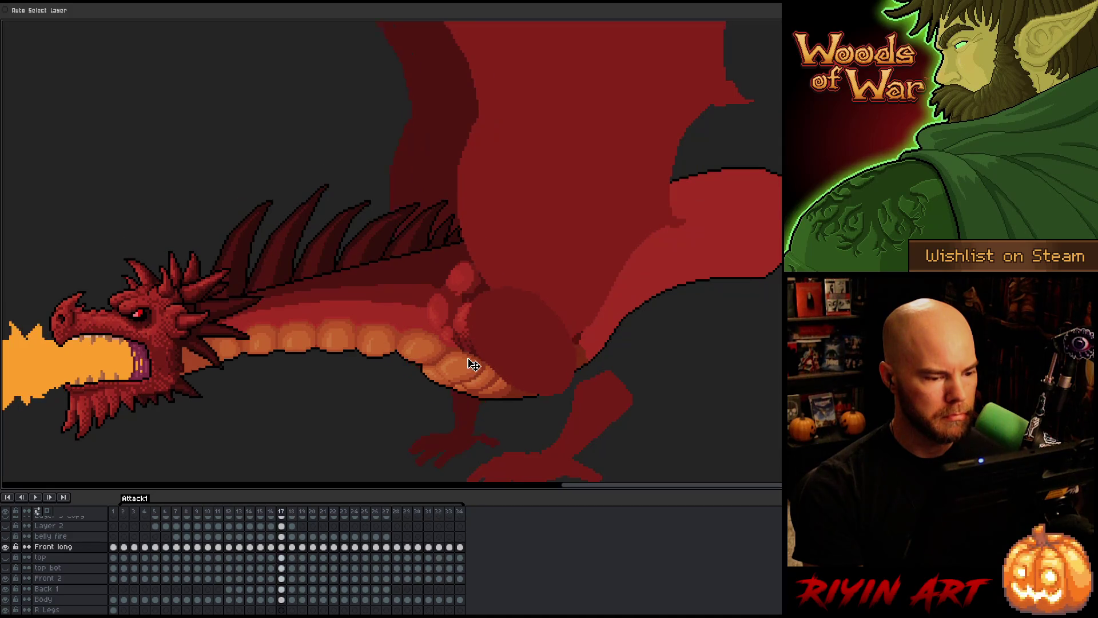
key(comma)
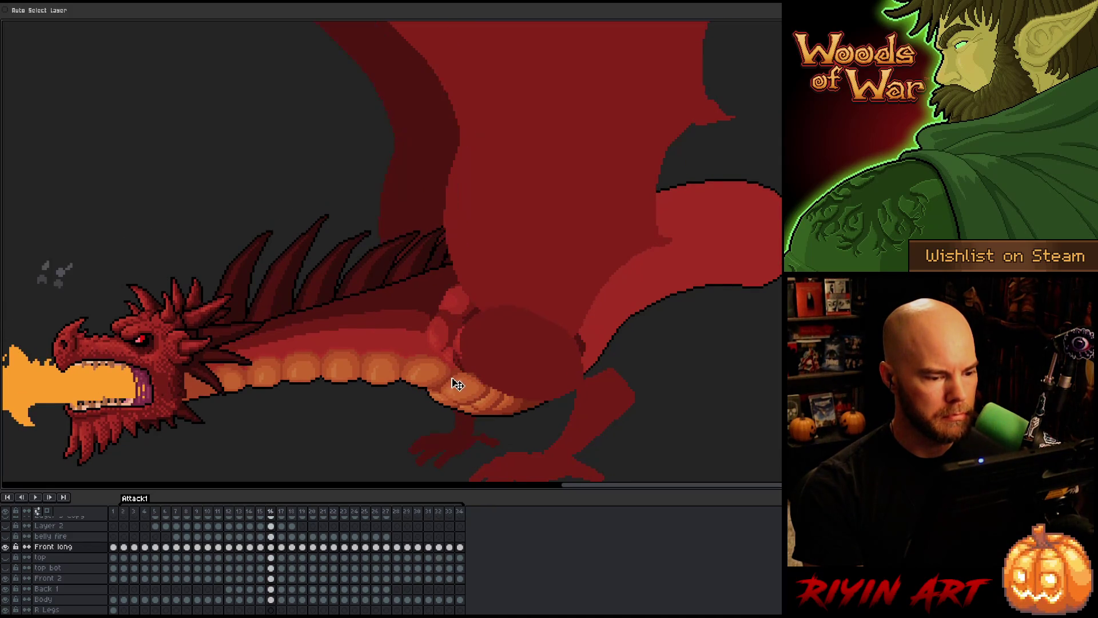
key(period)
key(period)
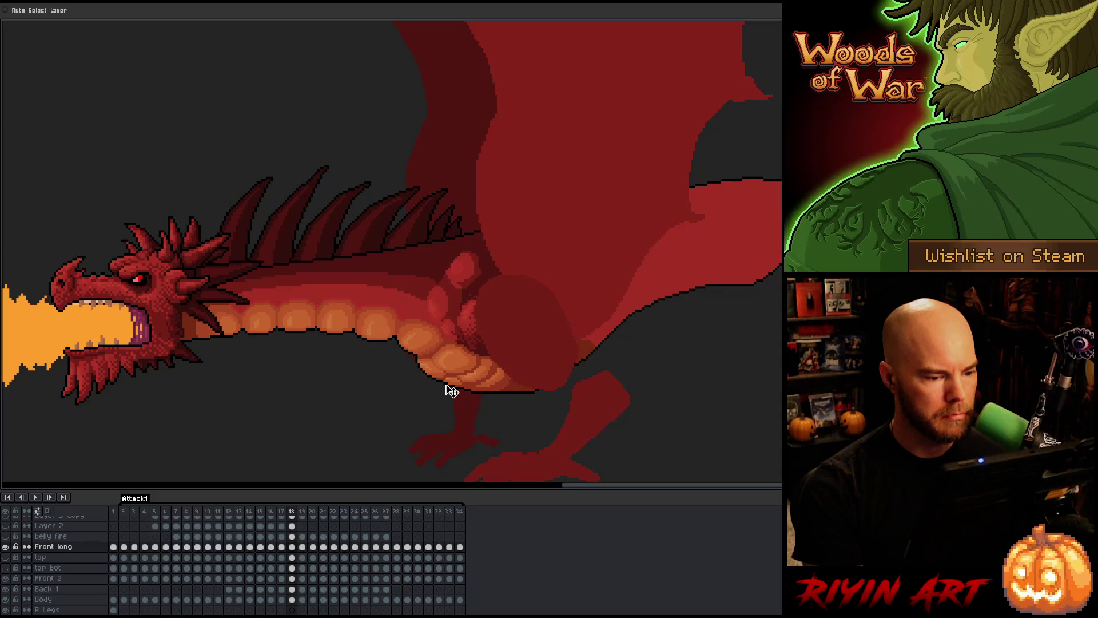
key(period)
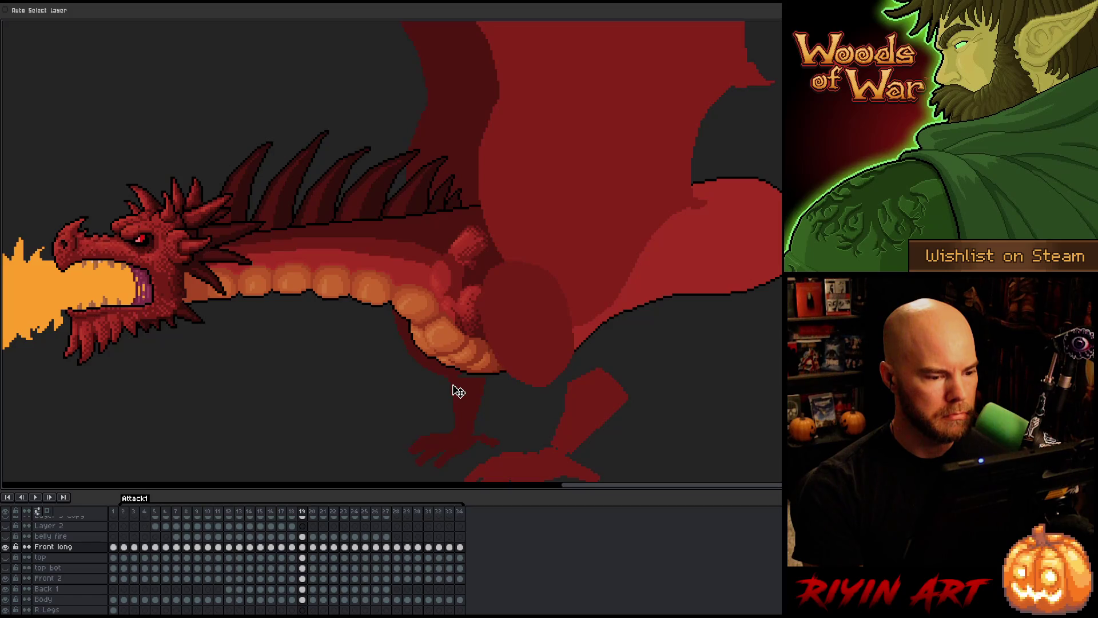
- Compare fire-breath frames 19 through 22, checking each pose against the previous frame
key(period)
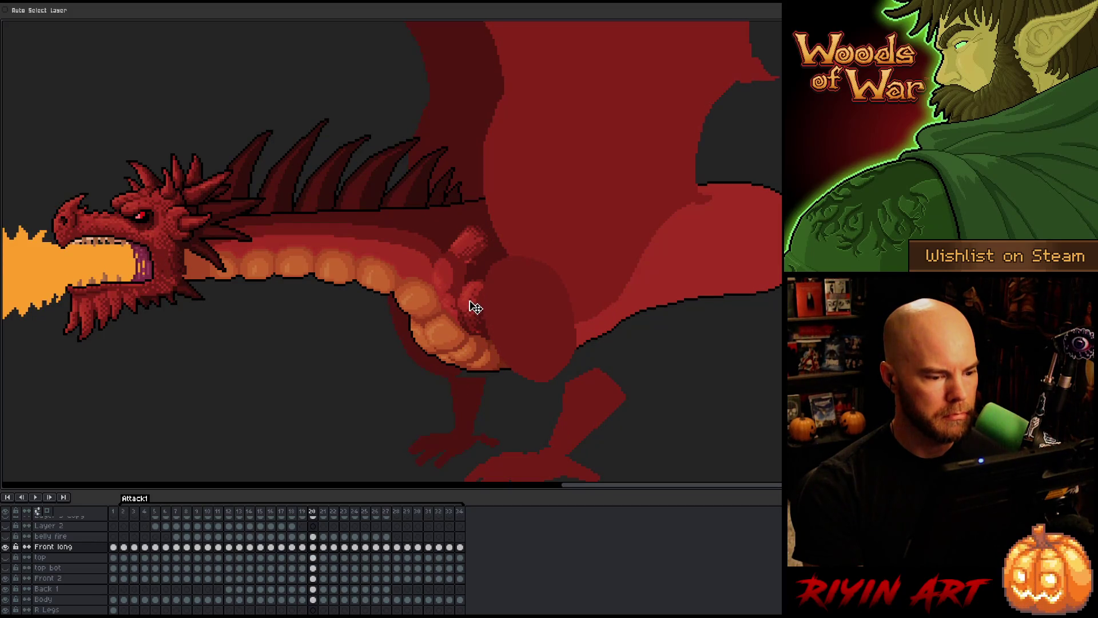
key(comma)
key(period)
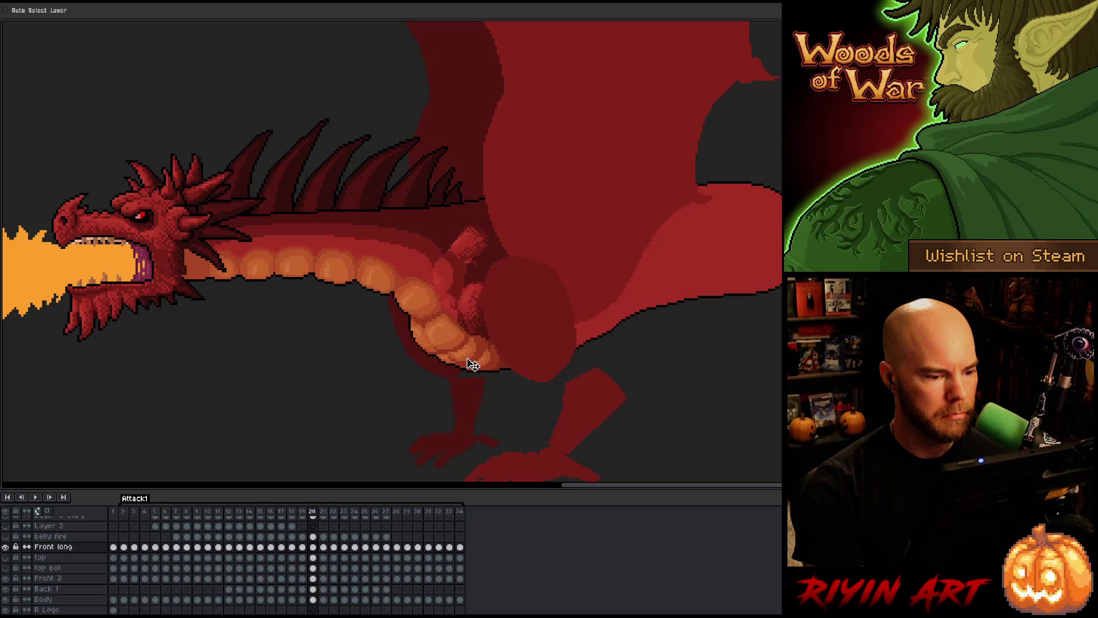
key(period)
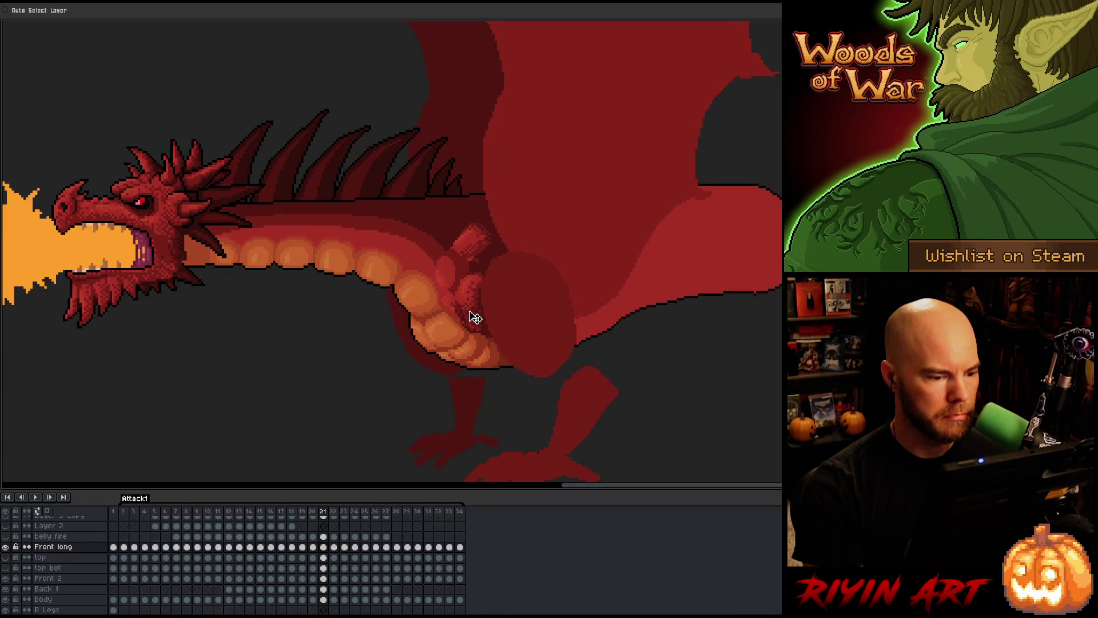
key(comma)
key(period)
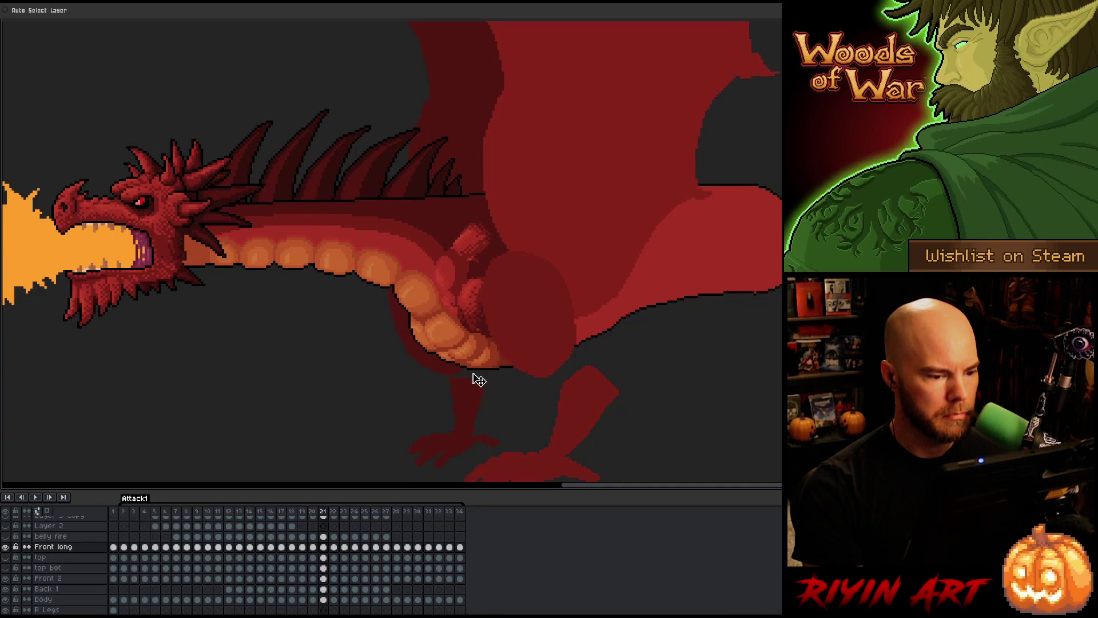
key(period)
key(comma)
key(period)
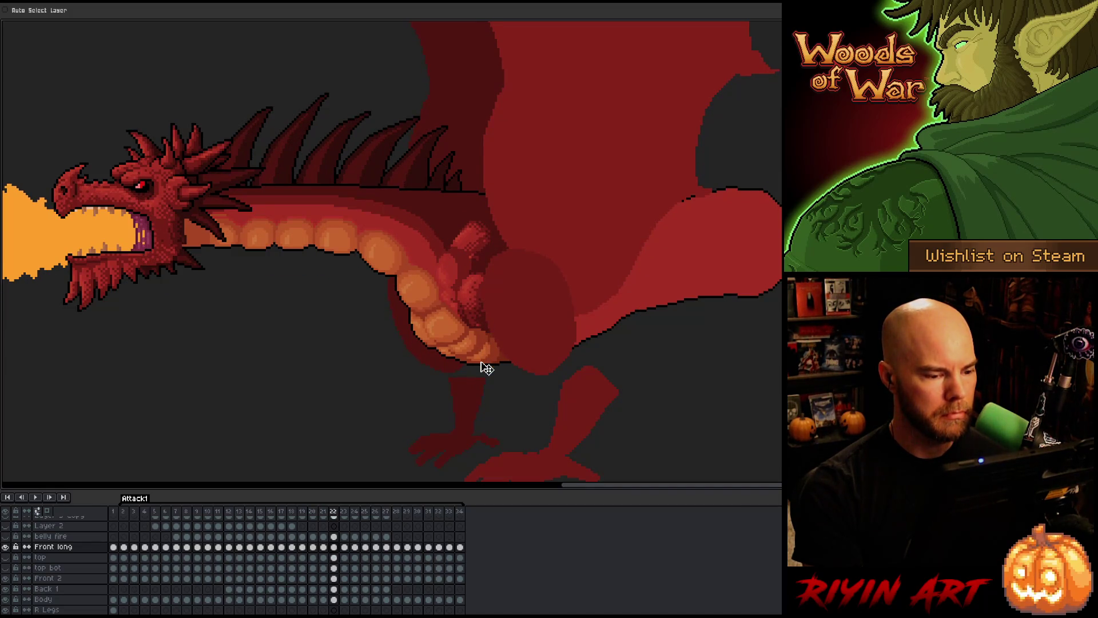
- Flip repeatedly between frames 22, 23 and 24 to compare the dragon's poses
key(period)
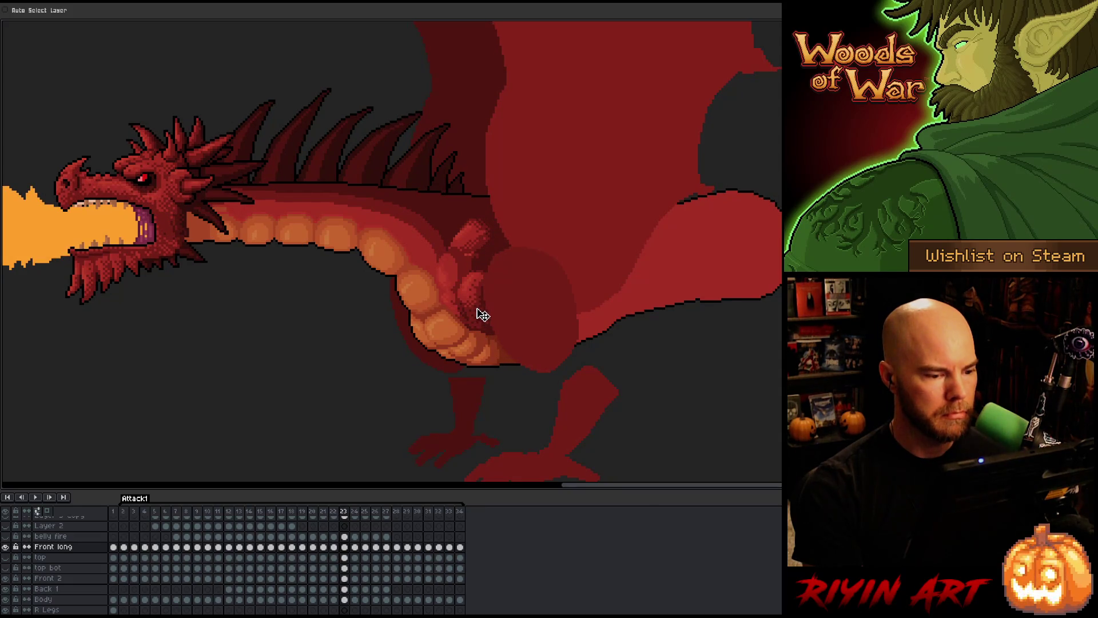
key(comma)
key(period)
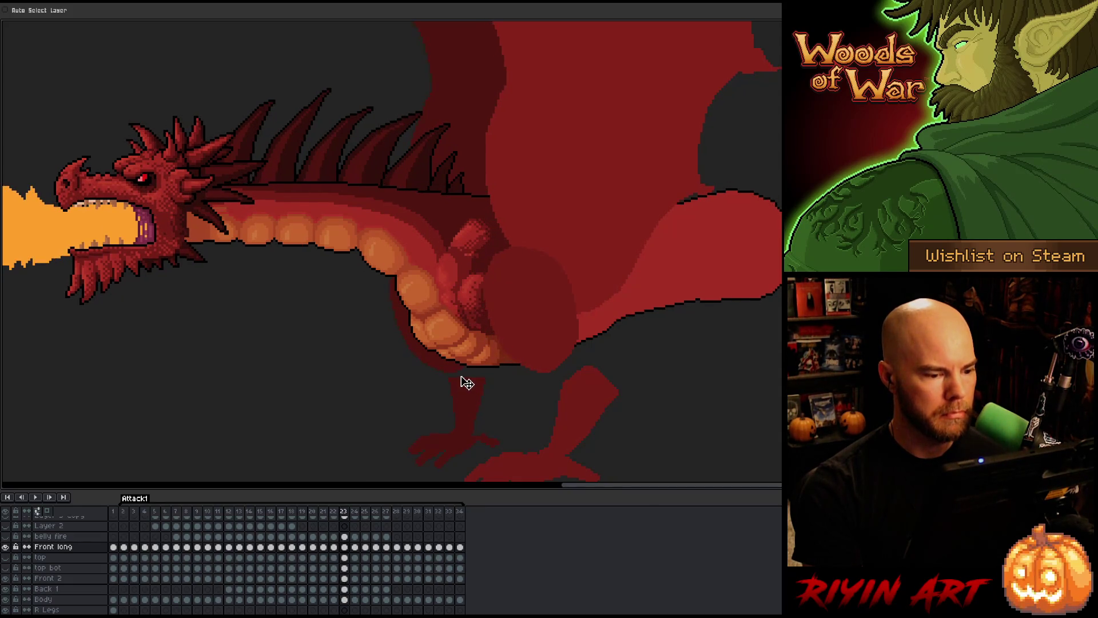
key(comma)
key(period)
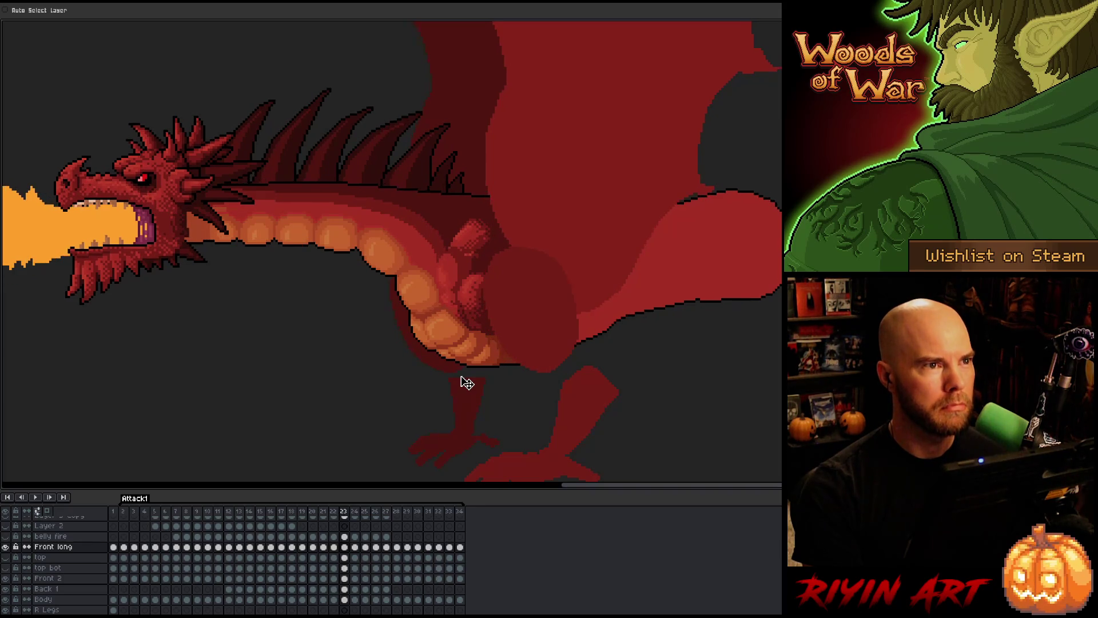
key(period)
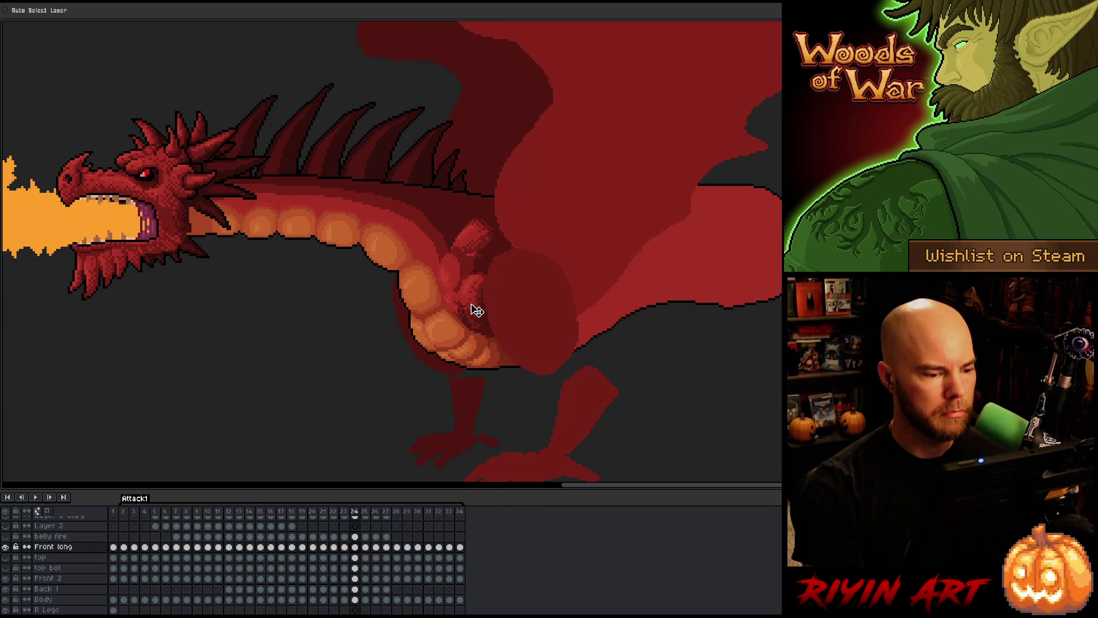
key(comma)
key(period)
key(comma)
key(period)
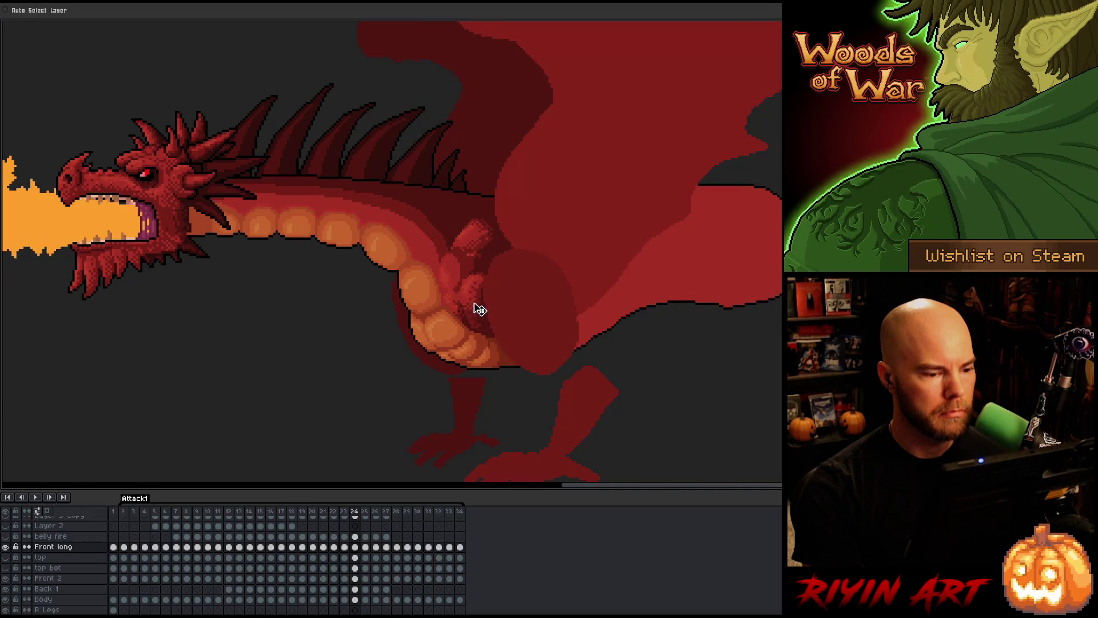
- Review frames 22 through 33, comparing 25 and 26, up to the smoke-puff rearing pose
key(comma)
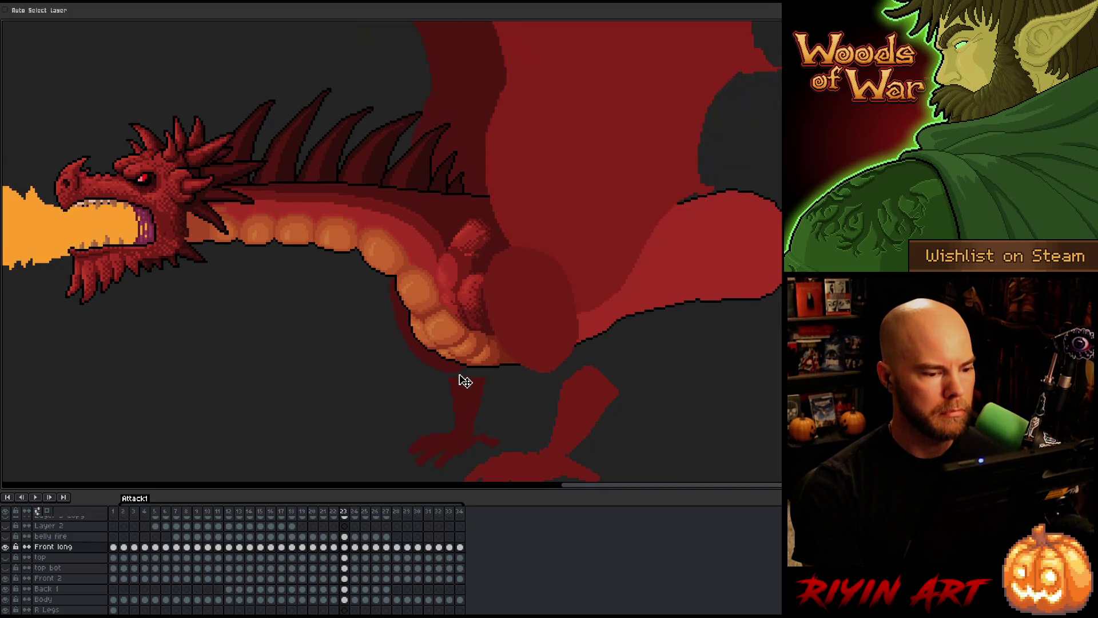
key(comma)
key(period)
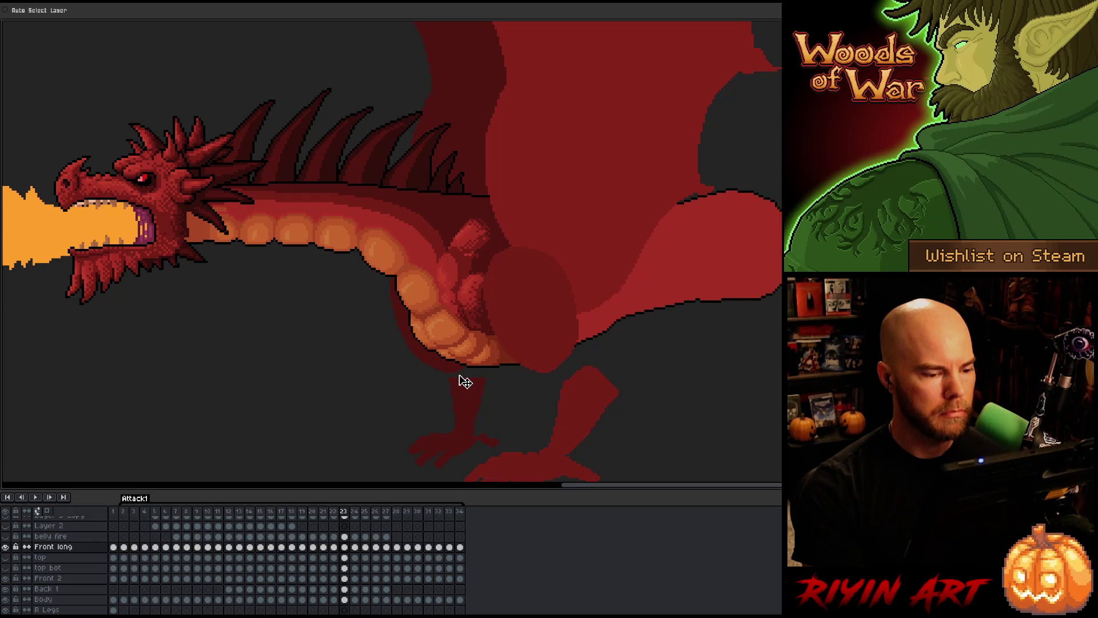
key(period)
key(period)
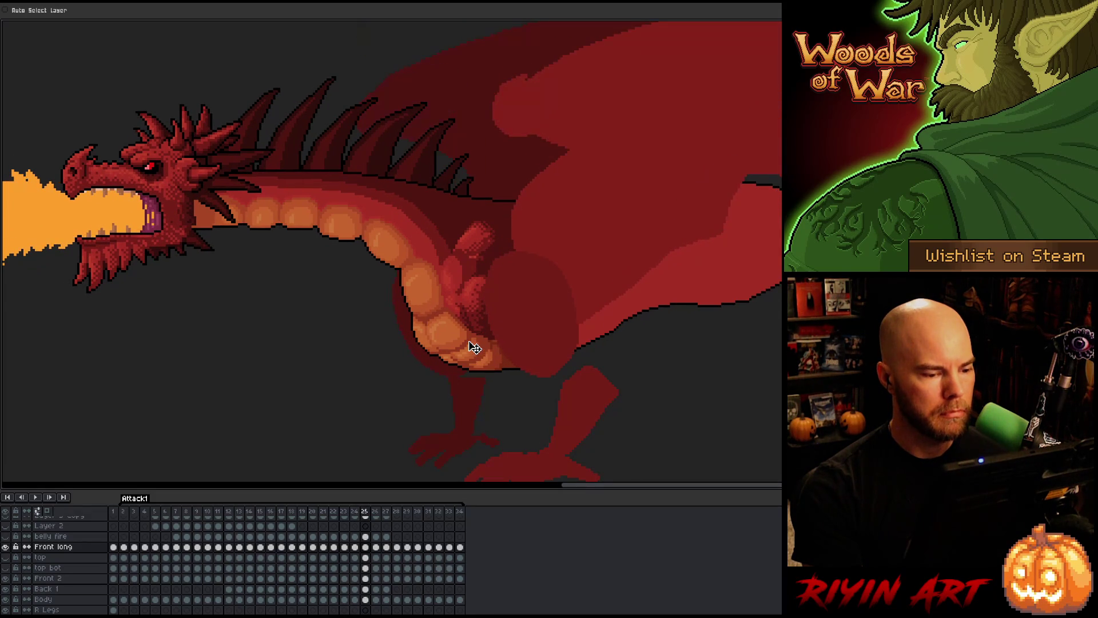
key(period)
key(comma)
key(period)
key(period)
key(period)
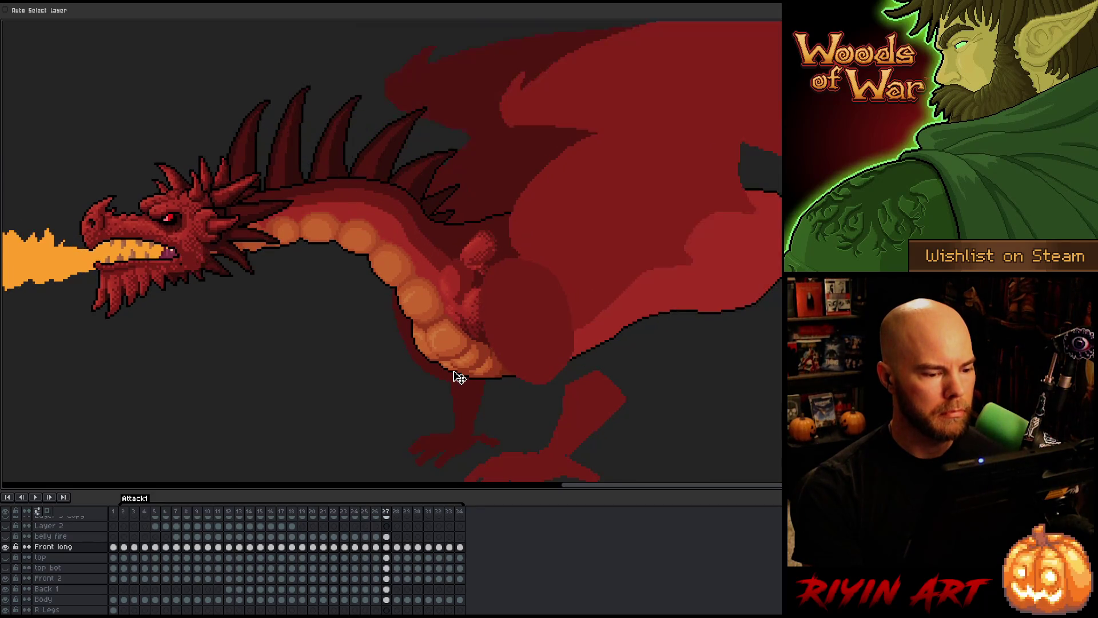
key(period)
key(period)
key(period)
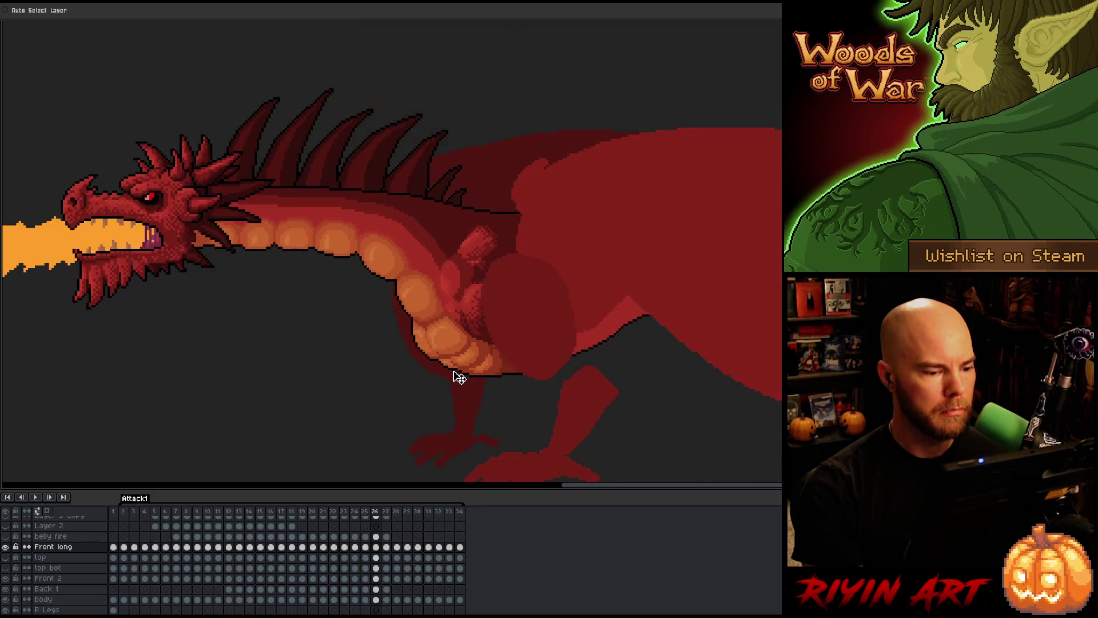
key(period)
key(period)
key(period)
key(period)
key(comma)
key(comma)
key(comma)
key(comma)
key(comma)
key(period)
key(period)
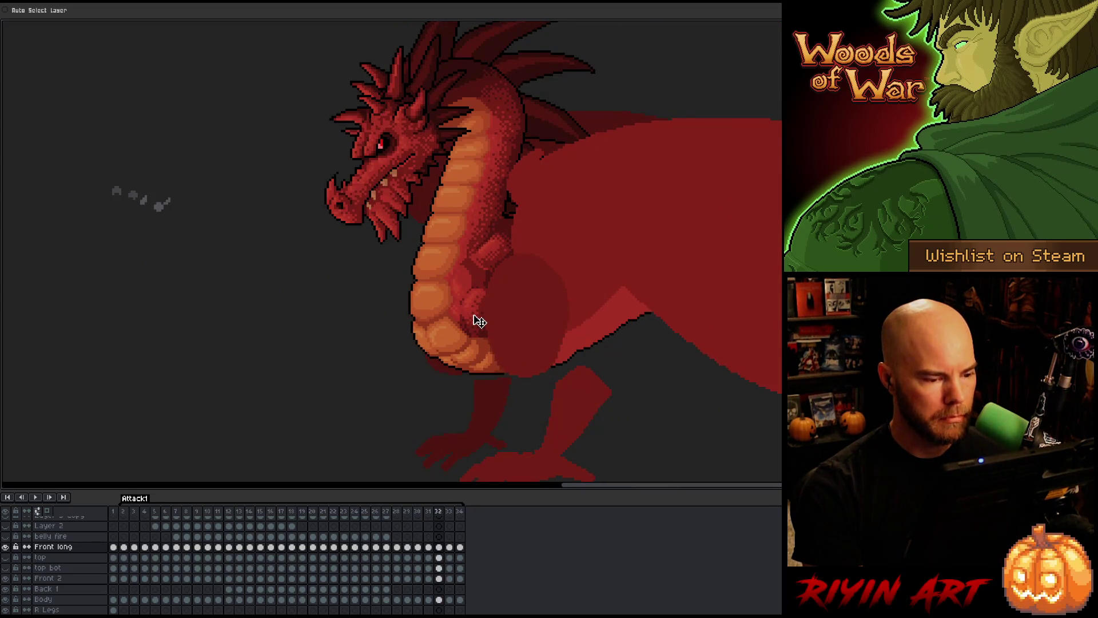
- Compare frames 31 and 32, then loop playback of the Attack1 fire attack
key(comma)
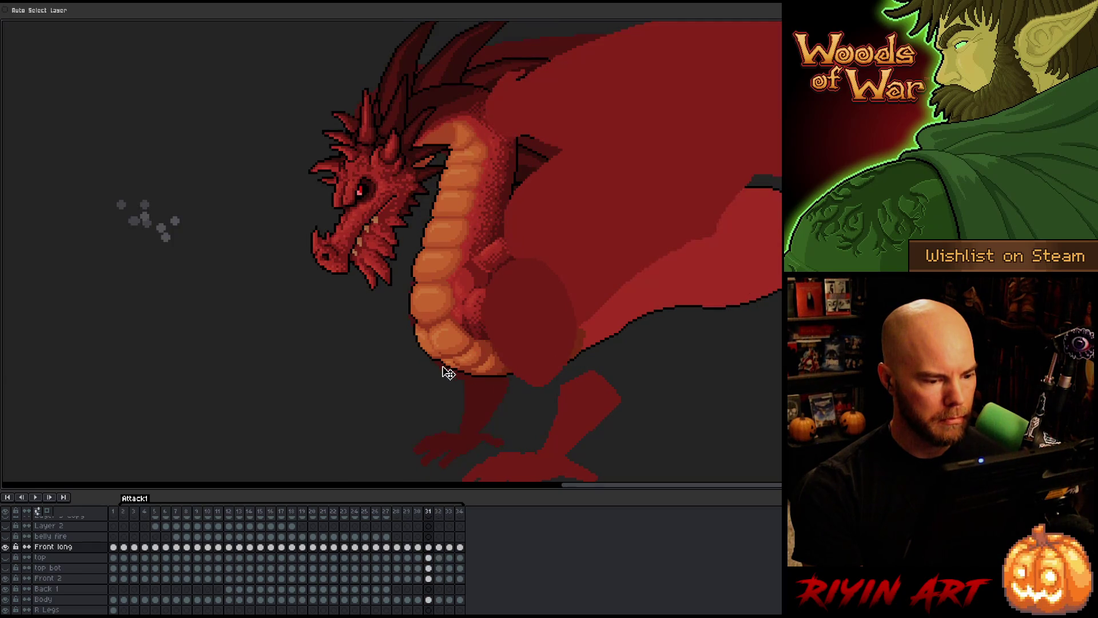
key(period)
key(period)
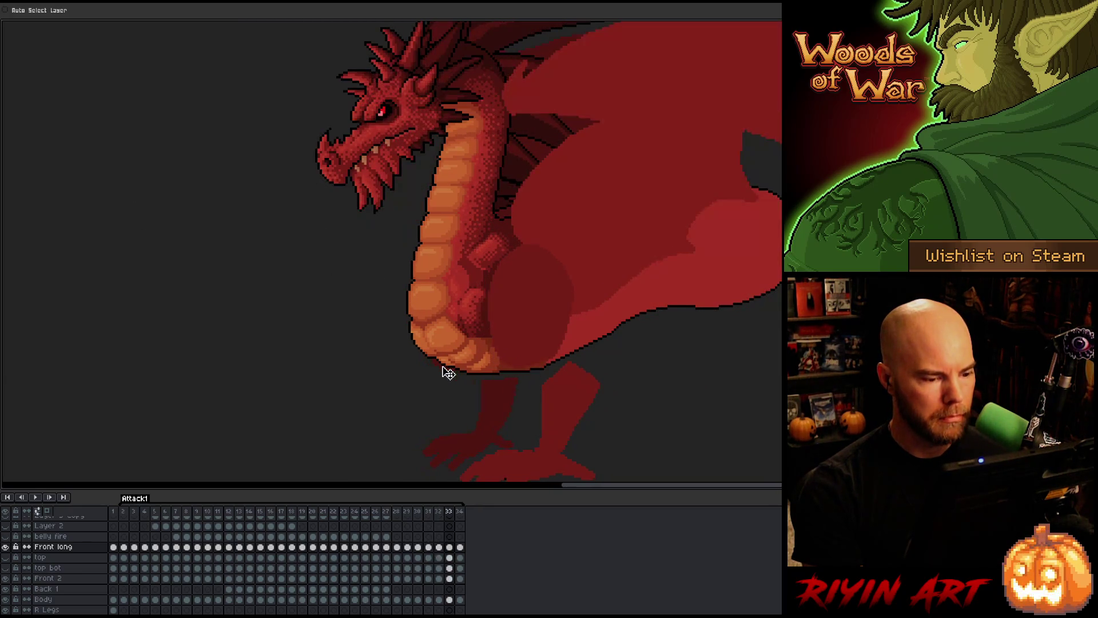
key(Return)
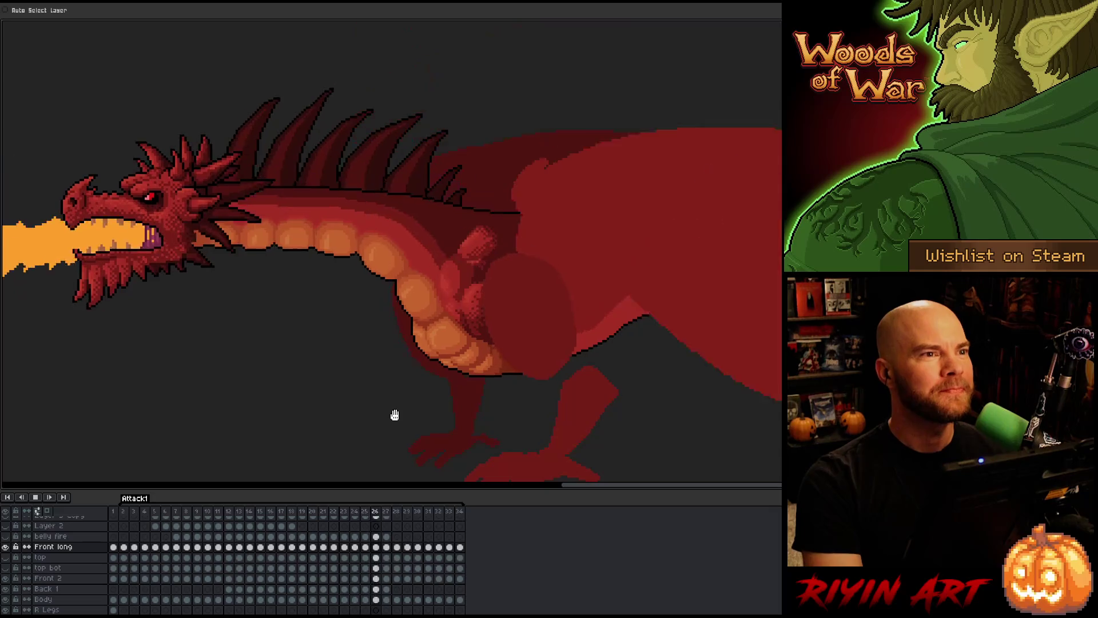
key(Return)
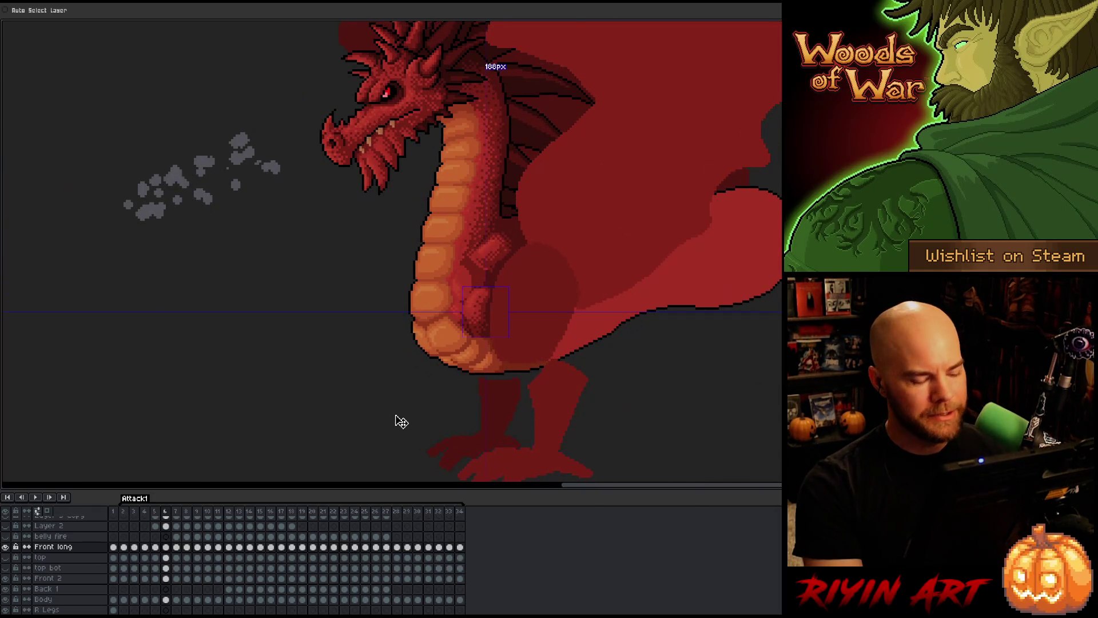
key(Return)
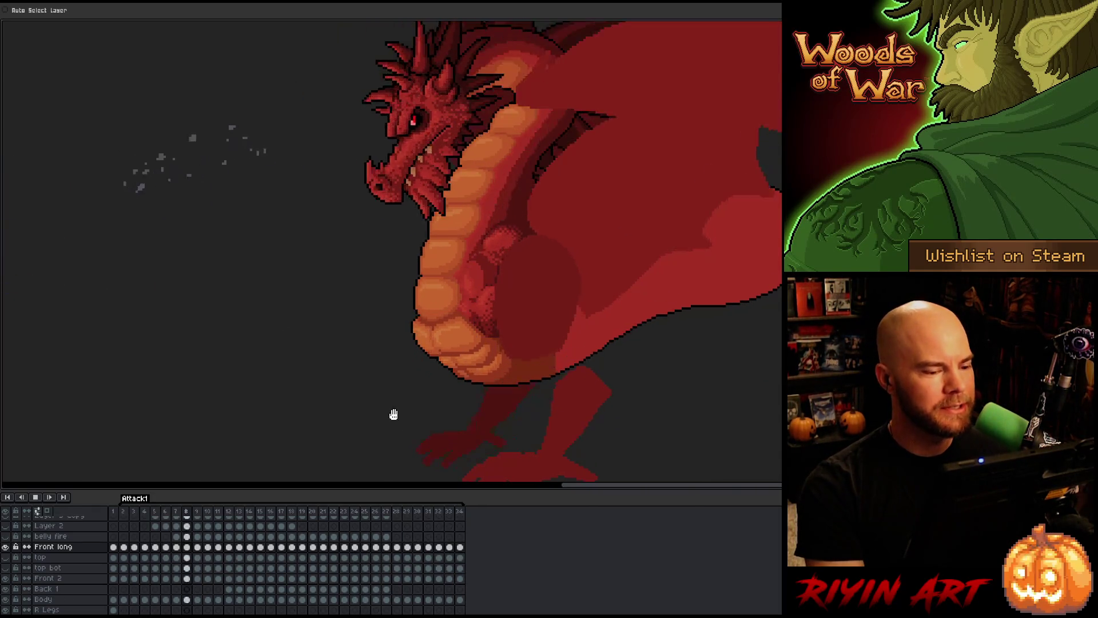
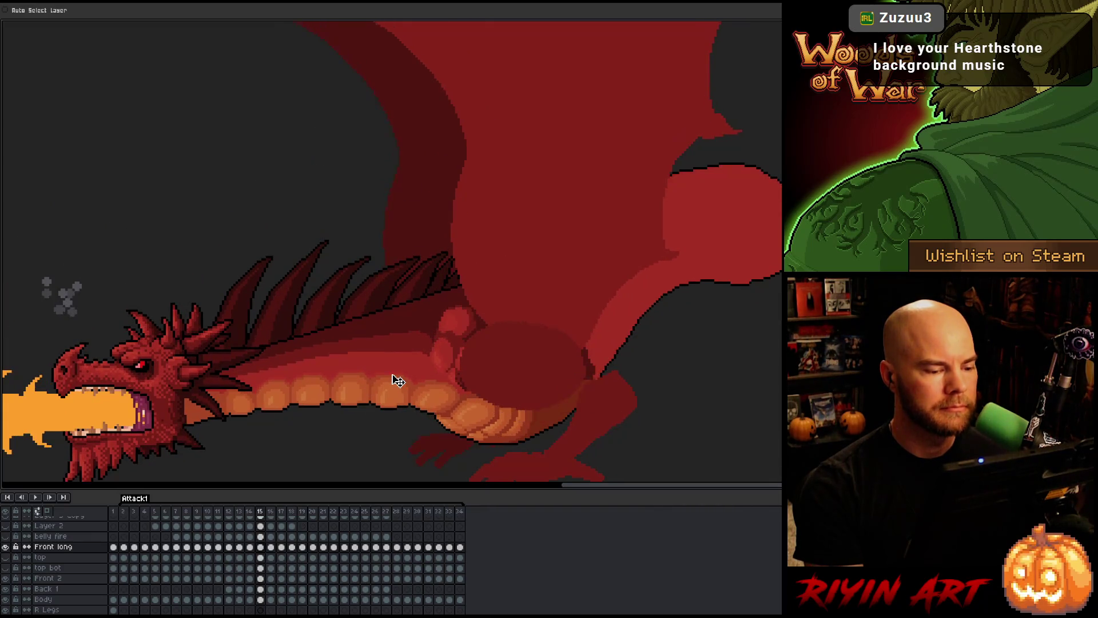
- Step back and forth through Attack1 frames 18–25 to check the dragon's neck rising
key(Right)
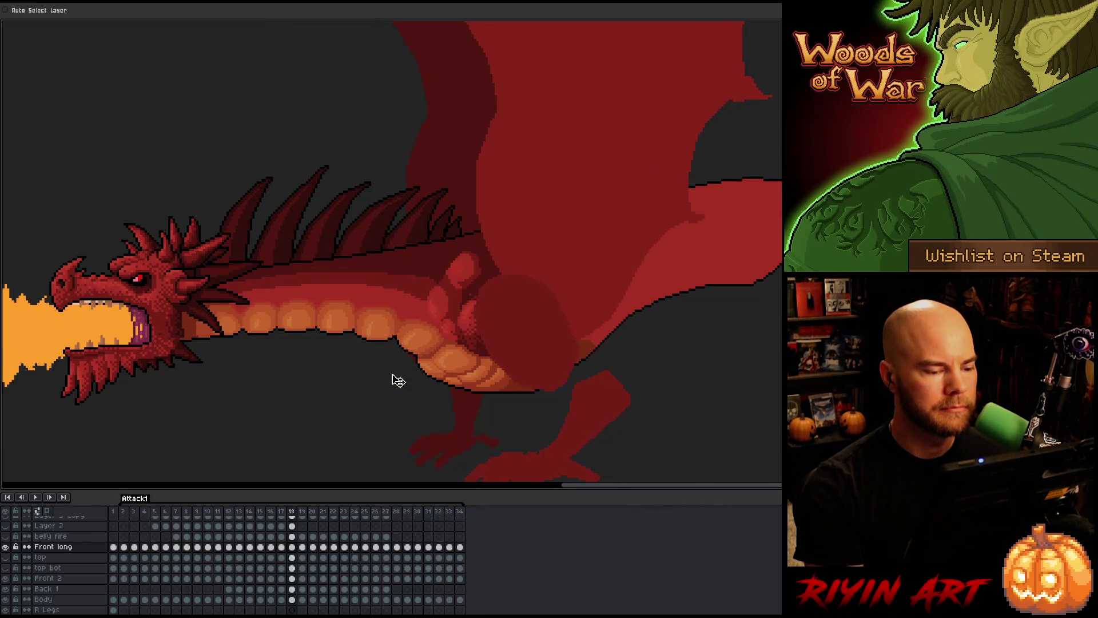
key(Right)
key(Right)
key(Left)
key(Left)
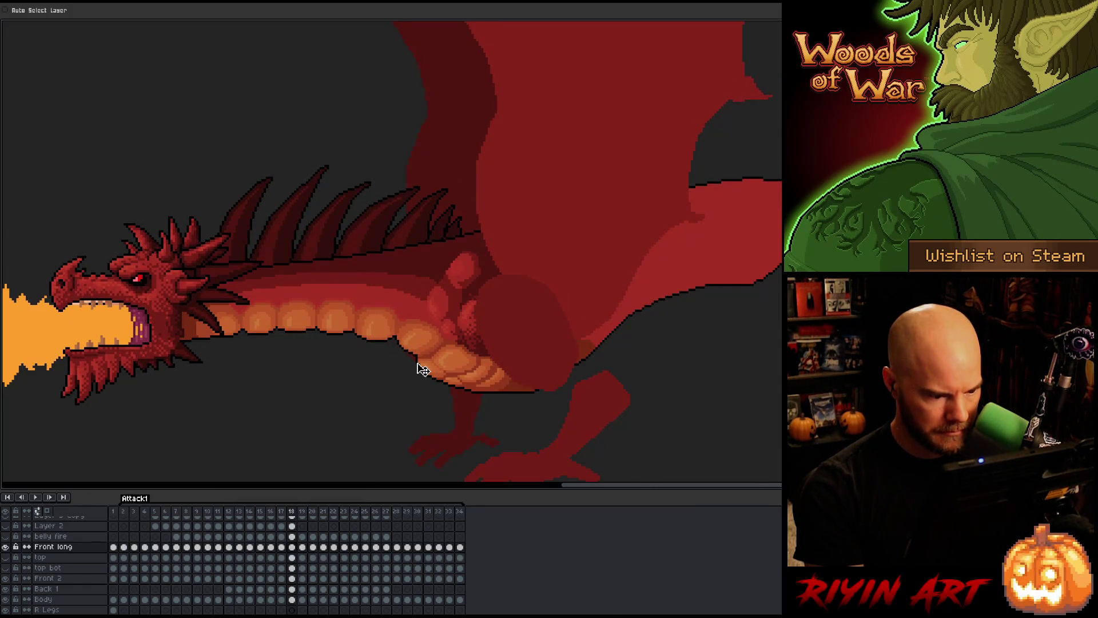
key(Right)
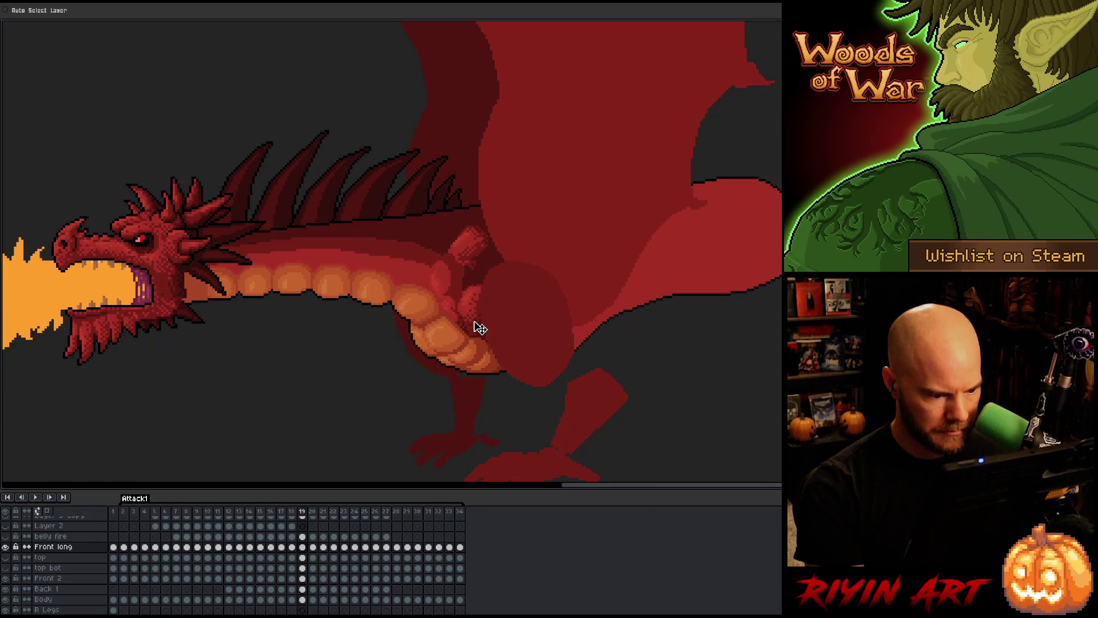
key(Left)
key(Right)
key(Right)
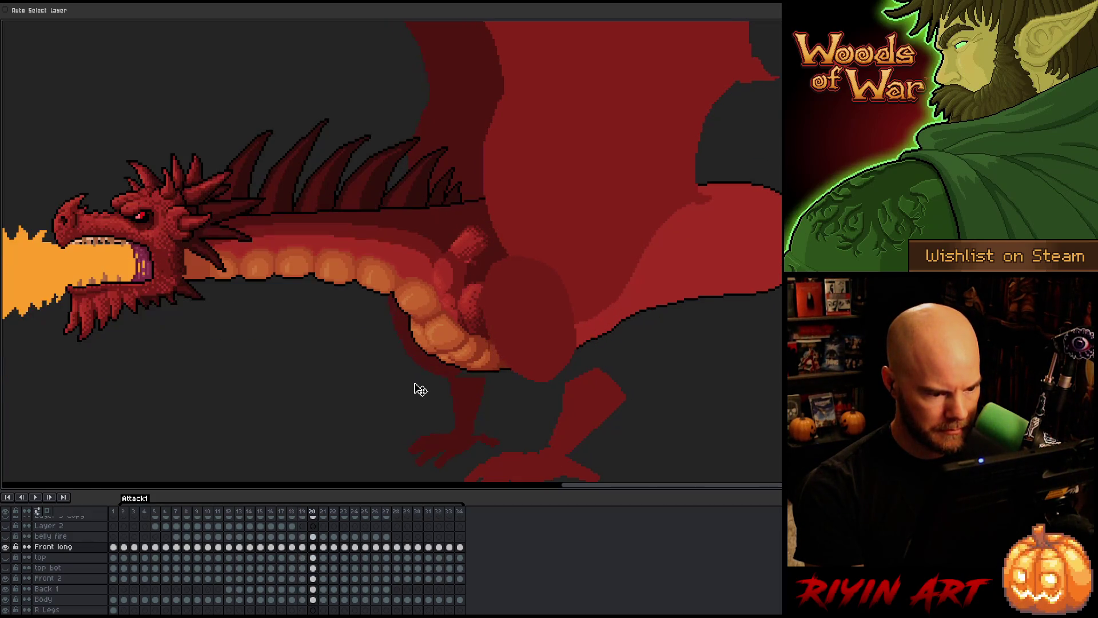
key(Right)
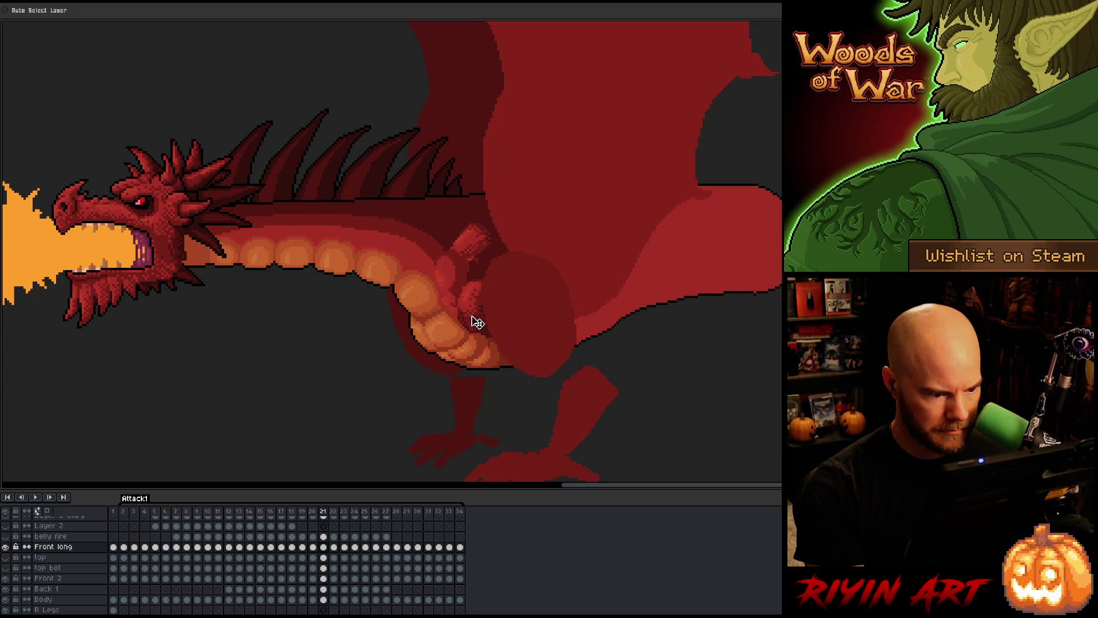
key(Left)
key(Right)
key(Right)
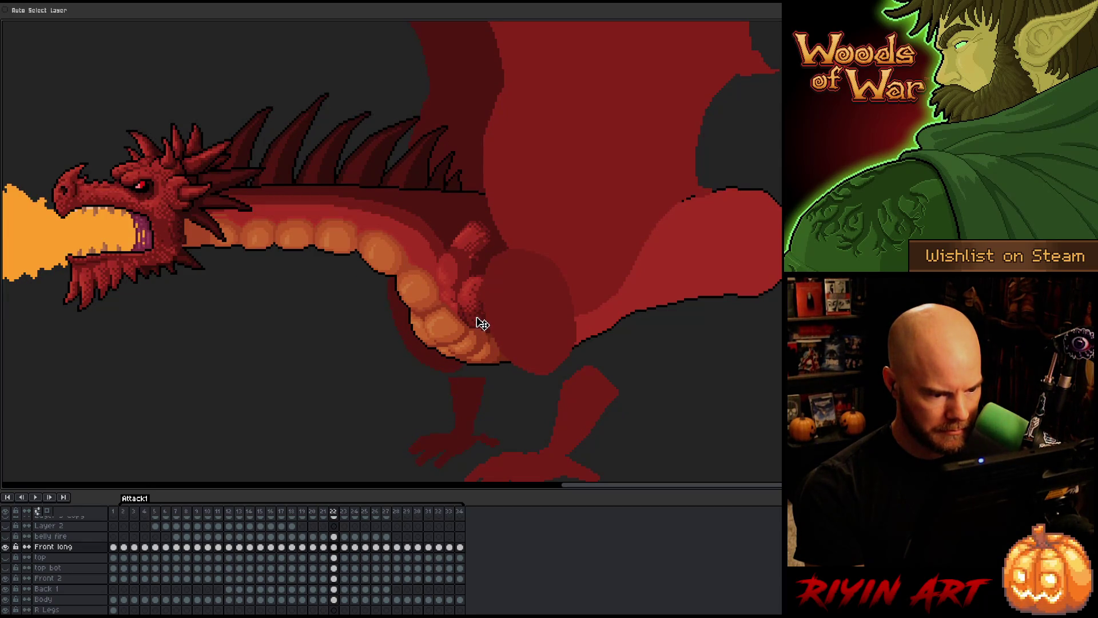
key(Left)
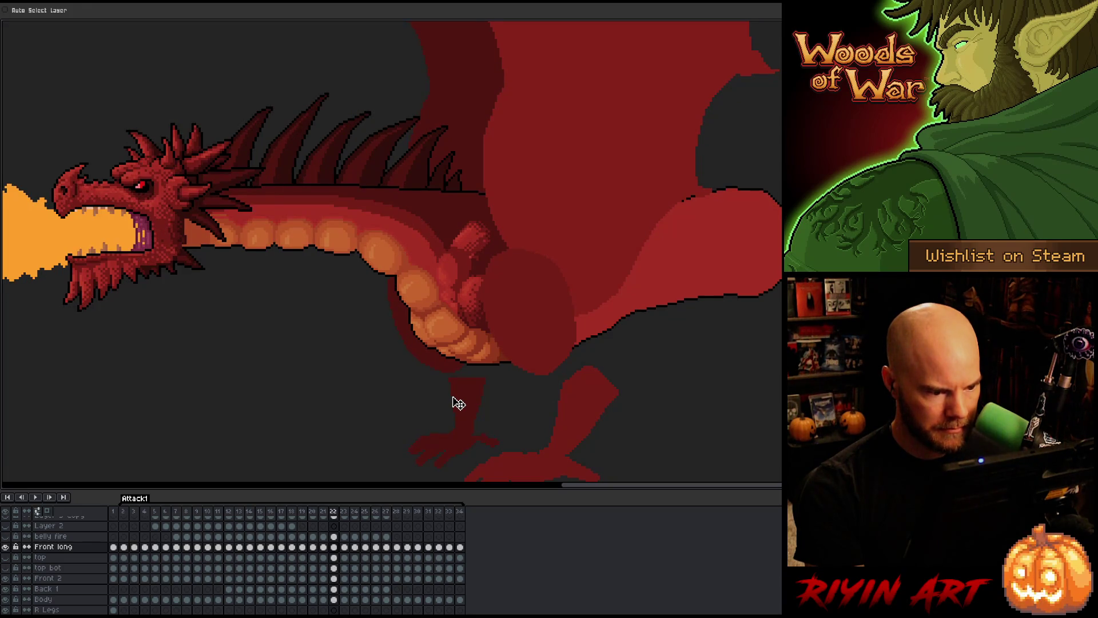
key(Right)
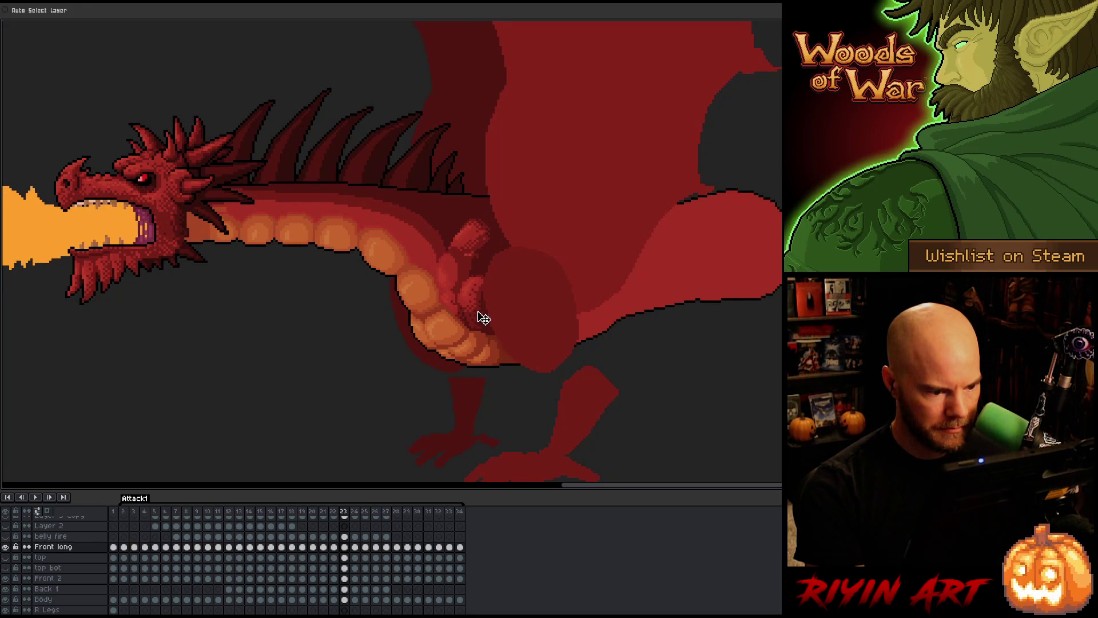
key(Left)
key(Right)
key(Right)
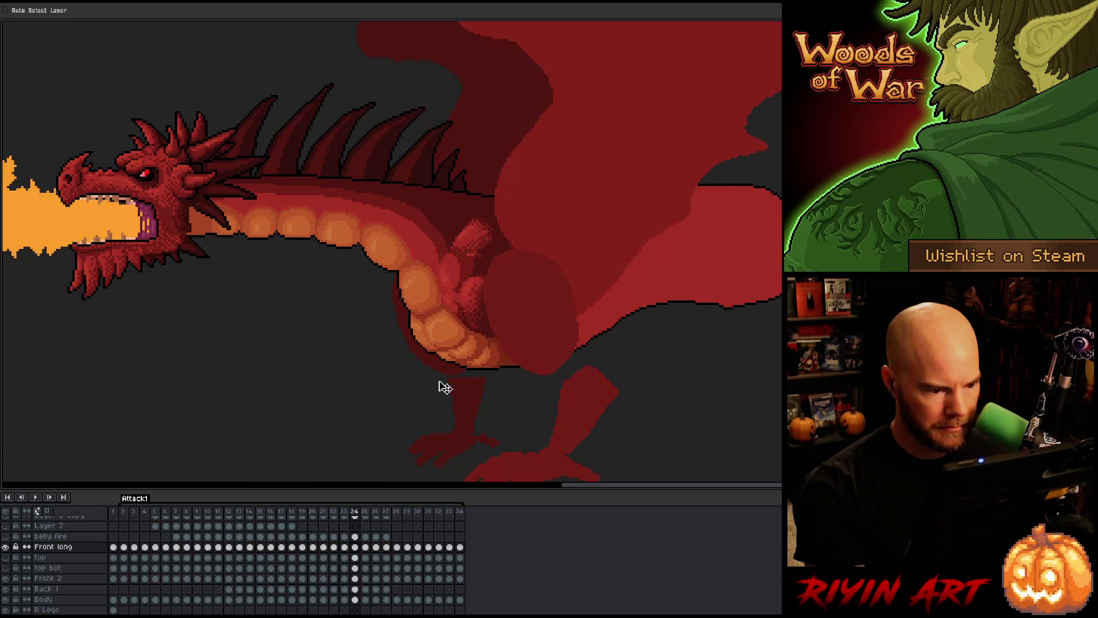
key(Right)
key(Left)
key(Left)
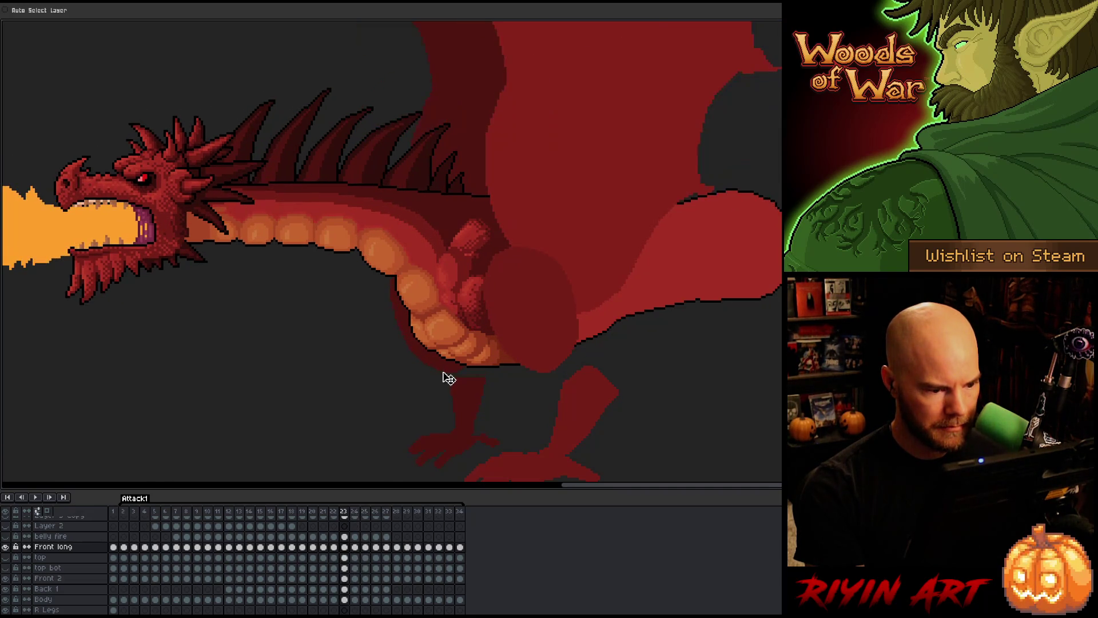
key(Right)
key(Right)
- Flip between frames 27–29 to compare the fire and smoke poses, then advance further
key(Right)
key(Right)
key(Right)
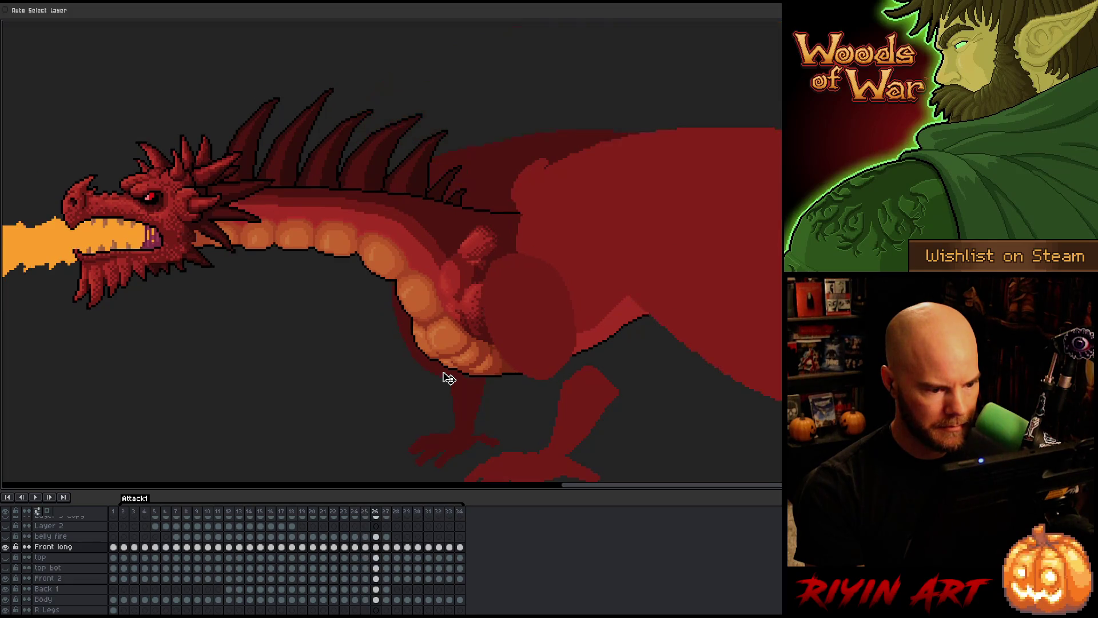
key(Left)
key(Right)
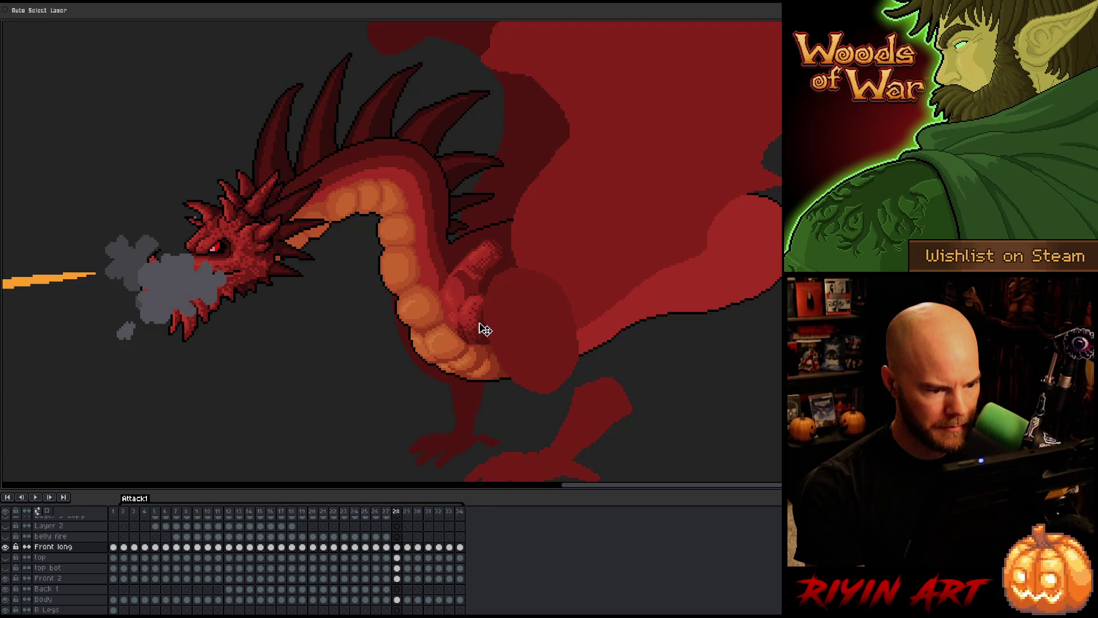
key(Left)
key(Left)
key(Left)
key(Right)
key(Right)
key(Right)
key(Left)
key(Right)
key(Left)
key(Right)
key(Right)
key(Left)
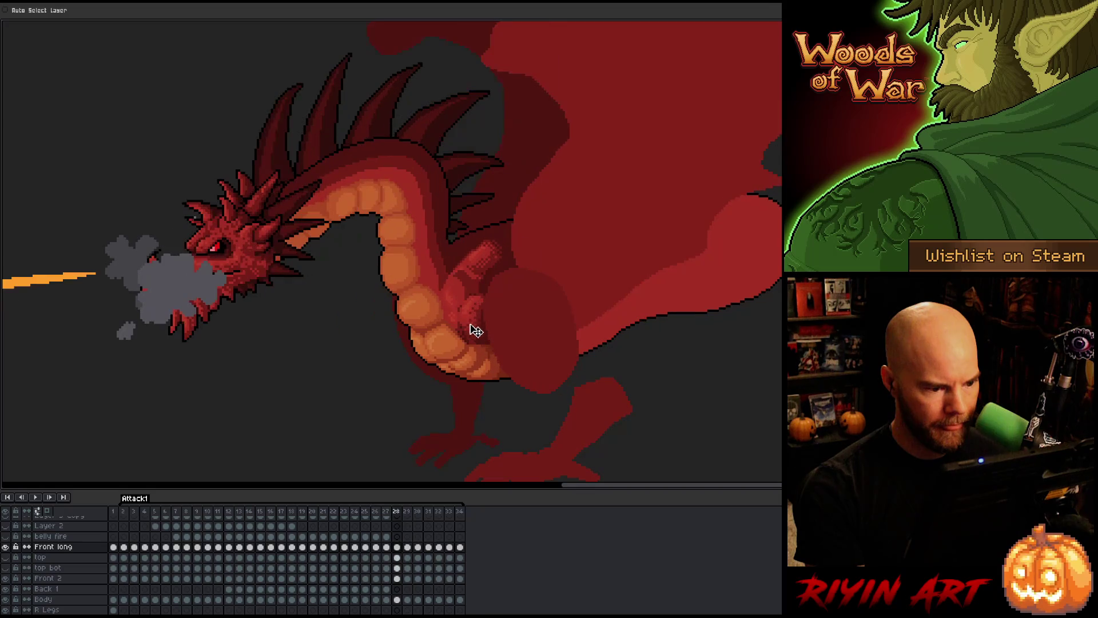
key(Left)
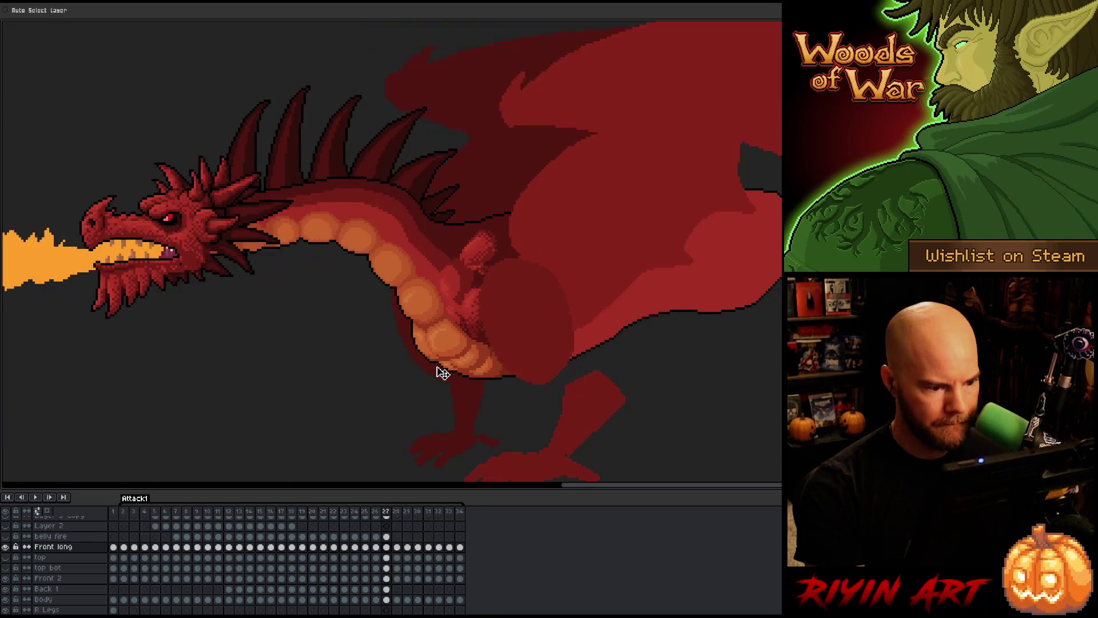
key(Right)
key(Right)
key(Right)
key(Left)
key(Right)
key(Left)
key(Left)
key(Right)
key(Right)
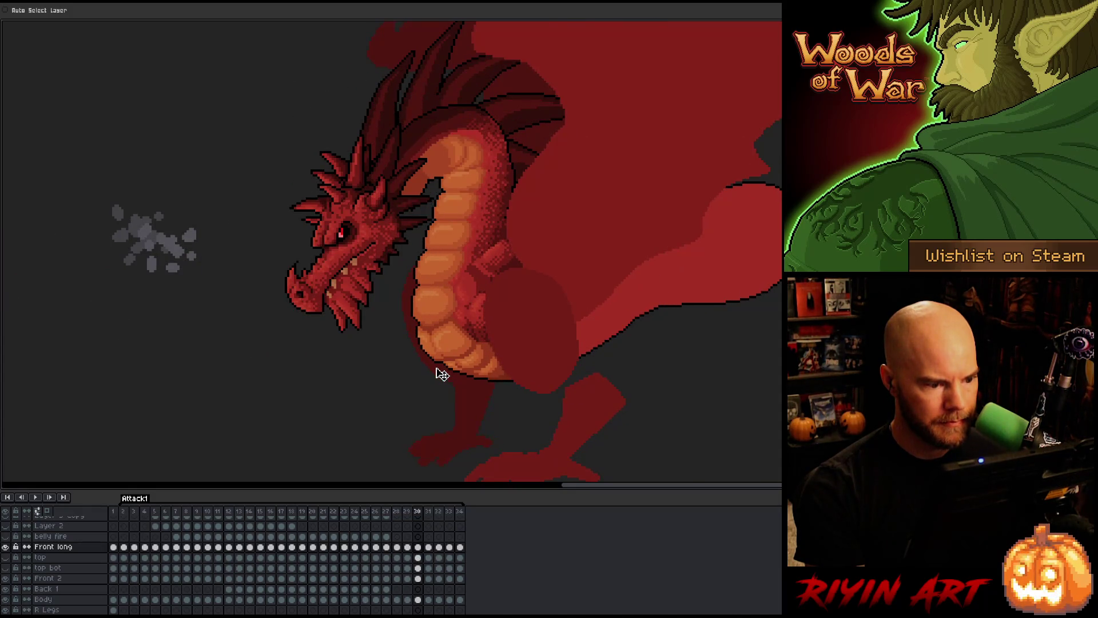
key(Return)
key(Return)
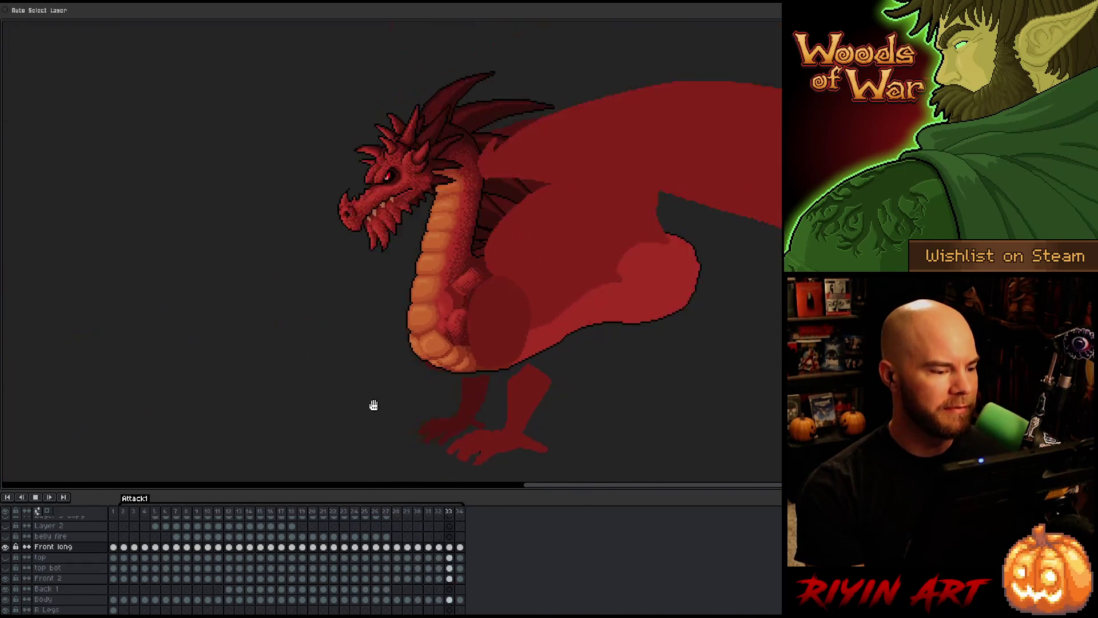
- Play the Attack1 fire-breathing loop and zoom in on the dragon while it runs
key(Return)
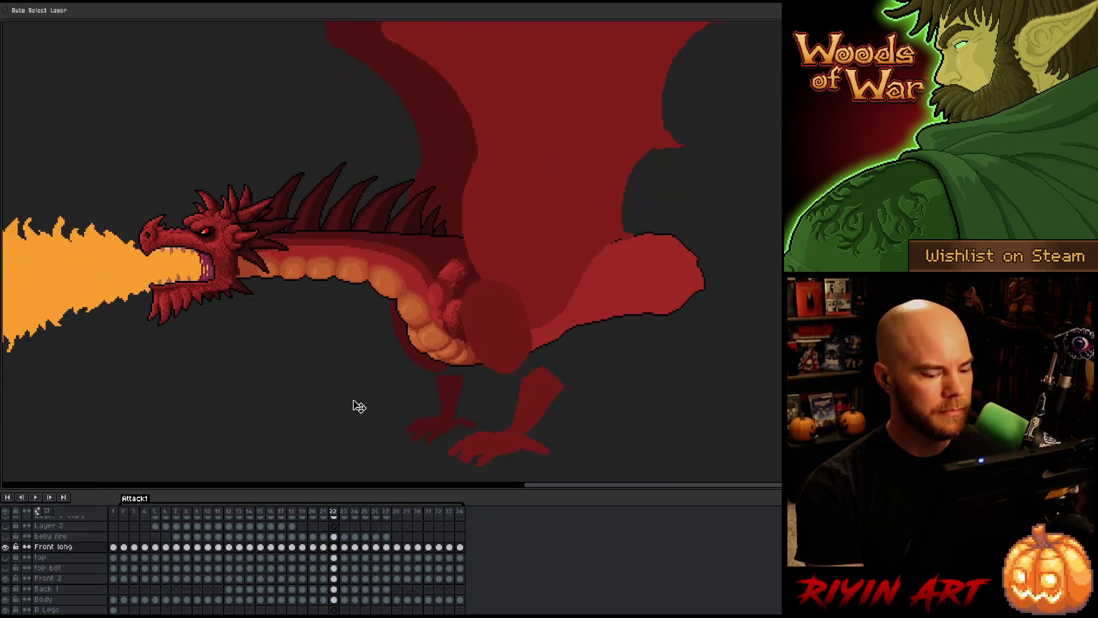
scroll(356, 348, up, 1)
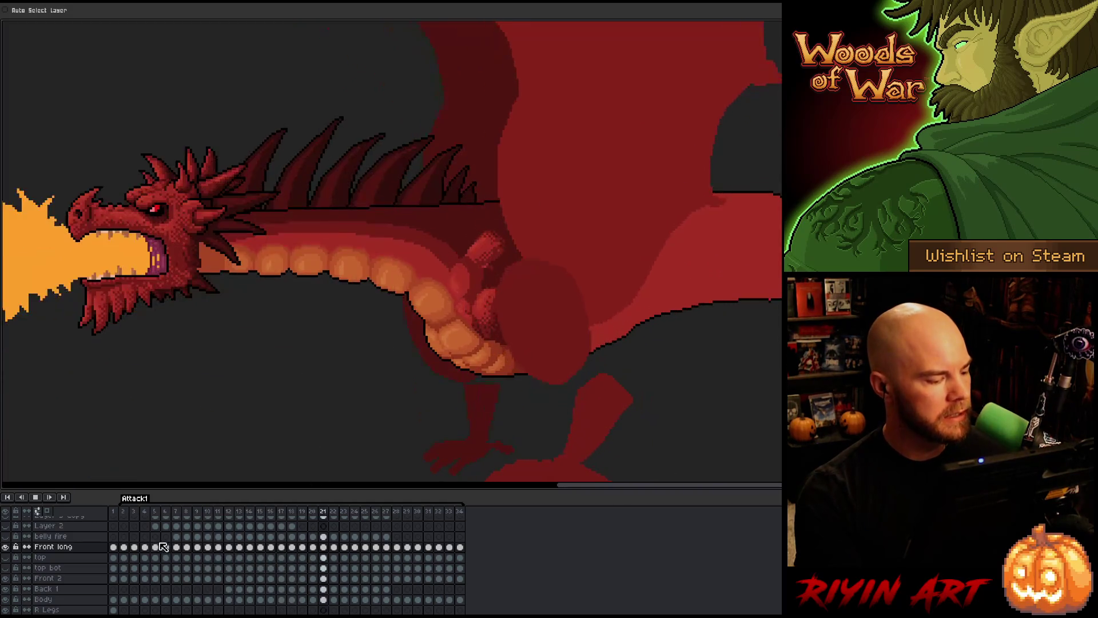
- Zoom in and out on the running animation, then stop playback
scroll(343, 385, down, 2)
scroll(365, 389, up, 3)
scroll(360, 388, down, 2)
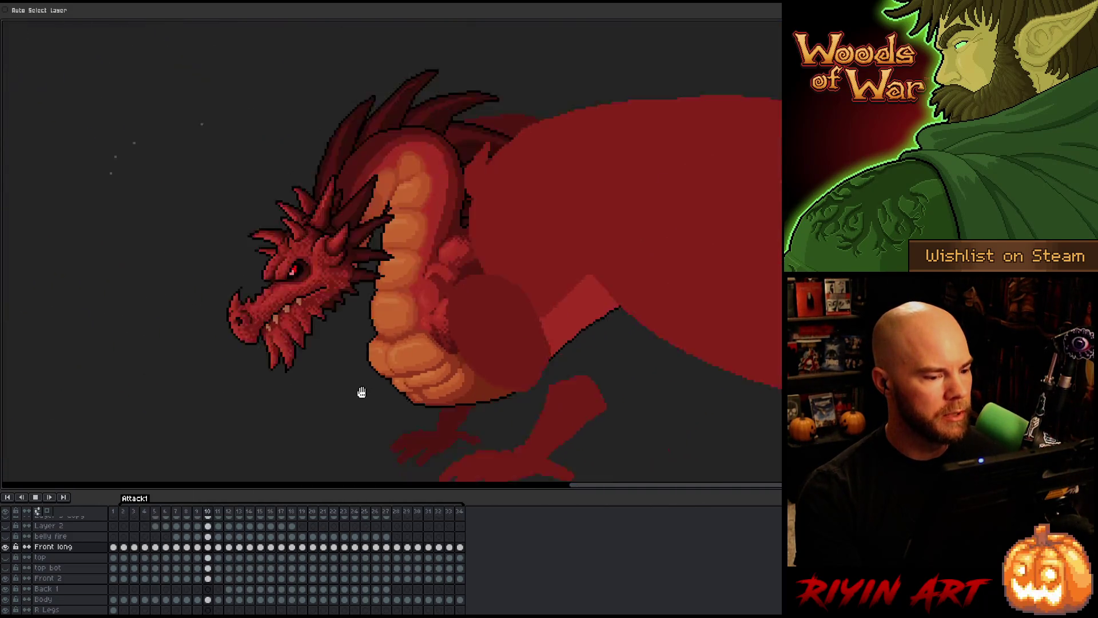
scroll(358, 398, up, 2)
scroll(358, 398, down, 3)
scroll(358, 397, up, 2)
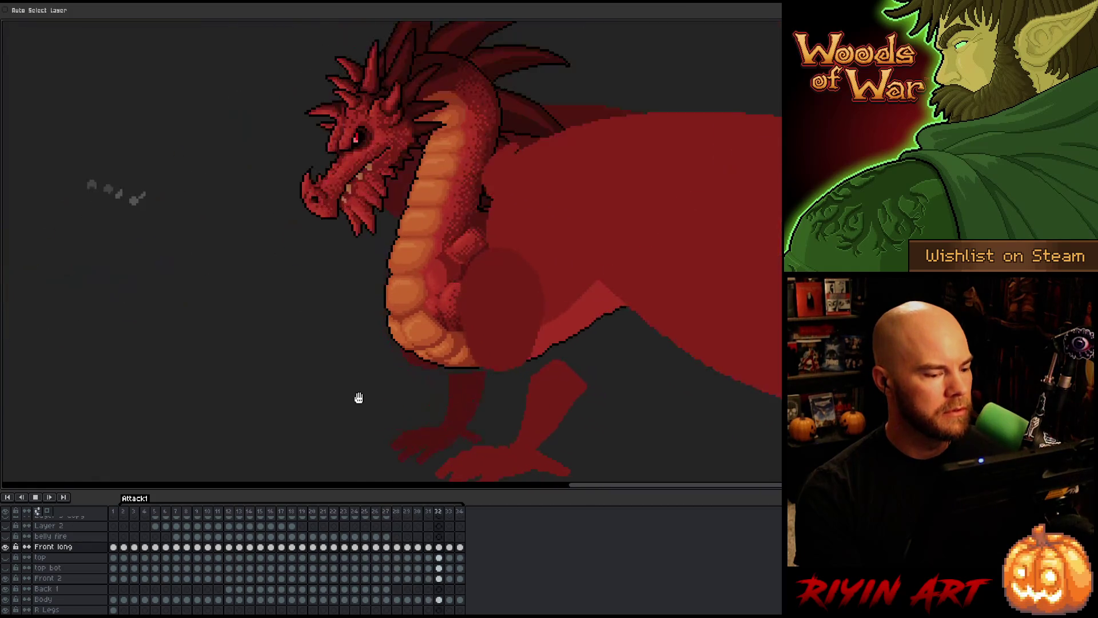
key(Return)
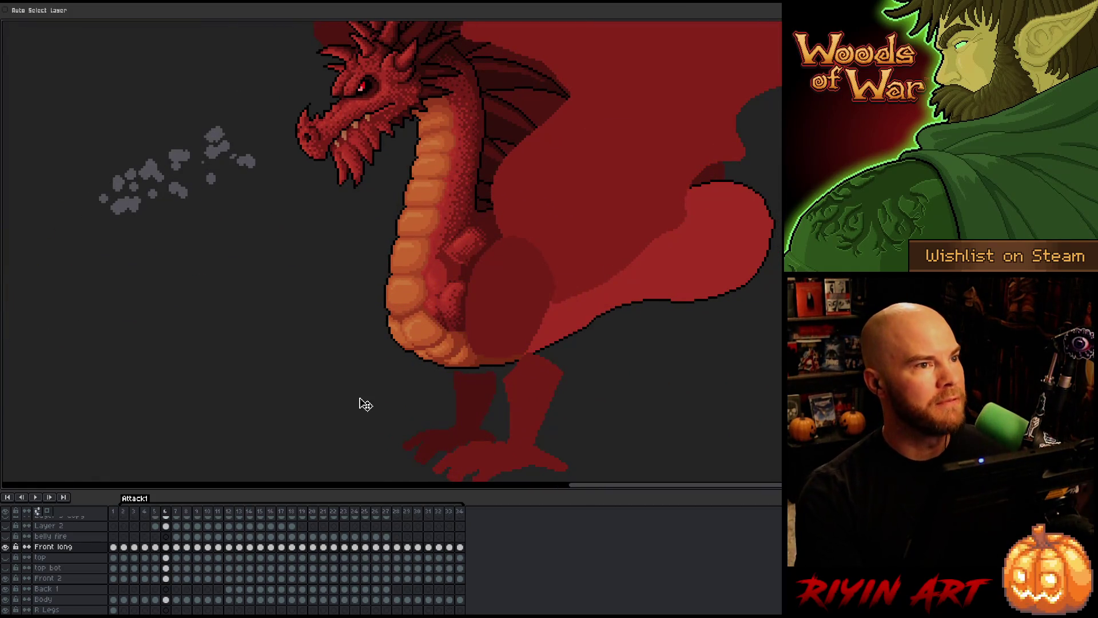
- Zoom and pan the canvas with the hand tool to frame the whole dragon
scroll(343, 396, down, 1)
scroll(354, 373, up, 1)
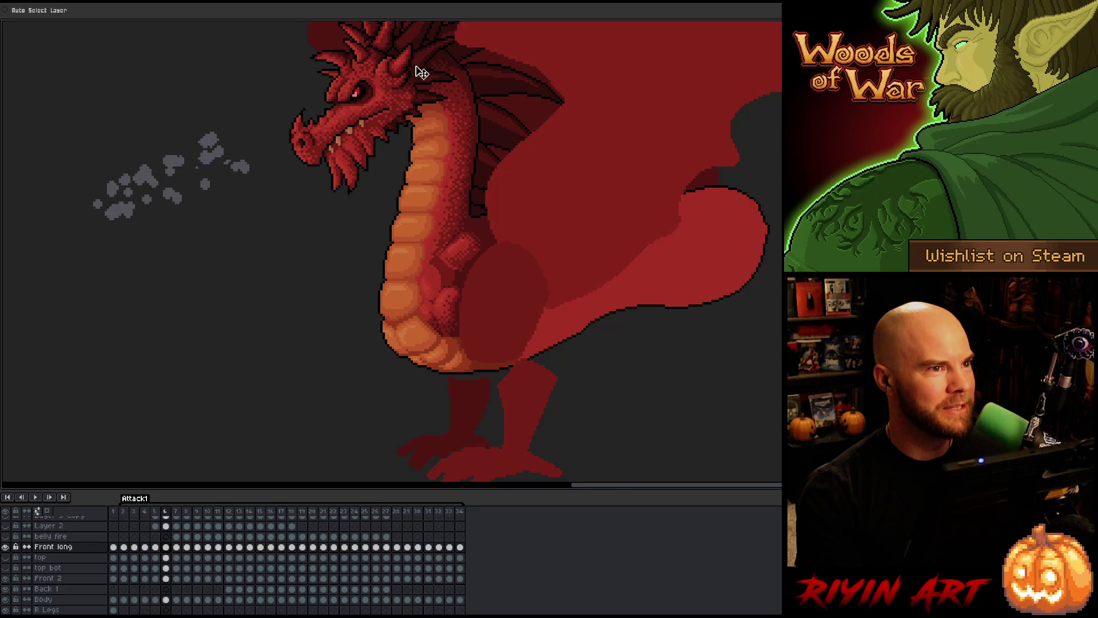
scroll(419, 71, up, 2)
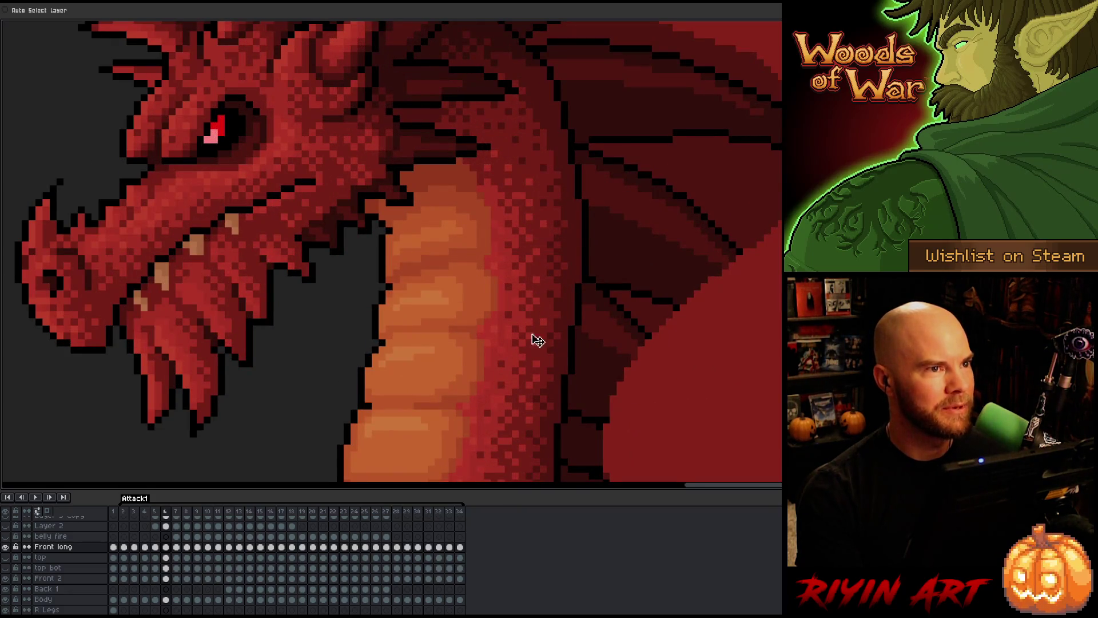
scroll(532, 389, down, 1)
scroll(519, 395, down, 1)
key(space)
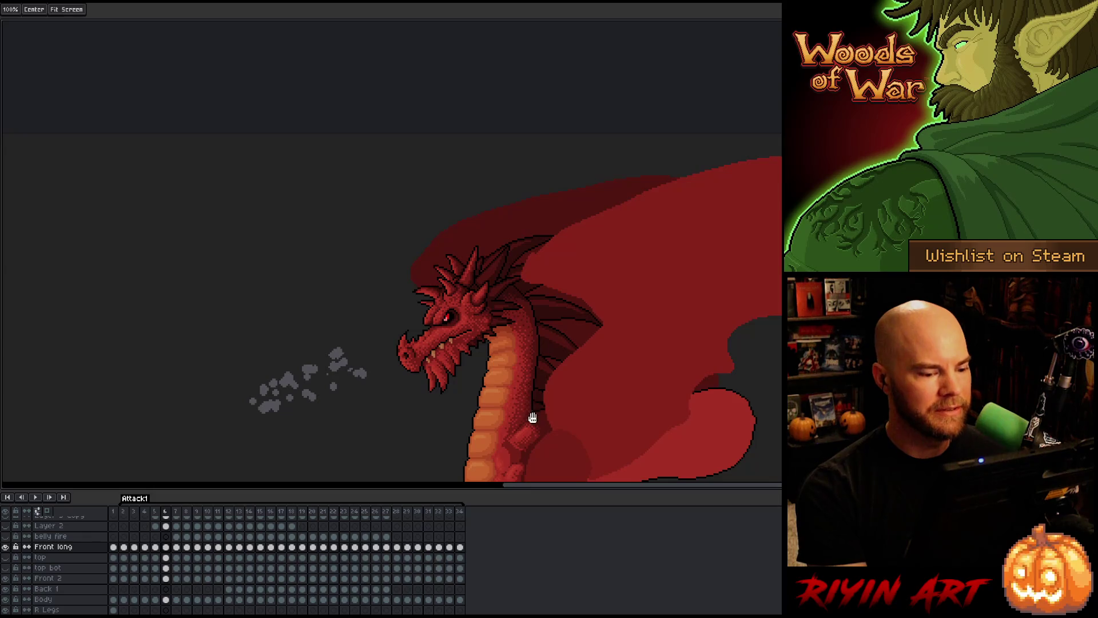
drag(531, 418, 394, 253)
drag(376, 325, 399, 335)
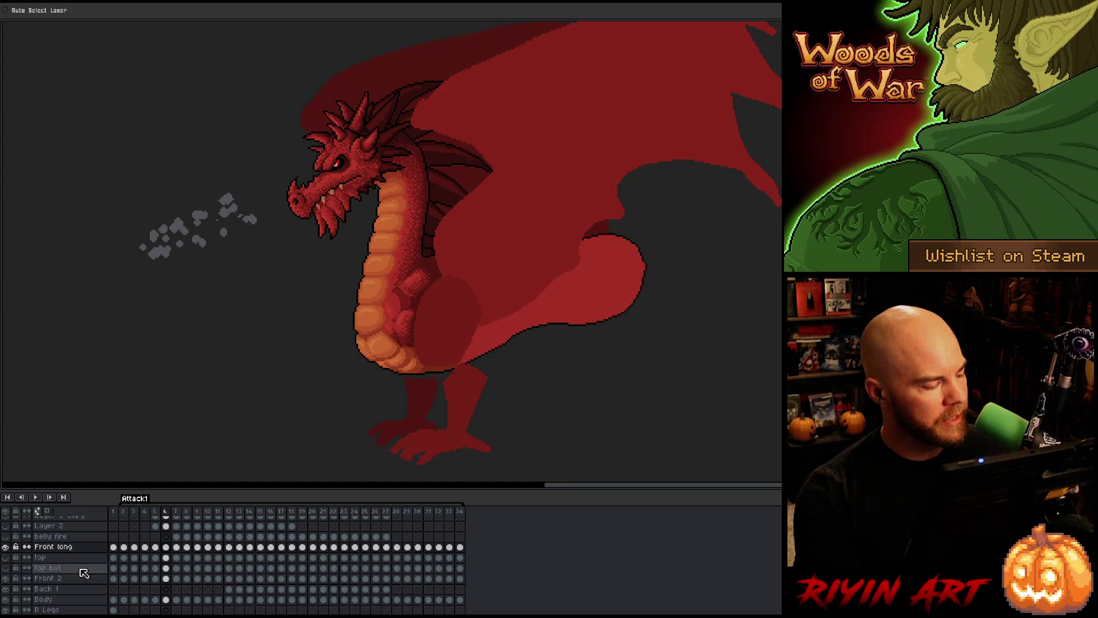
- Move through frames 5, 3 and 1 in the timeline, settling on frame 2
key(Left)
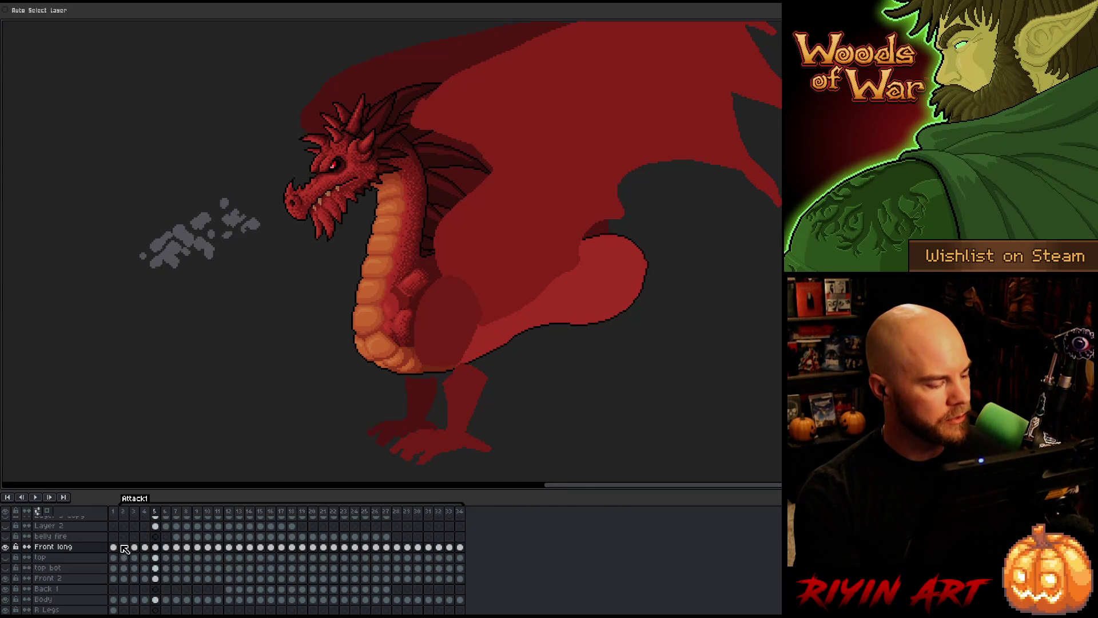
key(space)
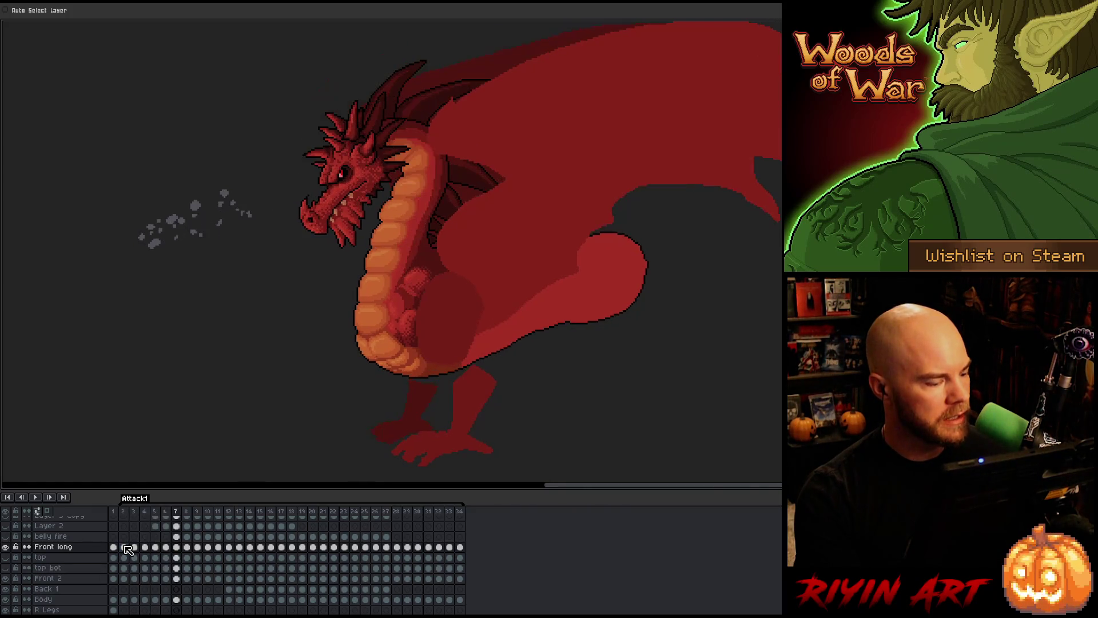
click(133, 546)
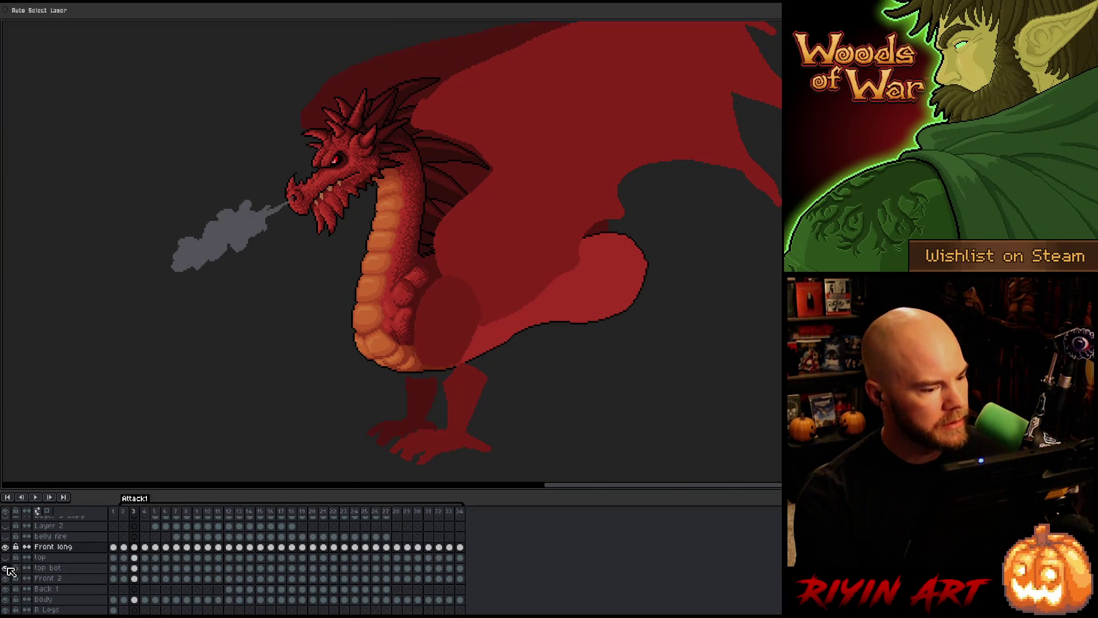
click(114, 515)
click(124, 512)
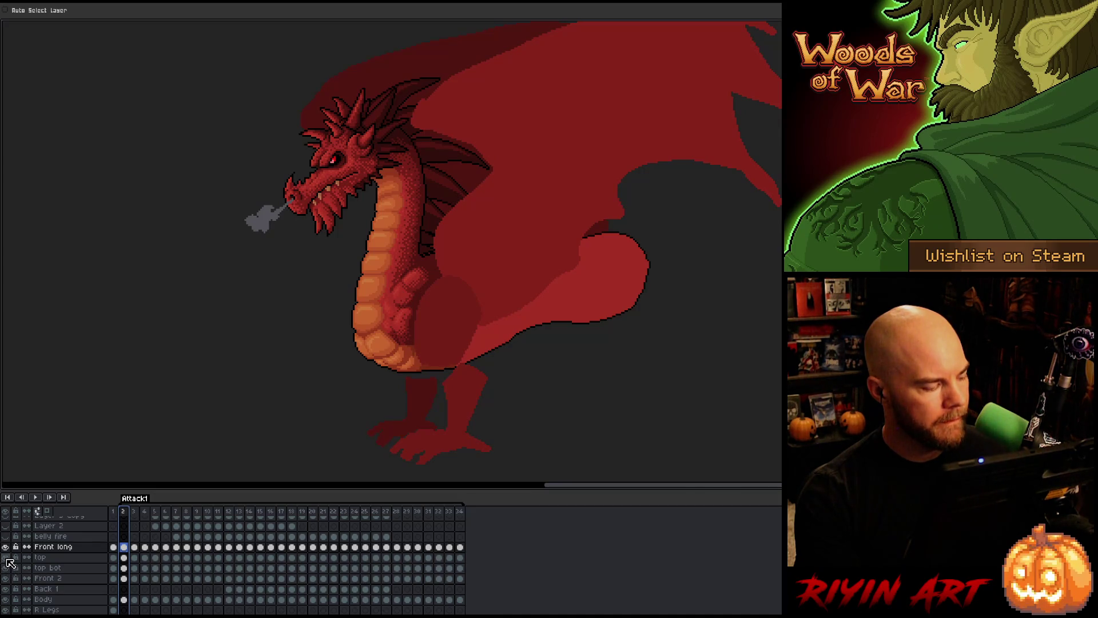
- Select the top bot and top layer cels at frame 2
click(48, 567)
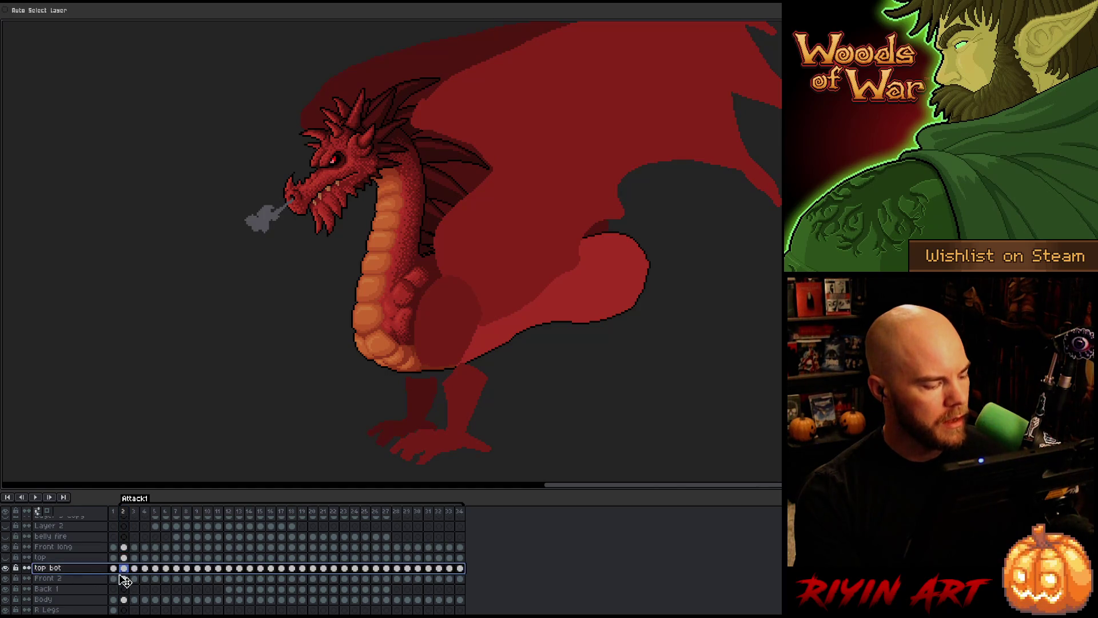
scroll(375, 373, down, 2)
scroll(378, 350, up, 4)
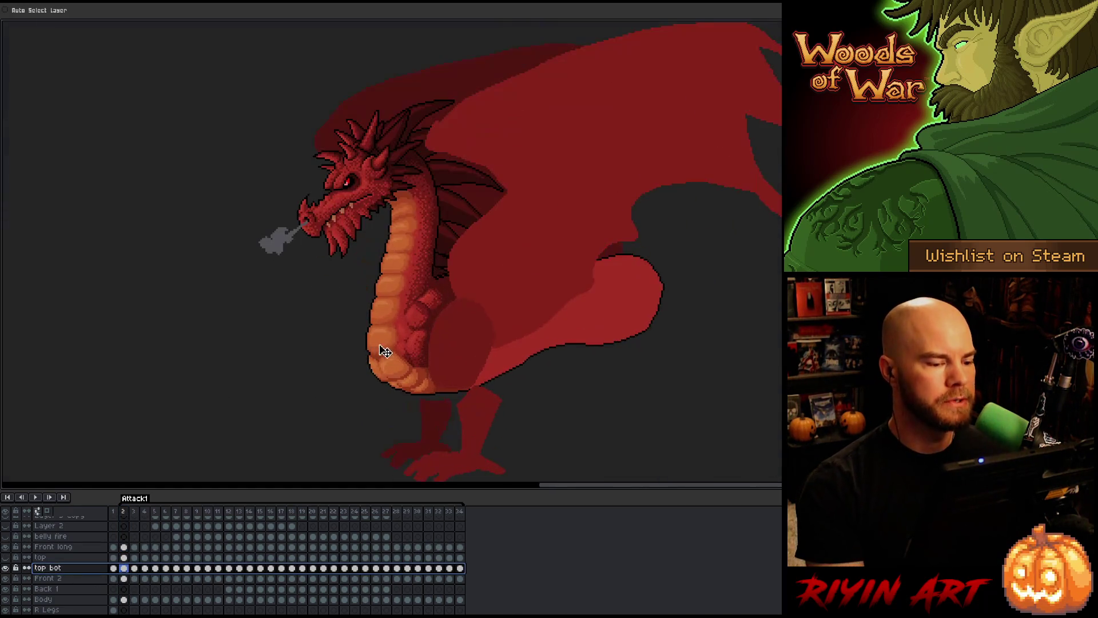
scroll(435, 326, down, 2)
scroll(428, 323, up, 2)
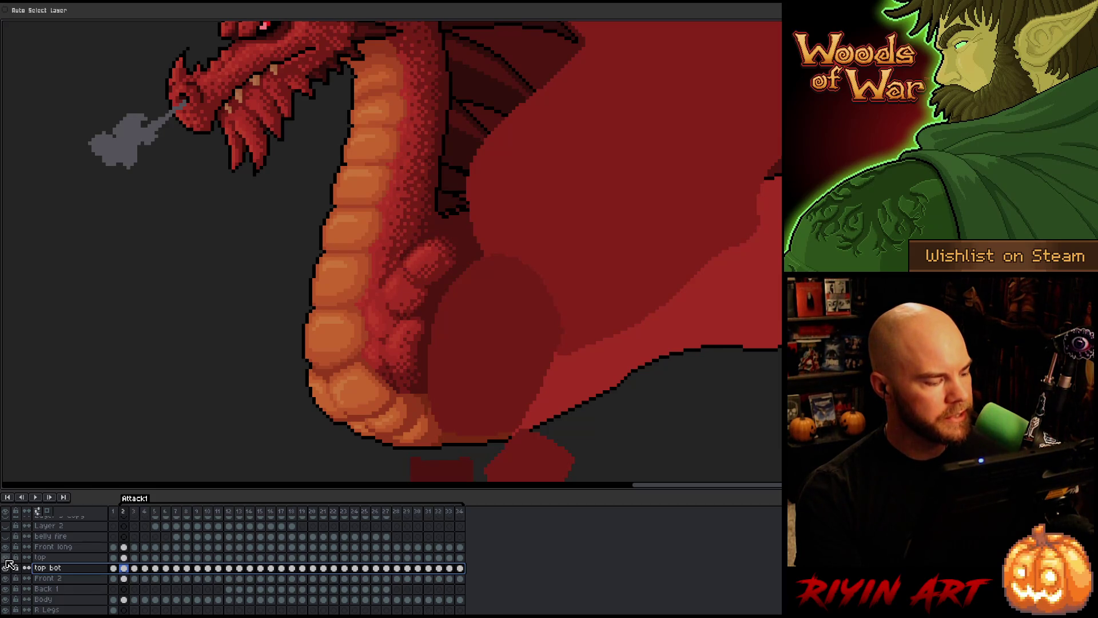
click(124, 557)
scroll(126, 557, down, 1)
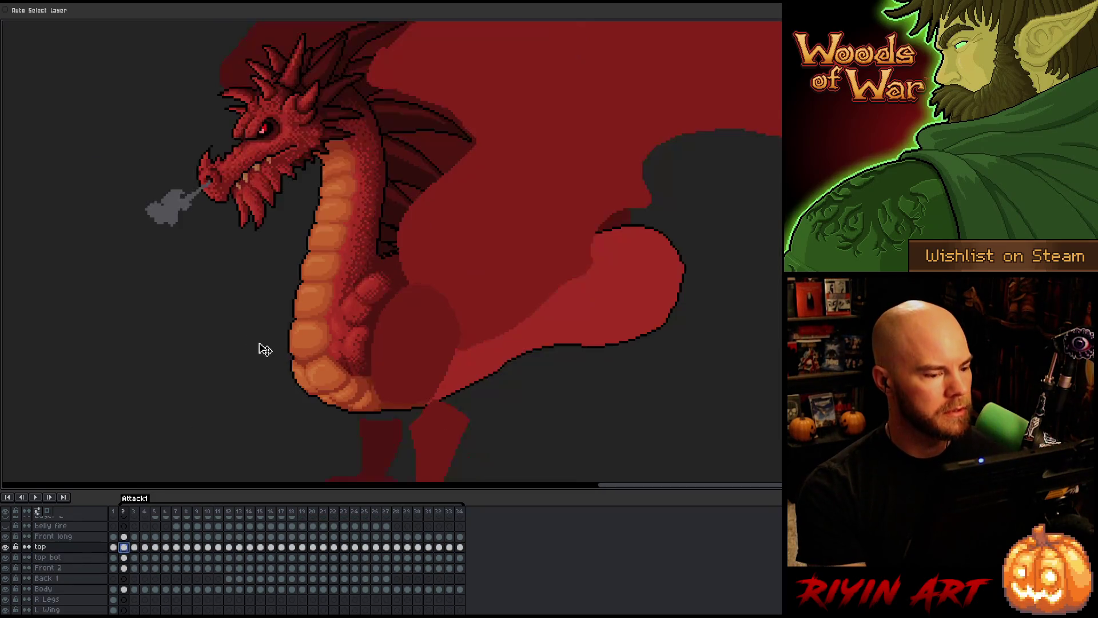
- On frame 4, move the top bot cel's belly scales down a few pixels
key(Right)
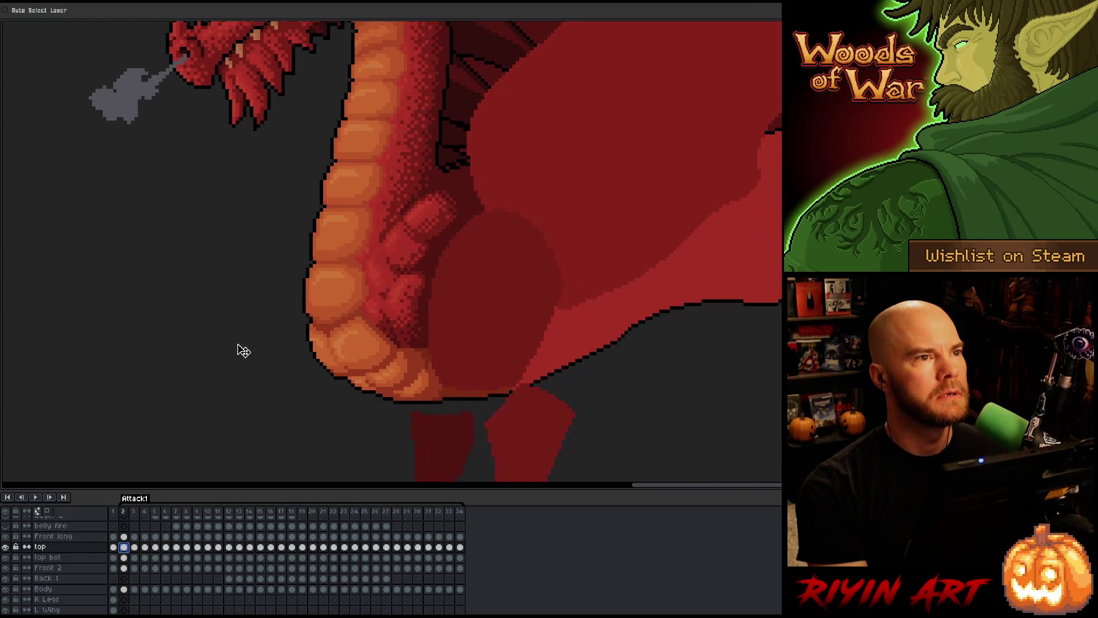
key(Right)
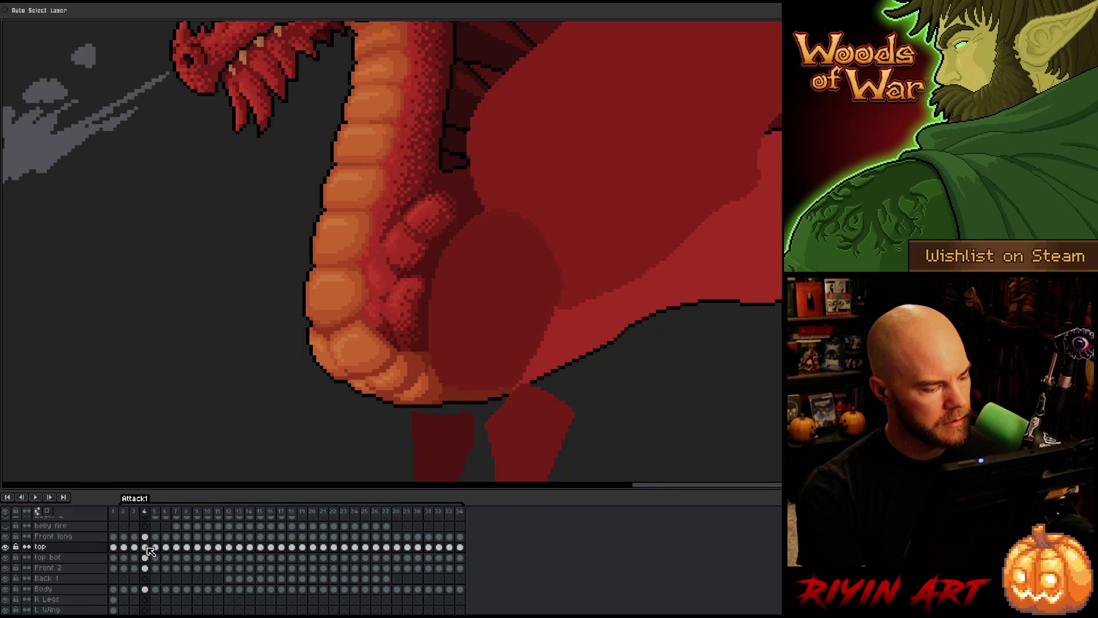
click(147, 558)
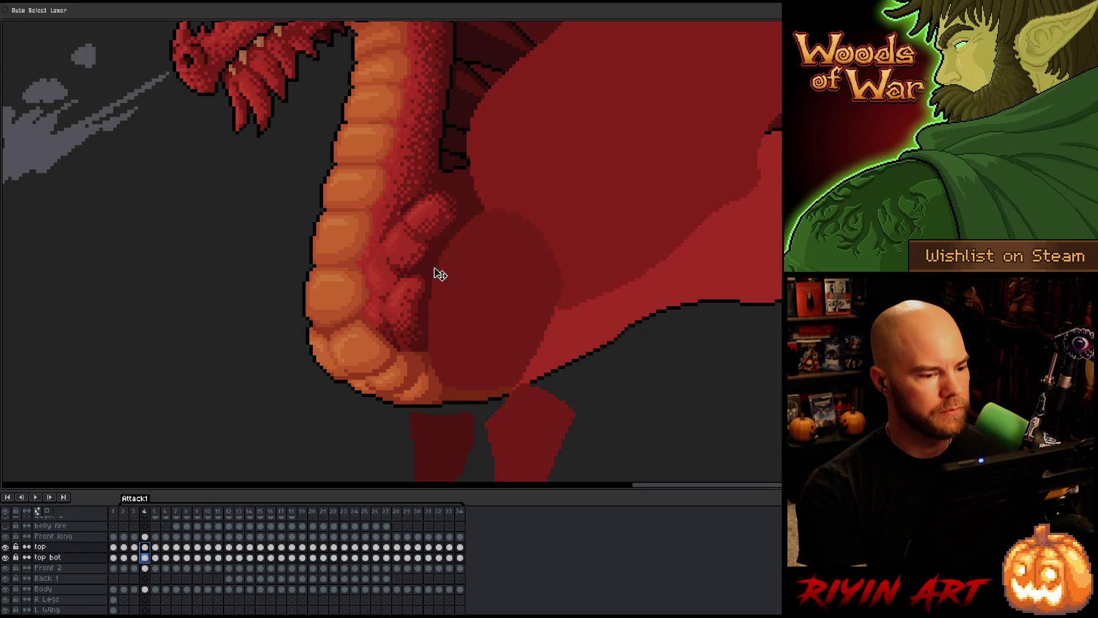
drag(422, 254, 422, 257)
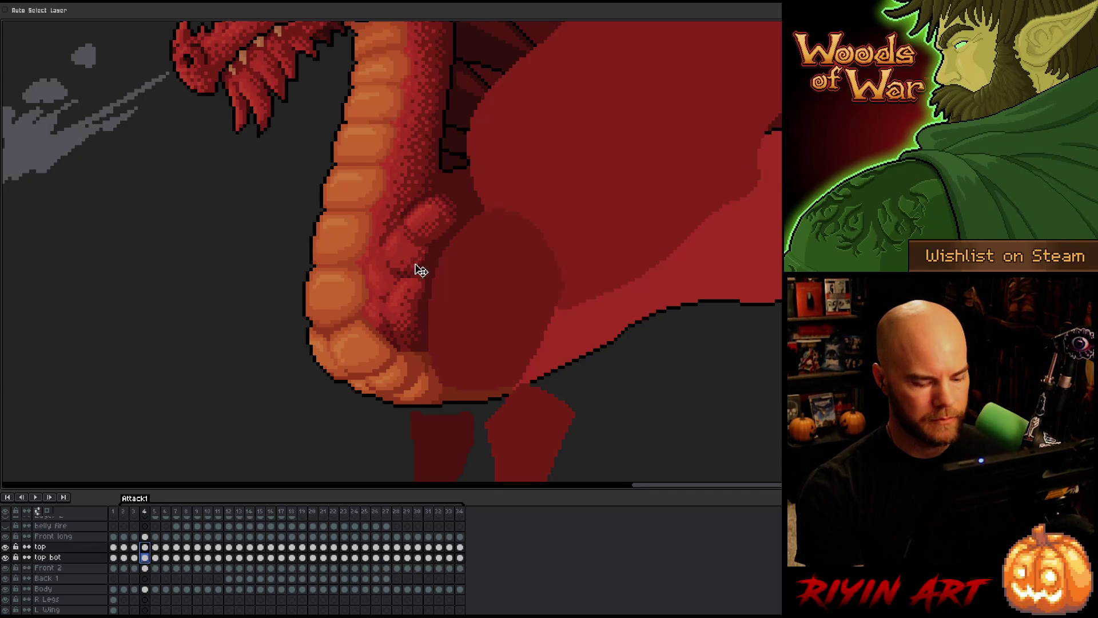
click(409, 382)
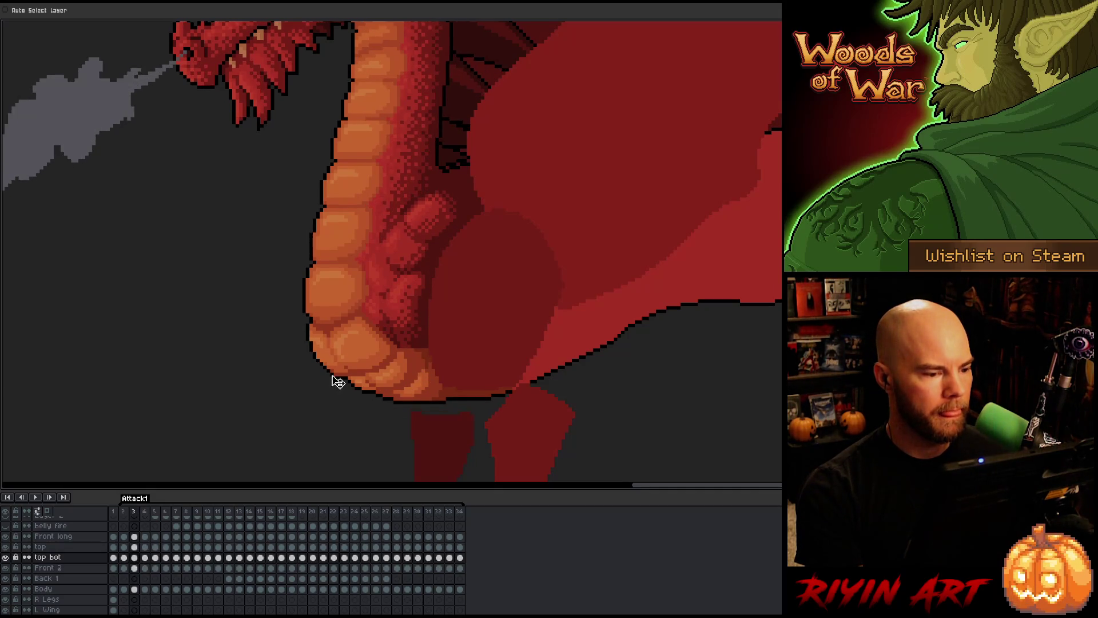
- Compare frames 3 and 4 to check the shifted belly scales
key(Left)
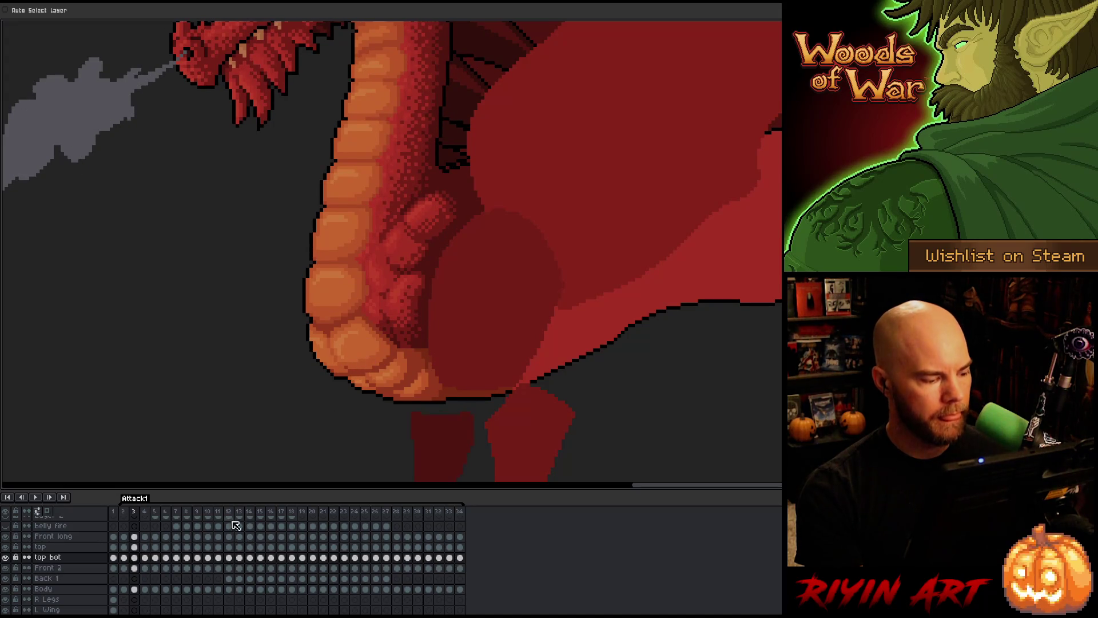
key(Right)
key(Left)
key(Right)
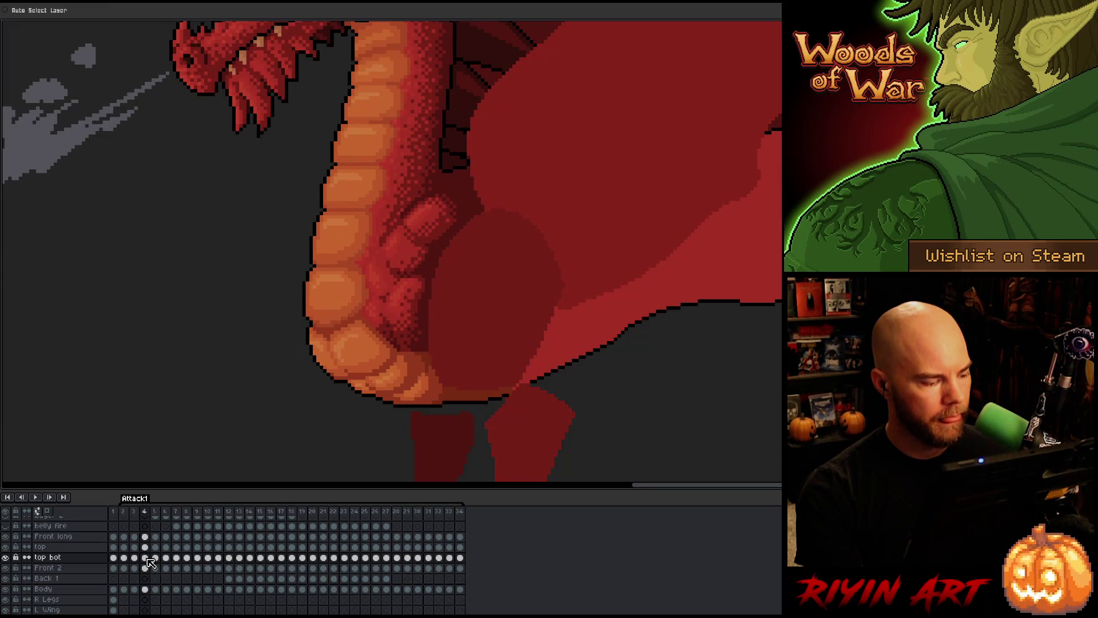
- Switch to the top layer and flip frames 3 and 4 to check neck alignment
key(Up)
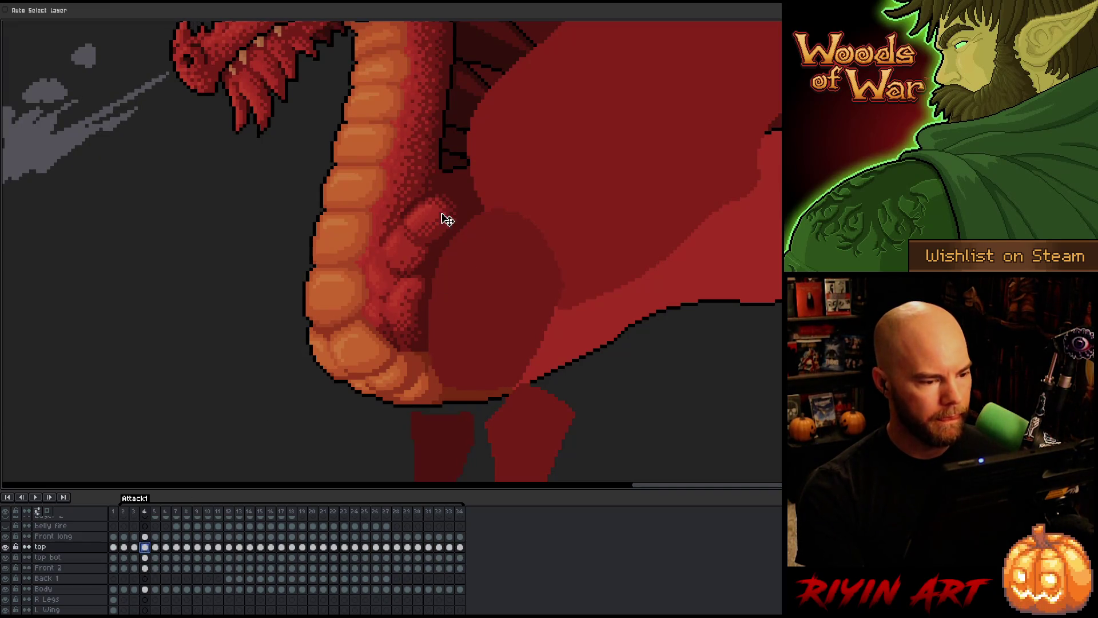
key(Left)
key(Right)
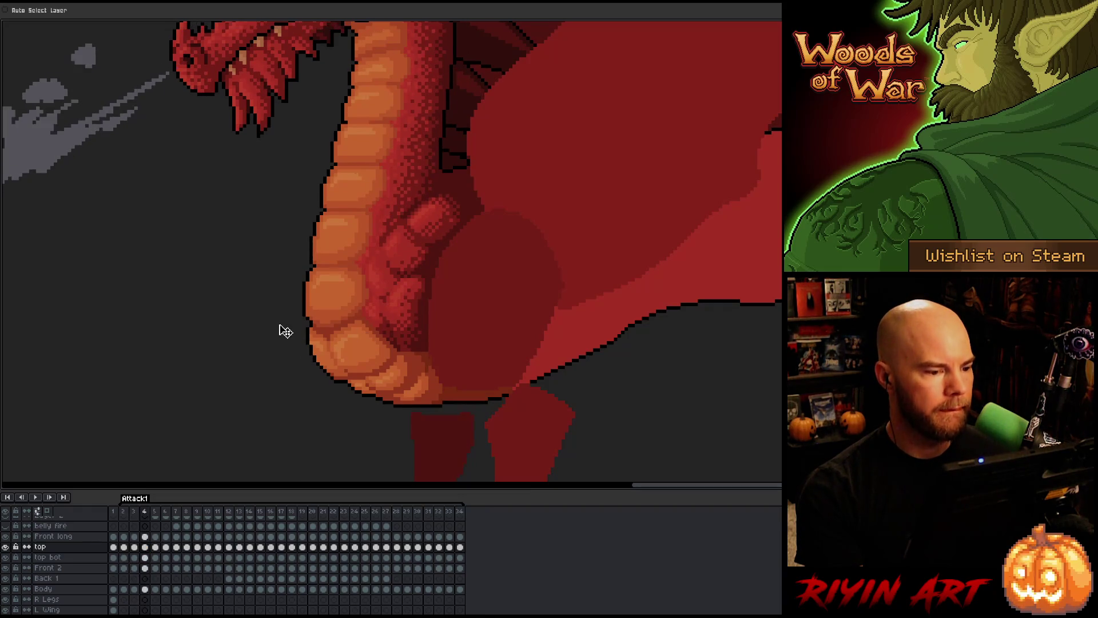
key(Left)
key(Right)
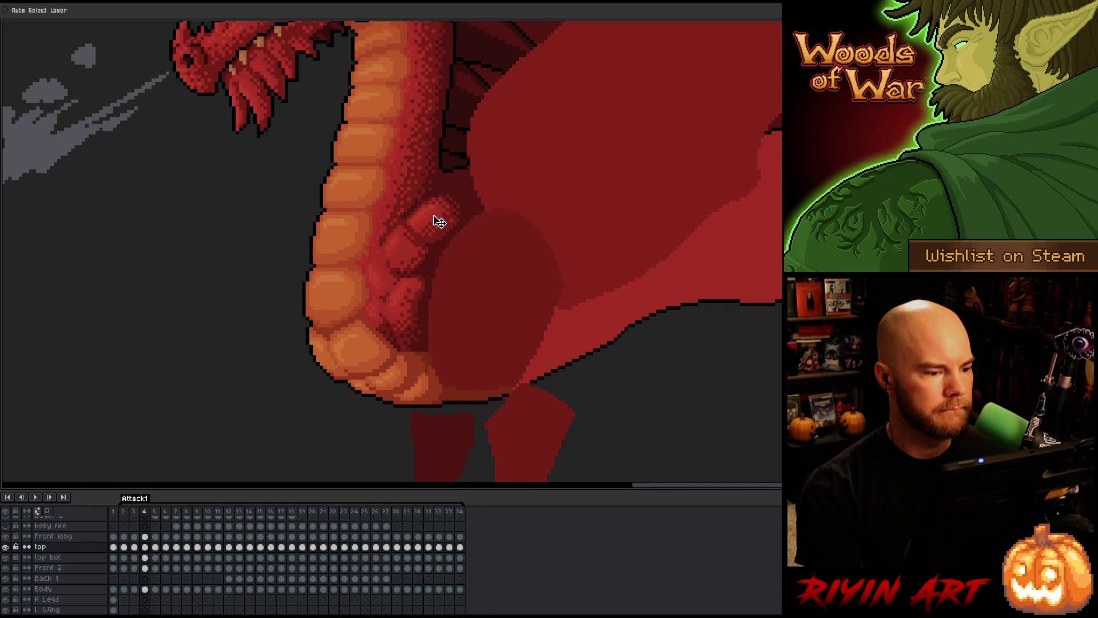
key(Left)
key(Right)
key(Left)
key(Right)
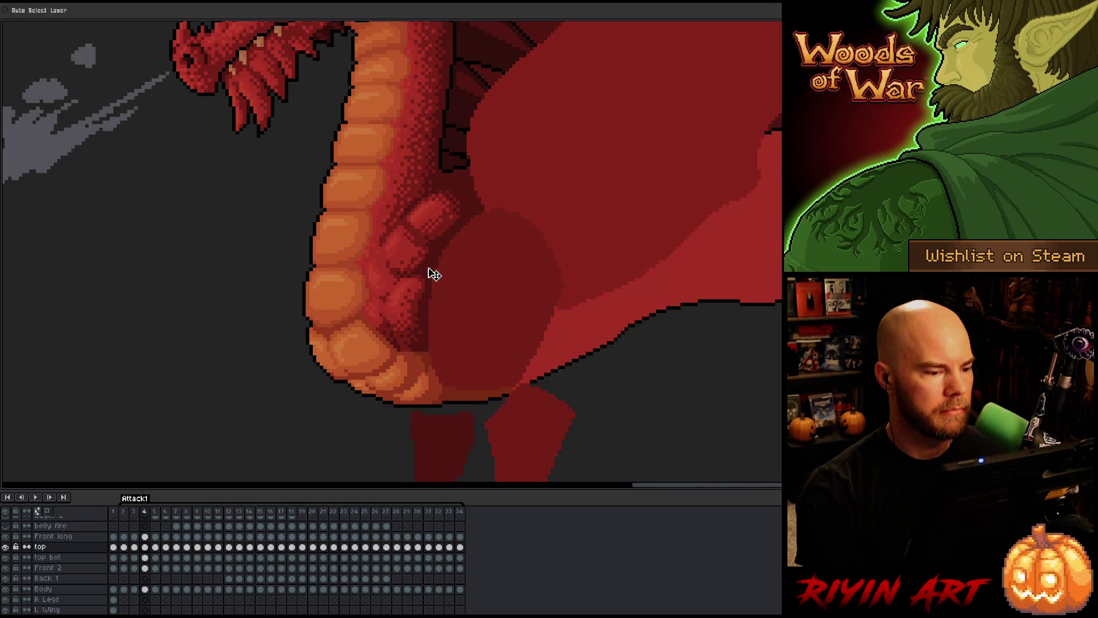
- Flip repeatedly through frames 2 to 4 to check the belly alignment
key(Left)
key(Left)
key(Right)
key(Right)
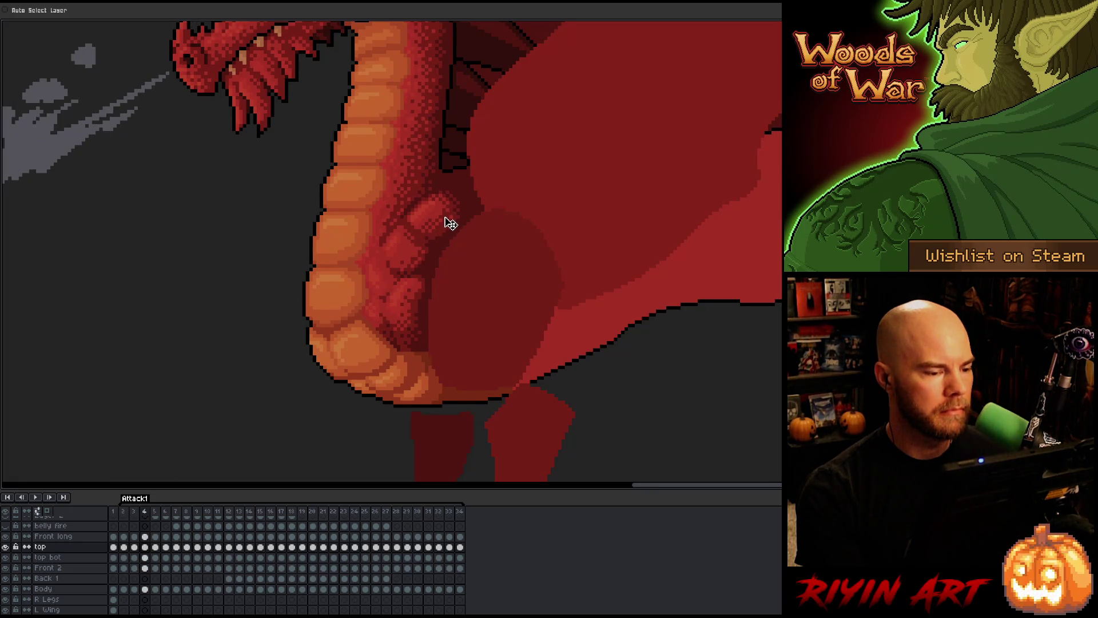
key(Left)
key(Right)
key(Left)
key(Right)
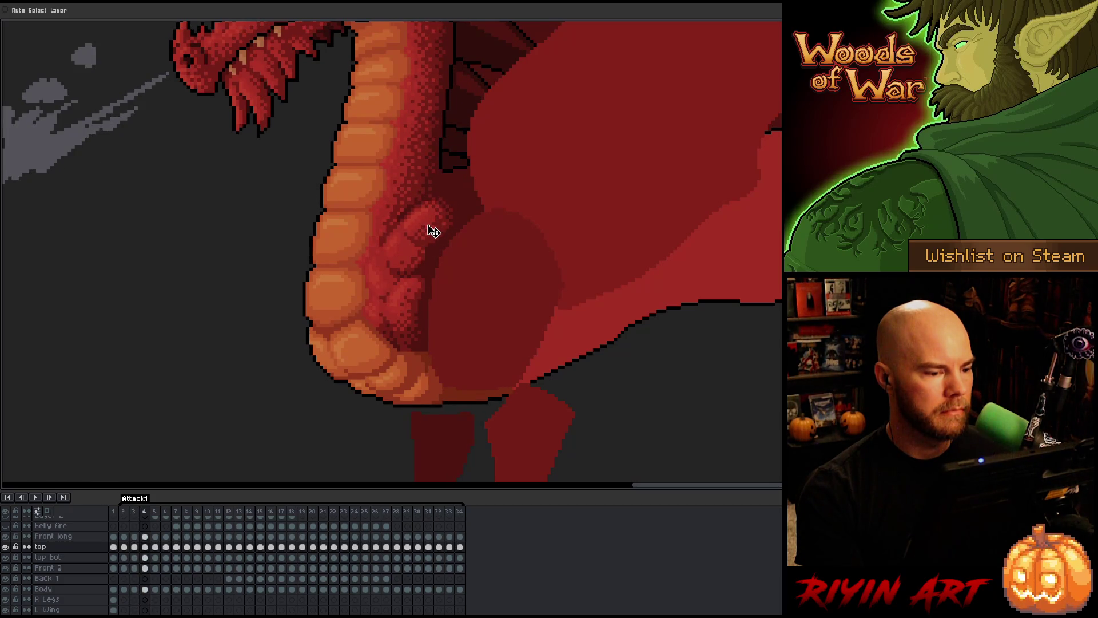
key(Left)
key(Right)
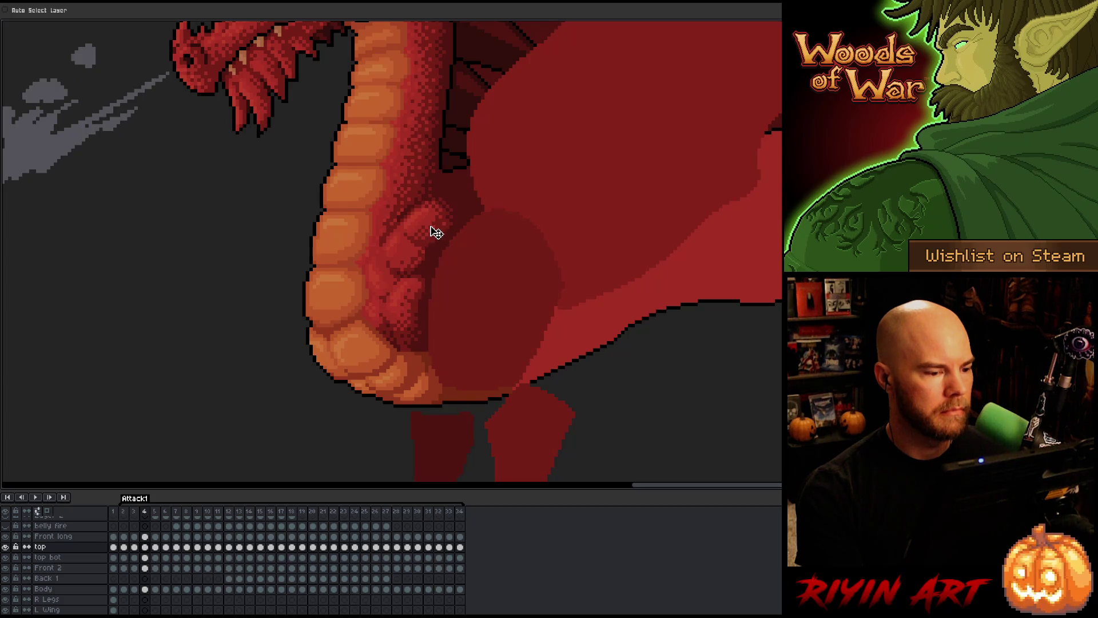
key(Left)
key(Right)
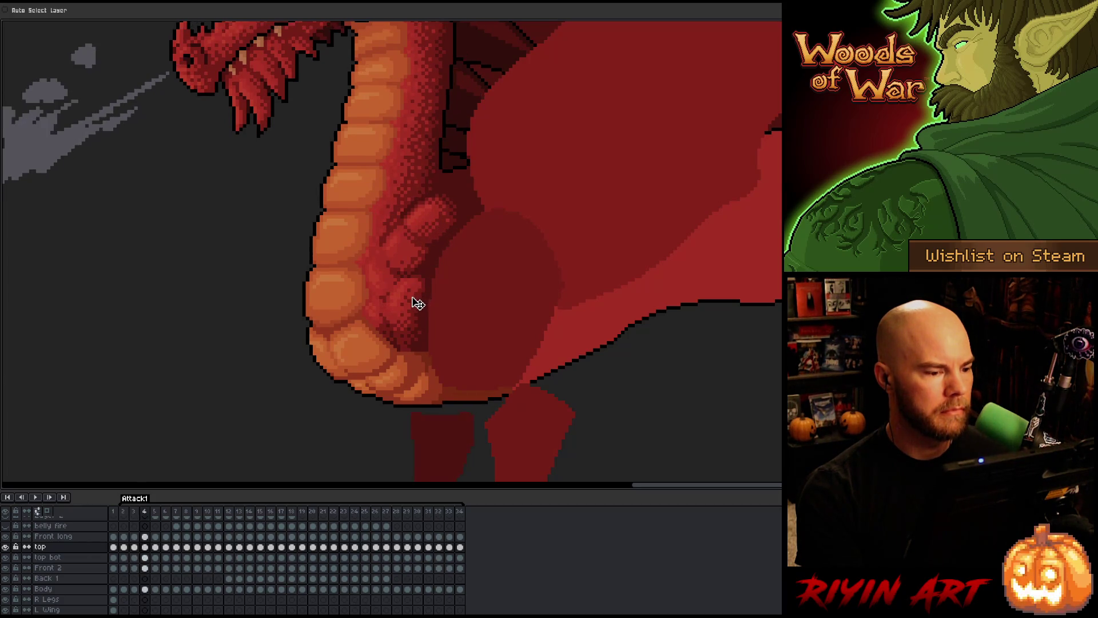
key(Left)
key(Right)
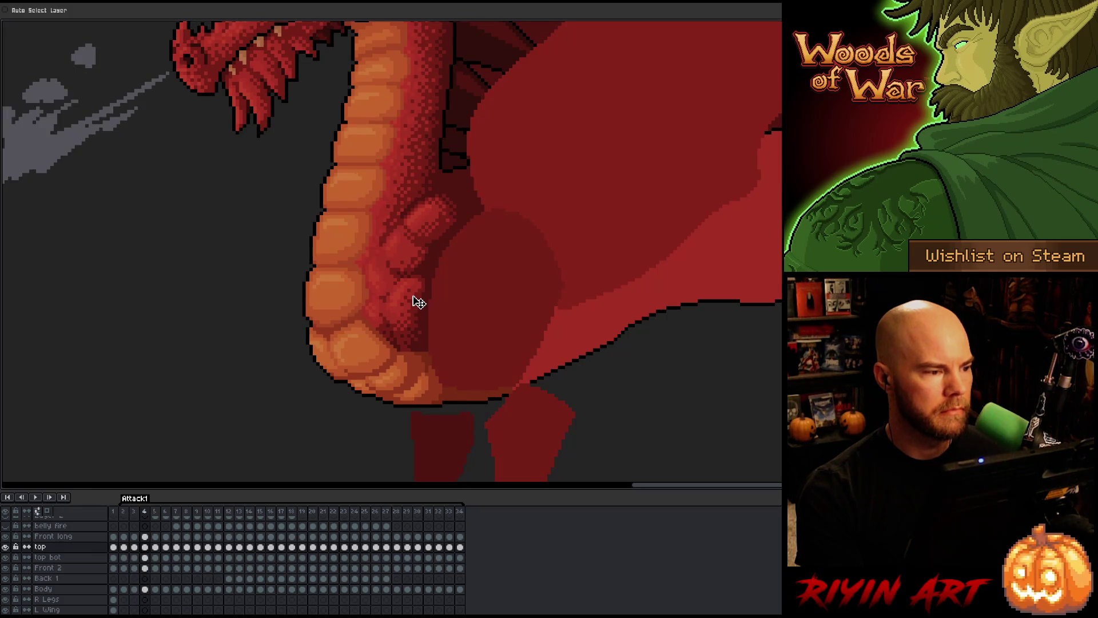
key(Left)
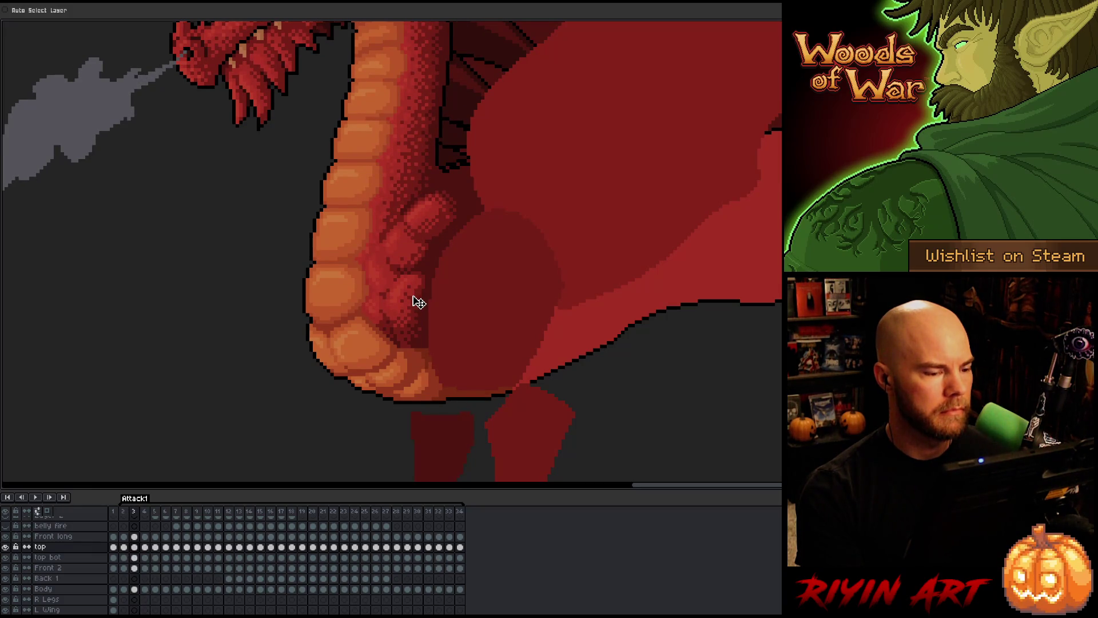
key(Right)
key(Left)
key(Right)
- Touch up the claw pixels by the belly, then recheck the top bot cel across frames 3–4
click(440, 234)
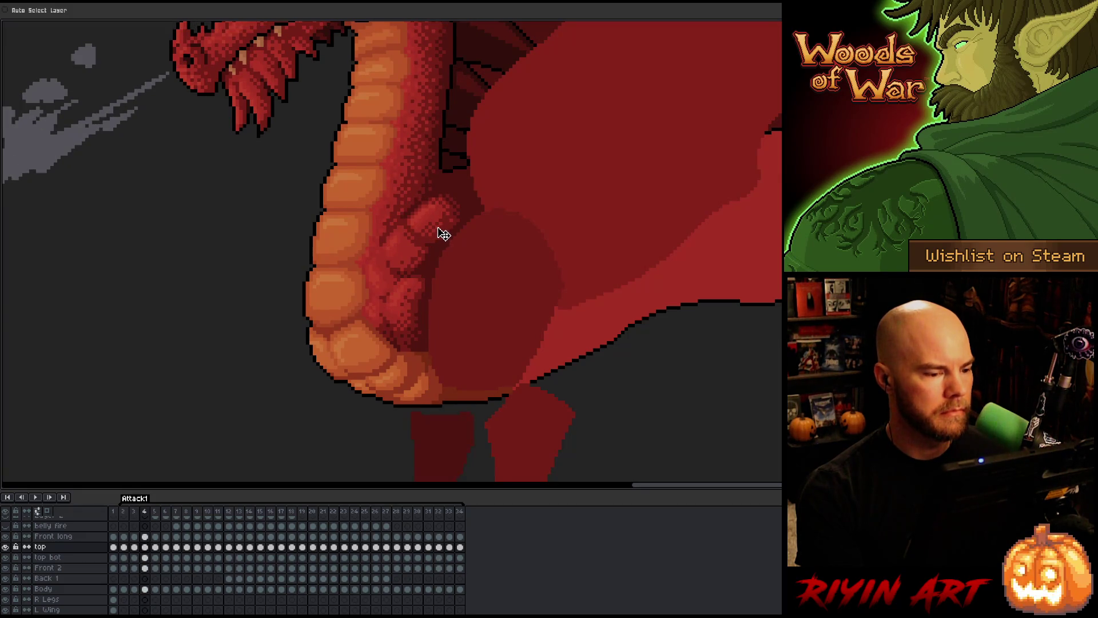
click(147, 558)
key(Left)
key(Right)
key(Left)
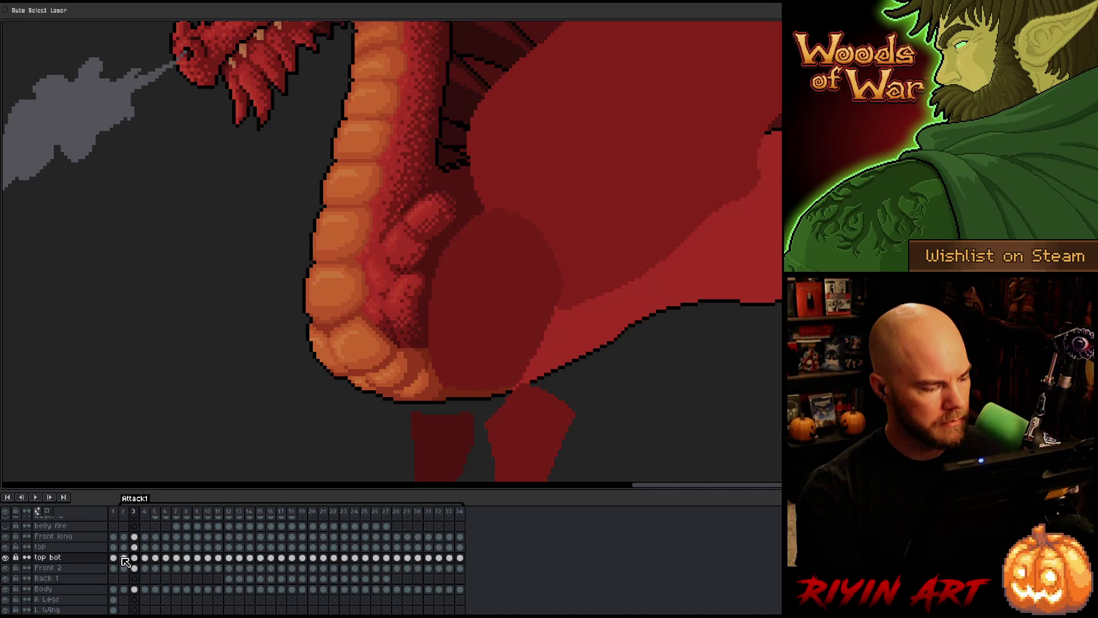
key(Right)
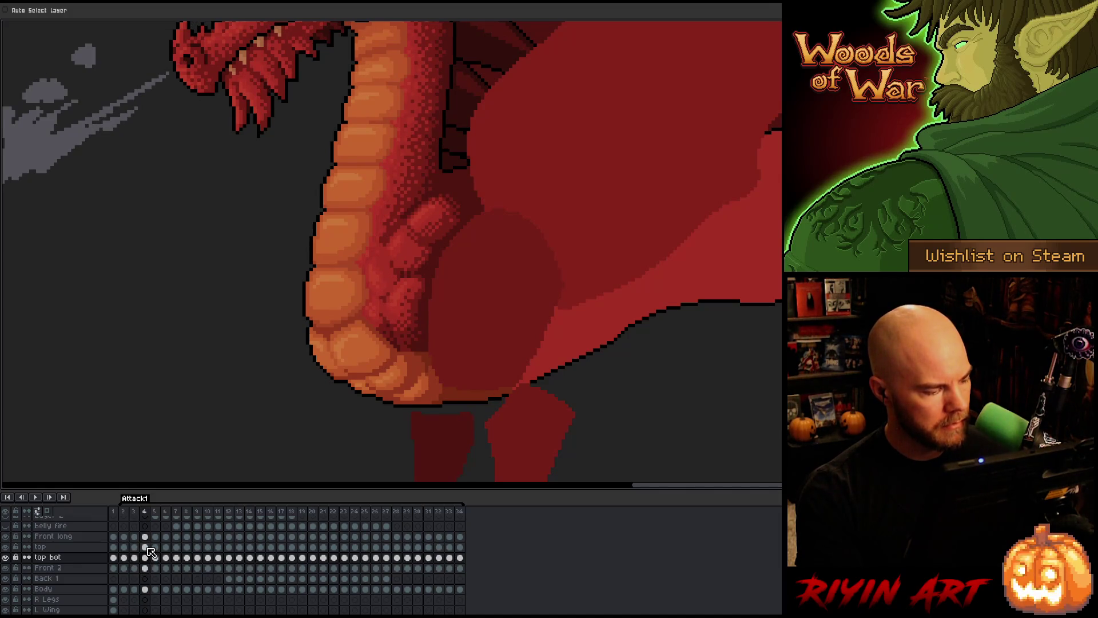
- Select the Front long layer at frame 4 and flip neighbouring frames, ending on frame 3
click(145, 537)
key(Right)
key(Left)
key(Right)
key(Left)
key(Right)
key(Left)
key(Right)
key(Left)
key(Left)
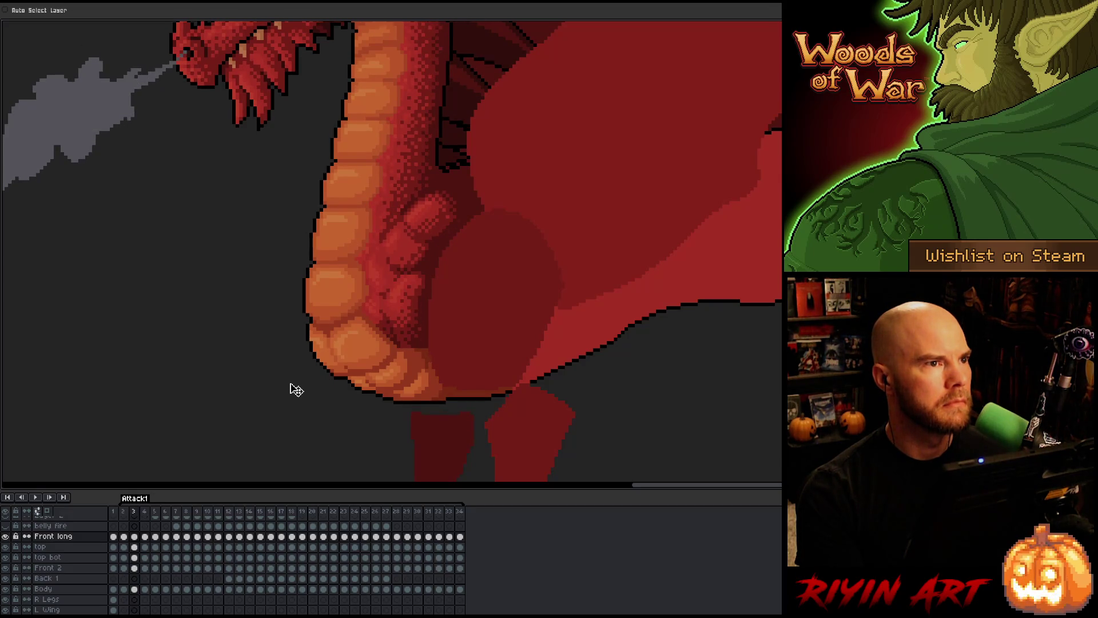
key(Left)
key(Left)
key(Left)
key(Left)
- Step between frames 32 and 33, then select the top and top bot cels on frame 34
key(Right)
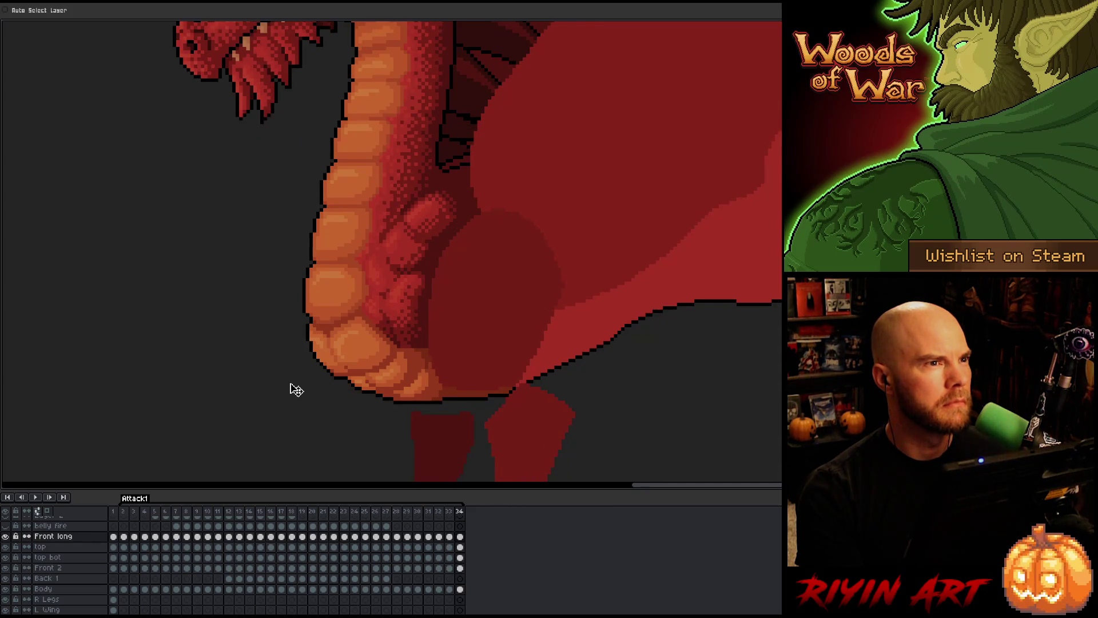
key(Left)
key(Left)
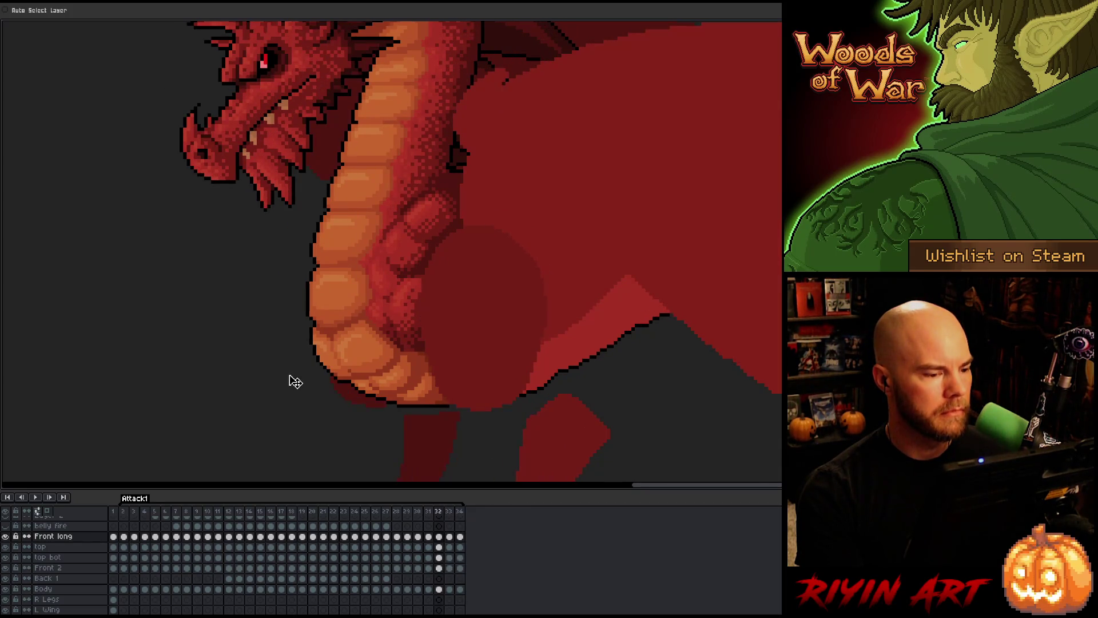
key(Right)
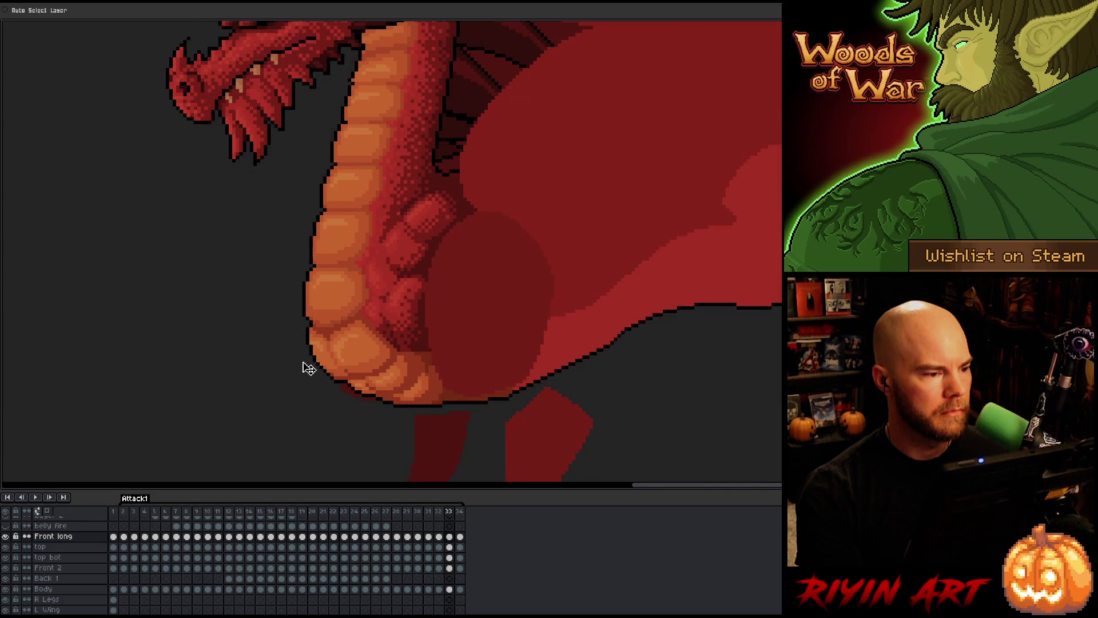
key(Left)
key(Right)
key(Right)
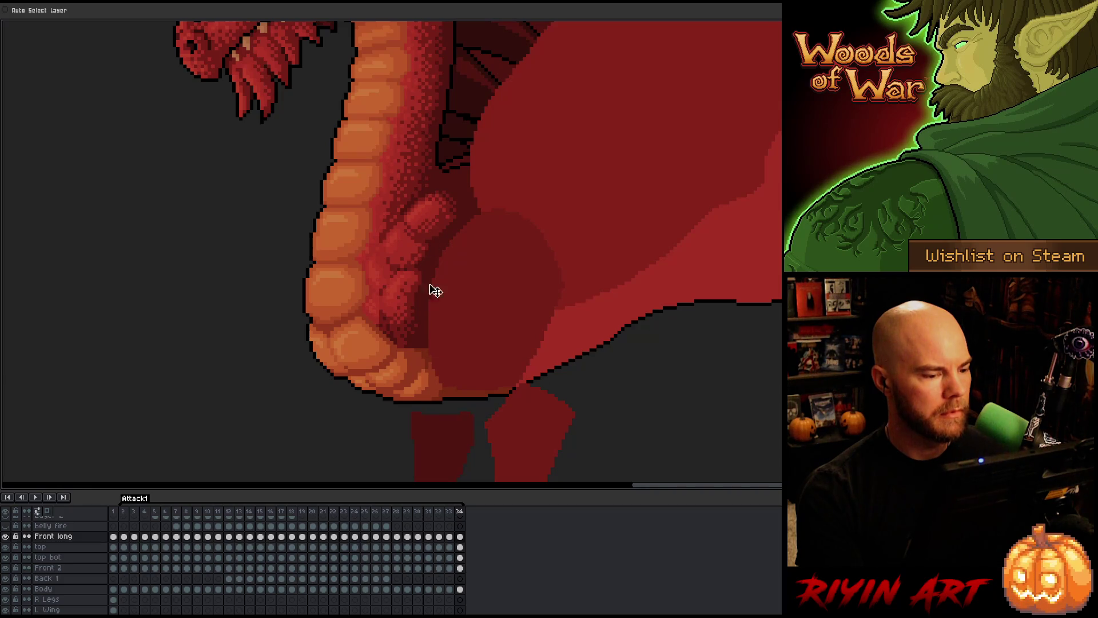
click(459, 546)
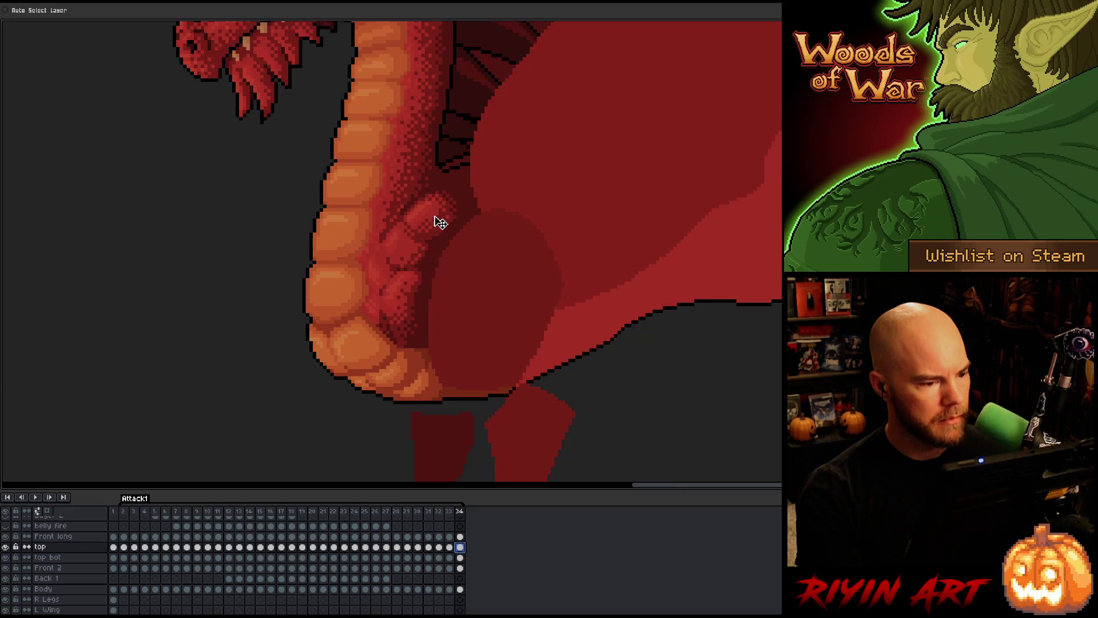
click(460, 558)
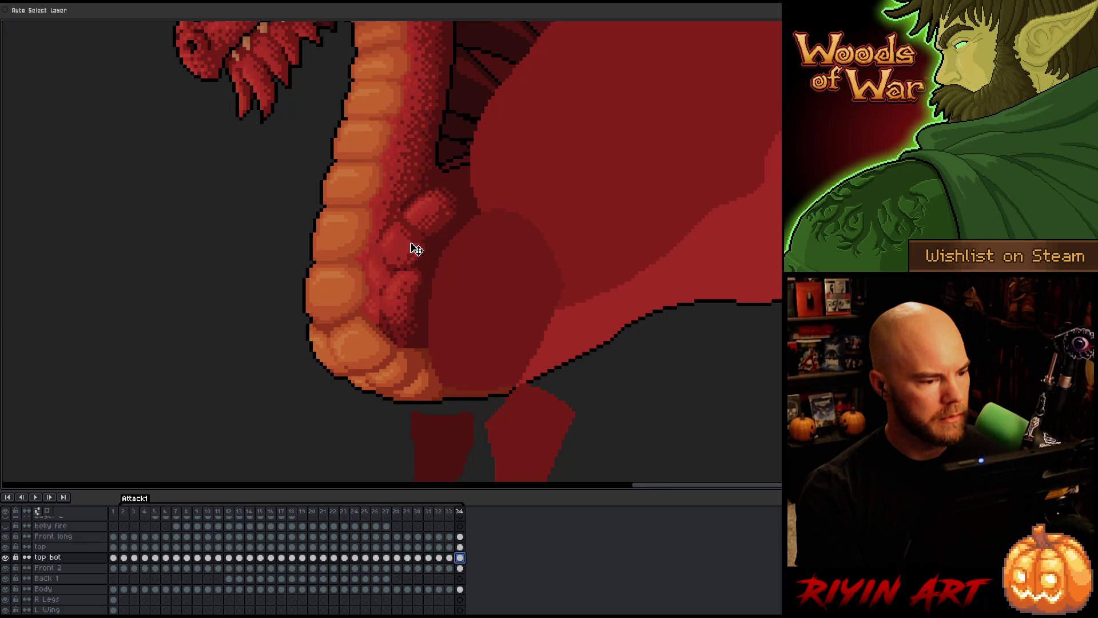
- Make the top layer's frame-34 cel active and flip between frames 33 and 34 to compare the neck pose
key(comma)
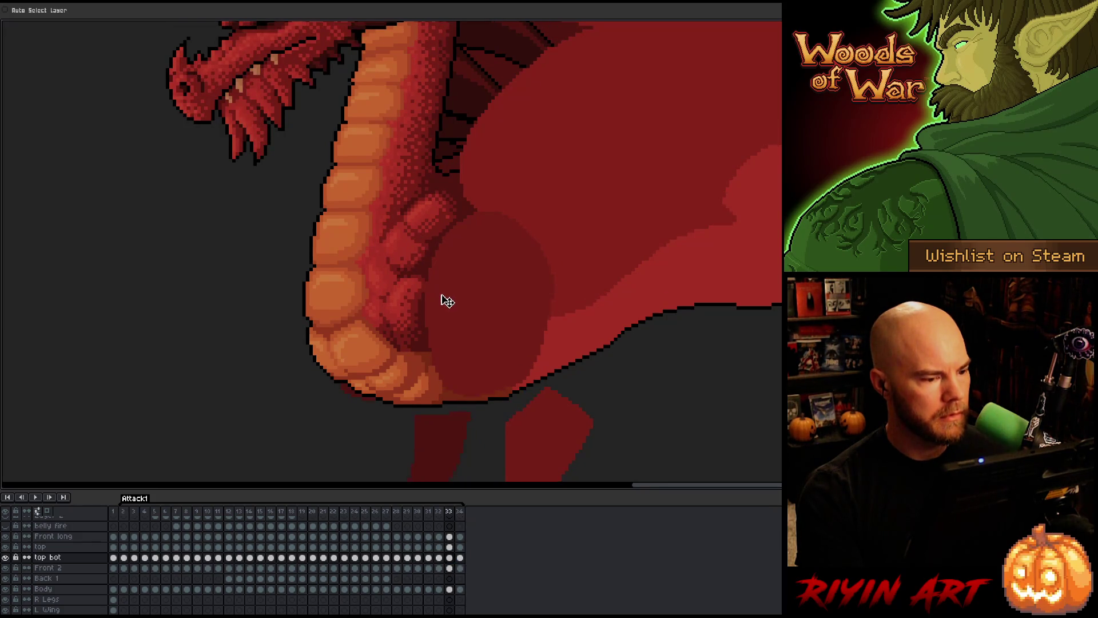
key(period)
key(comma)
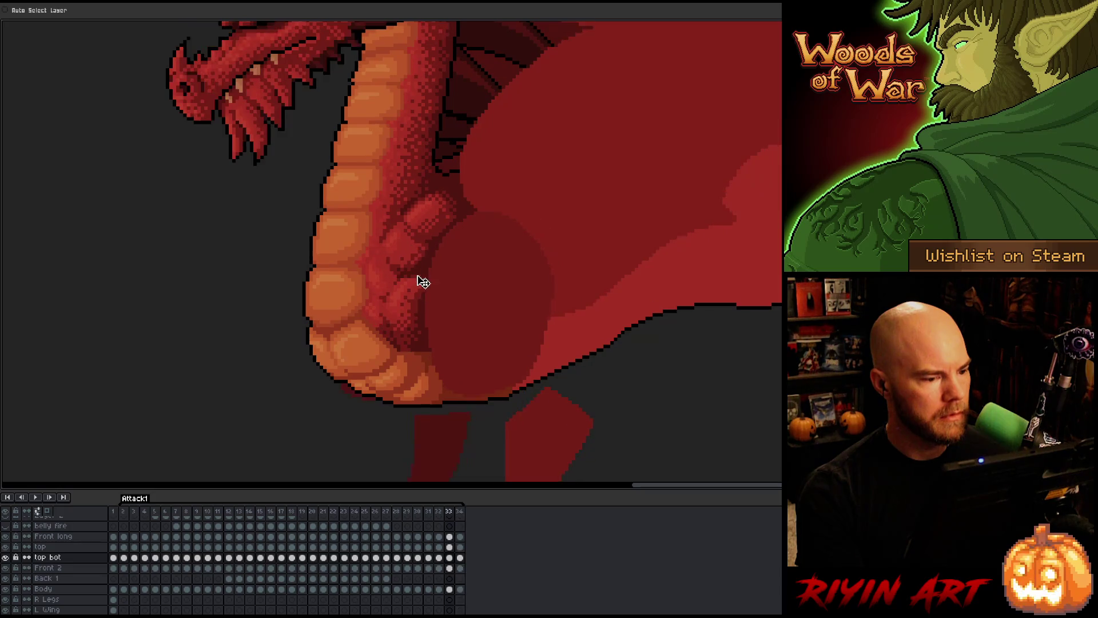
key(period)
key(comma)
key(period)
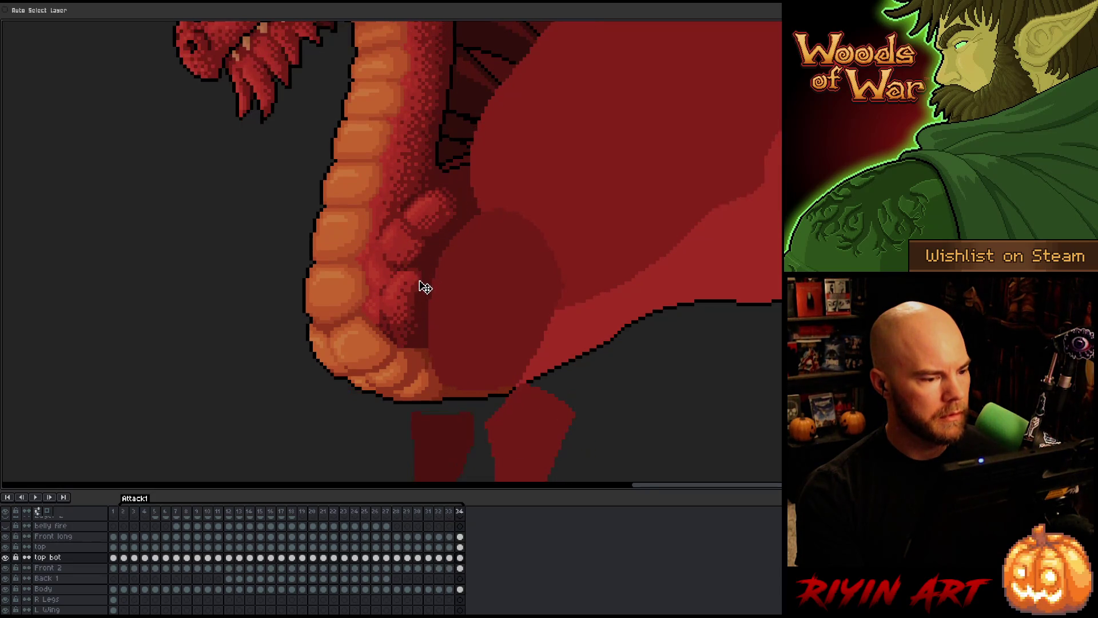
click(460, 547)
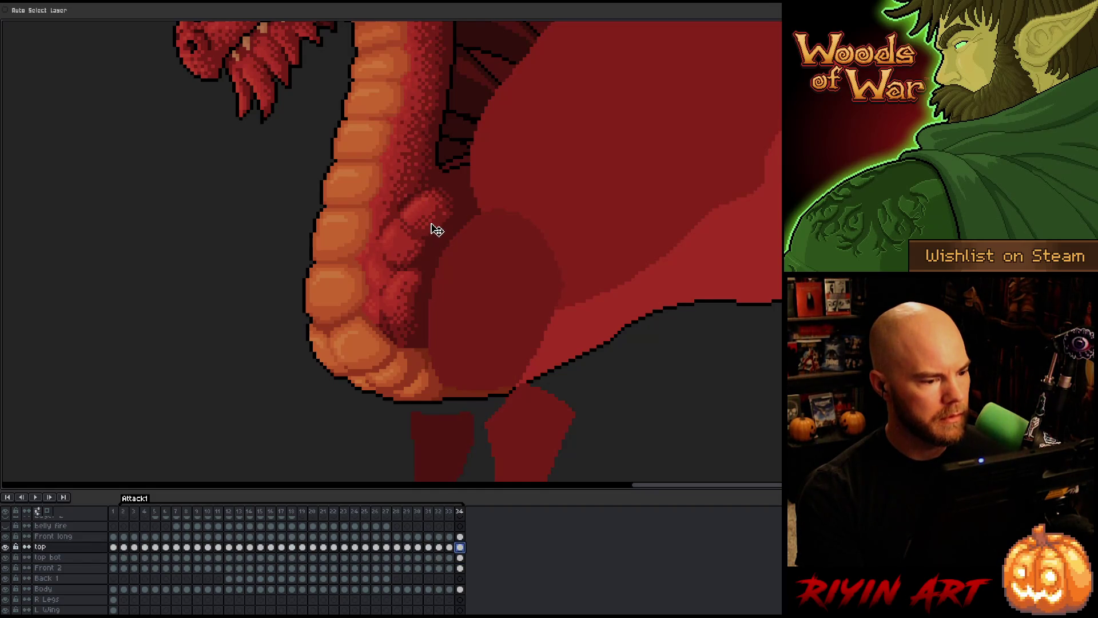
key(comma)
key(period)
key(comma)
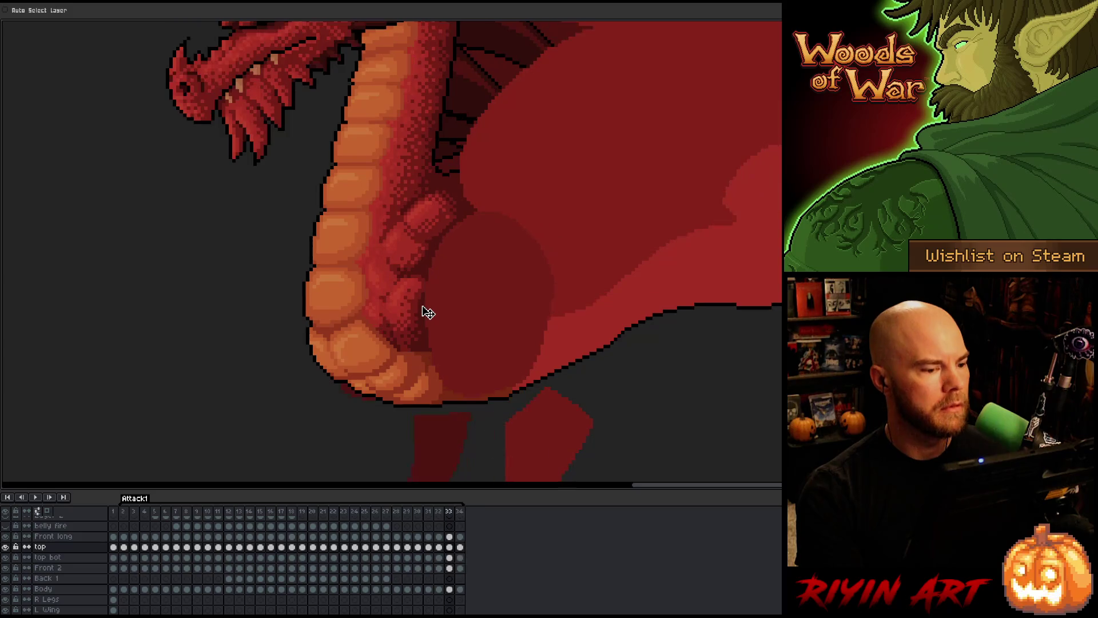
key(period)
key(comma)
key(period)
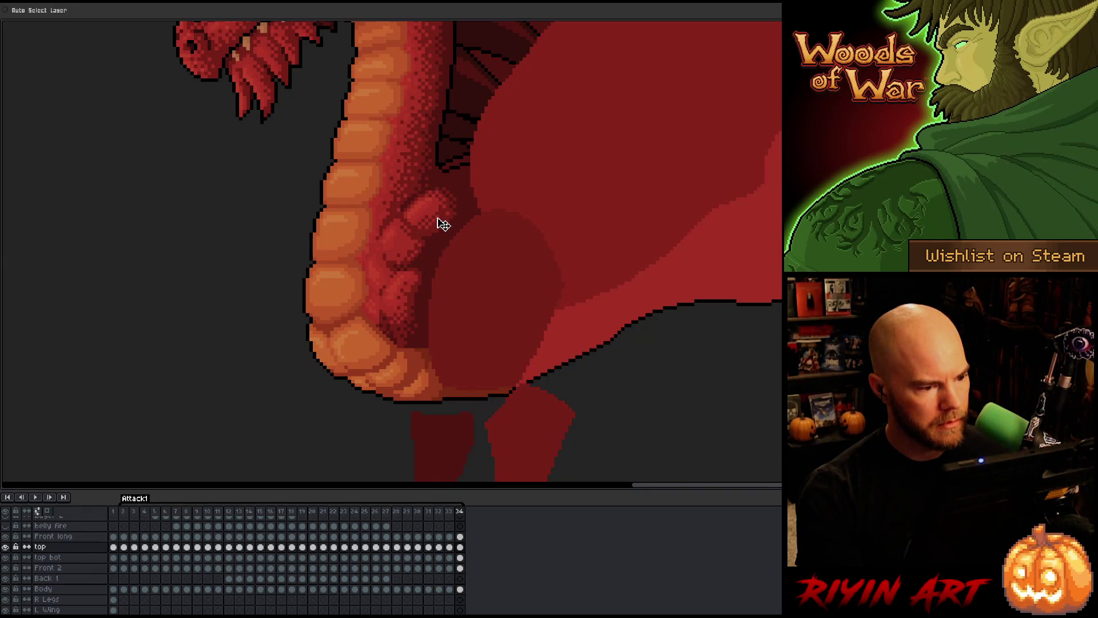
key(comma)
key(period)
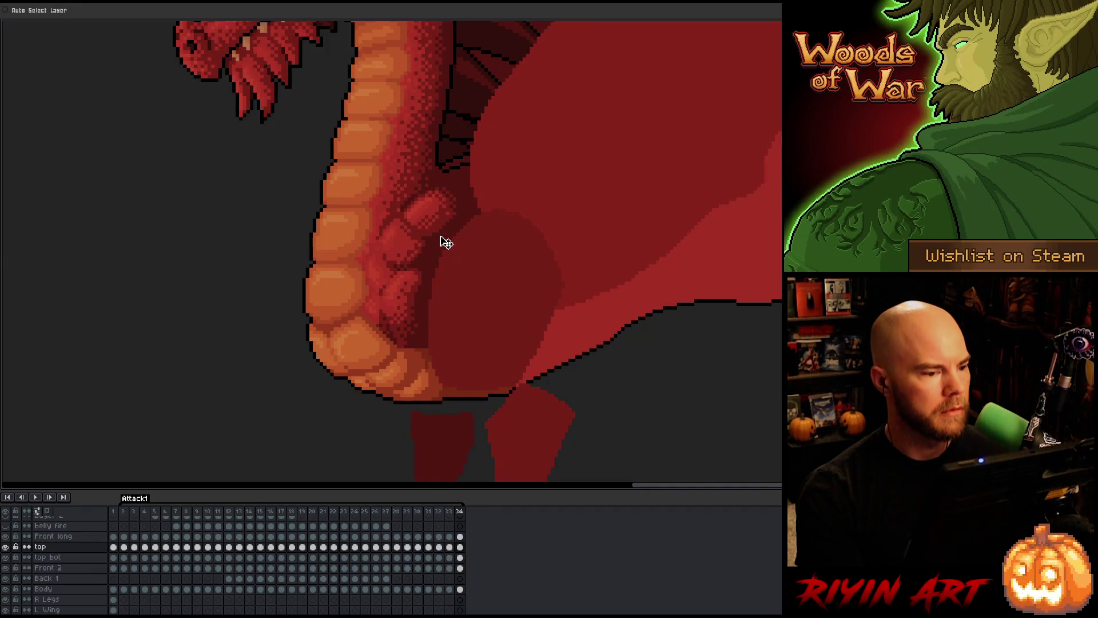
key(comma)
key(period)
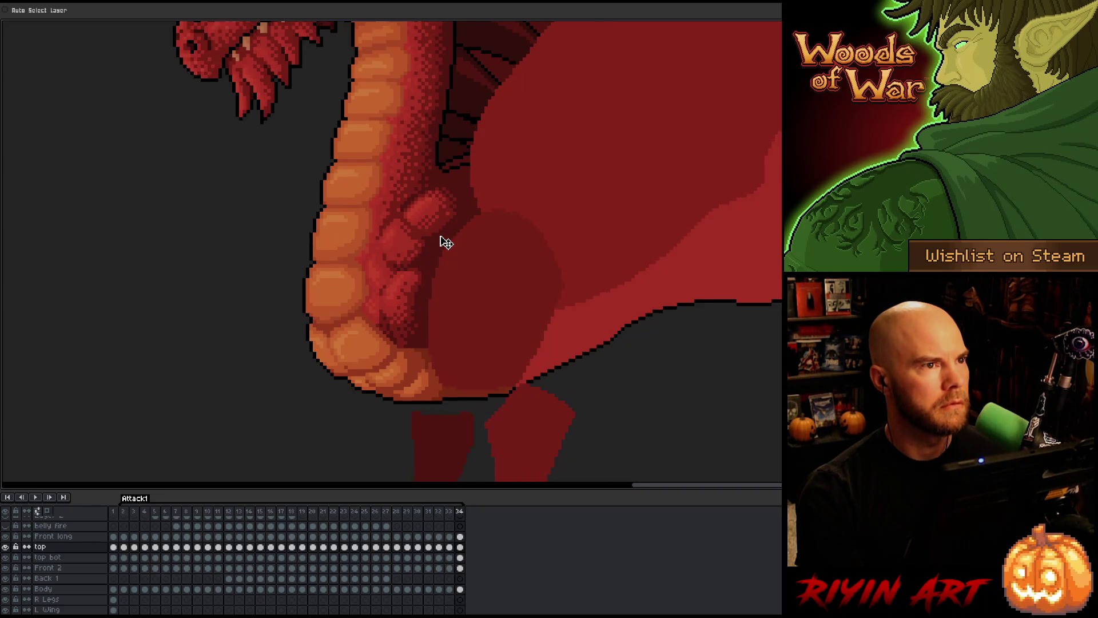
key(comma)
key(period)
key(comma)
key(period)
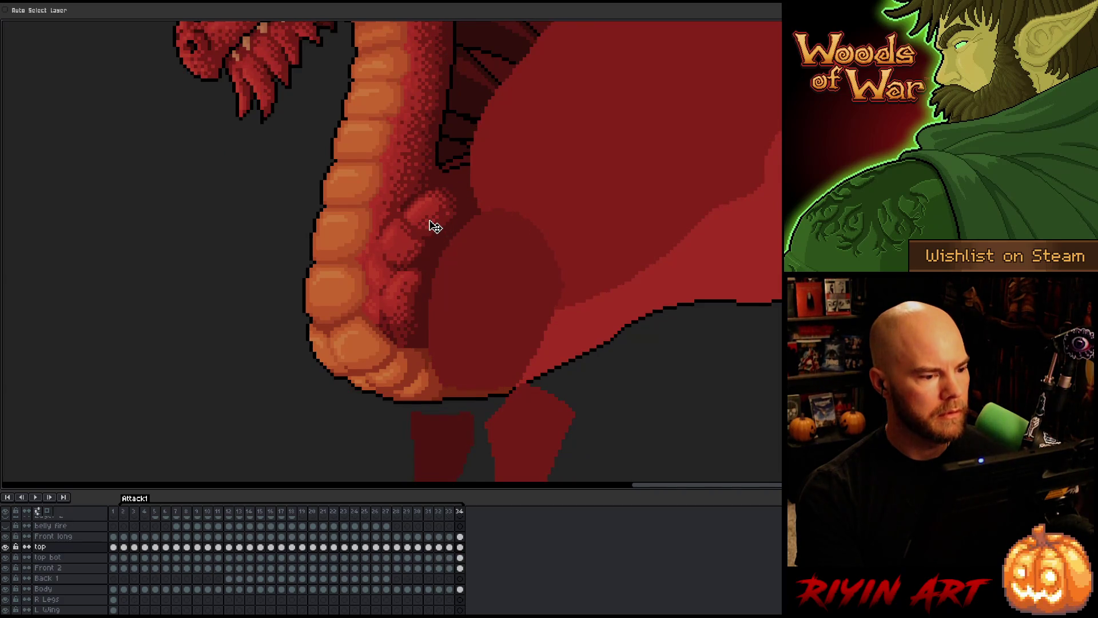
- Make the top bot frame-34 cel active, recheck frames 33–34, then select both cels and clear the selection
click(461, 557)
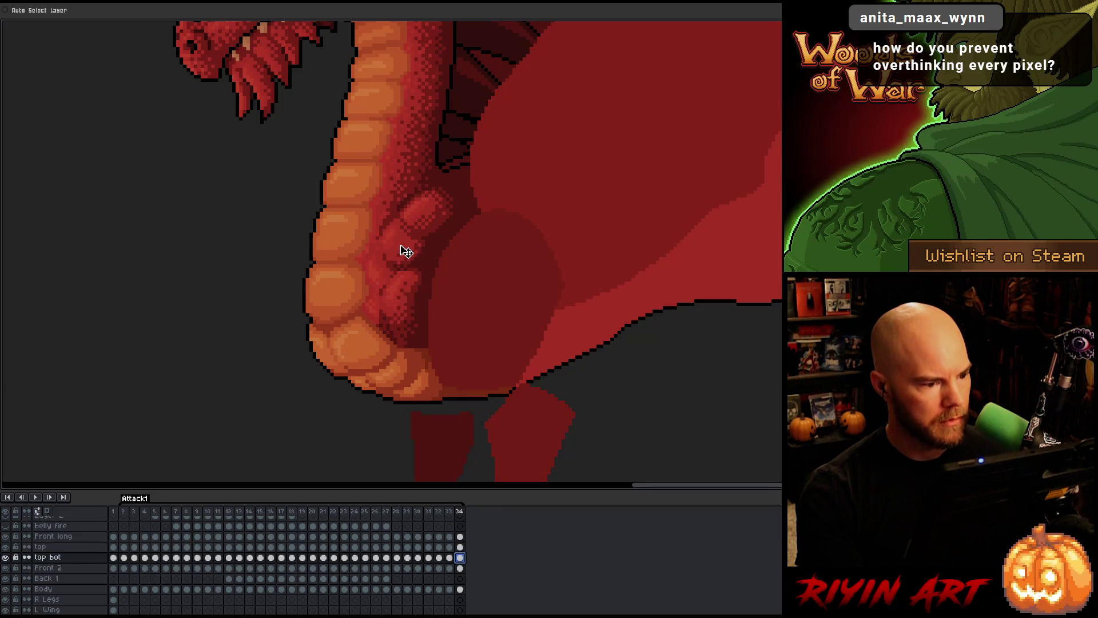
key(comma)
key(period)
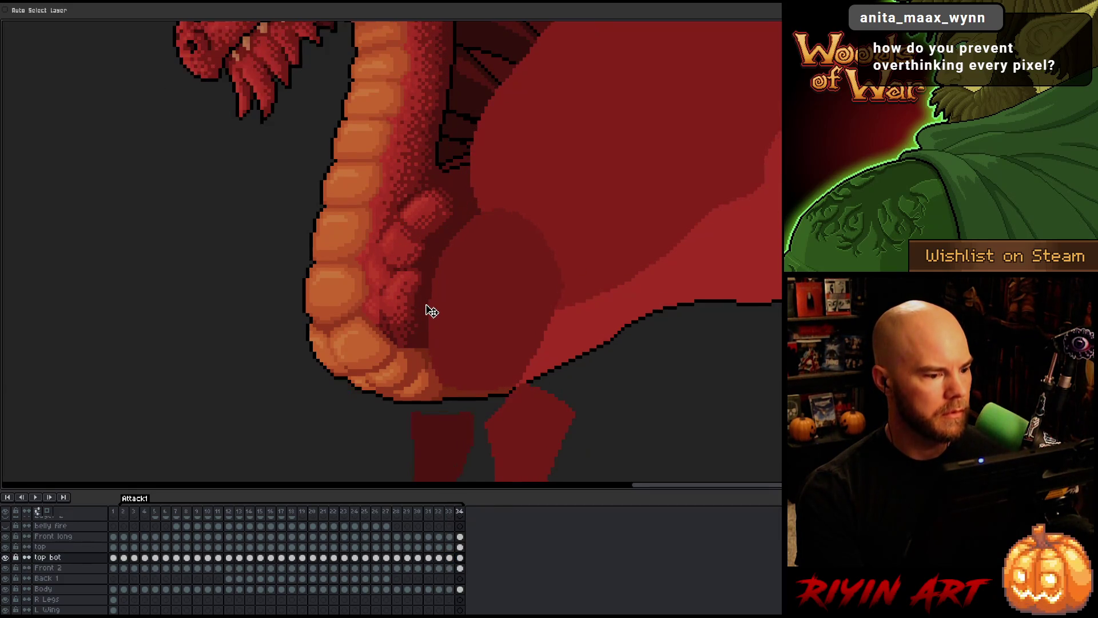
key(comma)
key(period)
key(comma)
key(period)
key(comma)
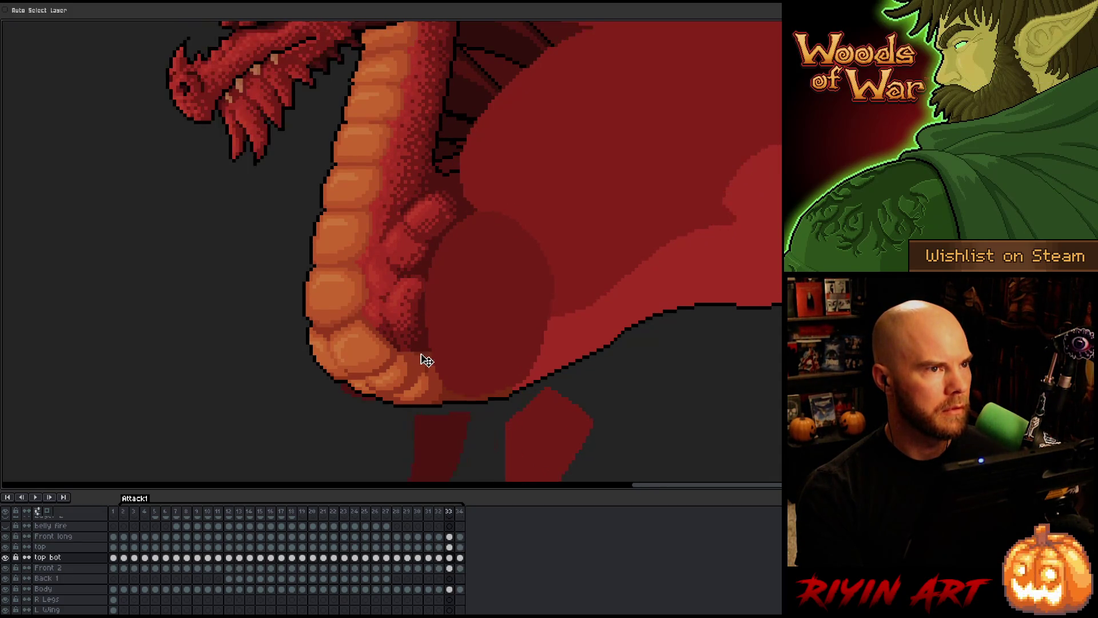
key(period)
click(463, 548)
shift+click(461, 557)
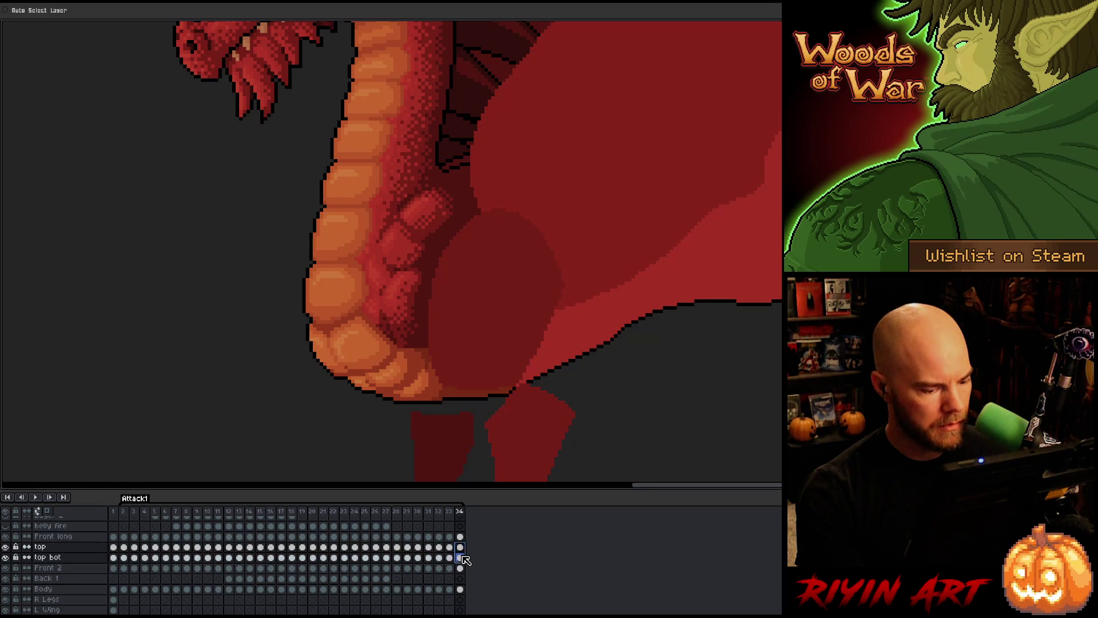
click(437, 222)
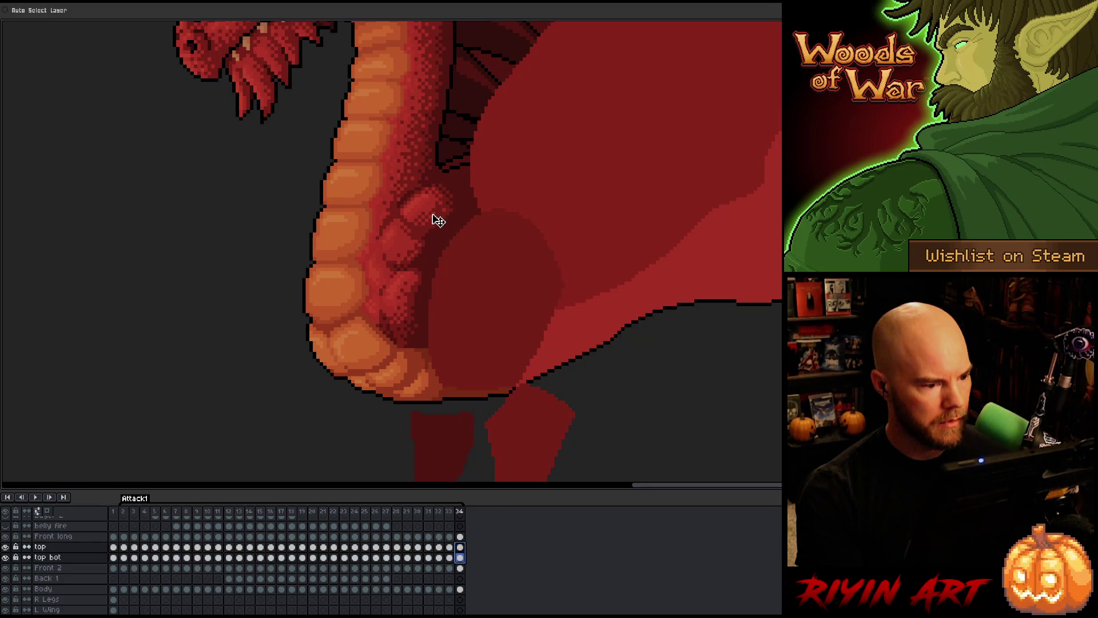
- Wrap around from the end of the animation to frame 2, where the smoke puff appears
key(comma)
key(period)
key(comma)
key(period)
key(period)
key(period)
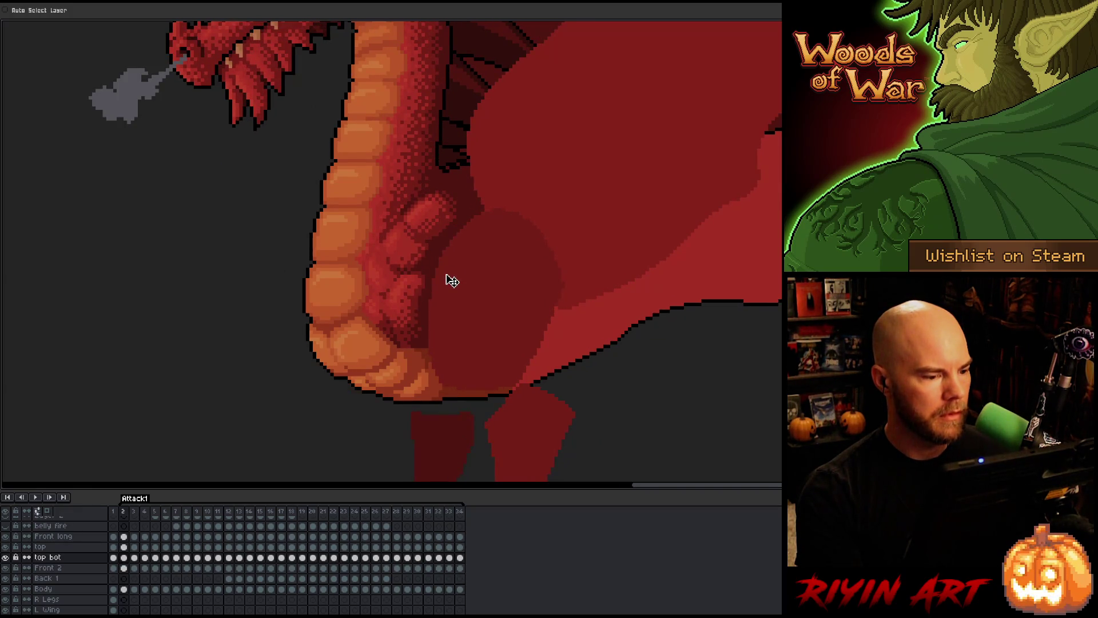
key(period)
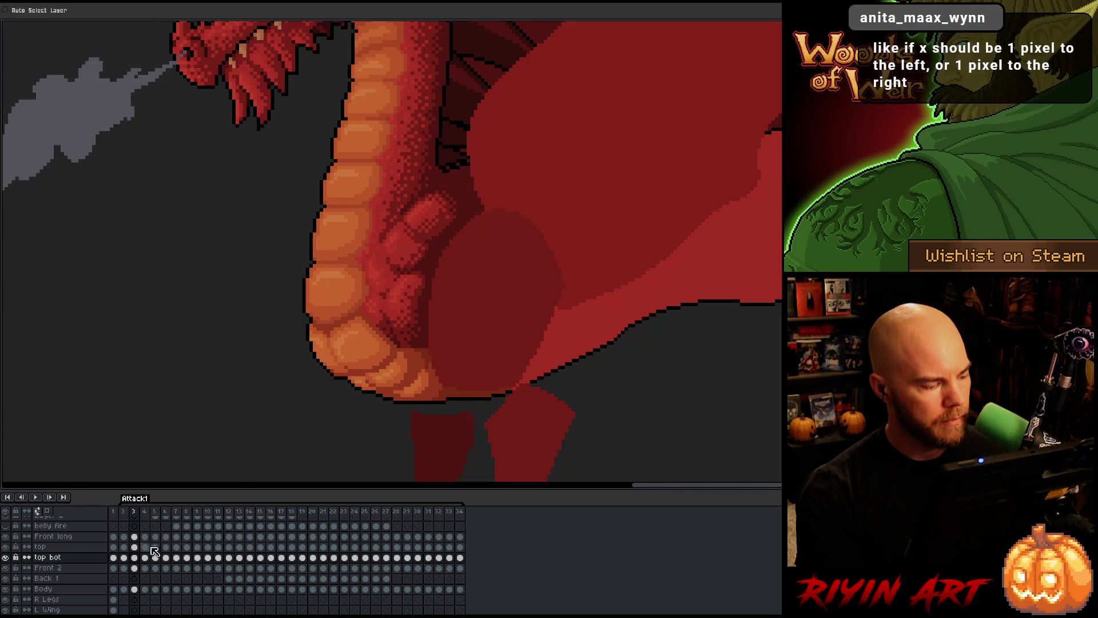
- Select the top and top bot cels on frame 3 and step through the early frames to frame 4
drag(134, 547, 137, 560)
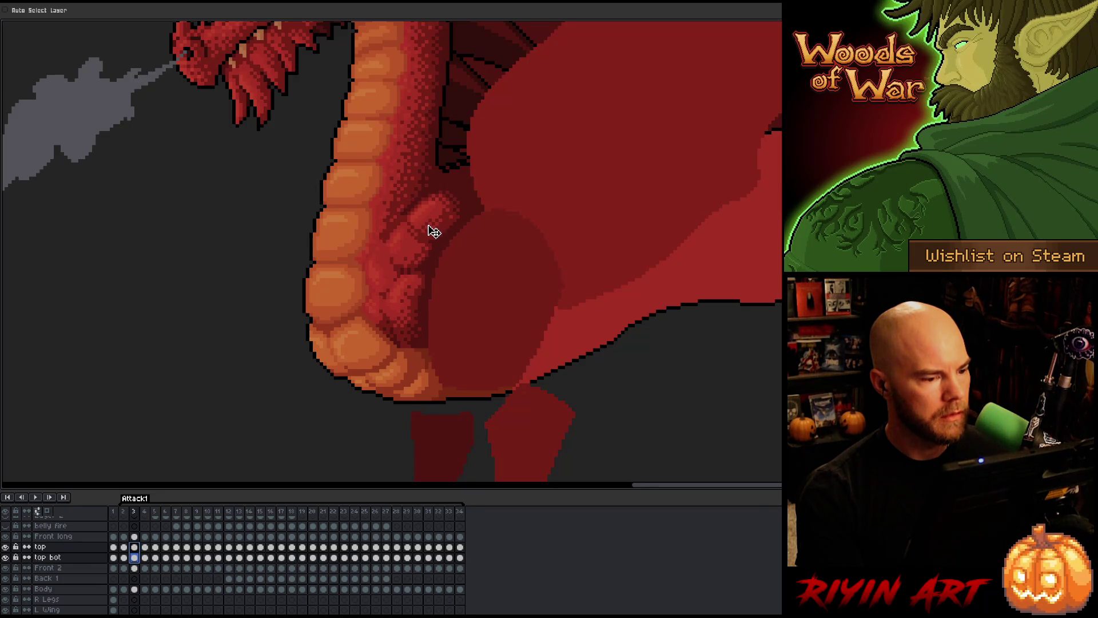
key(Left)
key(Left)
key(Right)
key(Left)
key(Right)
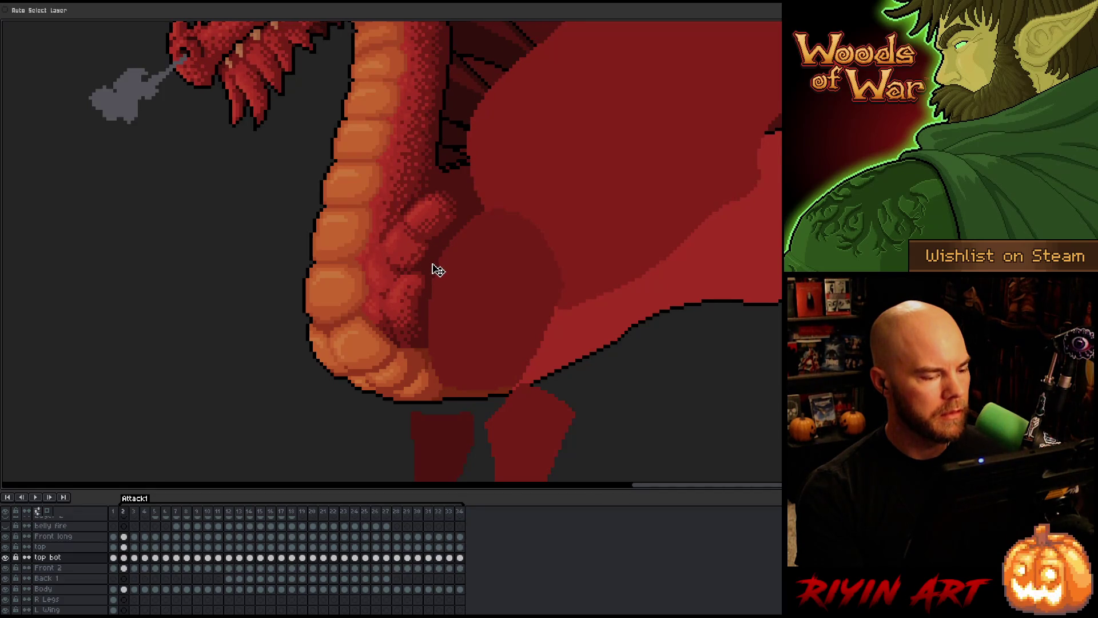
key(Right)
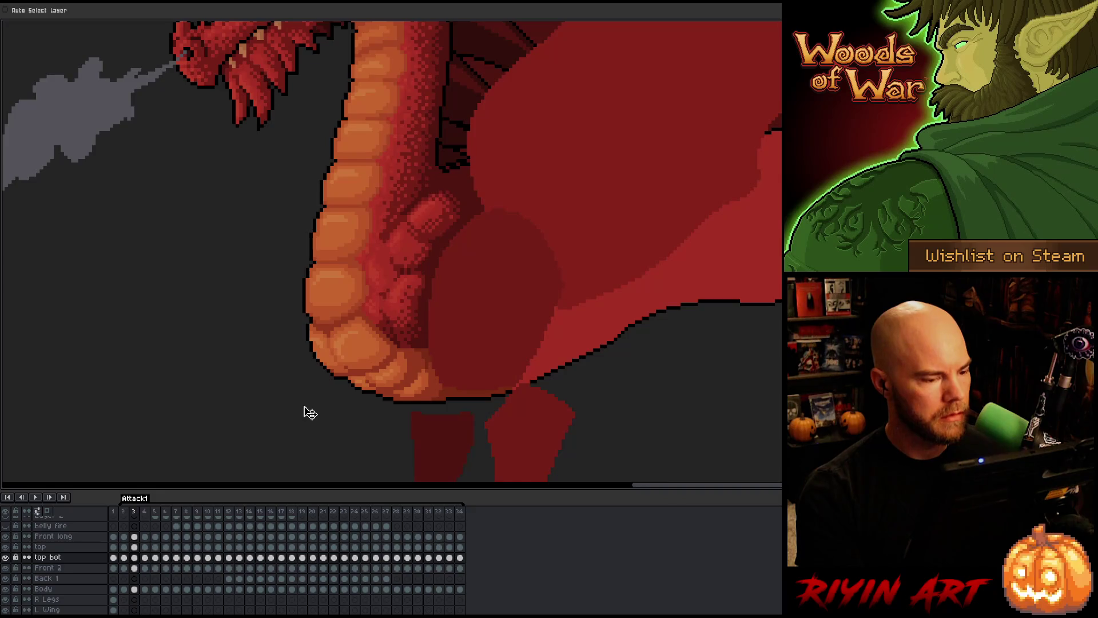
key(Right)
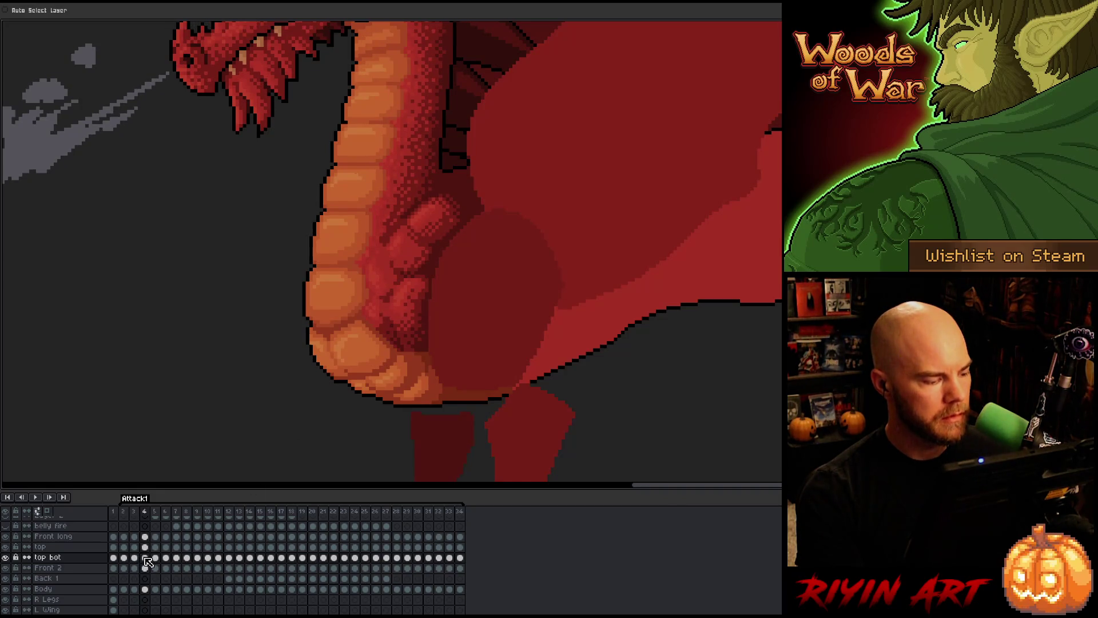
- Drag the top bot and then the top neck cels on frame 4 into alignment with the Move tool
click(144, 557)
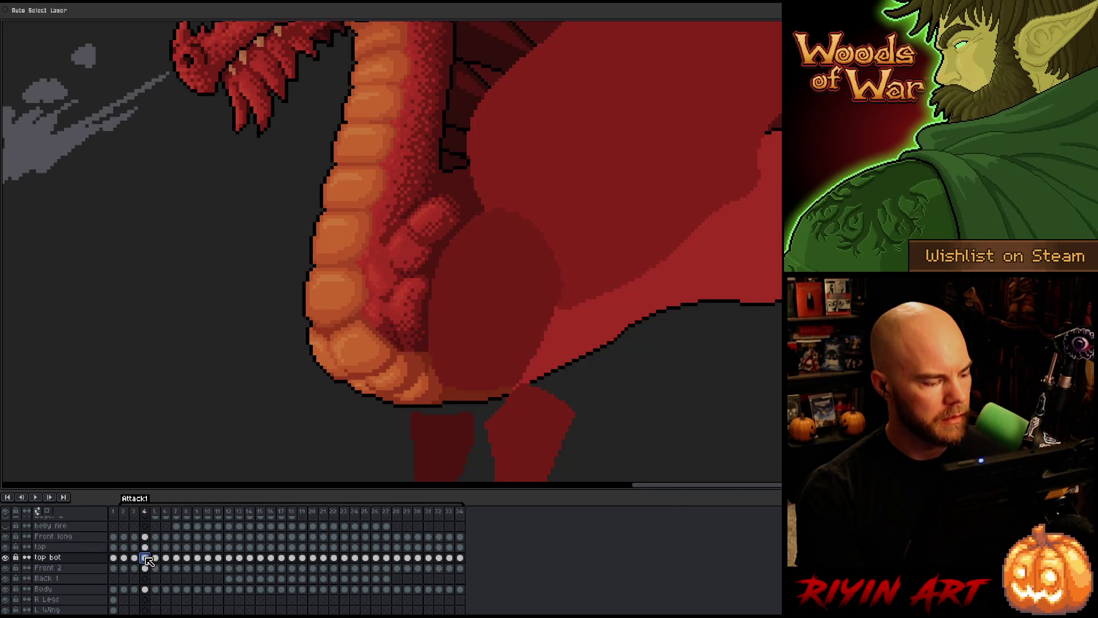
drag(429, 261, 437, 262)
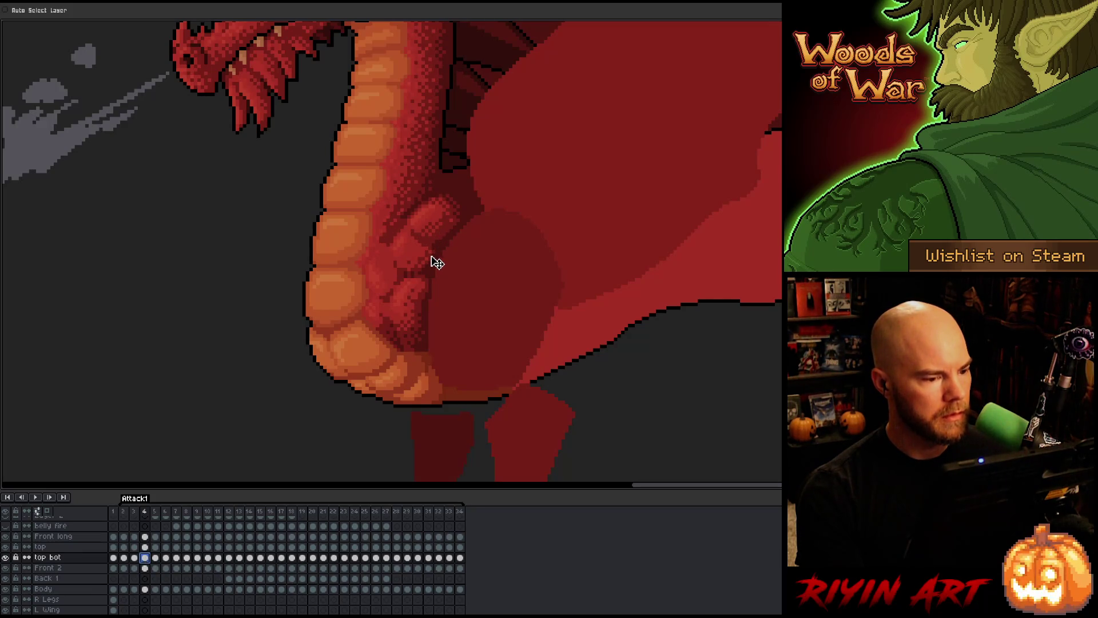
click(437, 262)
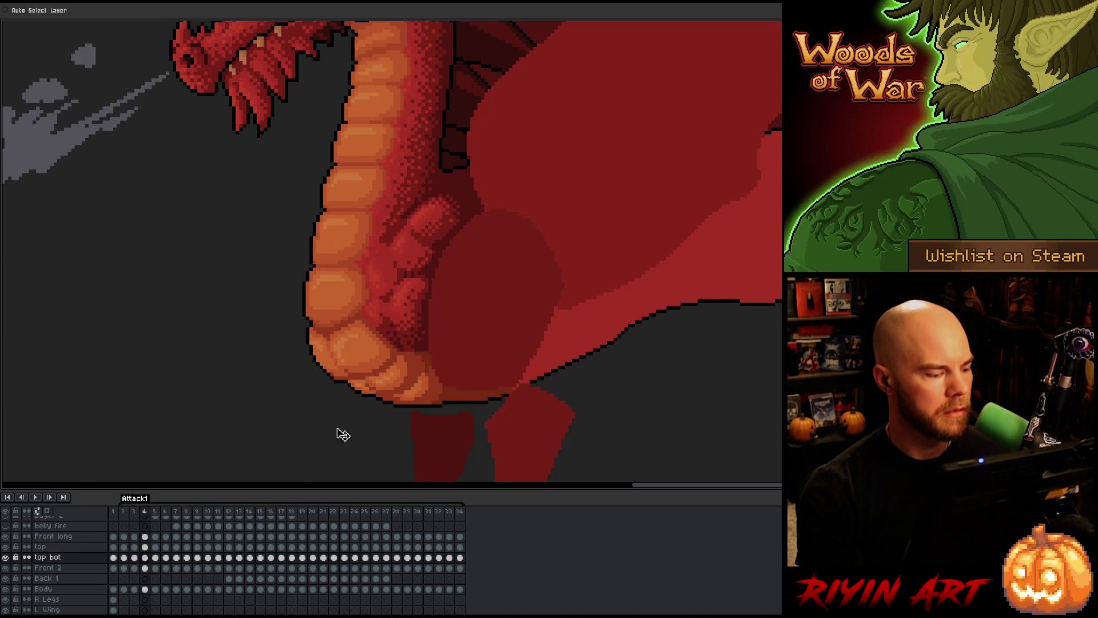
click(145, 547)
drag(439, 224, 445, 253)
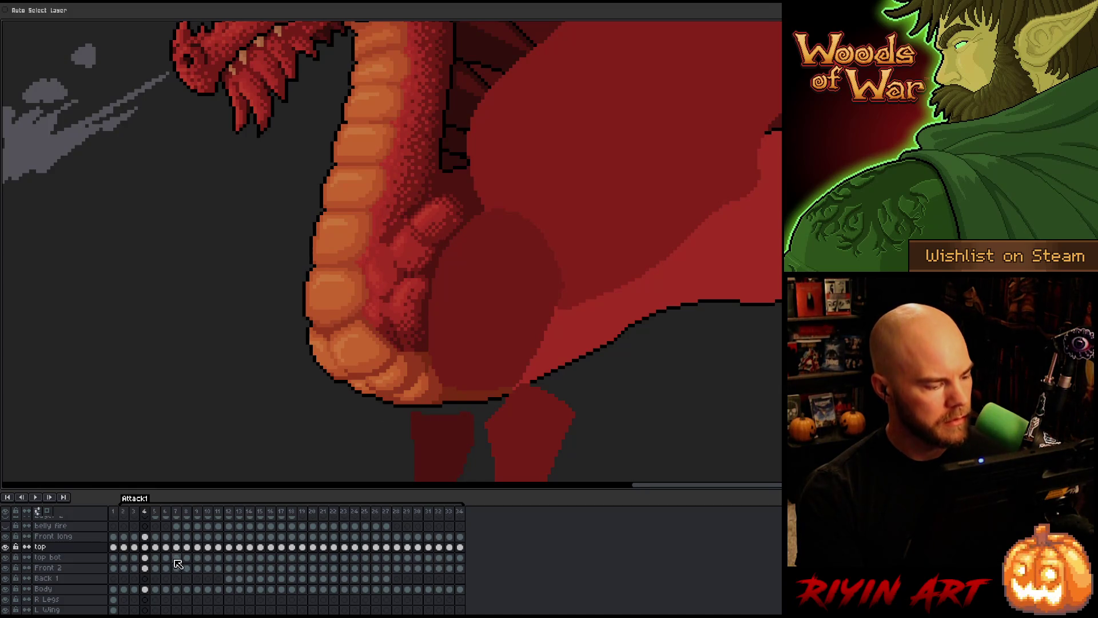
click(145, 568)
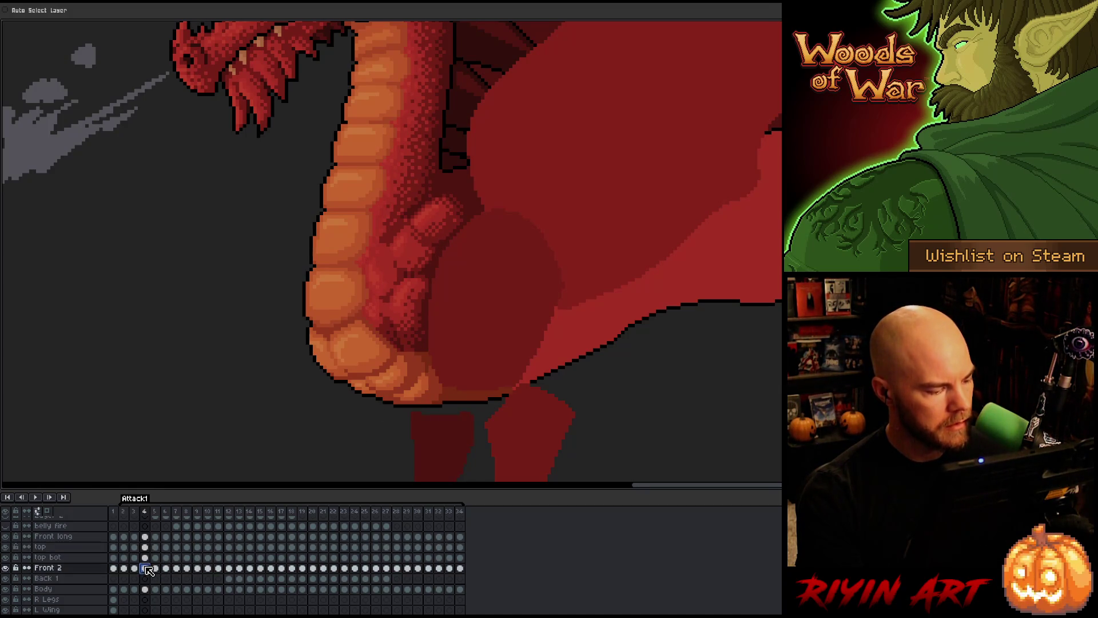
- Box the dragon's belly with the rectangular marquee, comparing frames 4 and 5, then deselect
key(m)
drag(289, 178, 459, 294)
key(ctrl+d)
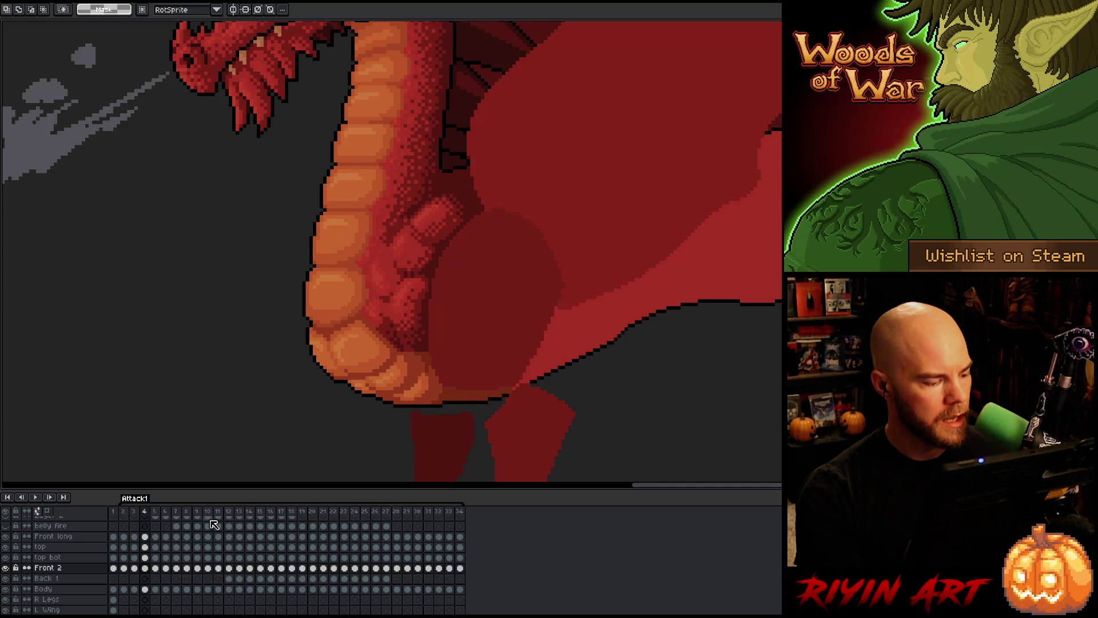
key(Right)
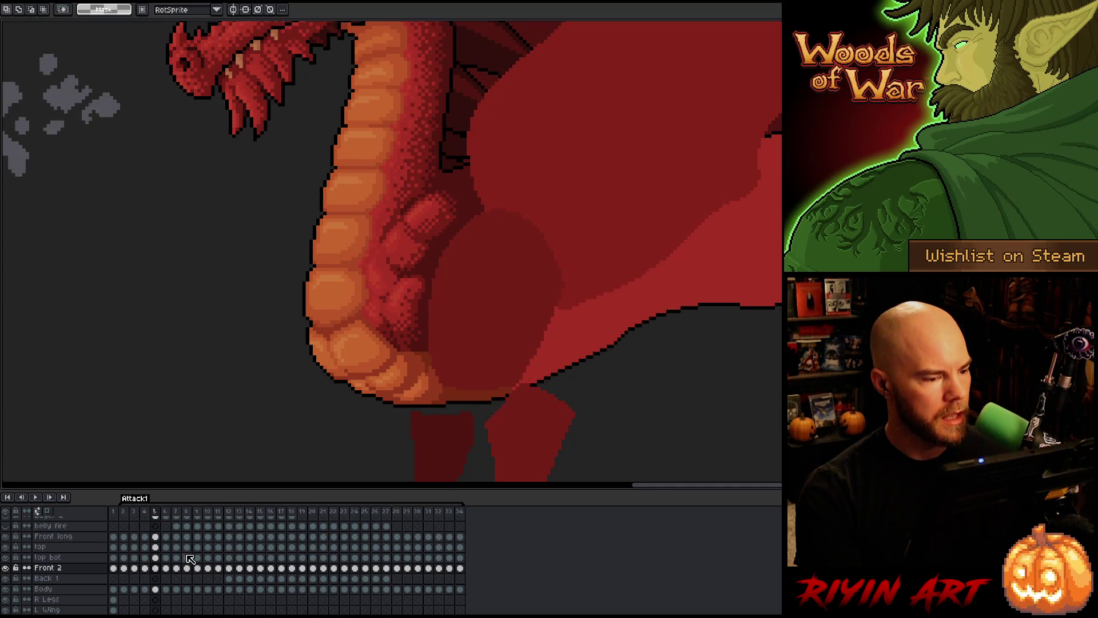
key(Left)
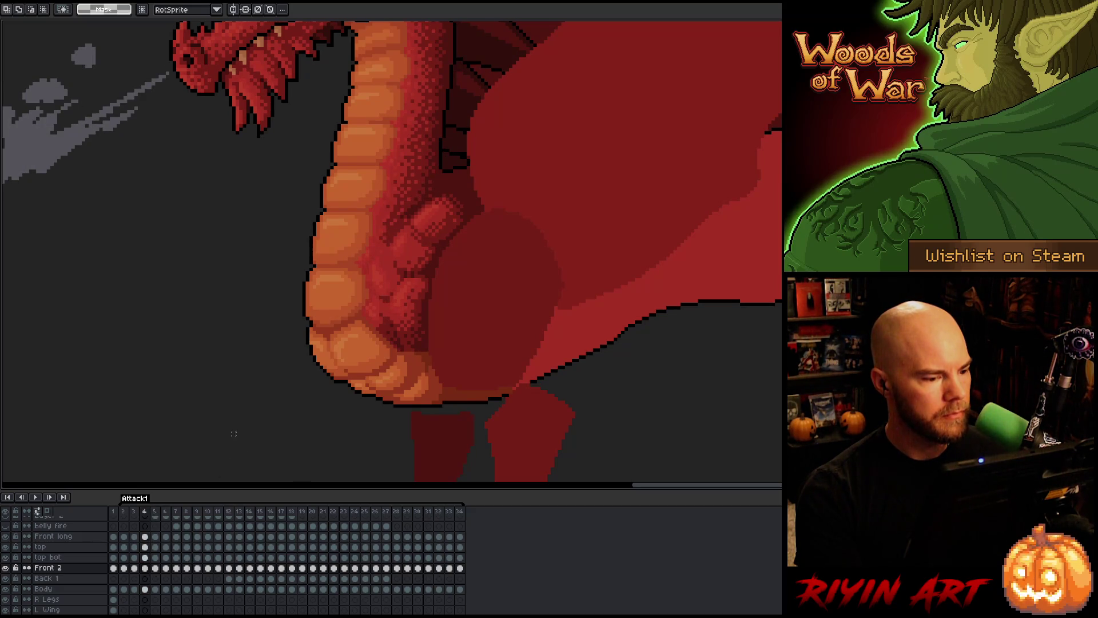
drag(272, 410, 473, 304)
click(507, 300)
- Flip between frames 4 and 5 and select the top and top bot cels on frame 5
key(Left)
key(Right)
key(Right)
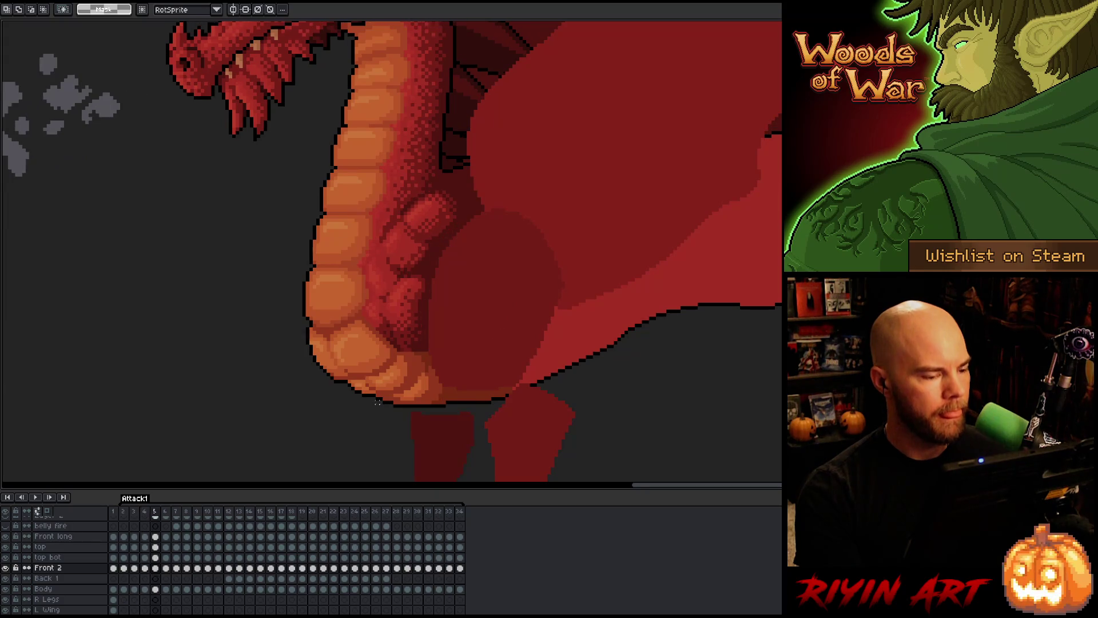
key(Left)
key(Right)
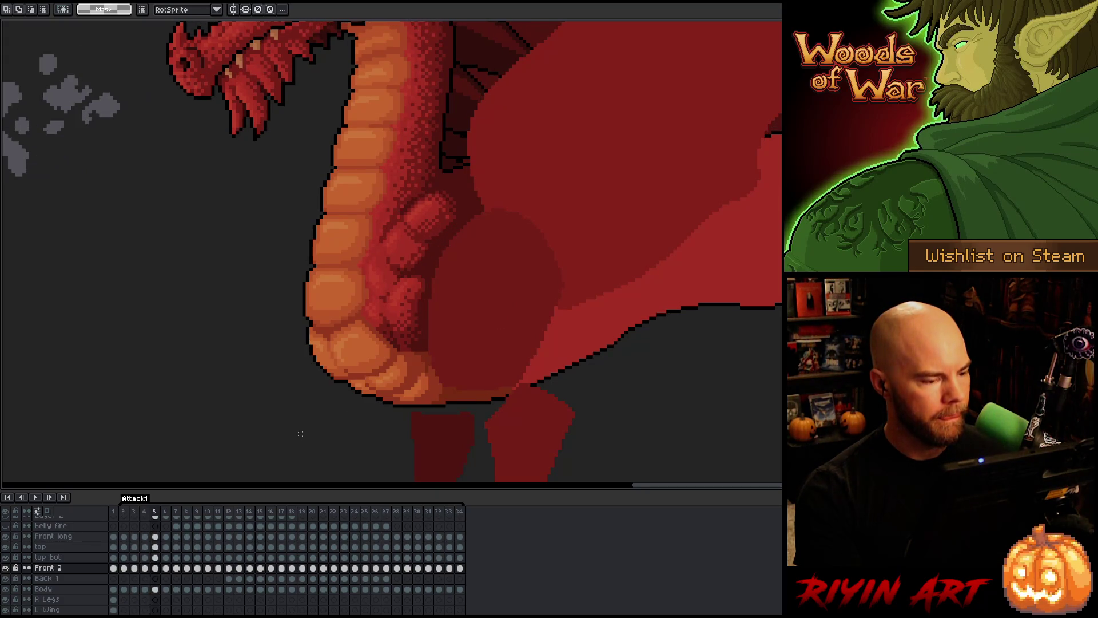
drag(155, 548, 159, 560)
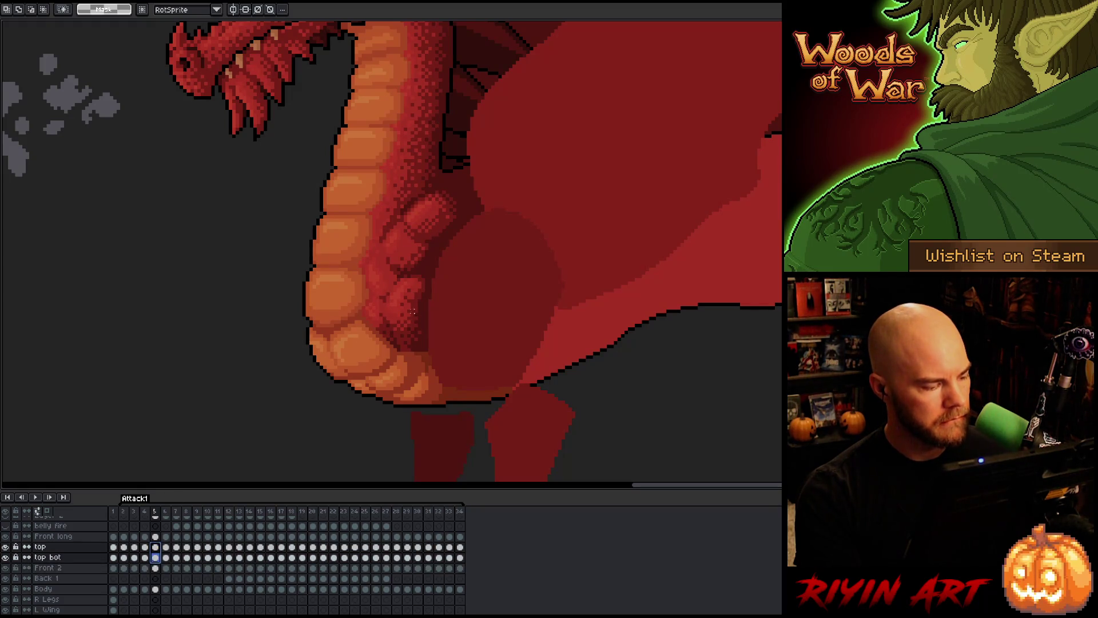
- Nudge the belly pixels on frame 5 with the Move tool and compare against frames 4 and 6
key(v)
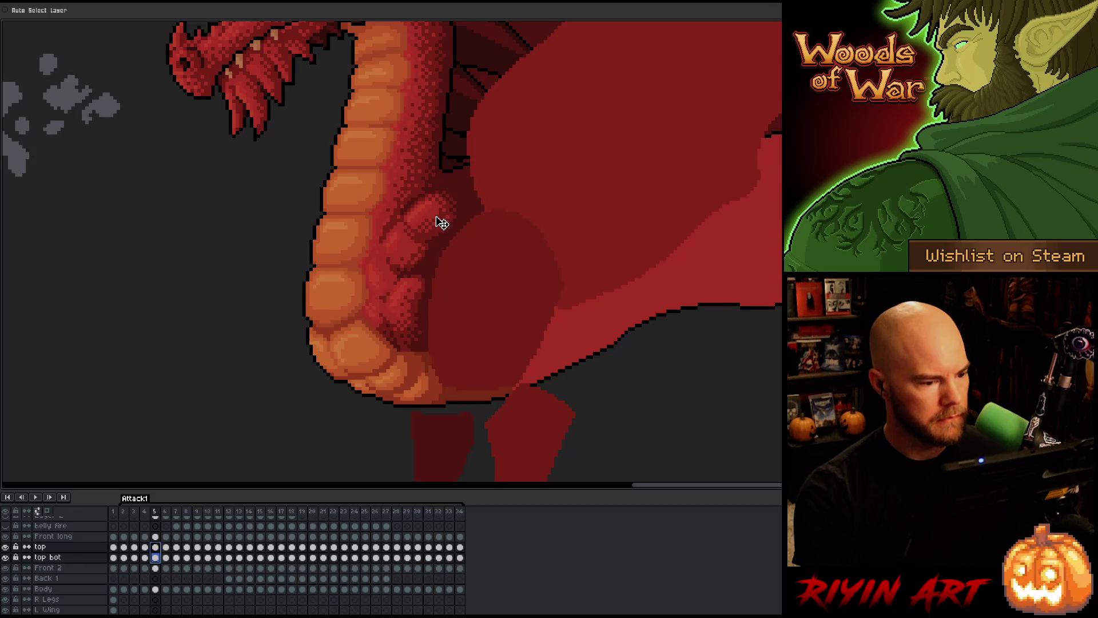
drag(441, 222, 443, 223)
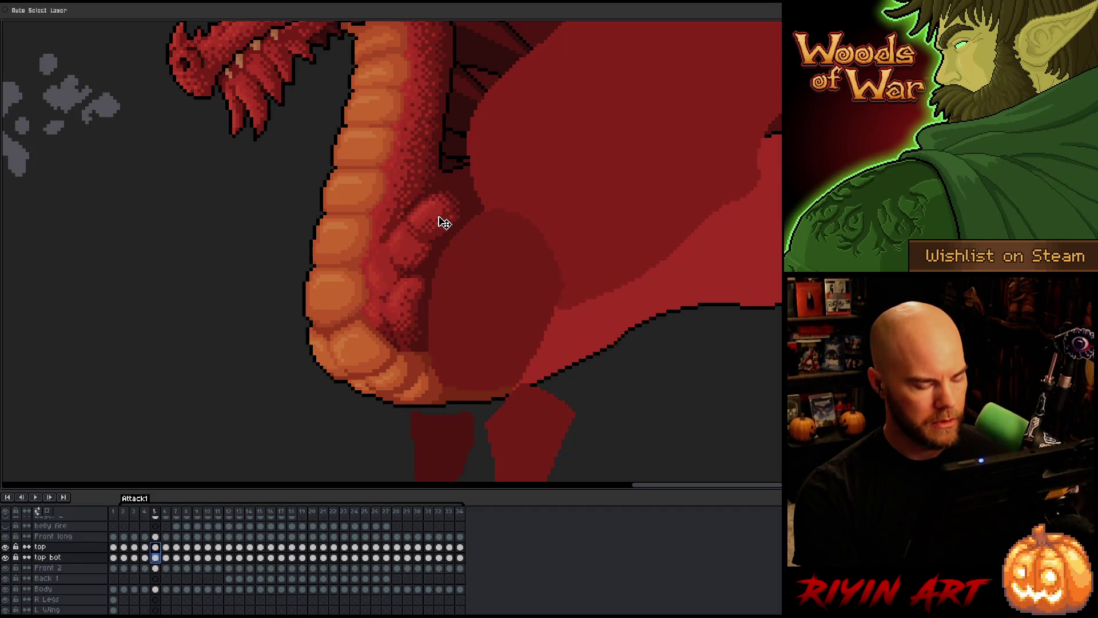
key(Left)
key(Right)
key(Right)
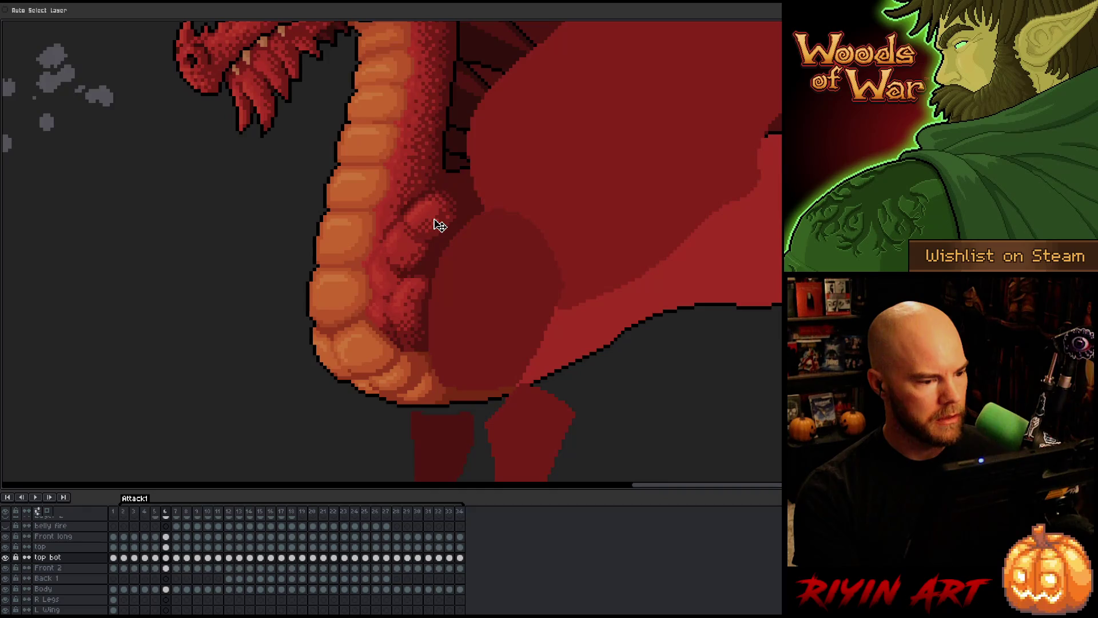
key(Left)
key(Right)
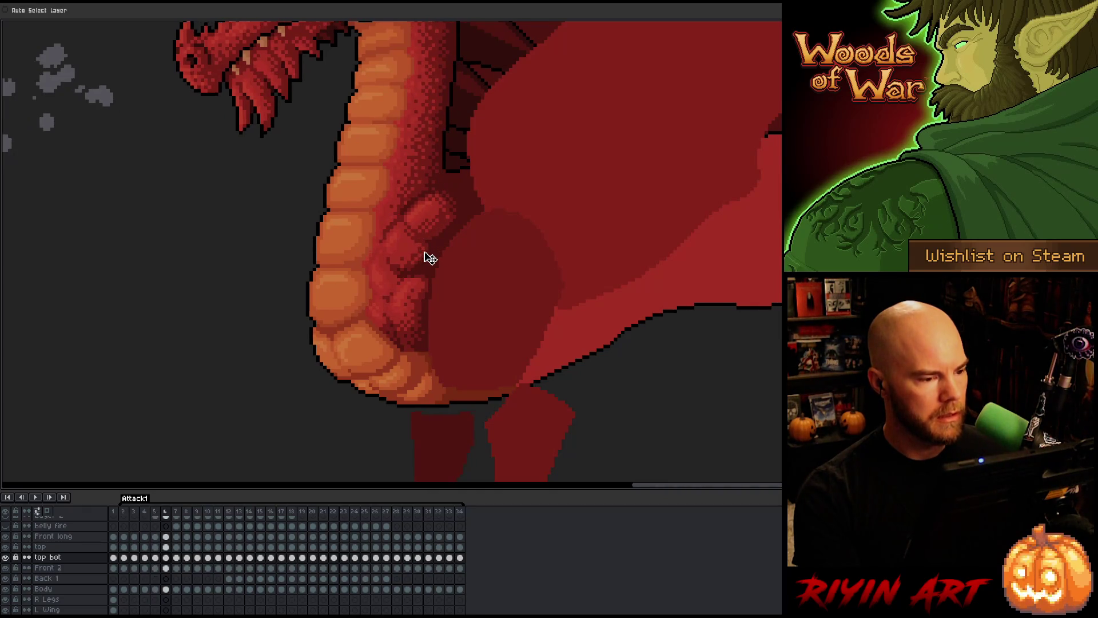
key(Left)
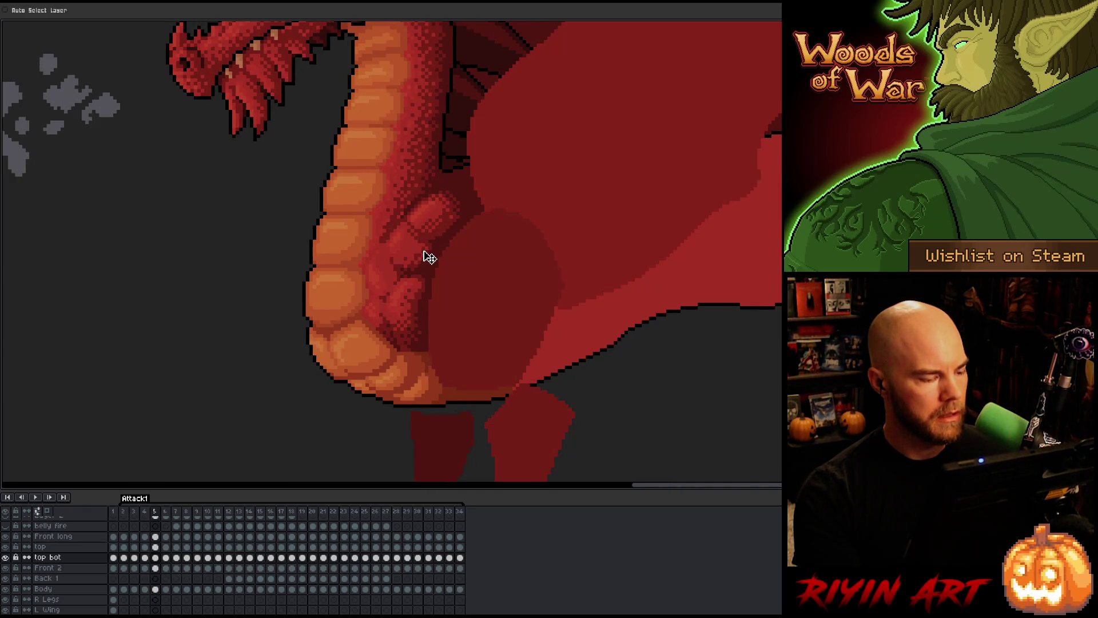
key(Left)
key(Right)
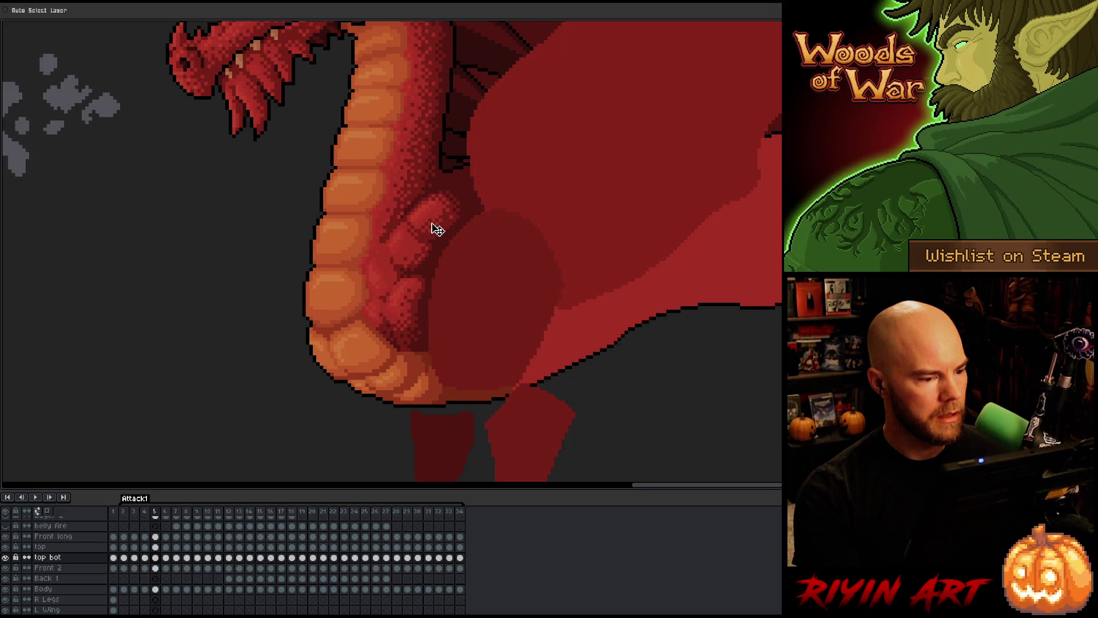
key(Left)
key(Right)
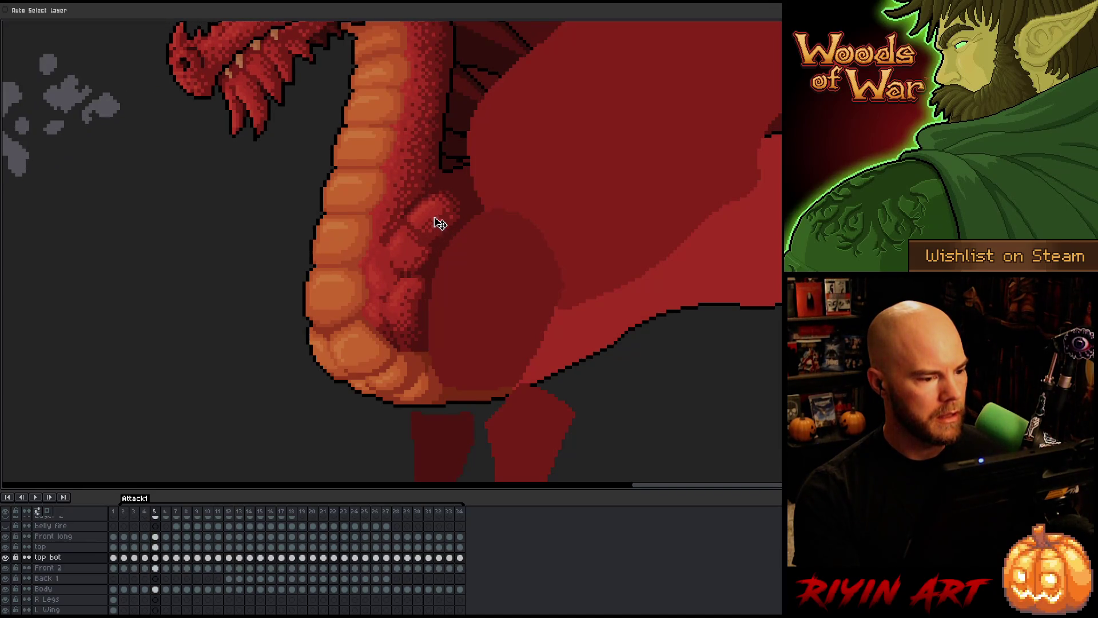
- On the top layer, shift the frame-5 belly detail into alignment with frame 4
click(160, 546)
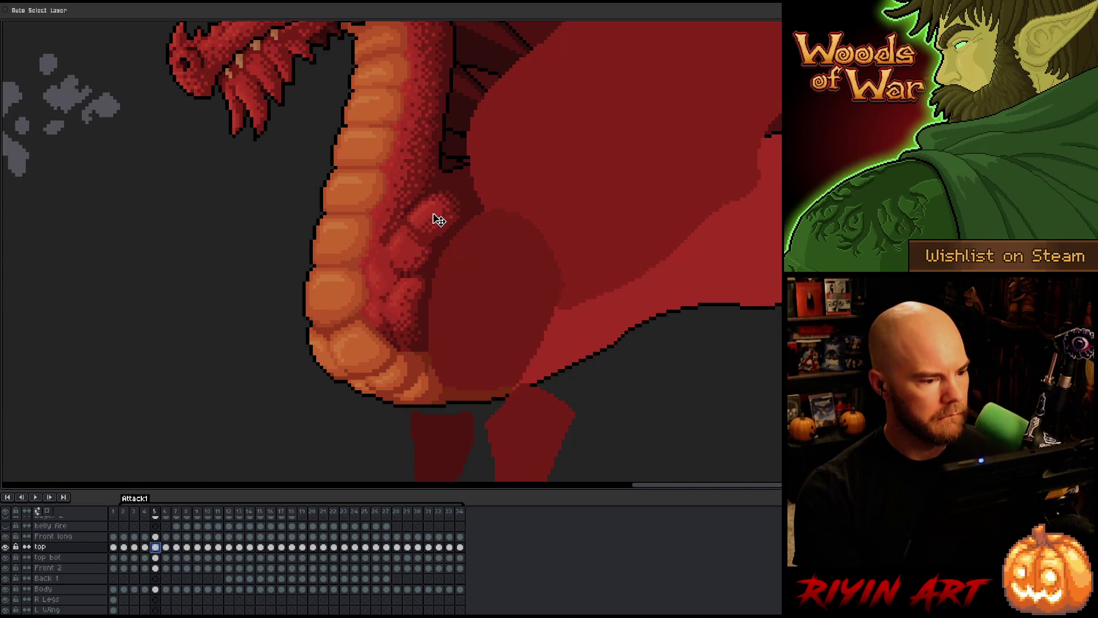
key(Left)
key(Right)
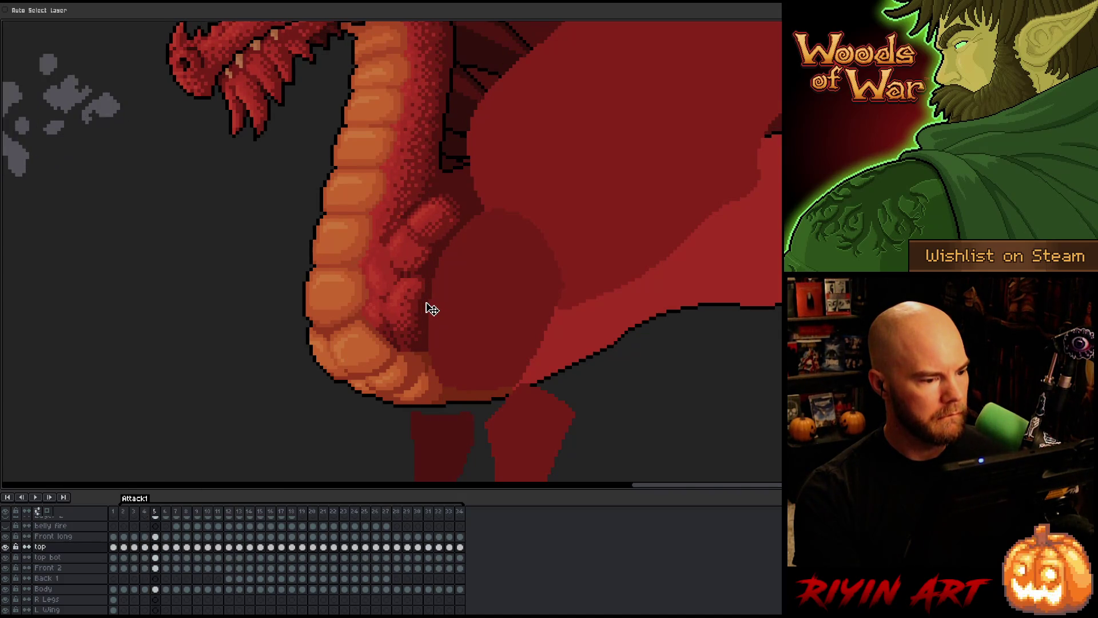
key(Left)
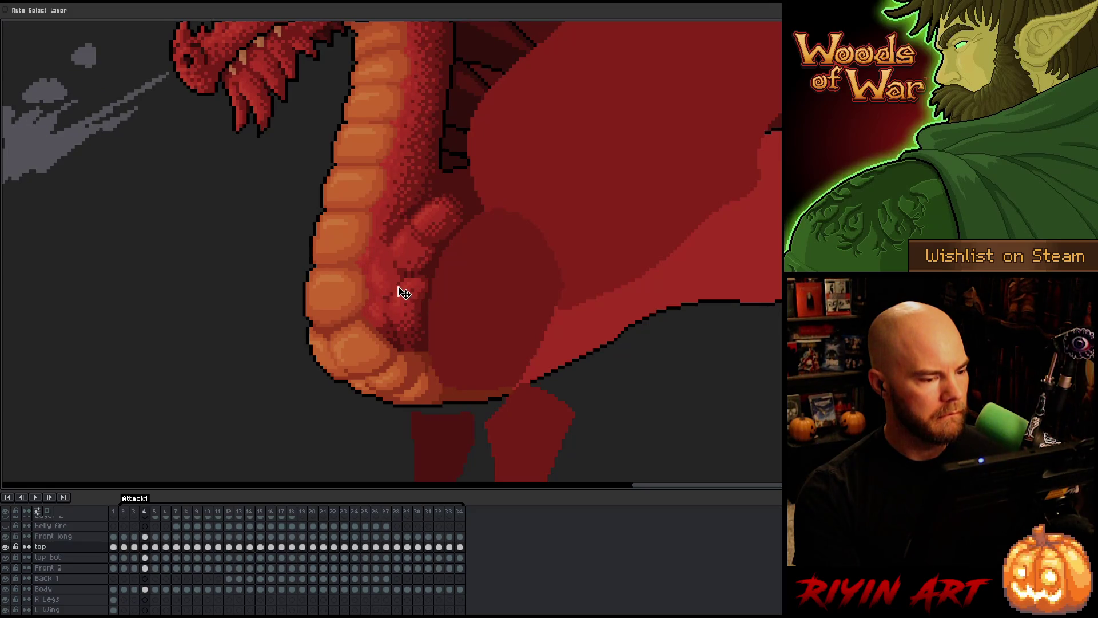
key(Right)
drag(433, 230, 429, 228)
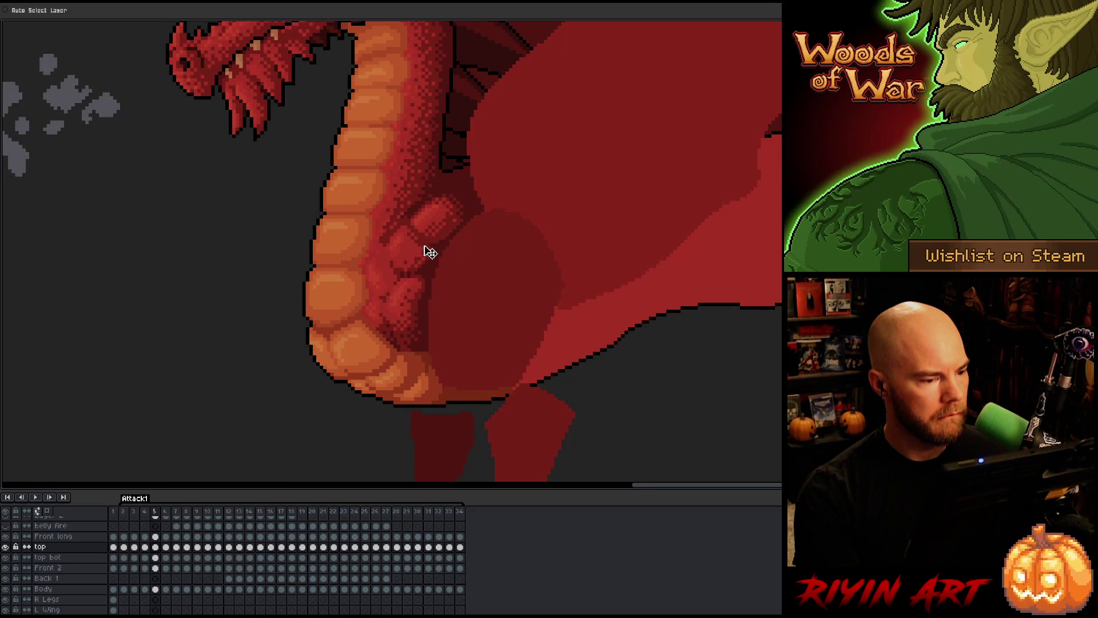
- Enable Auto Select Layer and pick the top bot, Front long and top layers while flipping frames 4 and 5
click(34, 10)
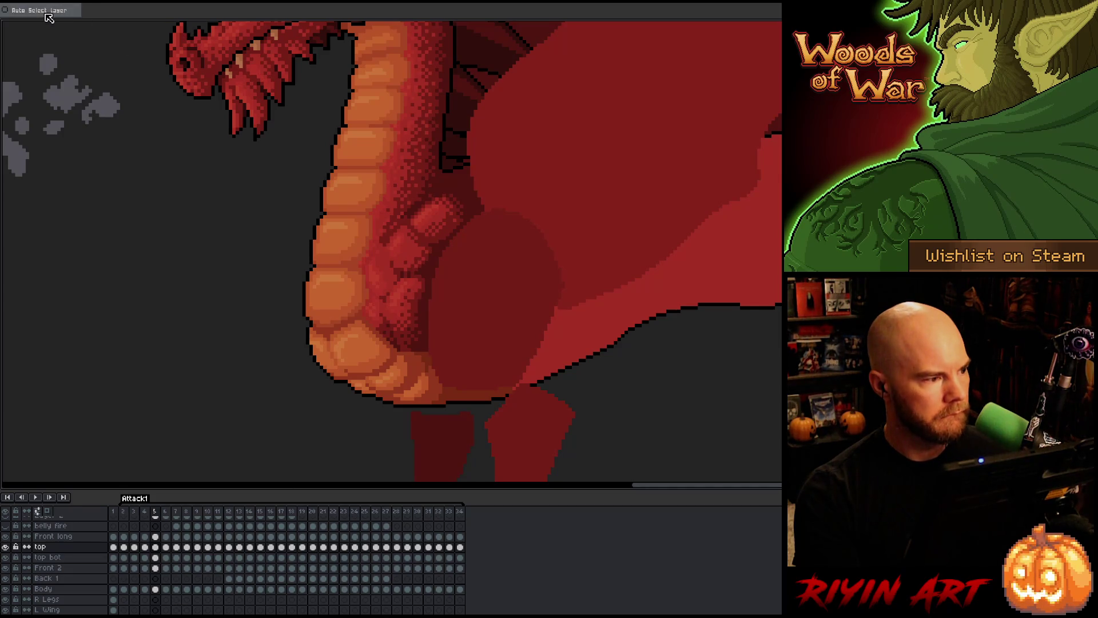
click(415, 257)
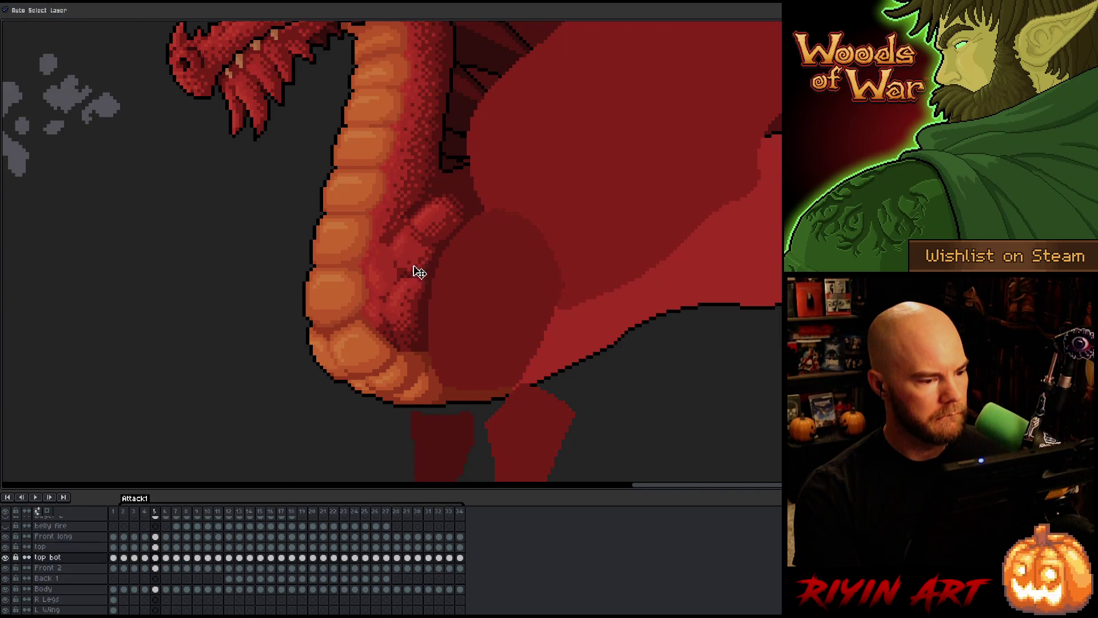
click(409, 308)
key(Left)
key(Right)
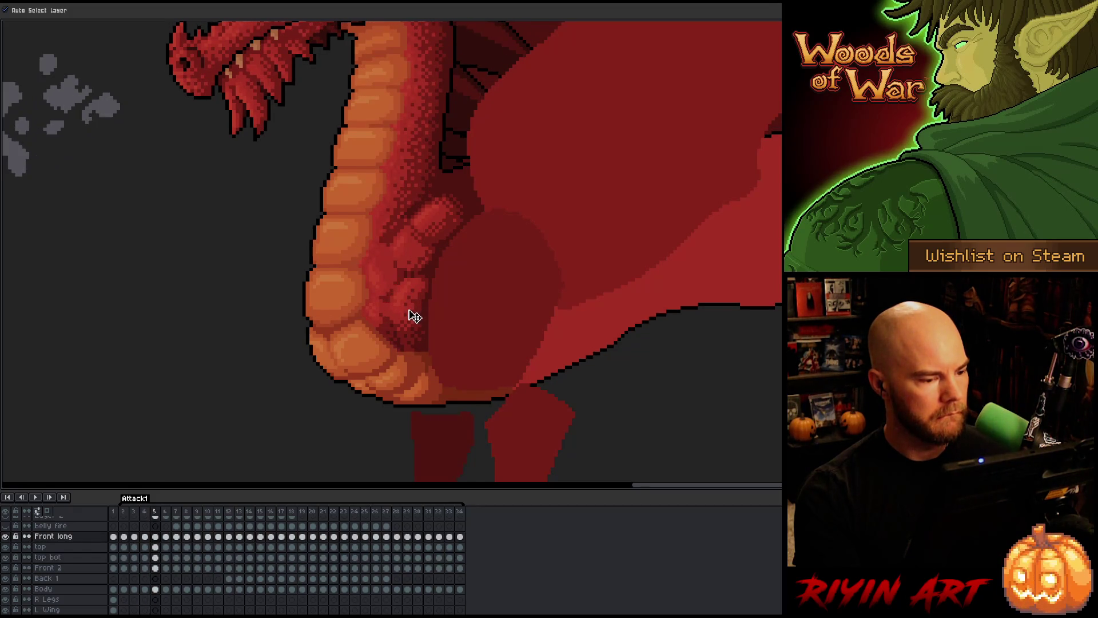
key(Left)
click(411, 260)
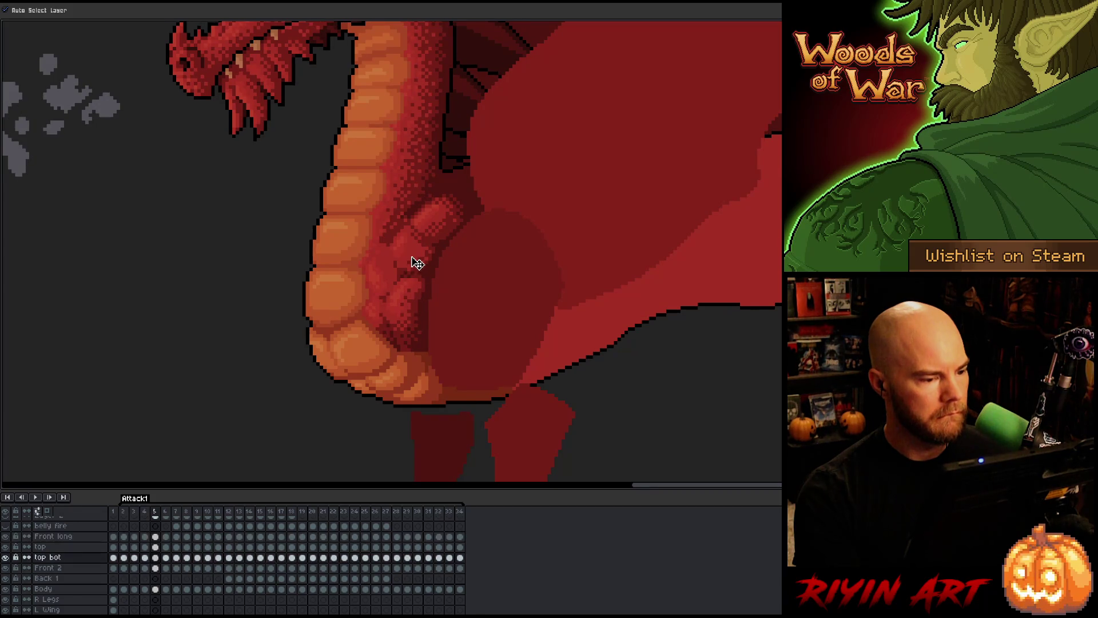
key(Left)
key(Right)
key(Right)
key(Left)
key(Left)
key(Right)
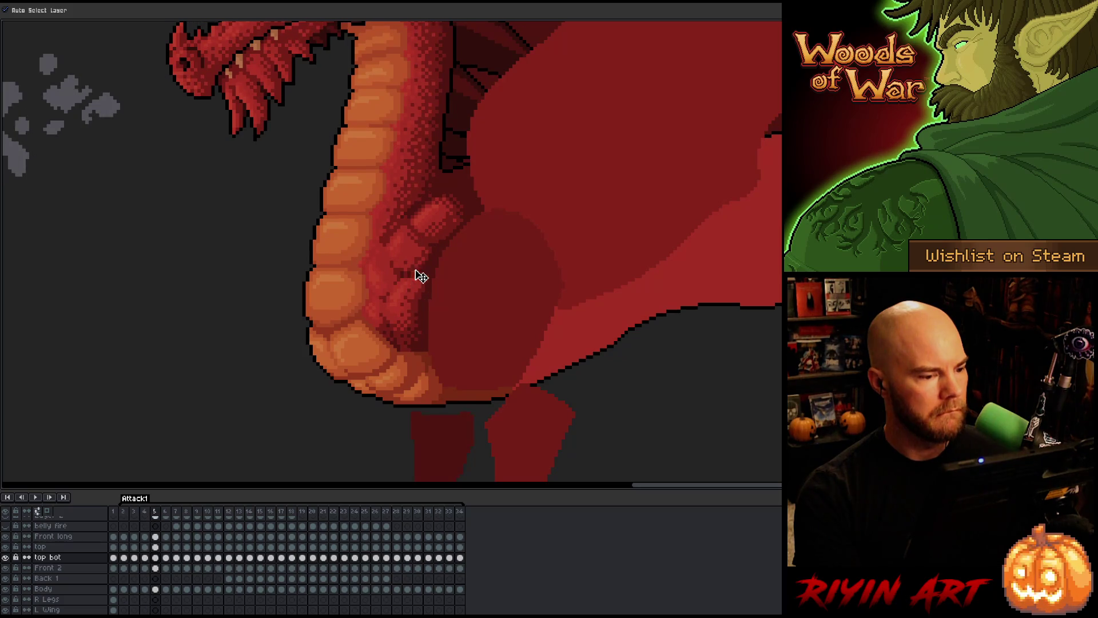
click(445, 233)
key(Left)
key(Right)
key(Right)
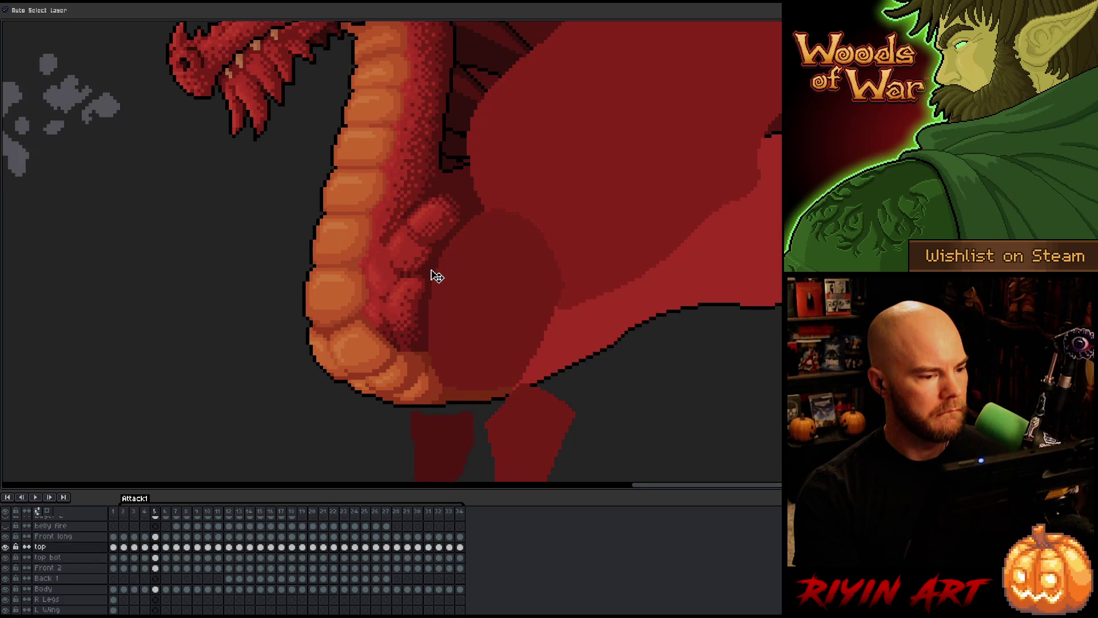
- Pick the belly piece's layers and flip between frames 5 and 6 to check the belly alignment
click(414, 262)
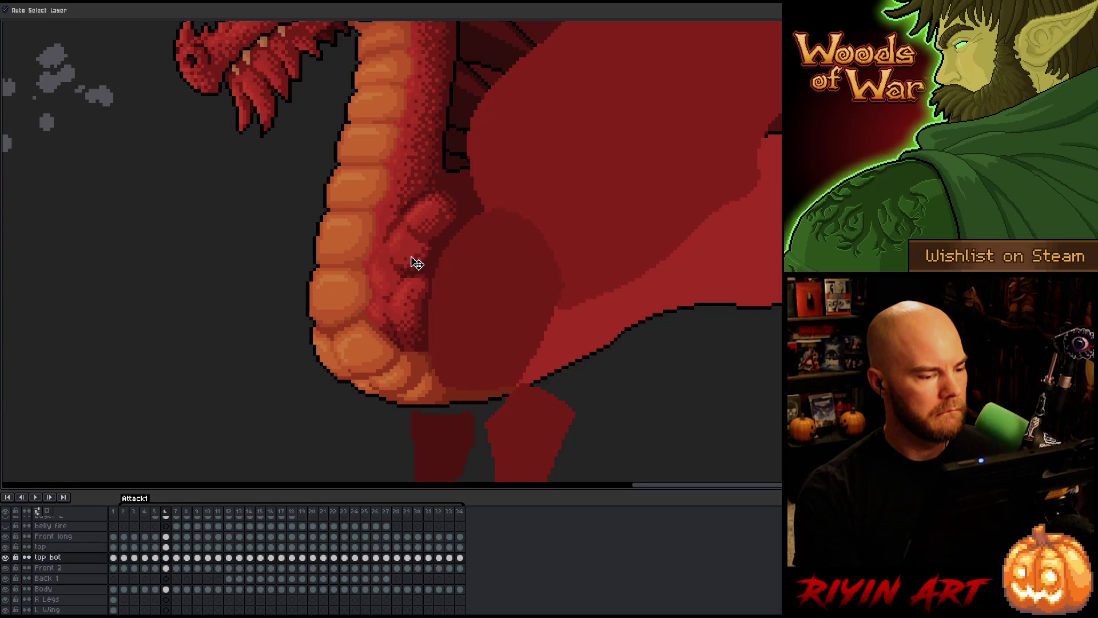
click(434, 223)
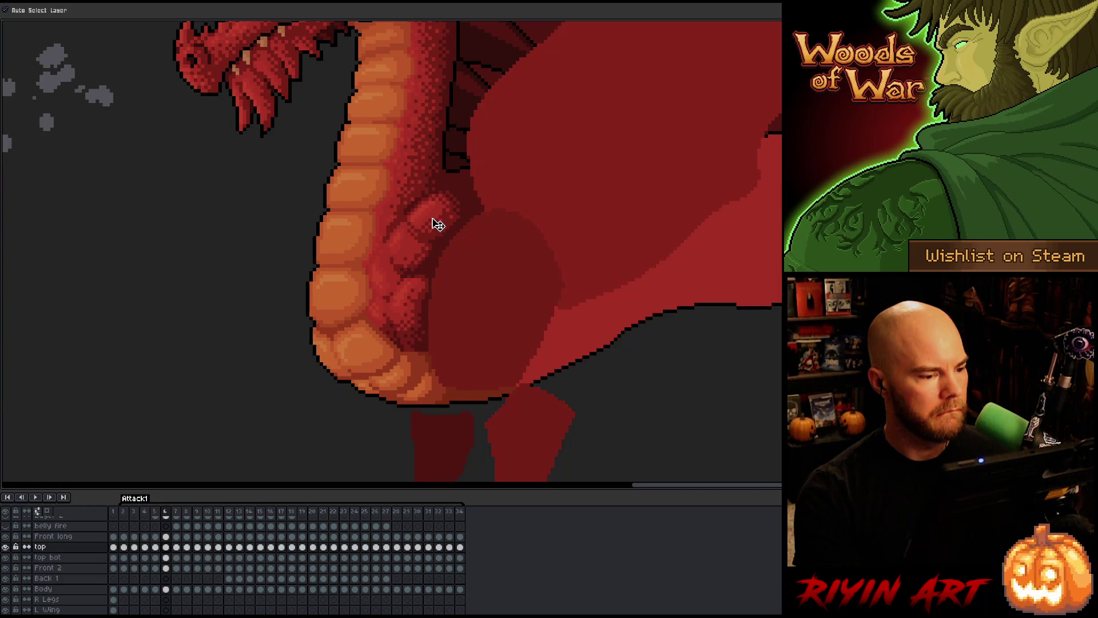
key(Left)
key(Right)
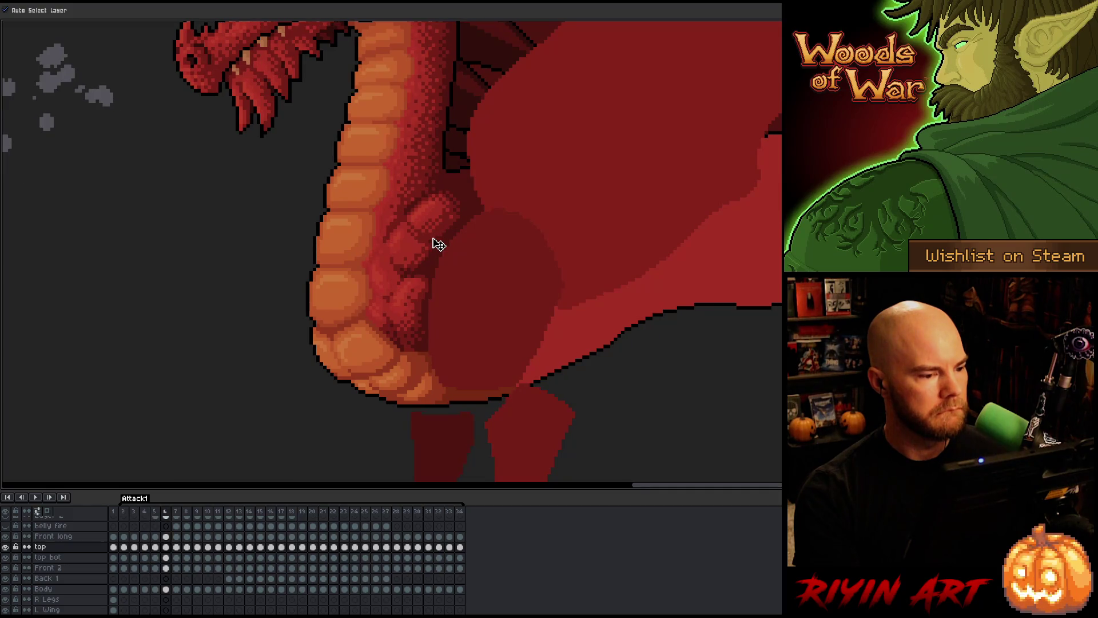
click(417, 259)
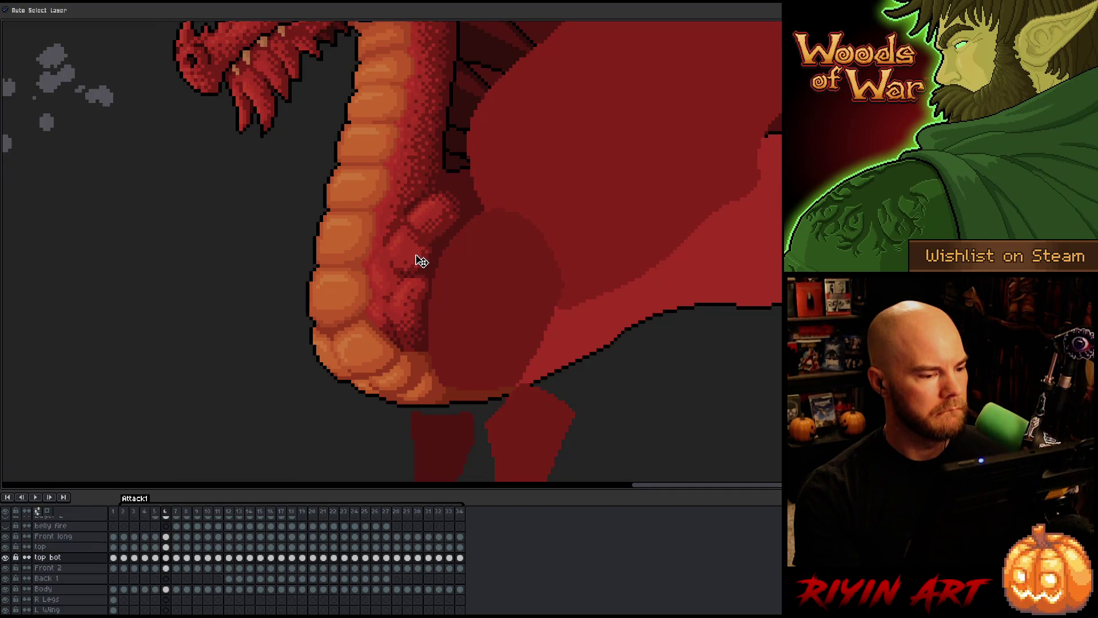
key(Left)
key(Right)
key(Left)
key(Right)
key(Left)
key(Right)
key(Left)
key(Right)
key(Left)
key(Right)
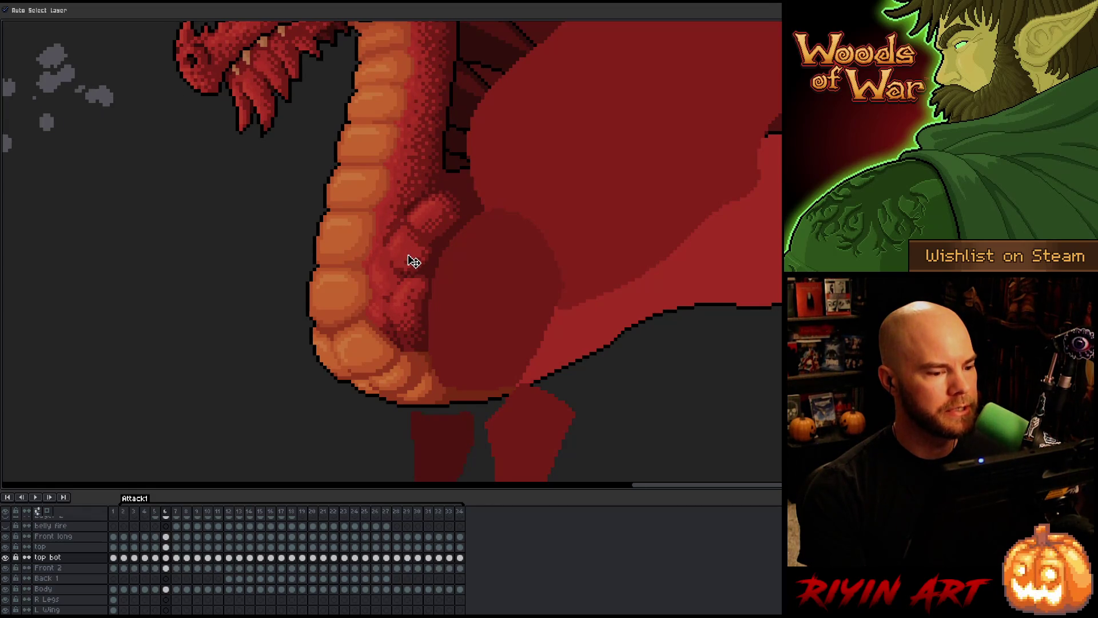
key(comma)
key(period)
key(comma)
key(period)
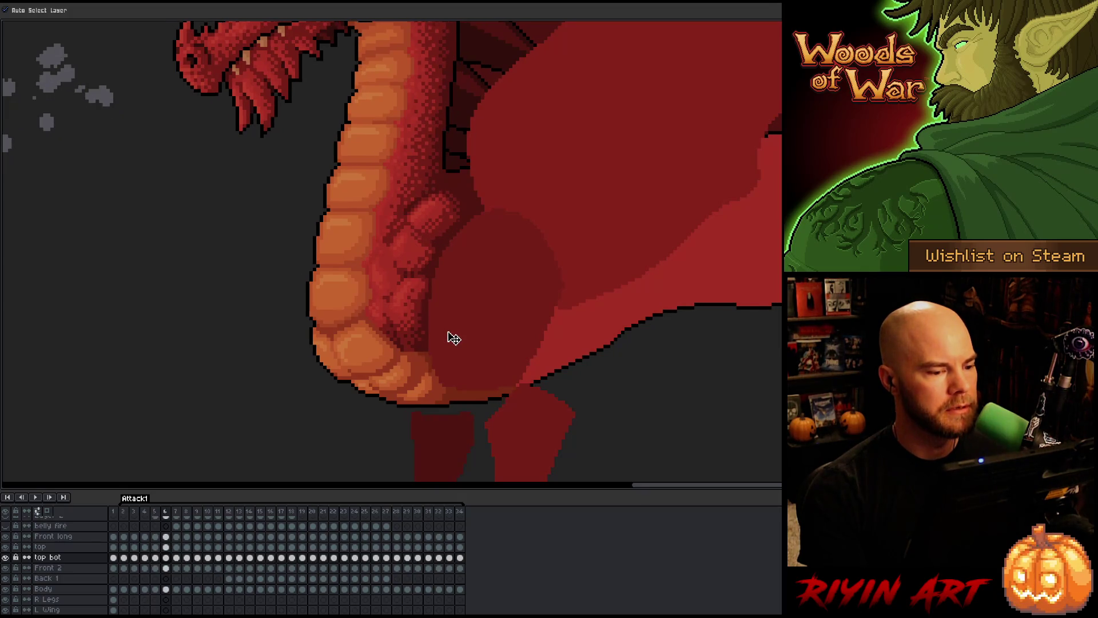
click(426, 225)
- Shift the dithered and top bot limb pieces up and right, checking against neighbouring frames
key(comma)
key(period)
key(period)
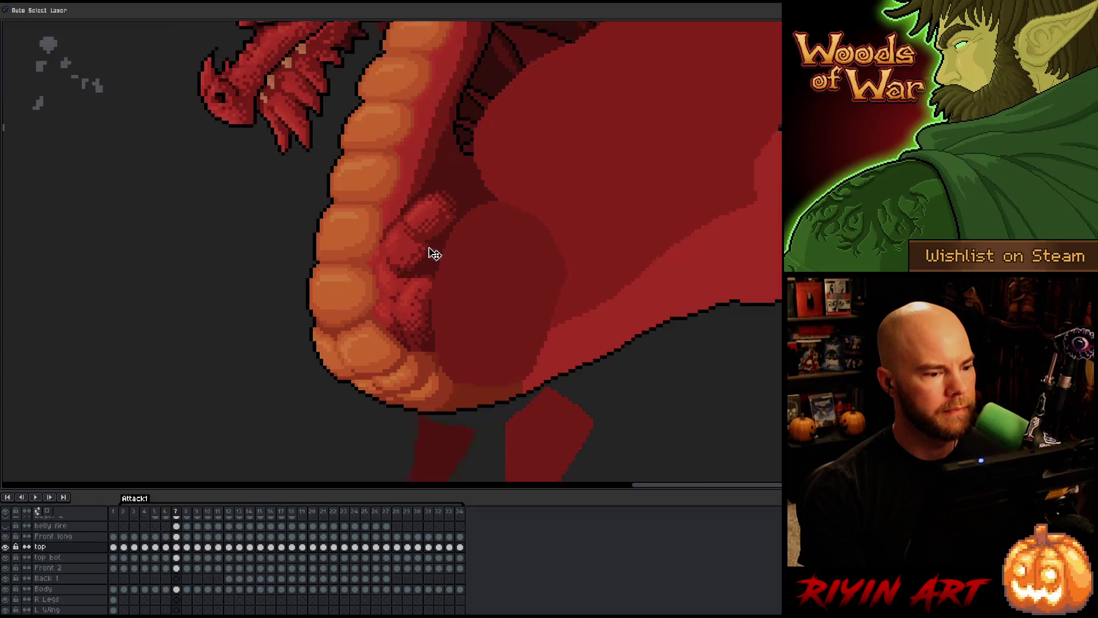
drag(422, 226, 442, 221)
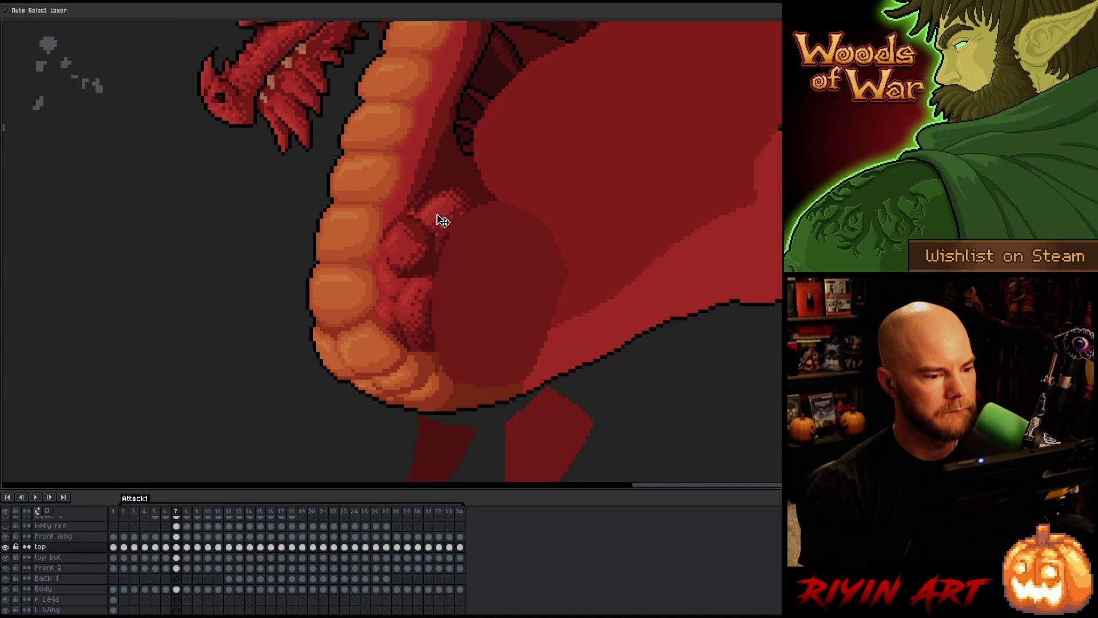
mouse_move(416, 263)
mouse_down()
mouse_move(419, 252)
mouse_move(409, 311)
mouse_up()
key(Right)
key(Left)
drag(417, 248, 421, 242)
key(Right)
key(Left)
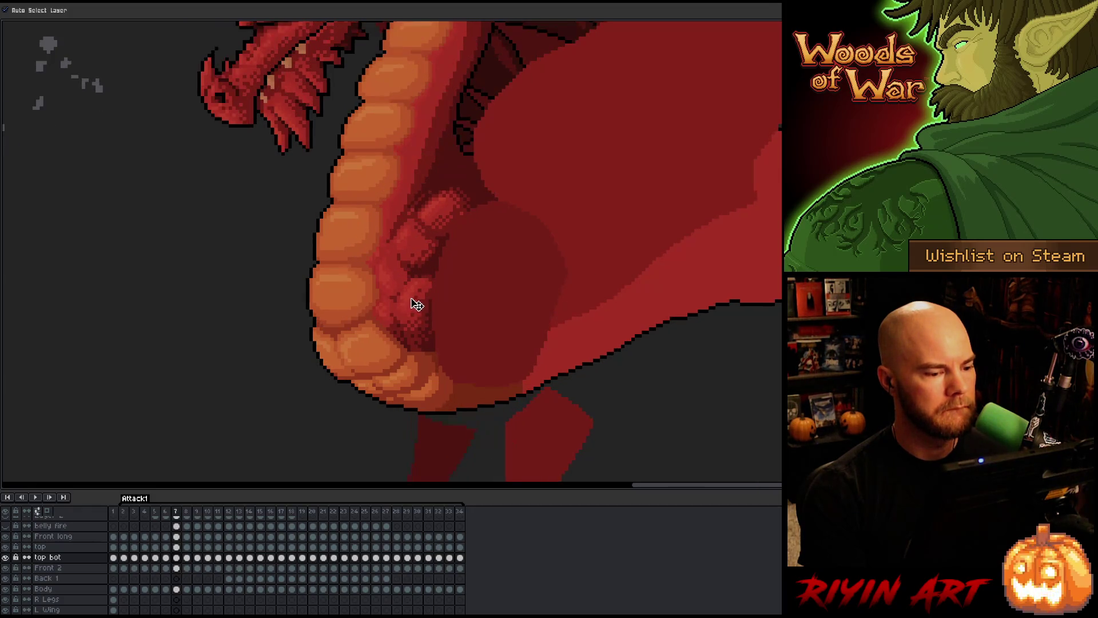
- Nudge the Front long limb piece a few pixels and compare it with frame 6
click(414, 304)
drag(415, 303, 418, 304)
key(Left)
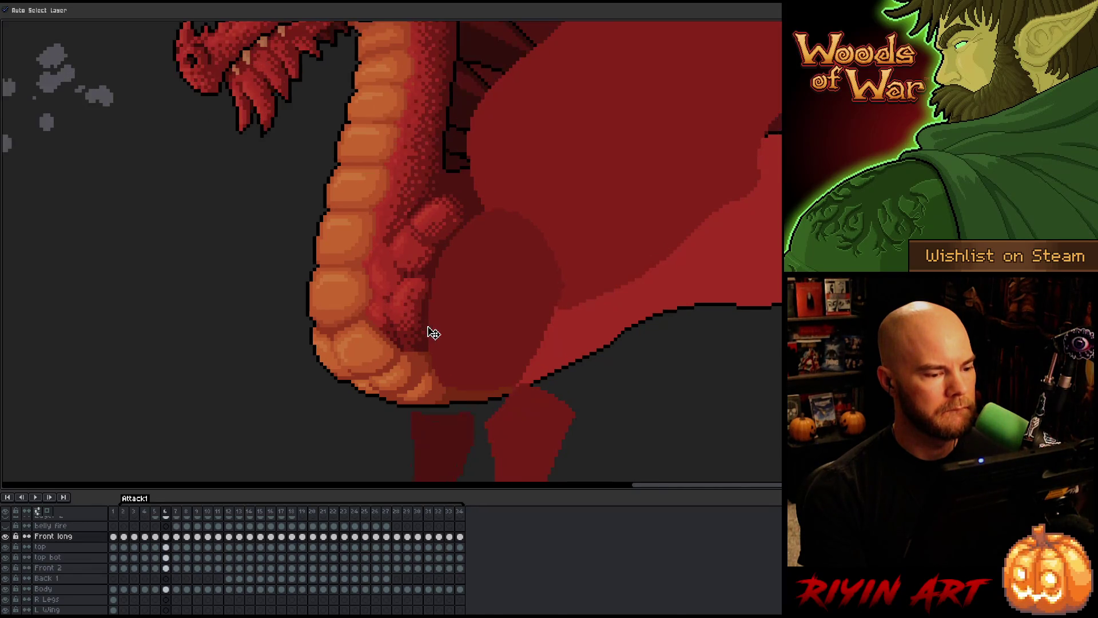
key(Right)
click(417, 250)
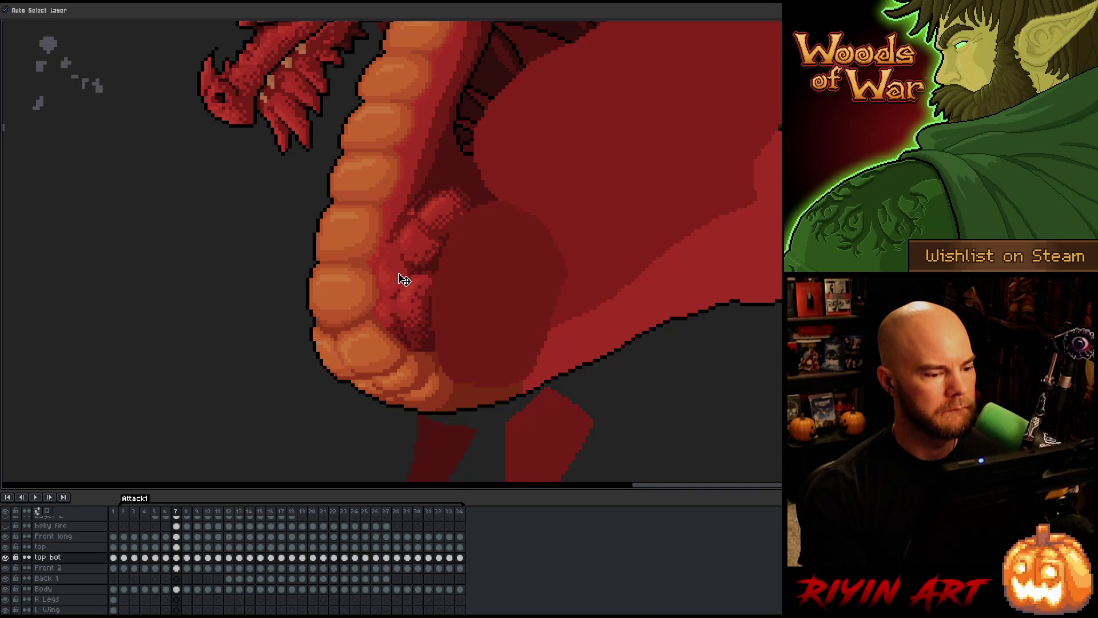
- Flip repeatedly between frames 6 and 7 to compare the limb pieces
key(Left)
key(Right)
key(Left)
key(Right)
key(Left)
key(Right)
key(Left)
key(Right)
key(Left)
key(Right)
key(Left)
key(Right)
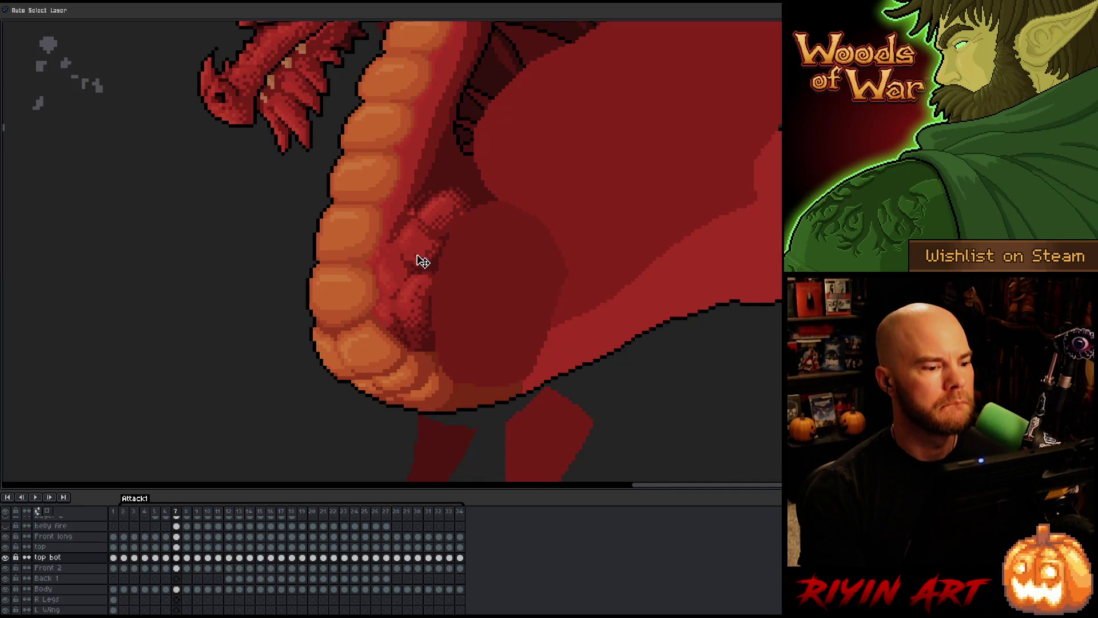
key(Left)
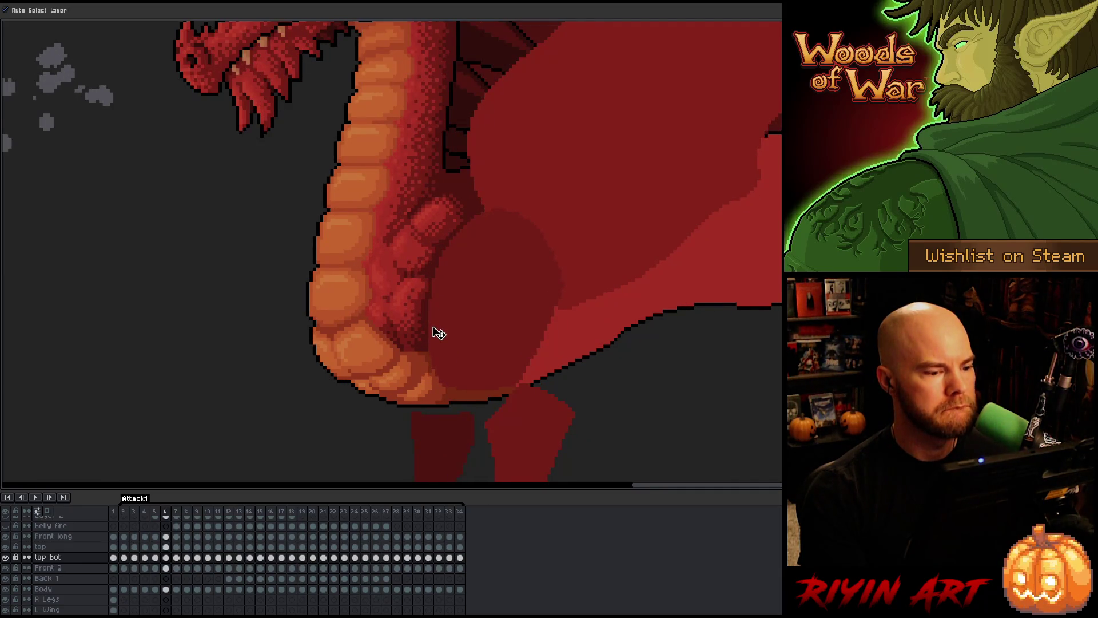
key(Right)
key(Left)
key(Right)
key(Left)
key(Right)
key(Left)
key(Right)
key(Left)
key(Right)
key(Left)
key(Right)
key(Left)
key(Right)
key(Left)
key(Right)
- Step back through frames 5, 4 and 3, then advance to frame 5
key(Left)
key(Right)
key(Left)
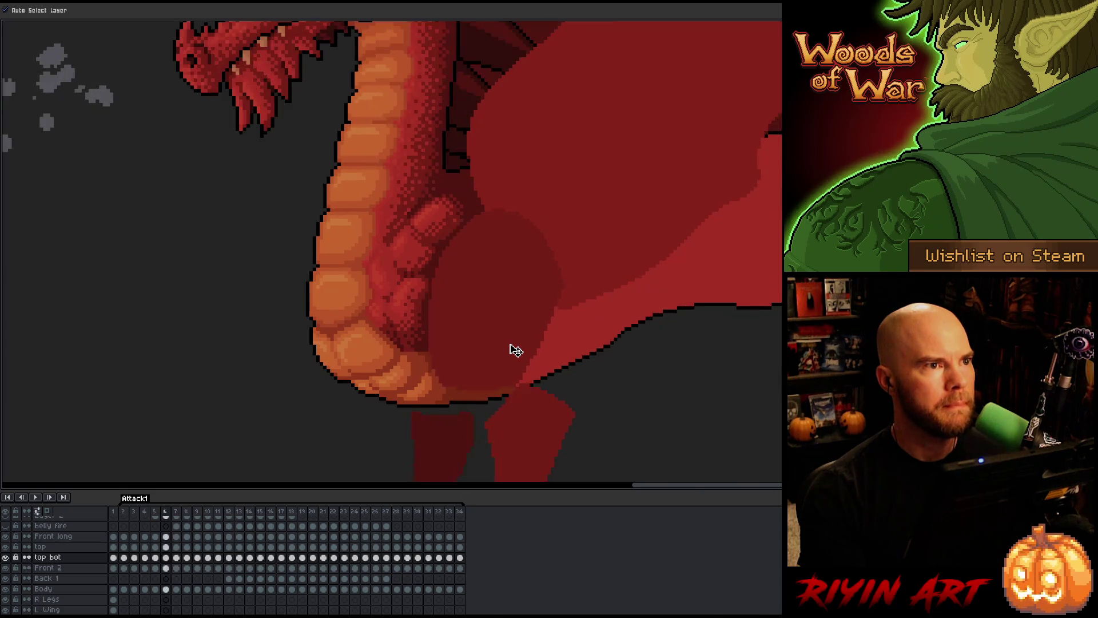
key(Left)
key(Right)
key(Left)
key(Left)
key(Left)
key(Left)
key(Right)
key(Right)
key(Left)
key(Right)
key(Right)
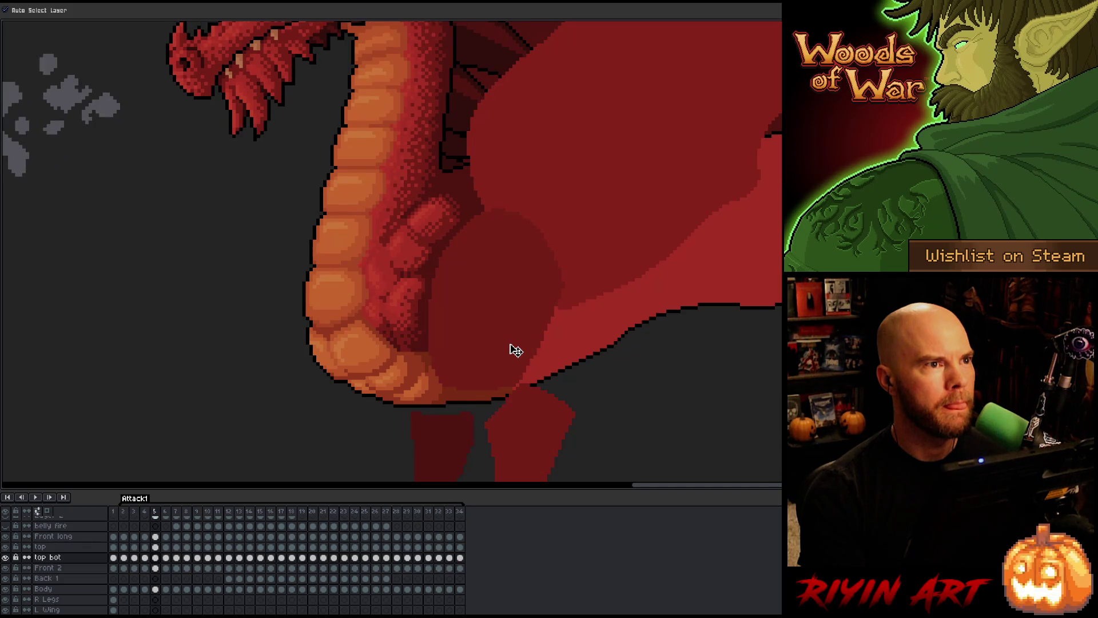
key(Left)
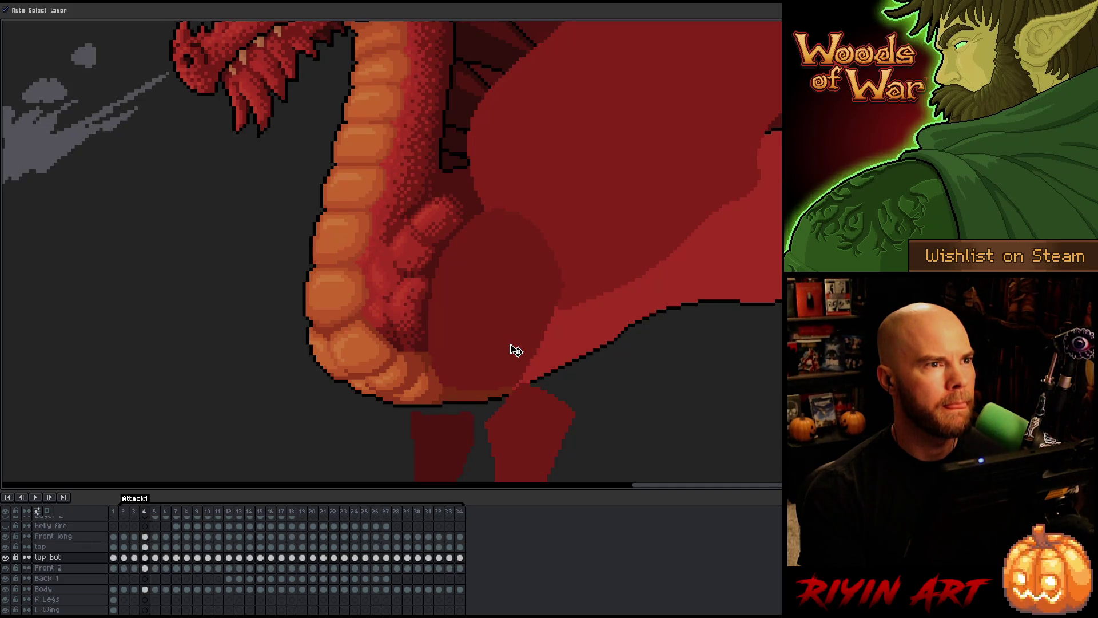
key(Right)
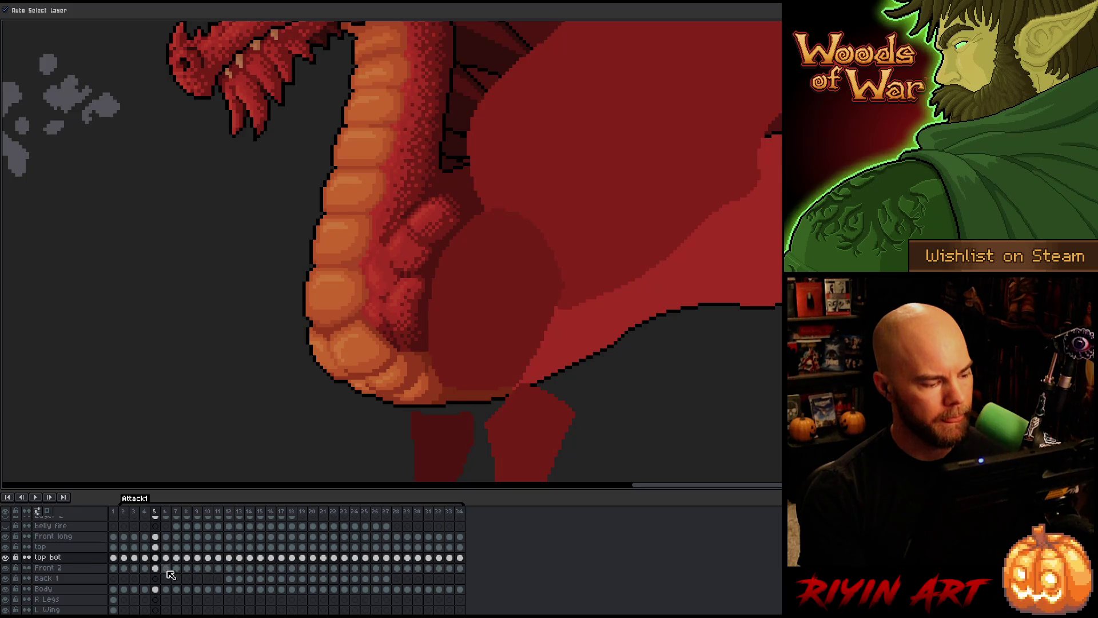
- Select the frame-5 cels from Front 2 to Front long and compare with the smoke-stream frame
drag(155, 571, 155, 536)
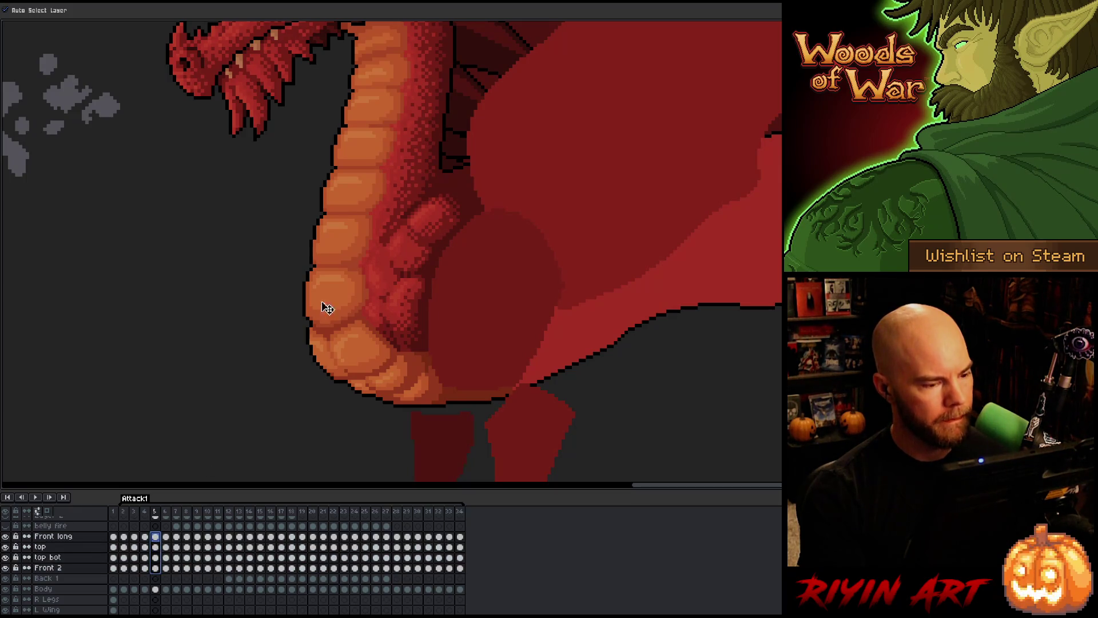
key(Right)
key(Left)
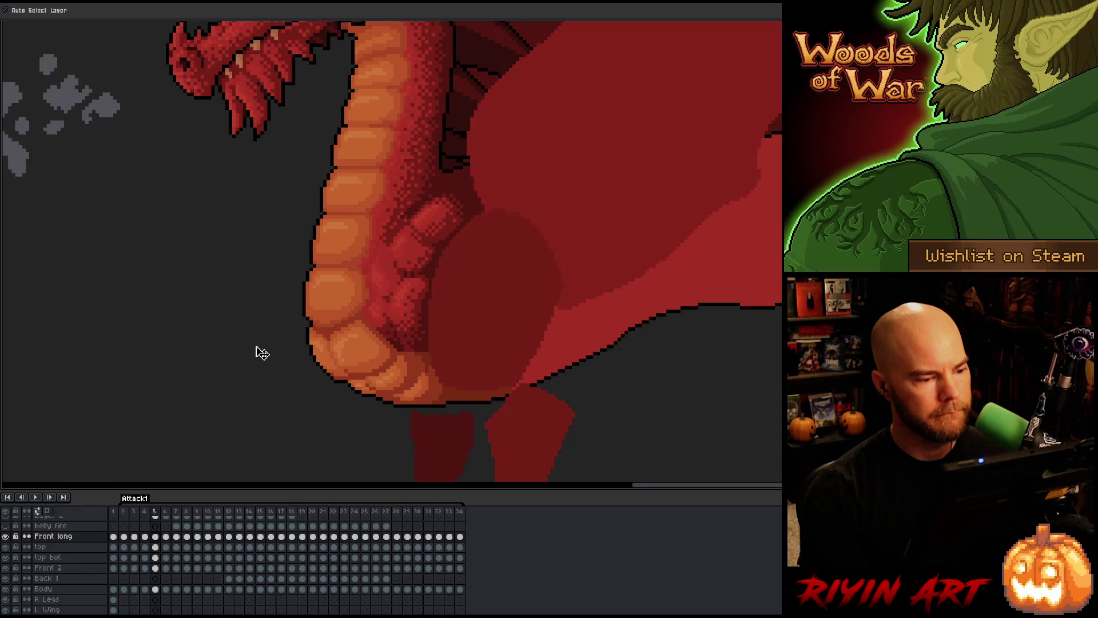
key(Right)
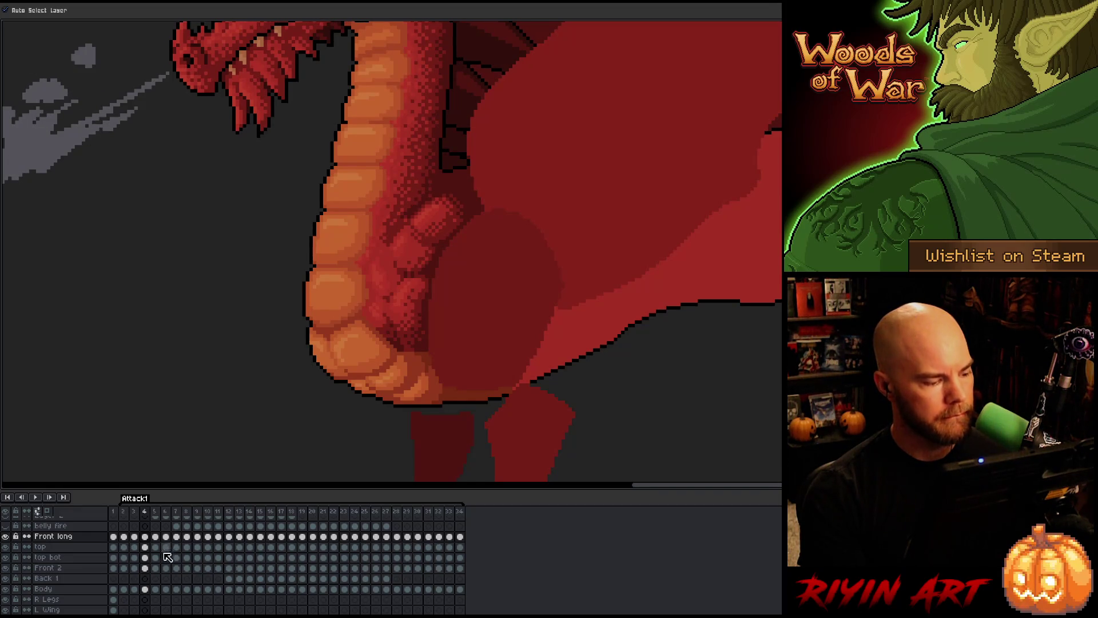
key(Left)
key(Right)
key(Left)
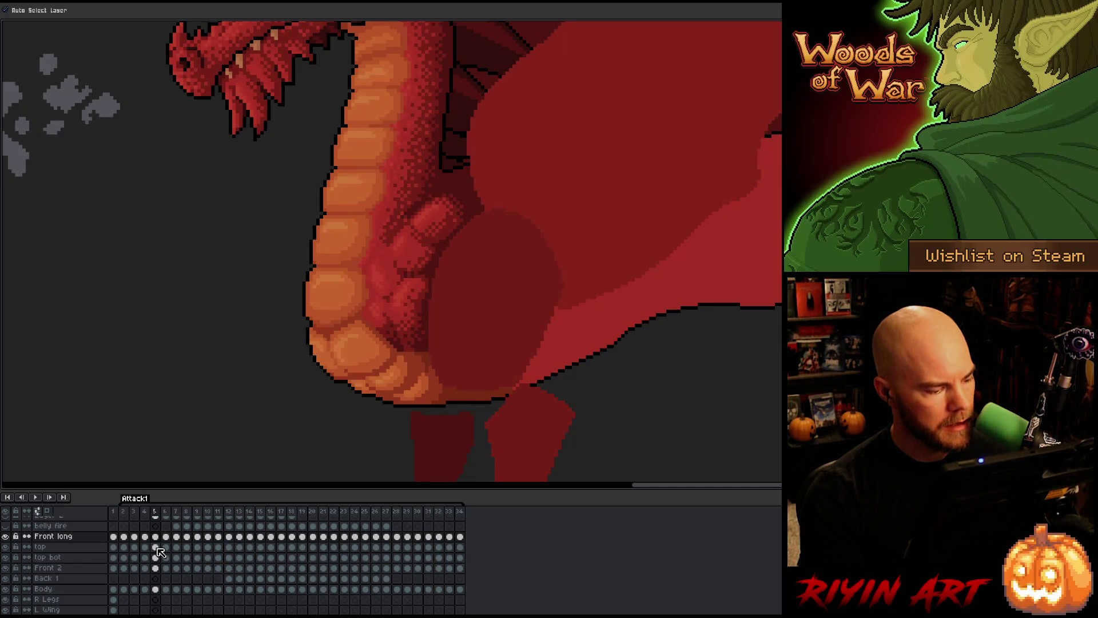
- Nudge the frame-5 top and top bot cels to line up with frame 4
click(158, 548)
shift+click(157, 558)
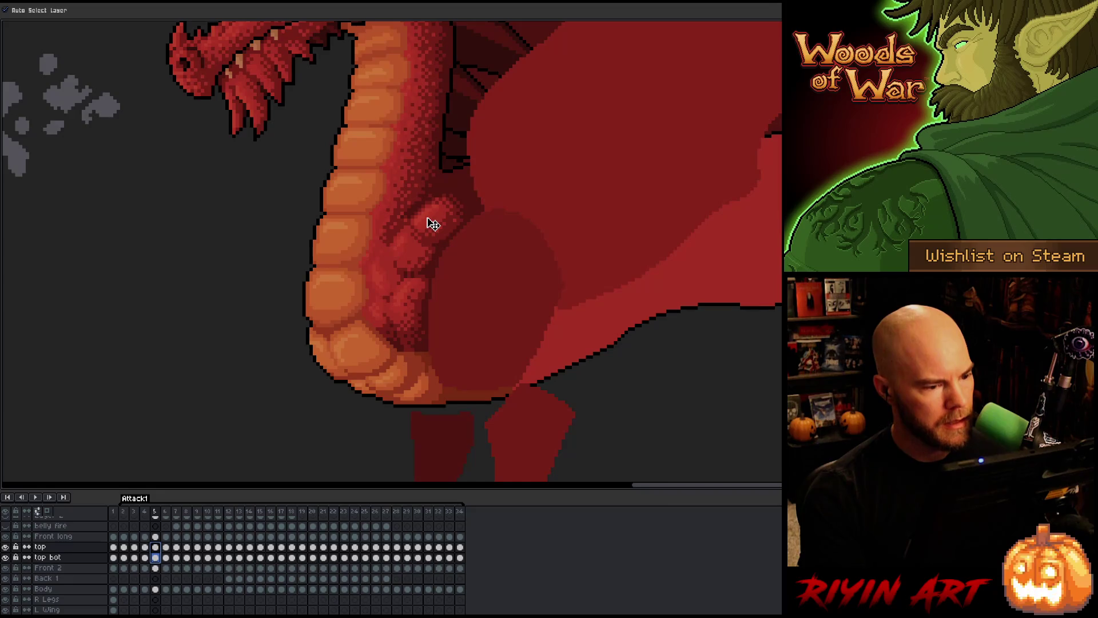
drag(433, 225, 429, 228)
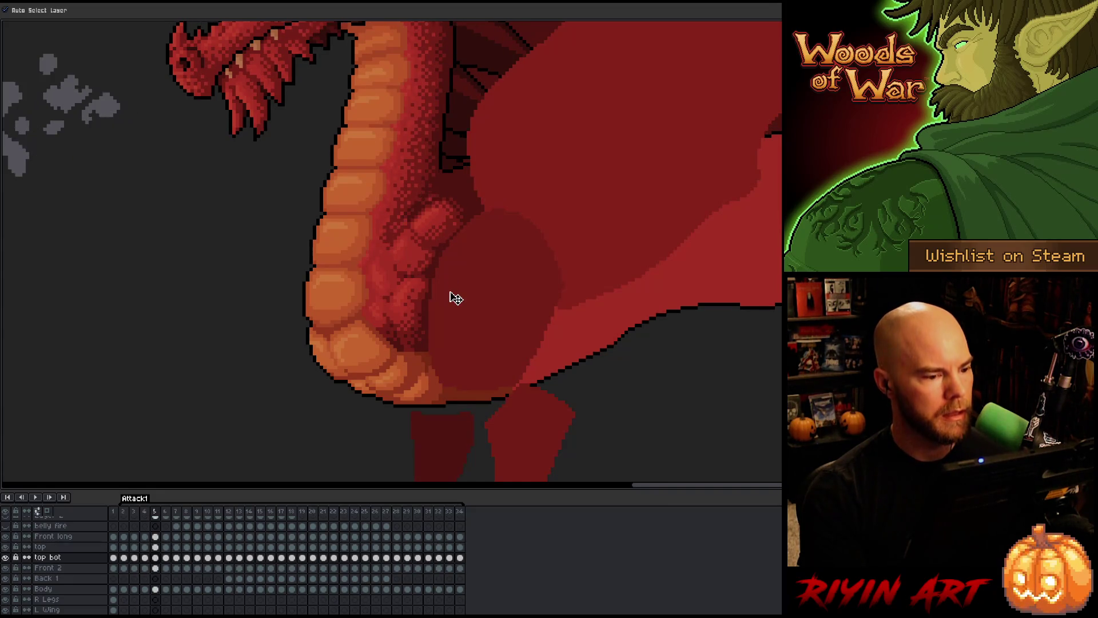
click(157, 569)
click(156, 537)
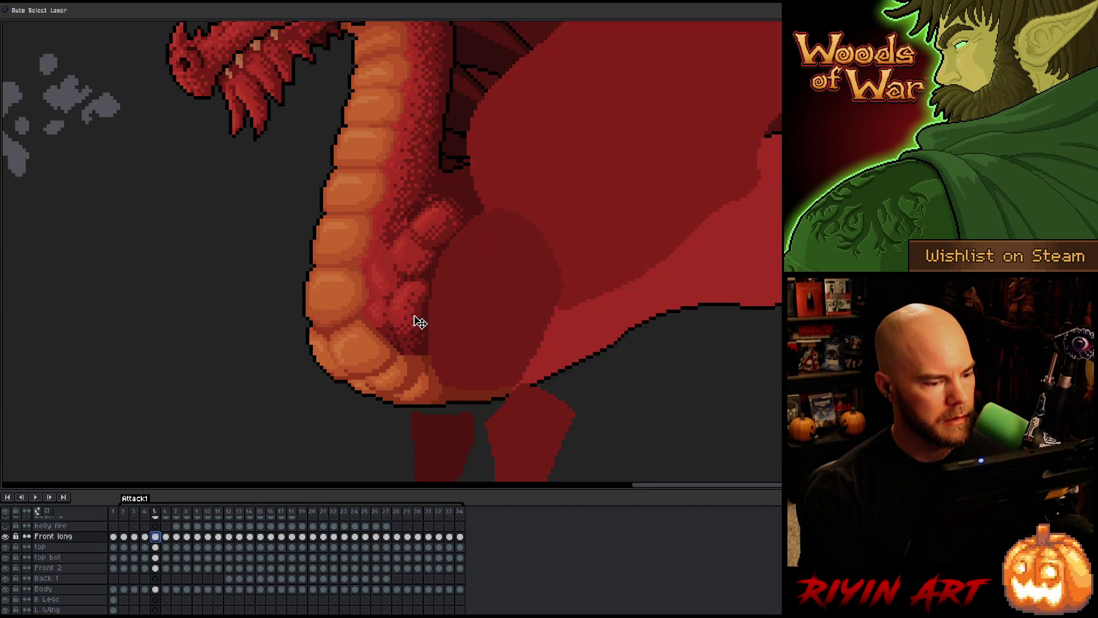
- Toggle between frames 4 and 5 to check alignment, ending on frame 5's Front 2 cel
key(Left)
key(Right)
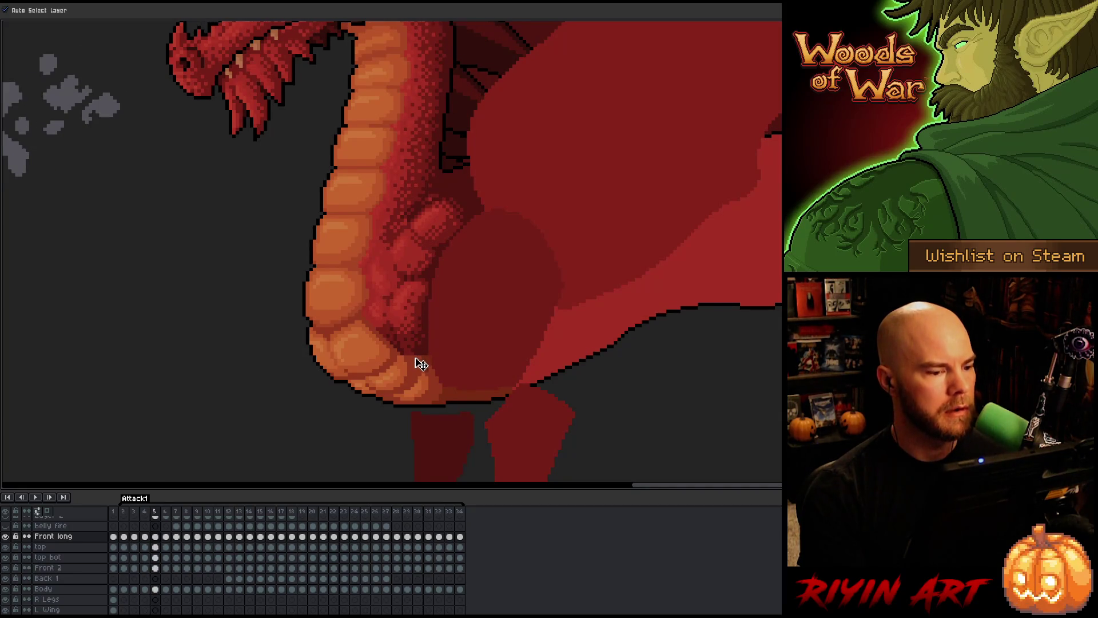
key(Left)
key(Right)
key(Left)
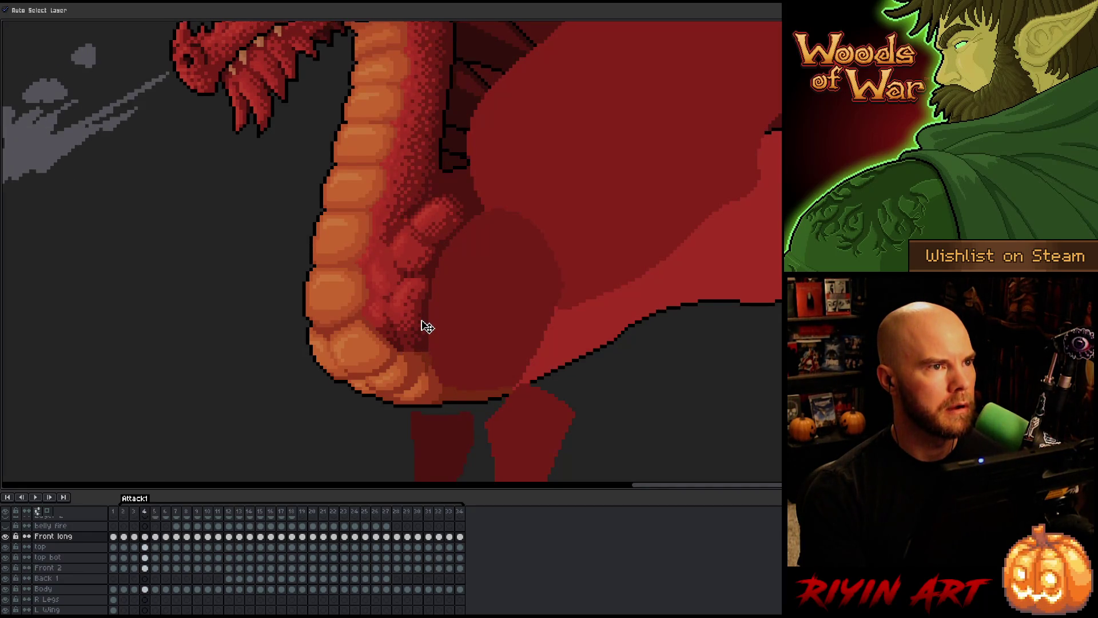
key(Right)
key(Left)
key(Right)
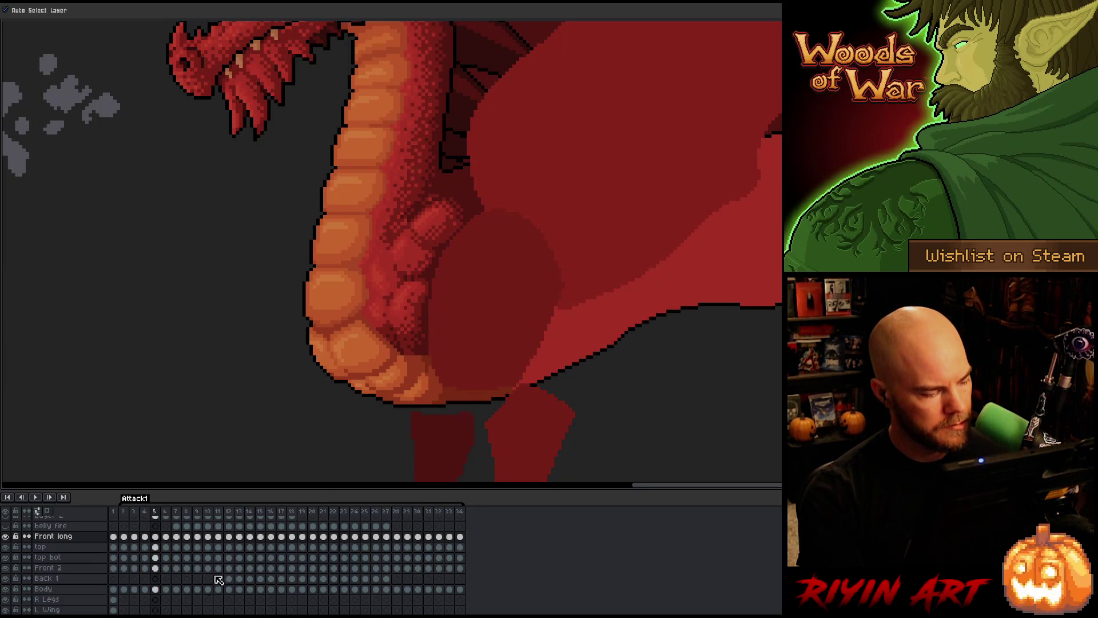
click(155, 569)
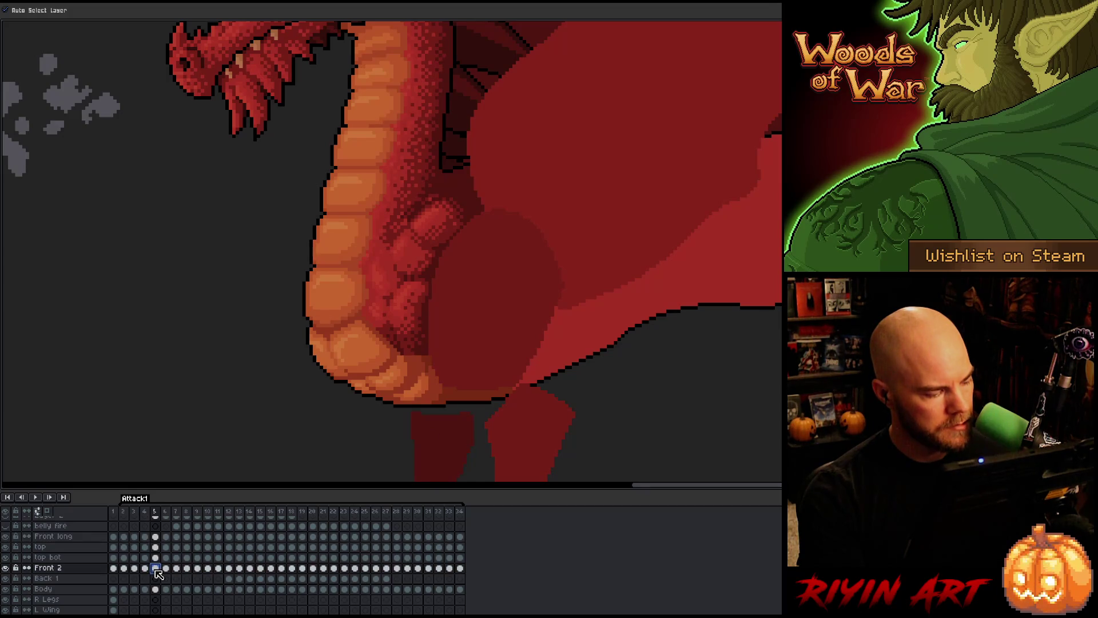
- On the Front long layer, marquee the lower belly, scale and reshape it, and commit
key(m)
mouse_move(302, 171)
mouse_down()
mouse_move(515, 255)
mouse_move(525, 282)
mouse_up()
click(559, 293)
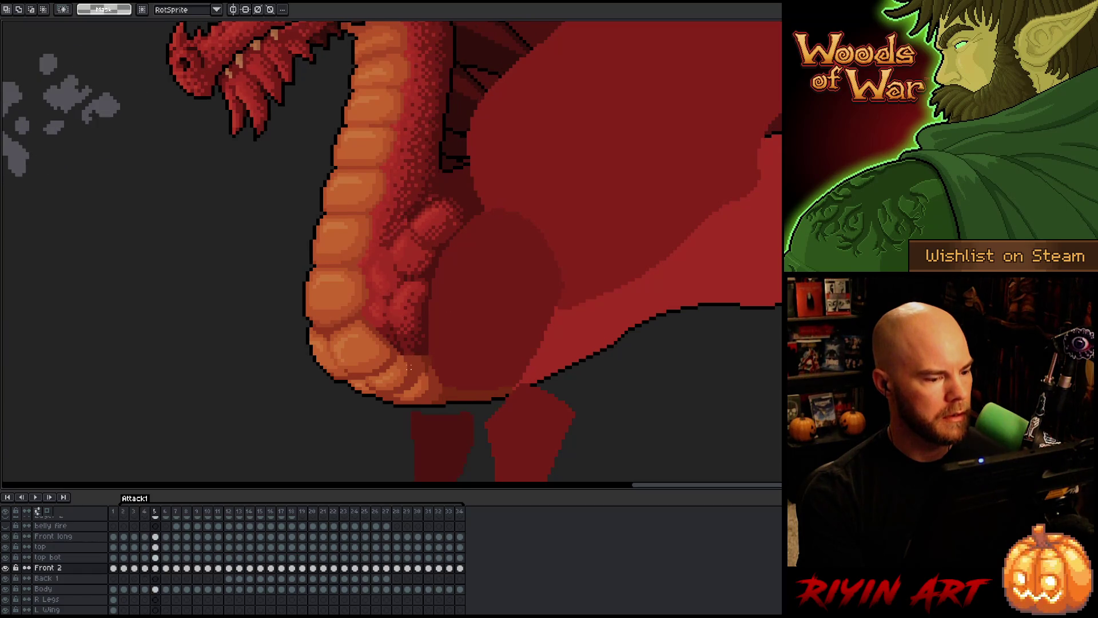
click(68, 538)
click(155, 537)
mouse_move(497, 403)
mouse_down()
mouse_move(378, 385)
mouse_move(311, 346)
mouse_up()
key(Return)
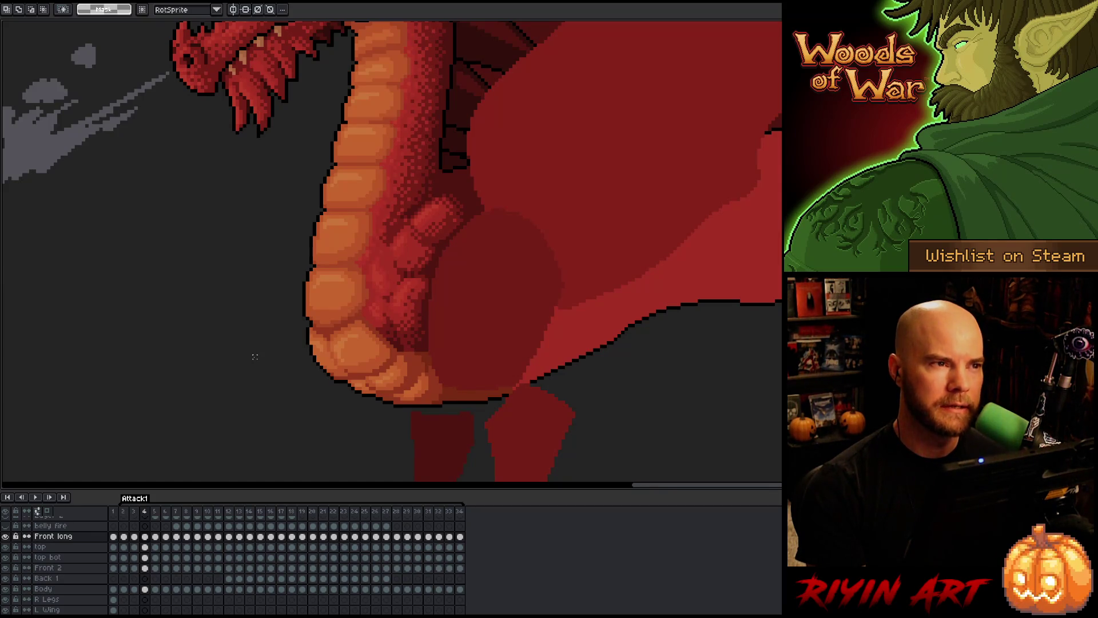
- Review the reshaped belly by stepping between frames 2, 3, 4 and 34
key(Left)
key(Right)
key(Left)
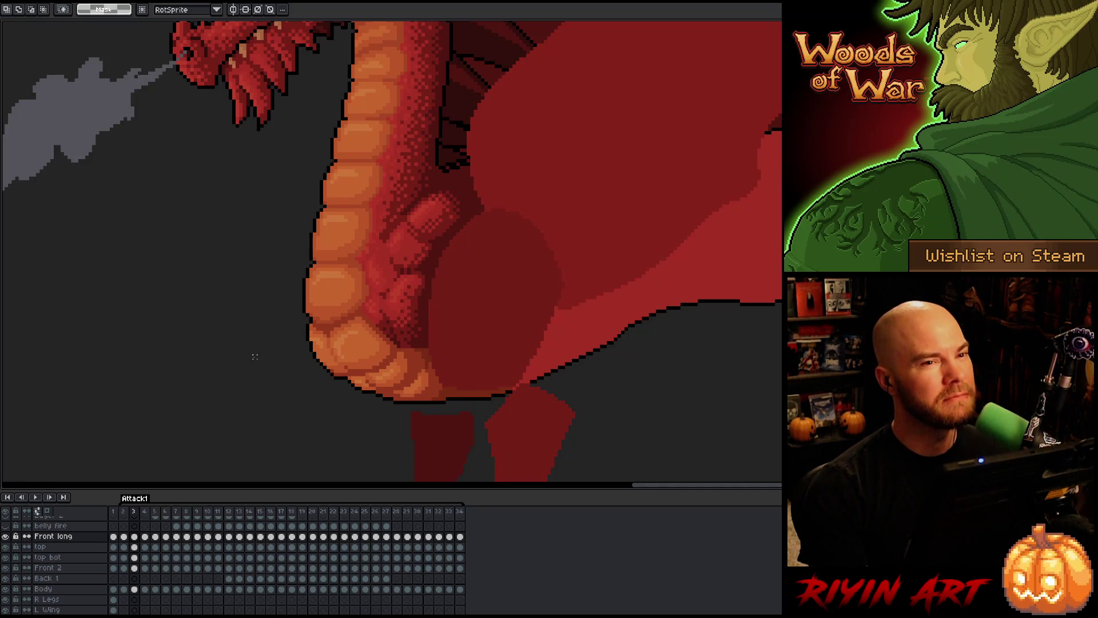
scroll(240, 343, down, 3)
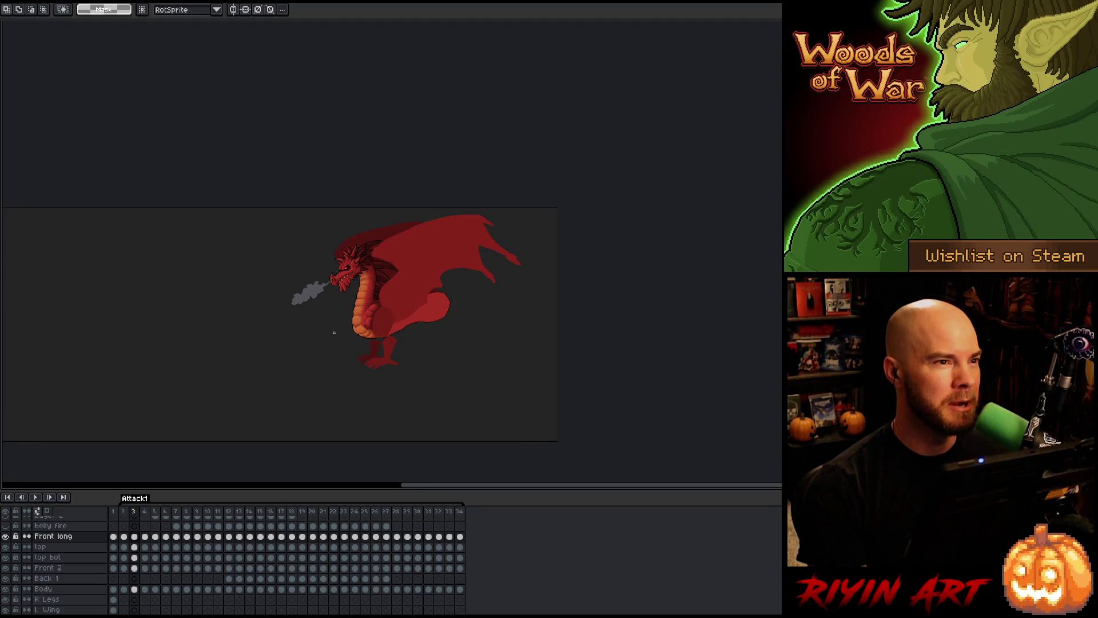
scroll(352, 325, up, 5)
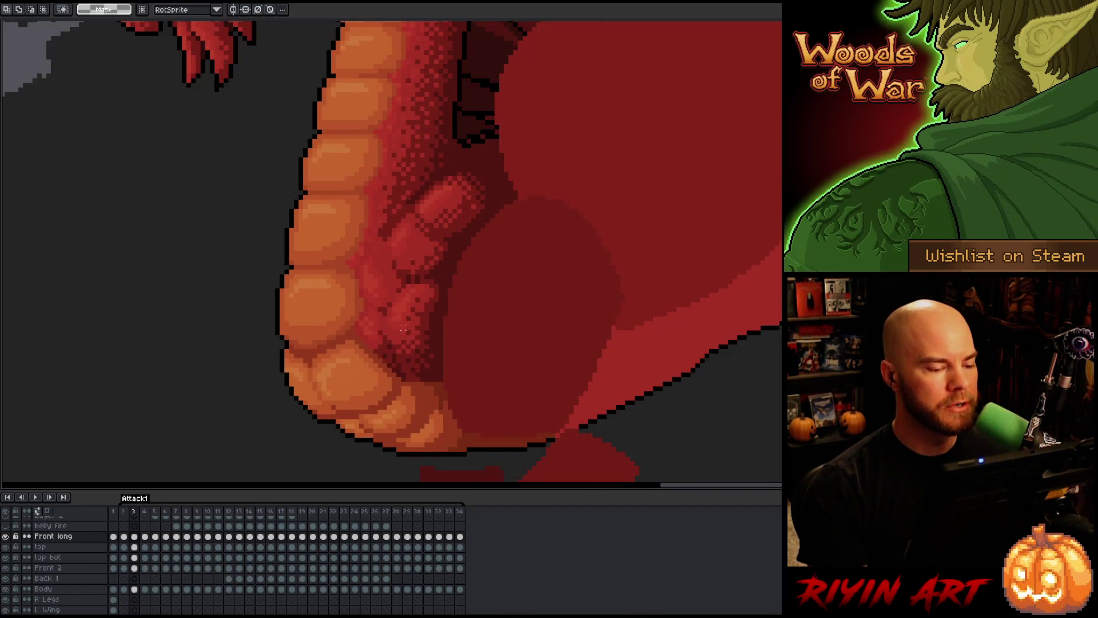
key(Left)
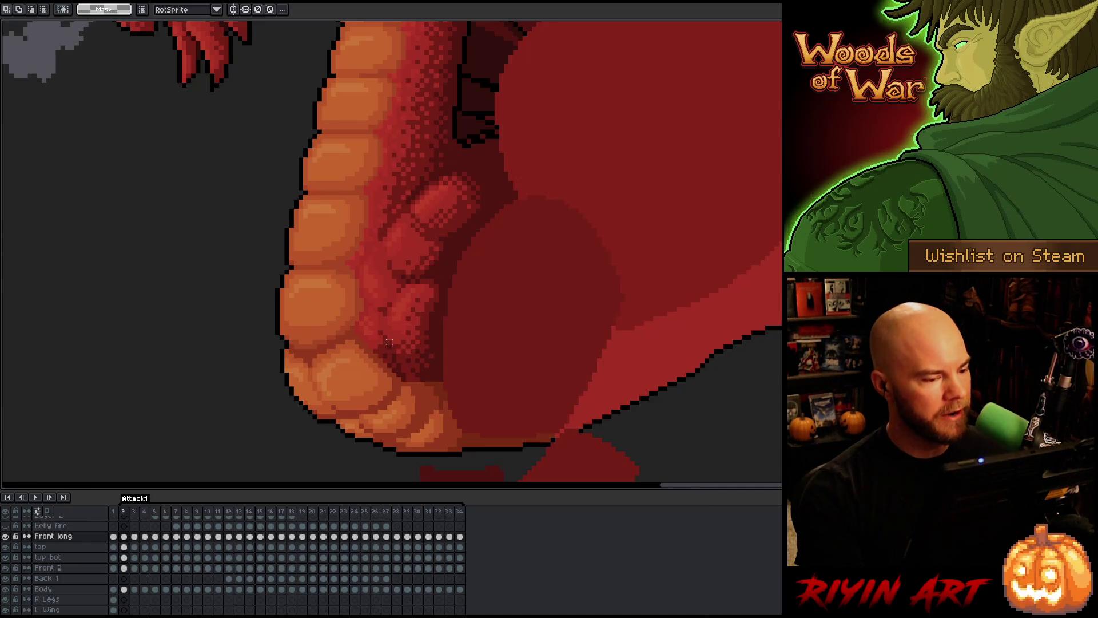
key(Left)
key(Left)
key(Right)
key(Right)
key(Right)
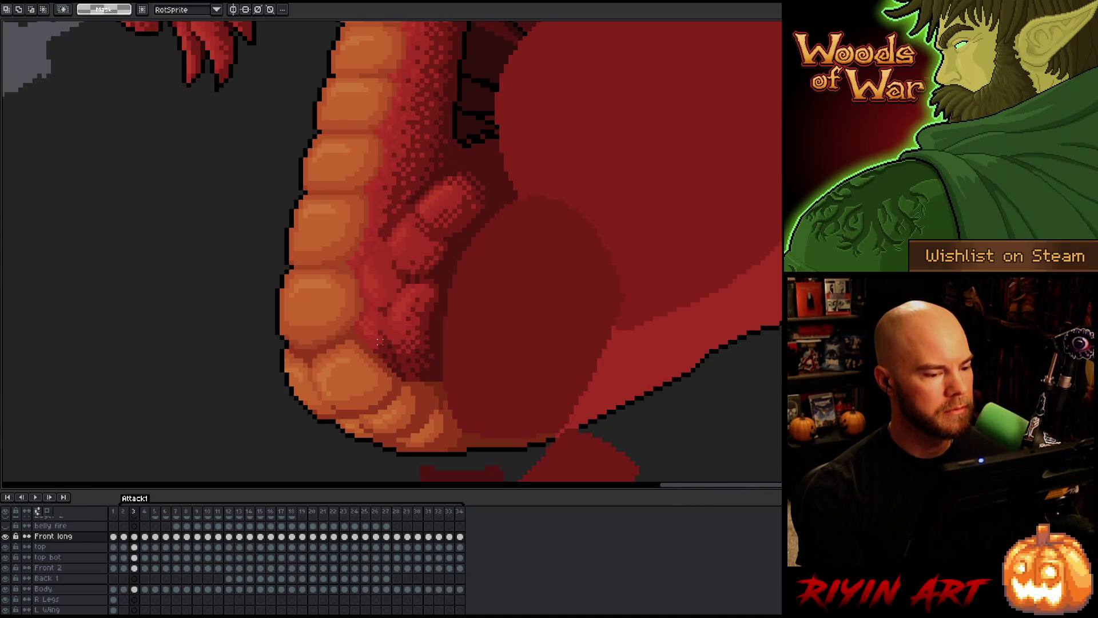
key(Left)
key(Left)
key(Right)
key(Left)
key(Right)
key(Right)
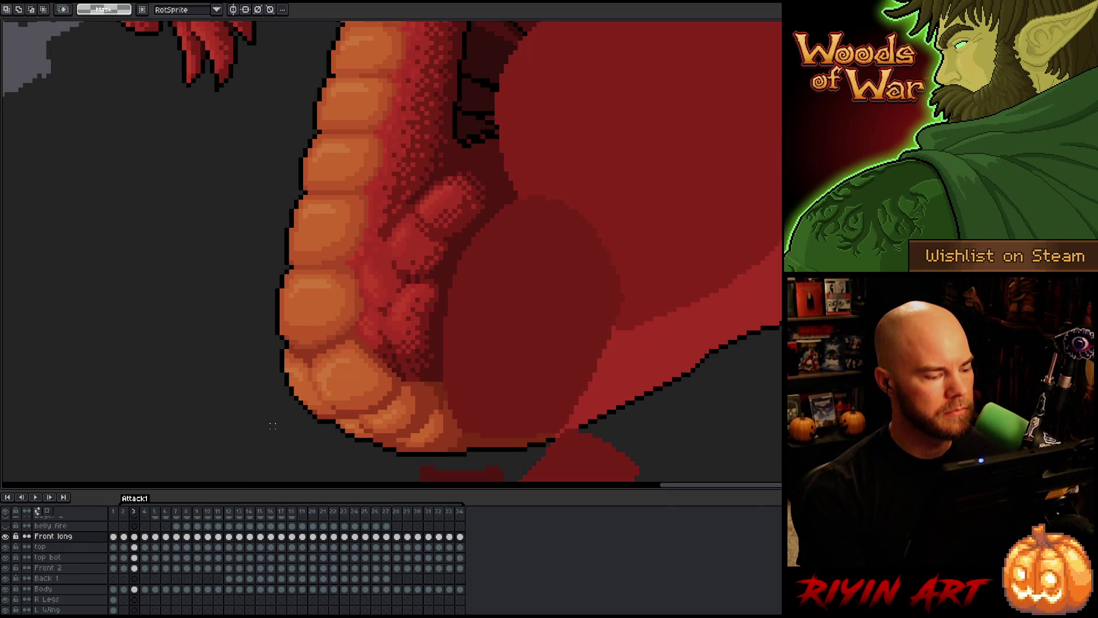
- Select the frame-3 top and top bot cels with the Move tool and compare frames 2 and 3
click(135, 546)
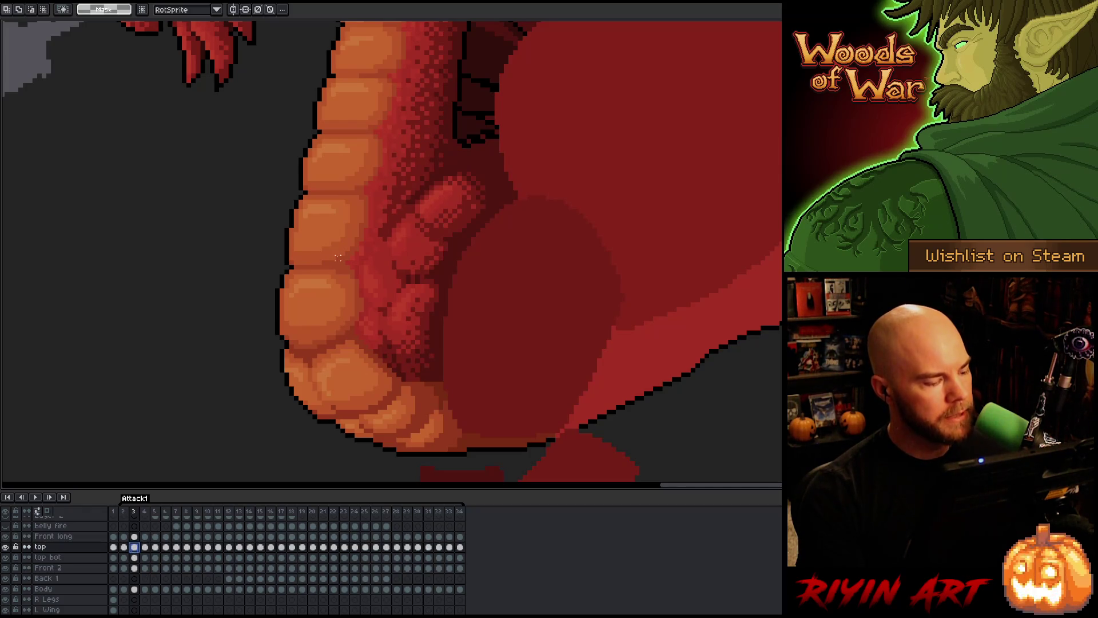
click(135, 558)
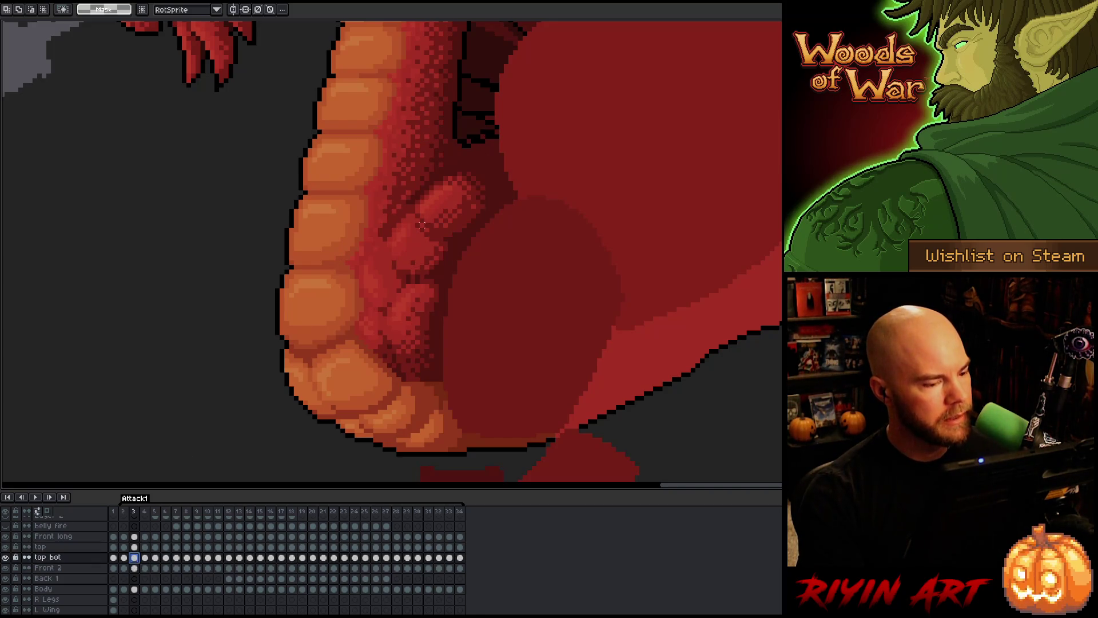
key(v)
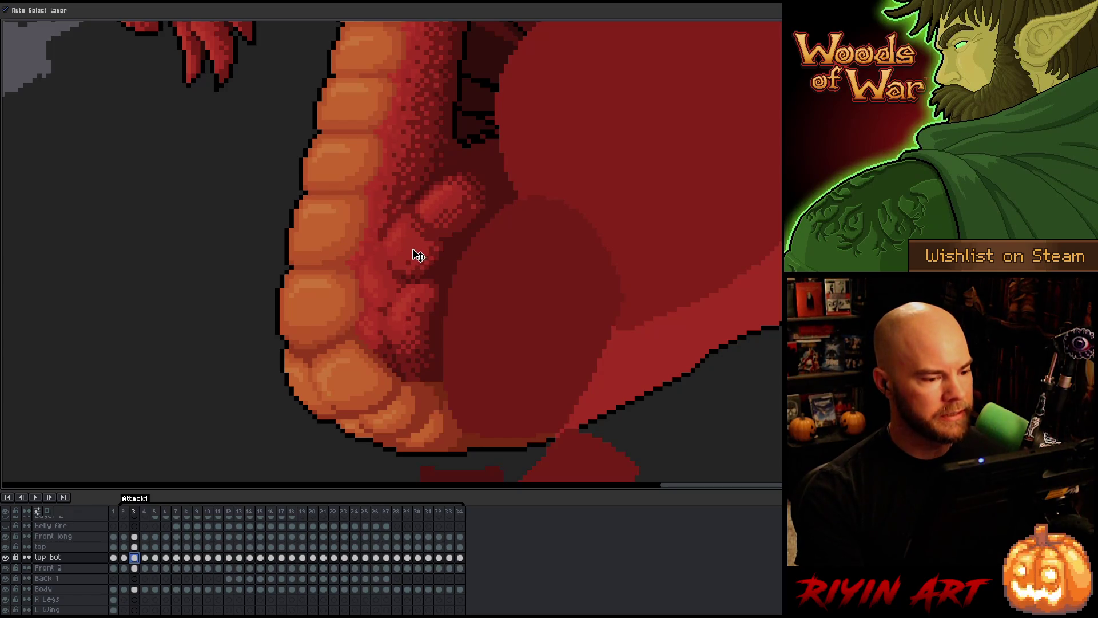
key(comma)
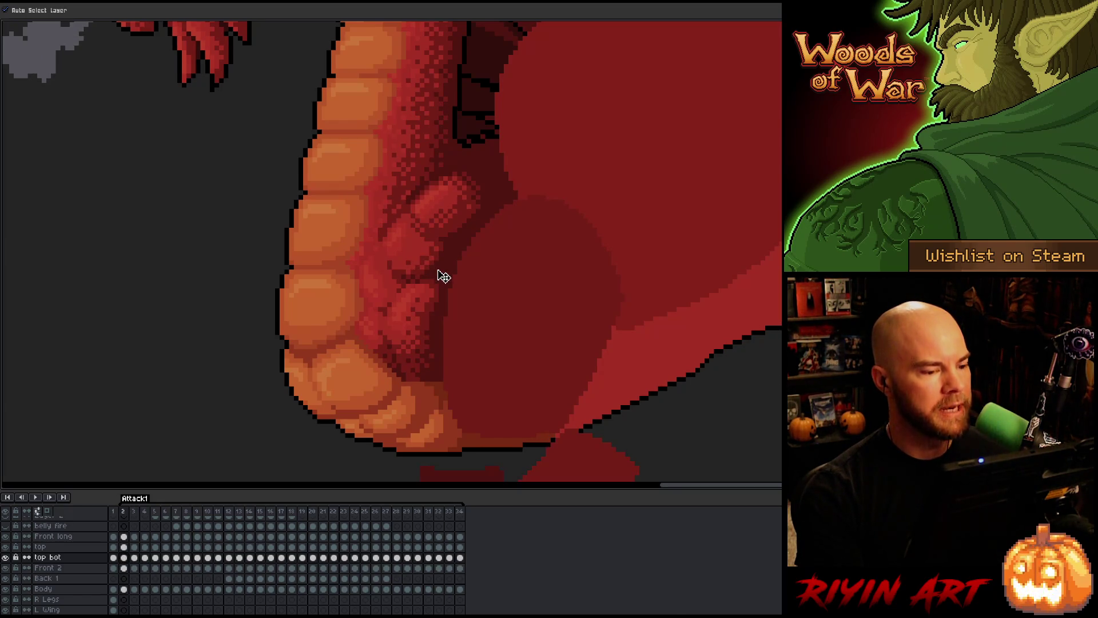
key(period)
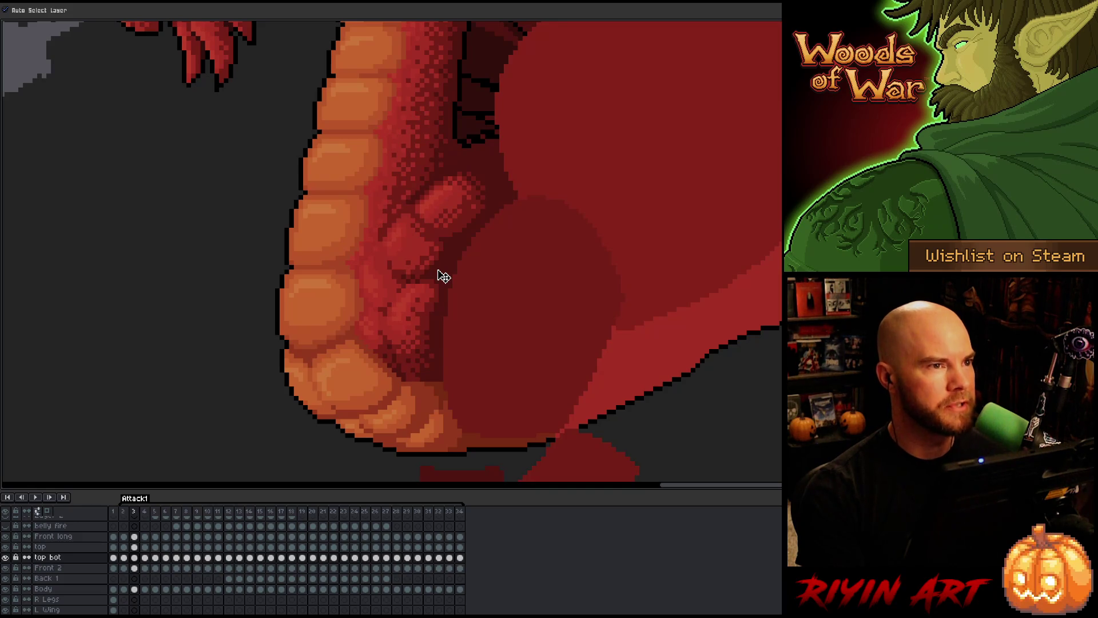
key(comma)
key(comma)
key(comma)
key(period)
key(period)
key(period)
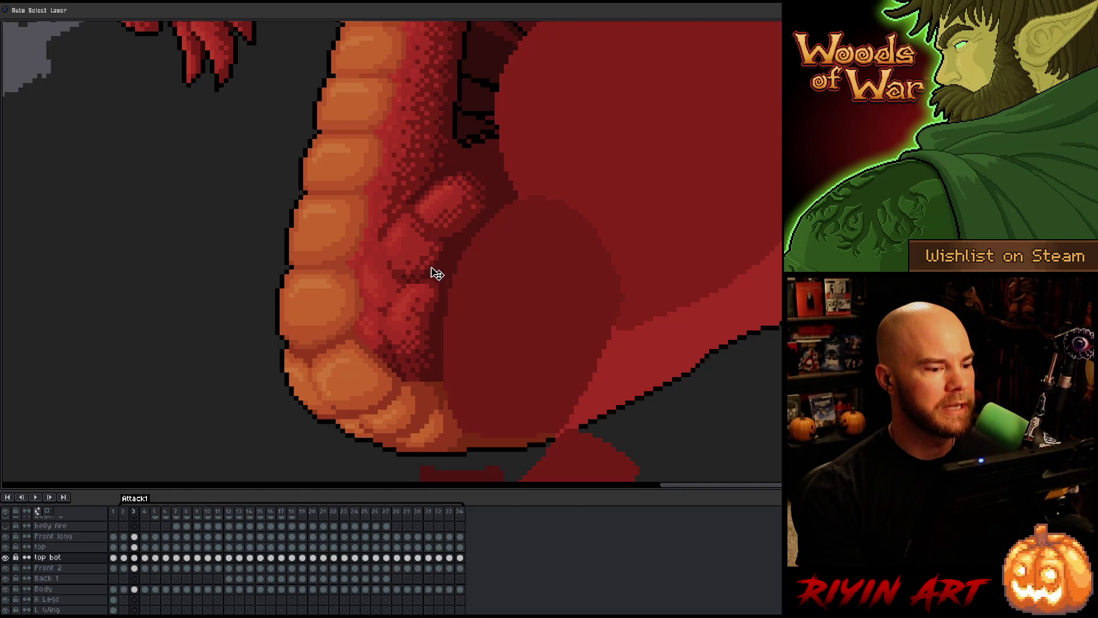
key(comma)
key(period)
key(period)
key(comma)
key(comma)
key(period)
key(period)
- Advance to frame 5 and pick the top and top bot layers from the belly art
key(comma)
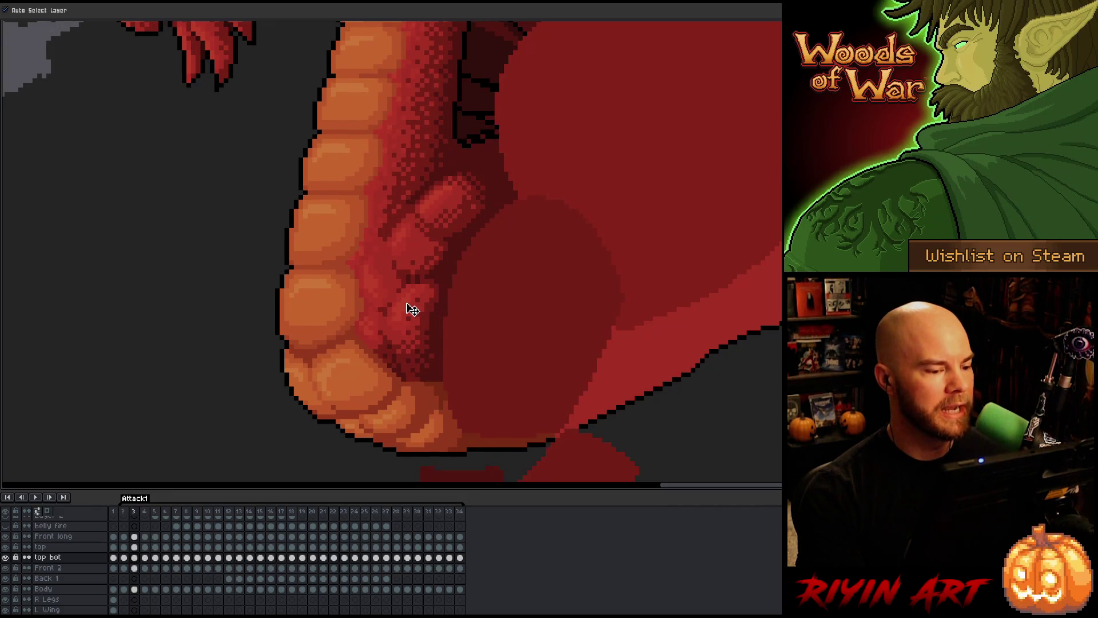
key(period)
key(period)
key(comma)
key(comma)
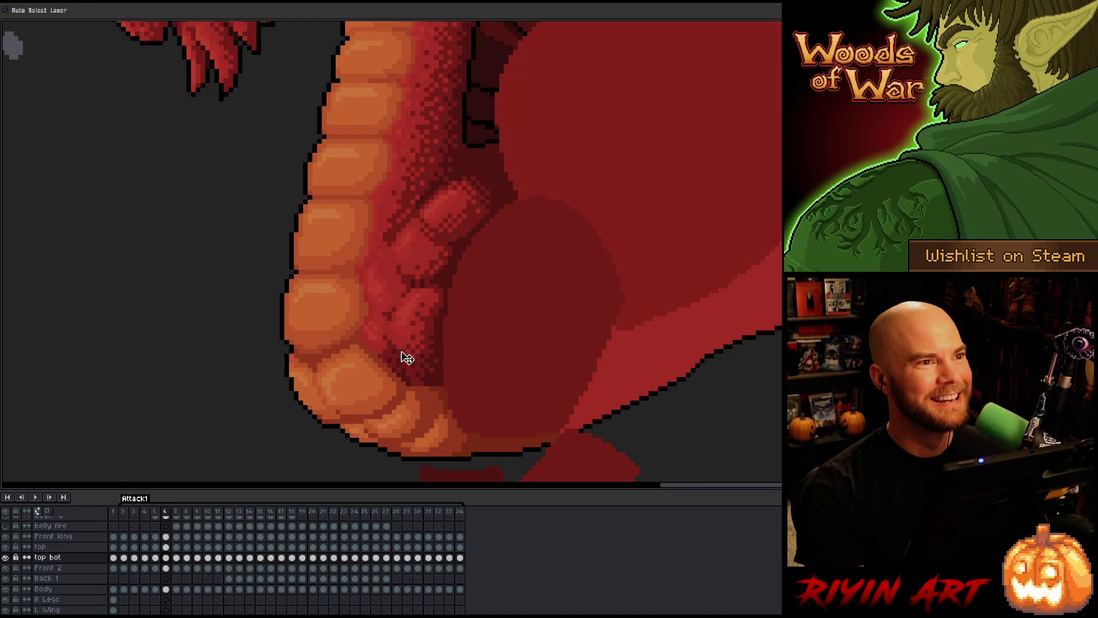
key(period)
key(period)
key(comma)
key(comma)
key(period)
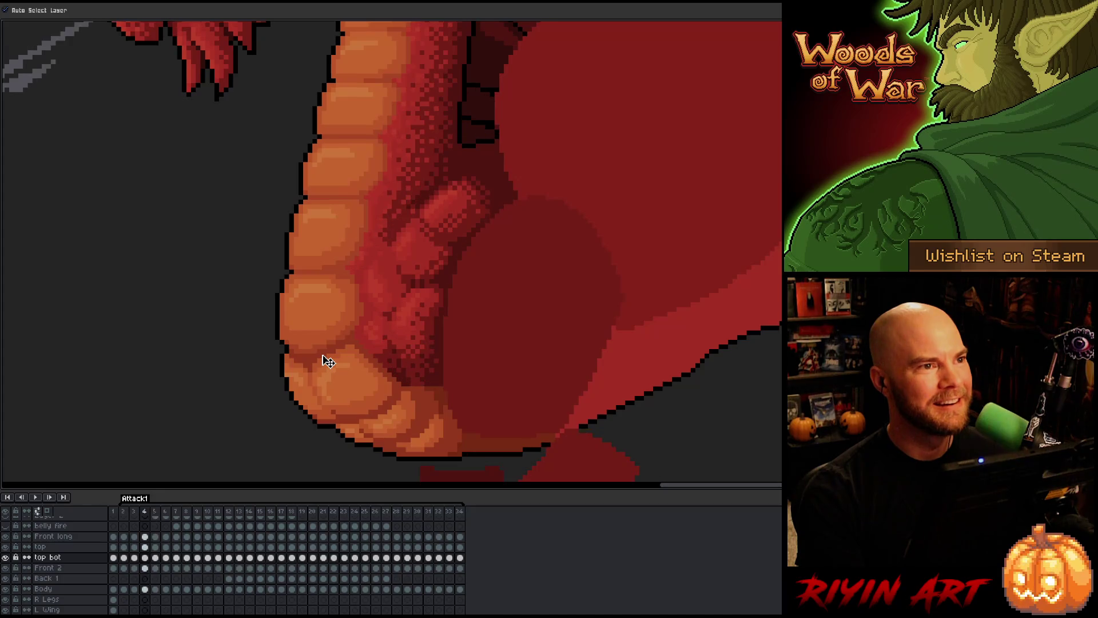
key(period)
click(448, 222)
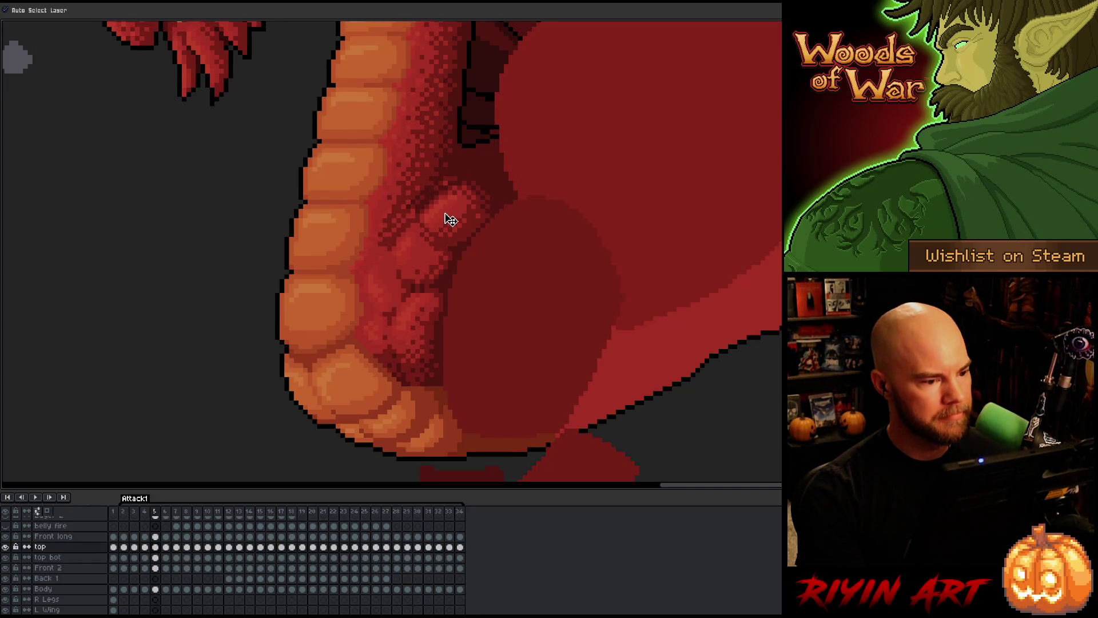
click(426, 266)
key(comma)
key(period)
- Pick the Front long layer, compare the belly on frames 4 and 5, and select its frame-5 cel
click(417, 323)
key(comma)
key(period)
key(comma)
key(period)
key(comma)
key(period)
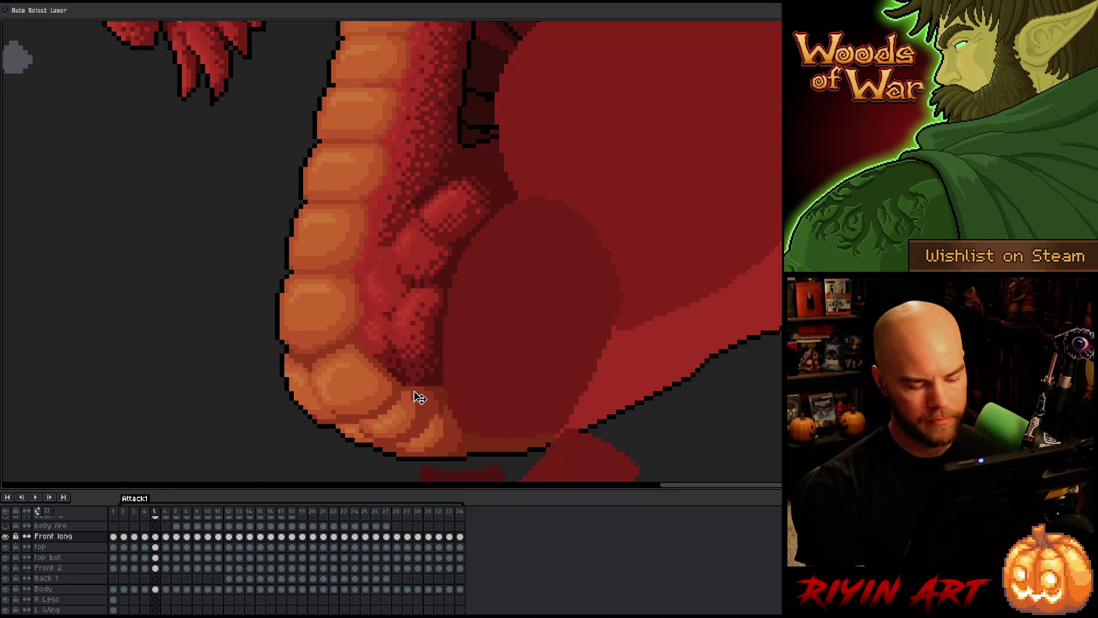
key(comma)
key(period)
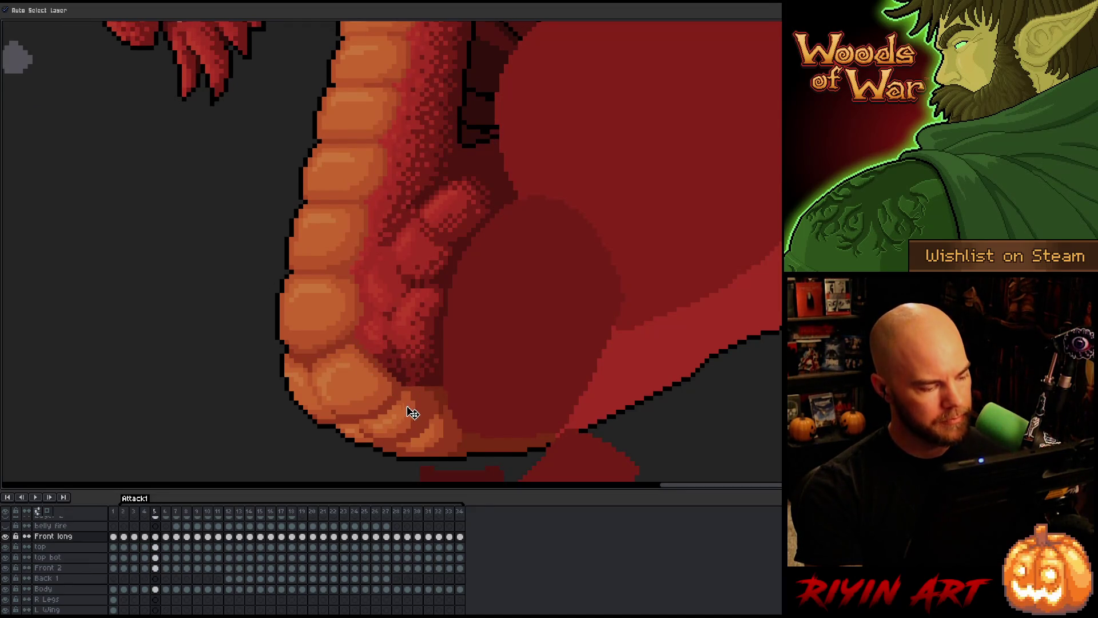
click(156, 537)
- Deselect the Front long cel and flip between frames 4 and 5 to compare the pose
key(b)
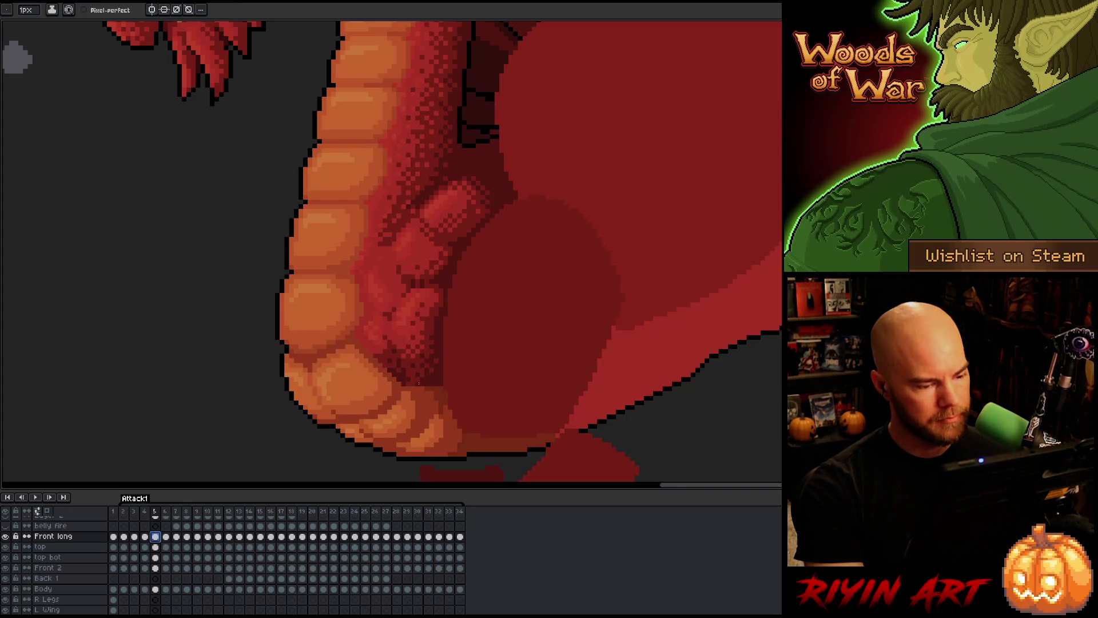
ctrl+click(418, 380)
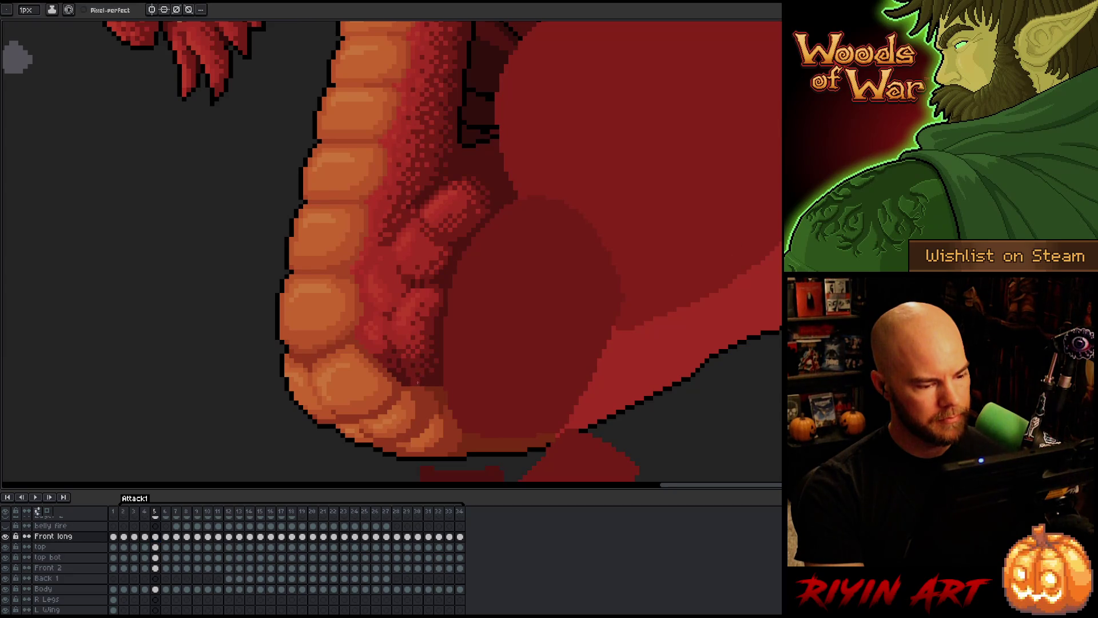
ctrl+click(427, 376)
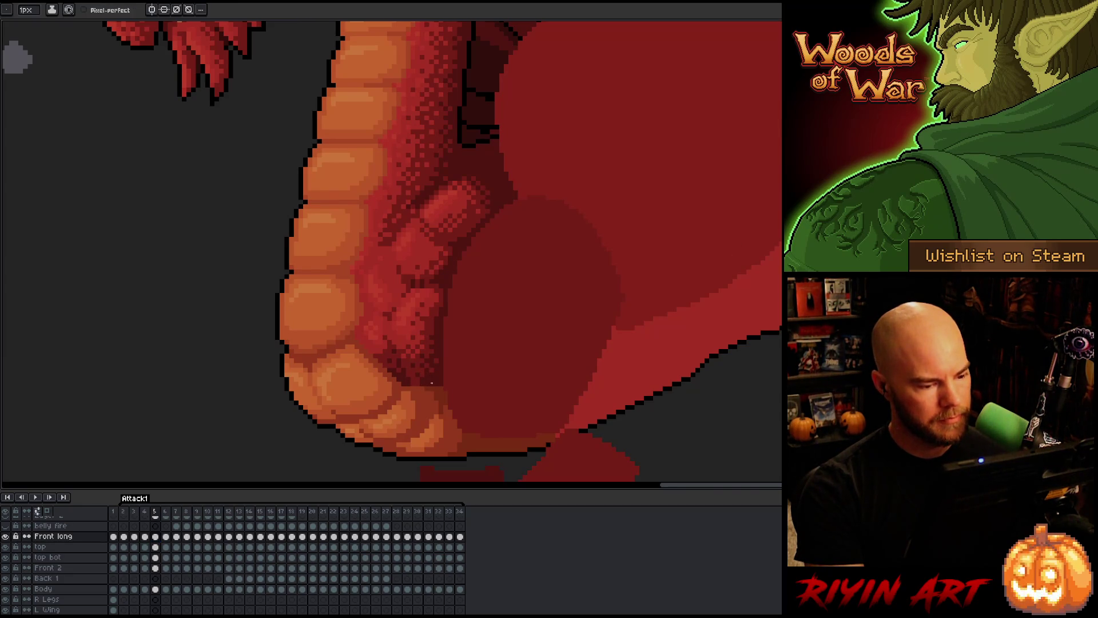
key(comma)
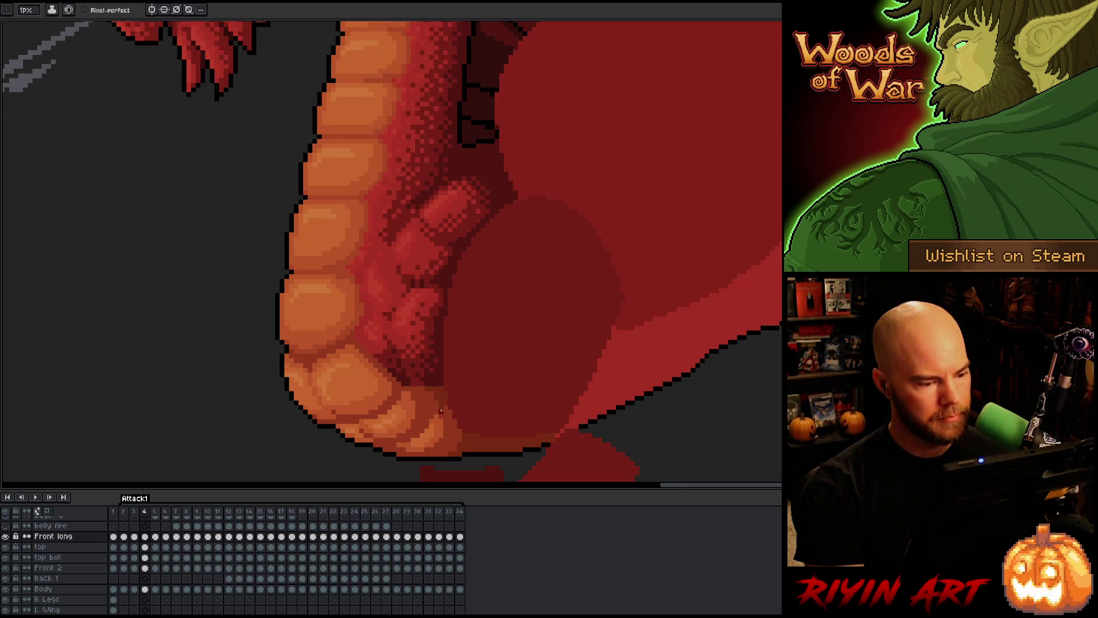
key(period)
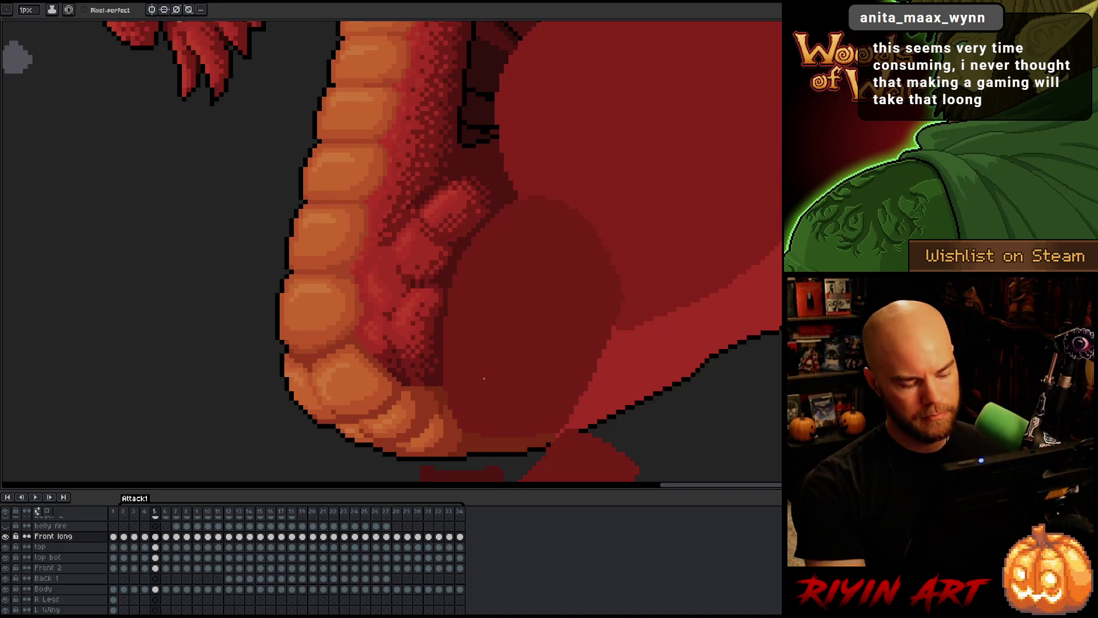
key(comma)
key(period)
key(comma)
key(period)
key(comma)
key(period)
key(comma)
key(comma)
key(period)
key(comma)
key(period)
key(comma)
key(period)
- Compare frames 2 and 3 with their neighbours to check the belly
key(comma)
key(comma)
key(comma)
key(period)
key(period)
key(comma)
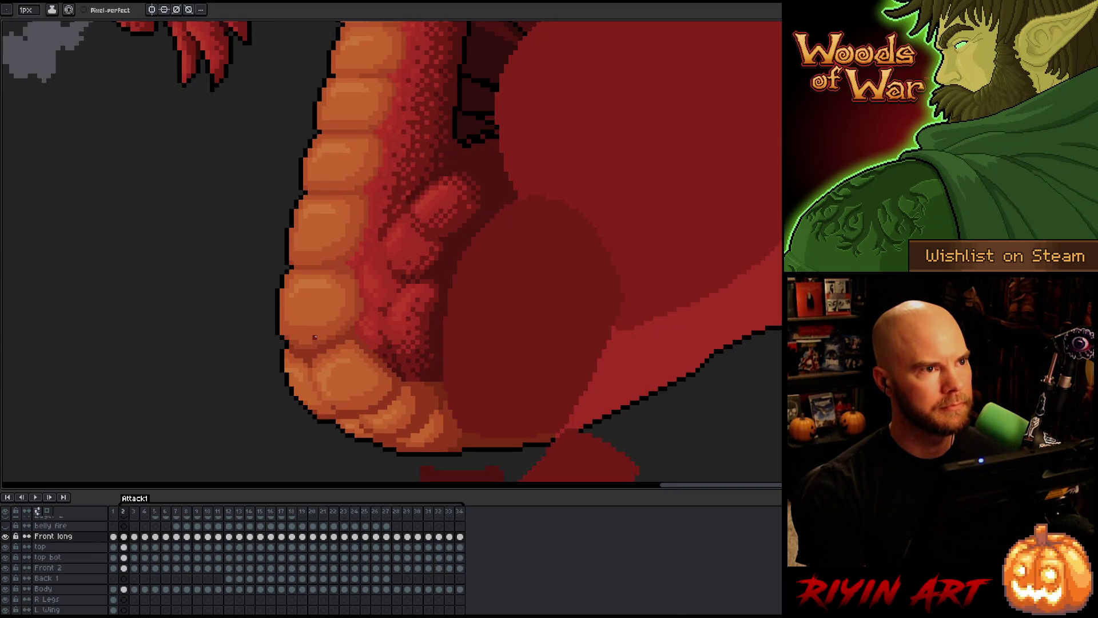
key(period)
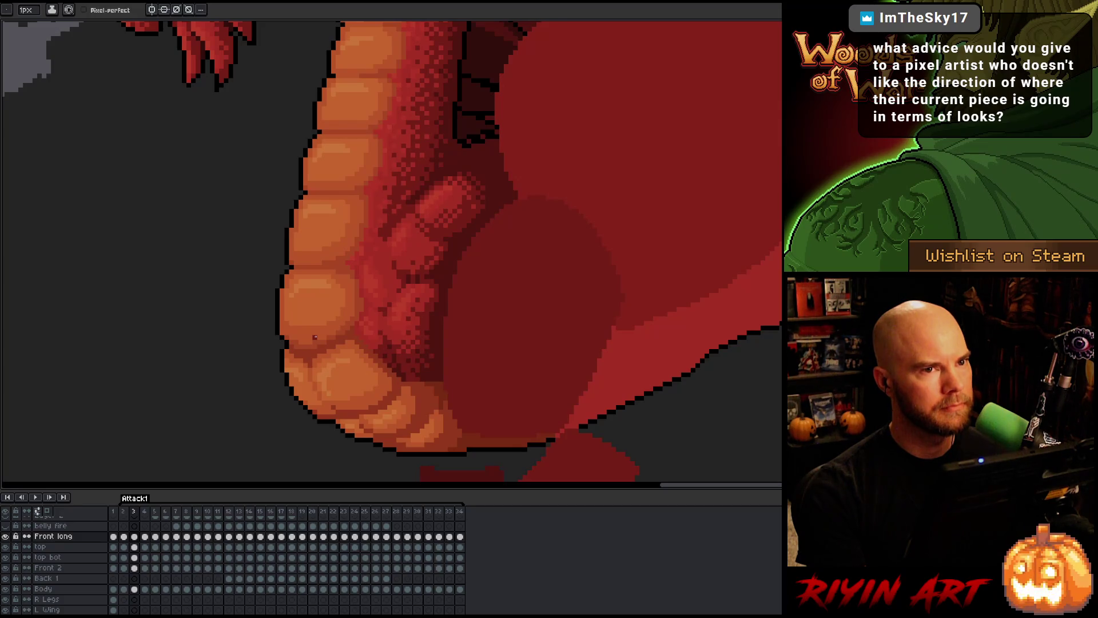
key(comma)
key(period)
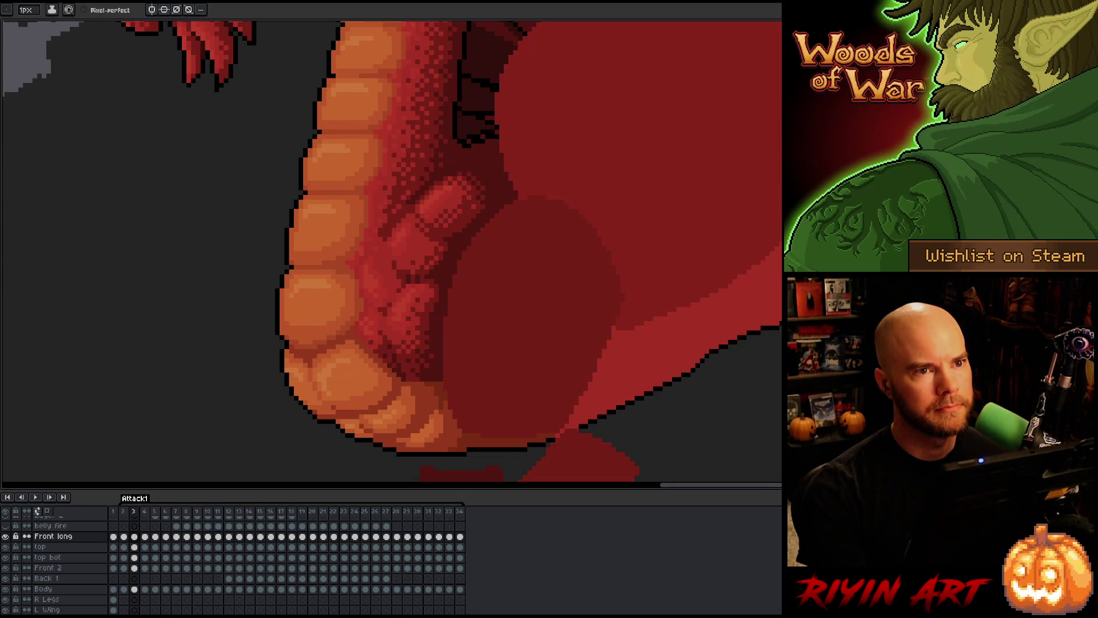
key(comma)
key(period)
key(comma)
key(period)
key(comma)
key(period)
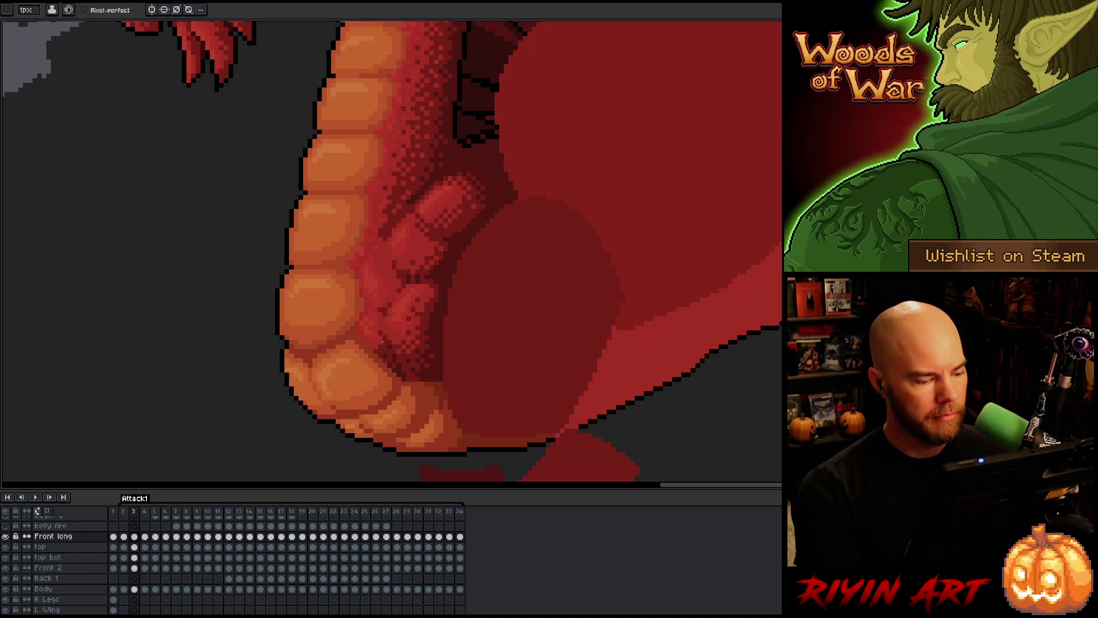
- Flip between frame 2 and its neighbours, stopping on frame 2 with the Move tool
key(Left)
key(Right)
key(Left)
key(Left)
key(Right)
key(Right)
key(Left)
key(Right)
key(Left)
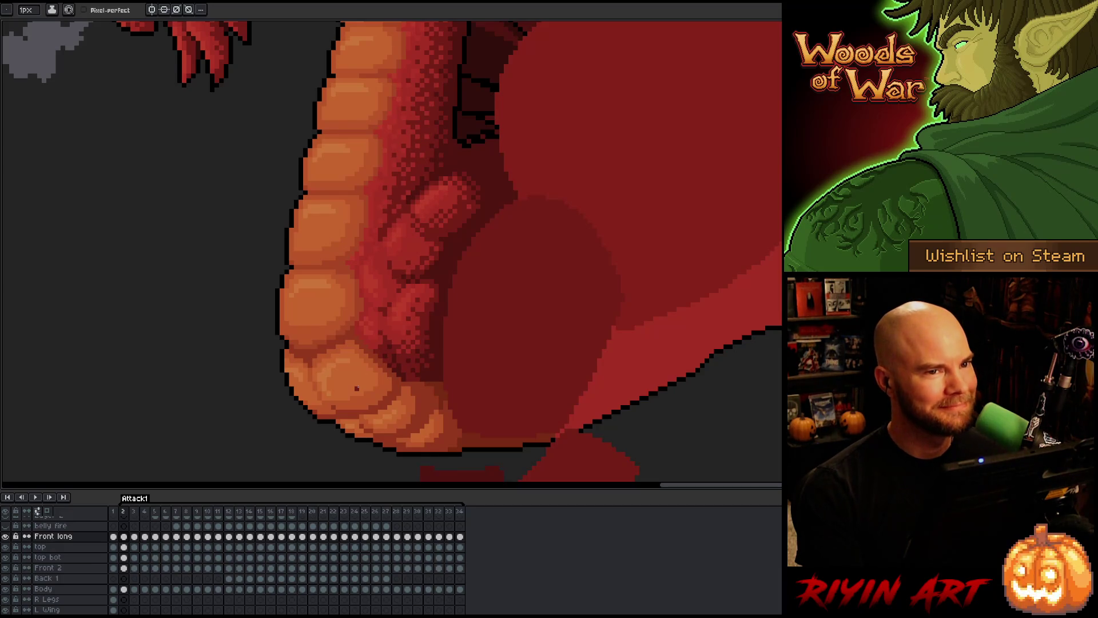
key(Right)
key(Left)
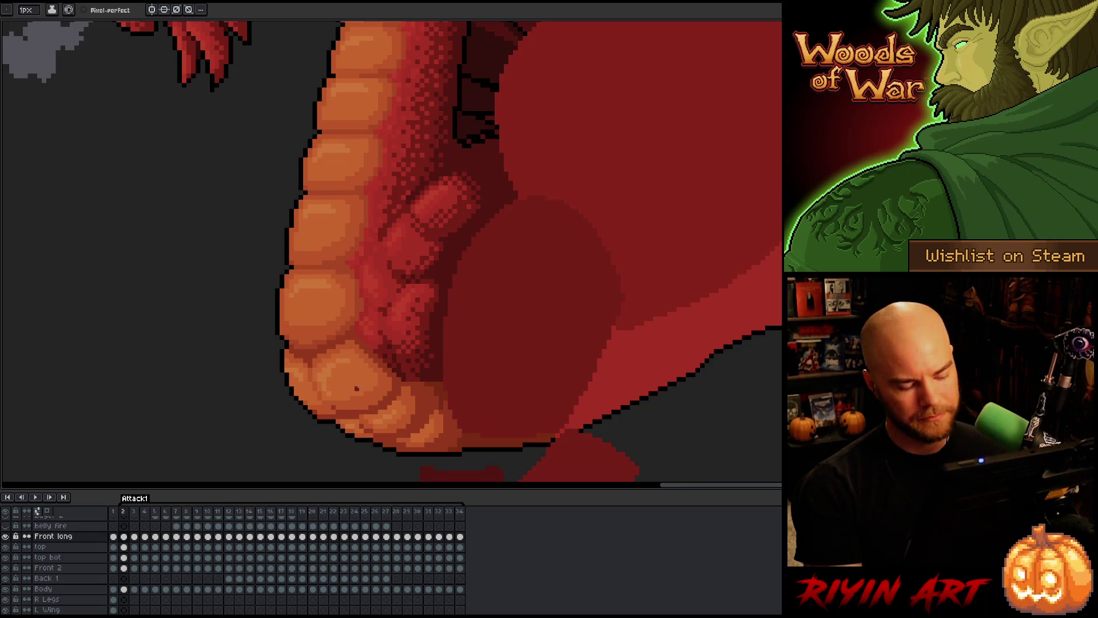
key(v)
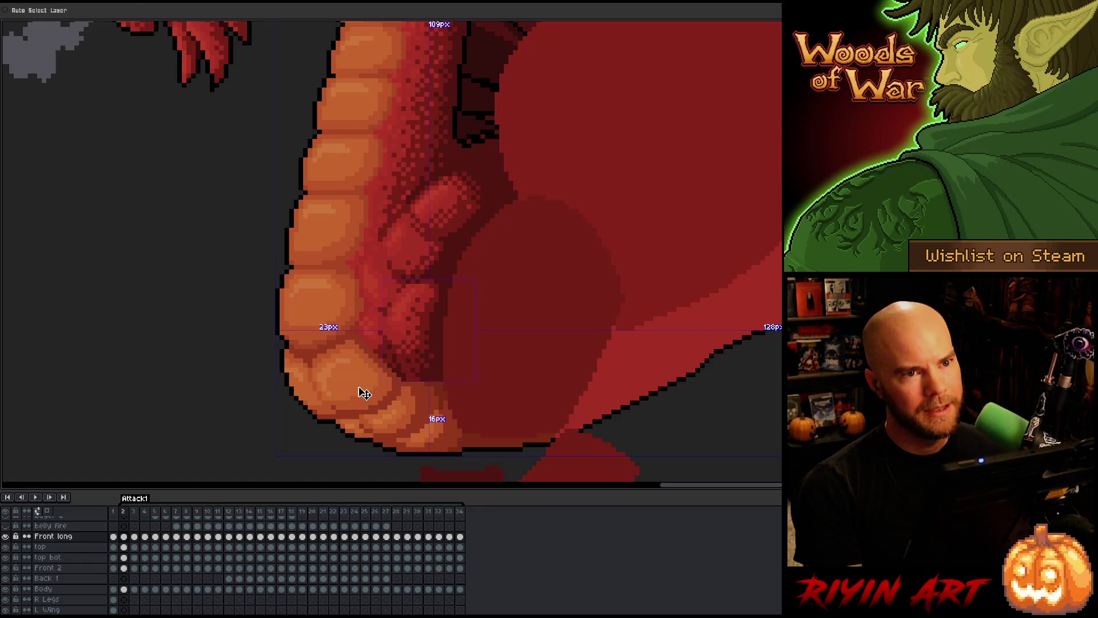
key(b)
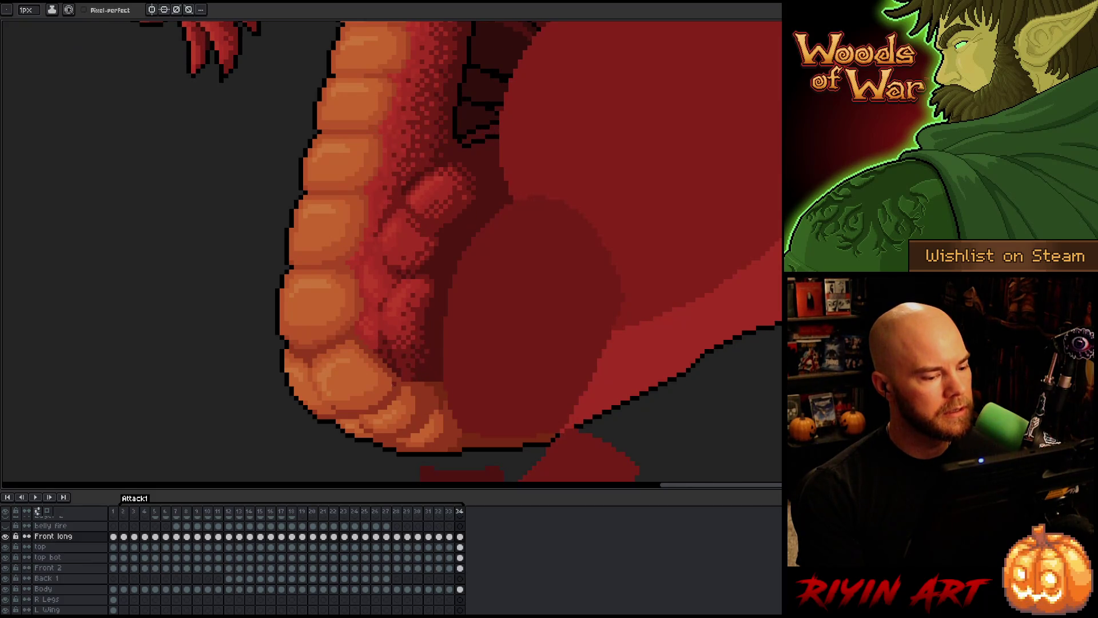
scroll(385, 379, down, 3)
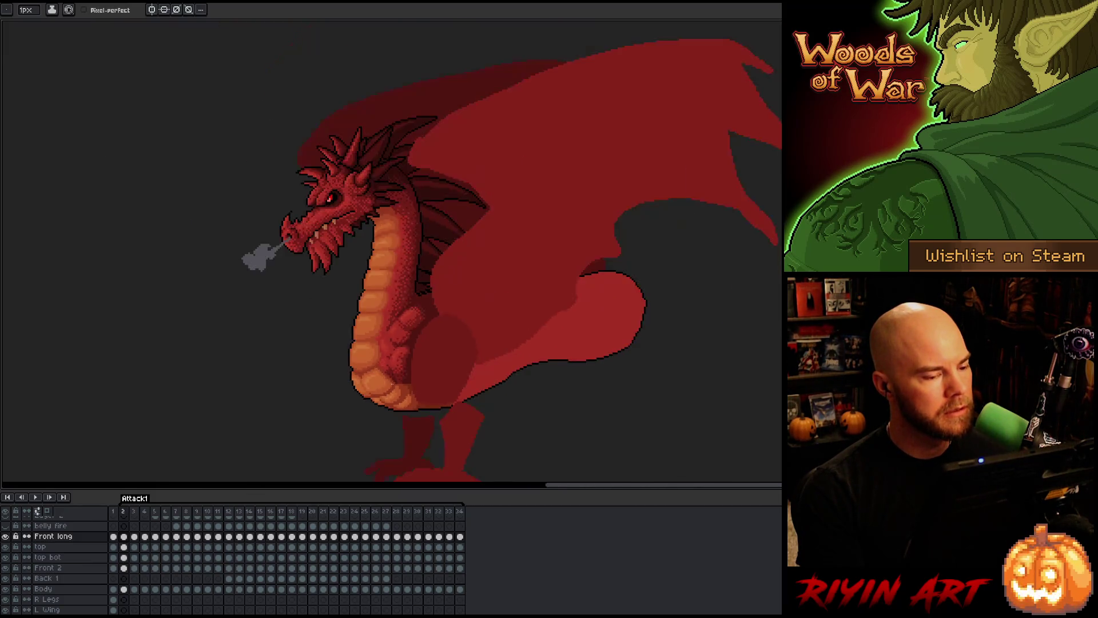
- View the whole dragon and flip frame 2 against its neighbour to check the smoke puff
scroll(385, 379, up, 3)
scroll(386, 379, down, 1)
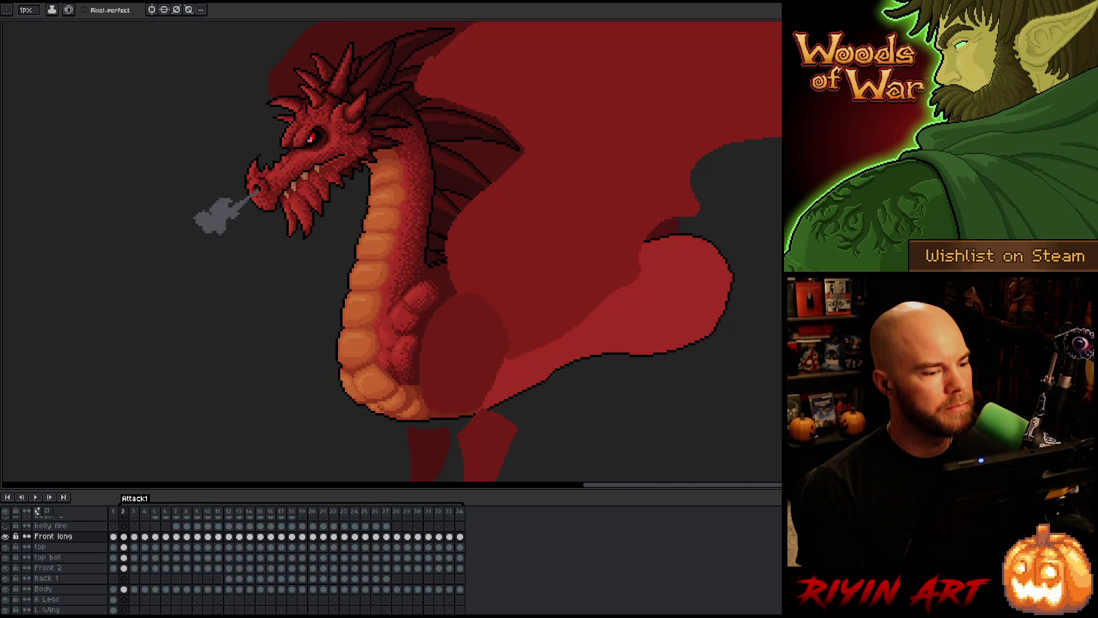
key(v)
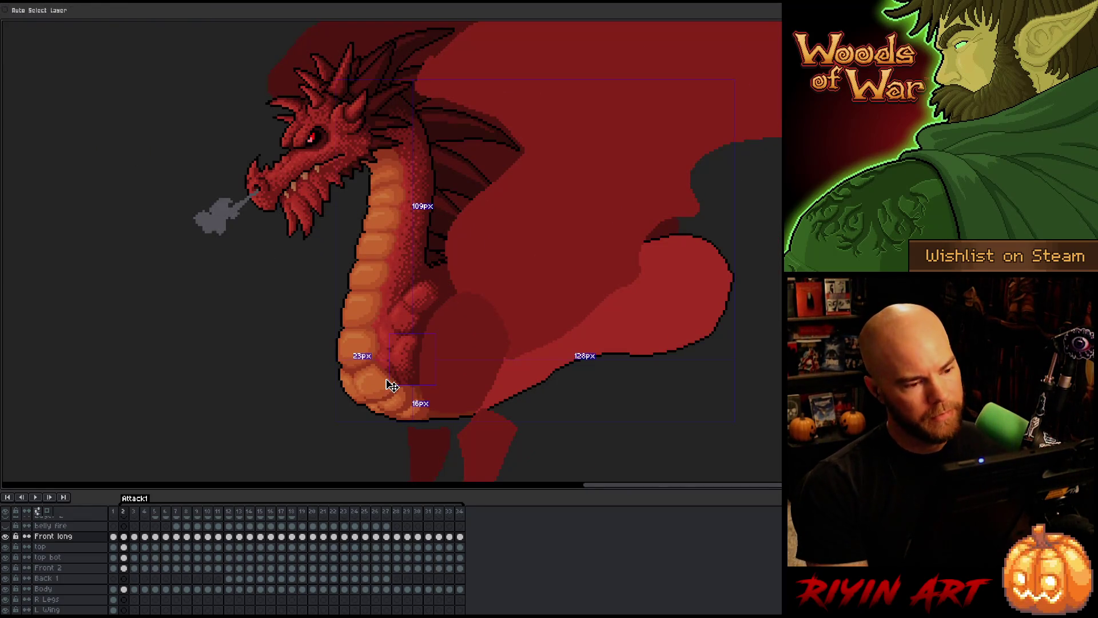
key(b)
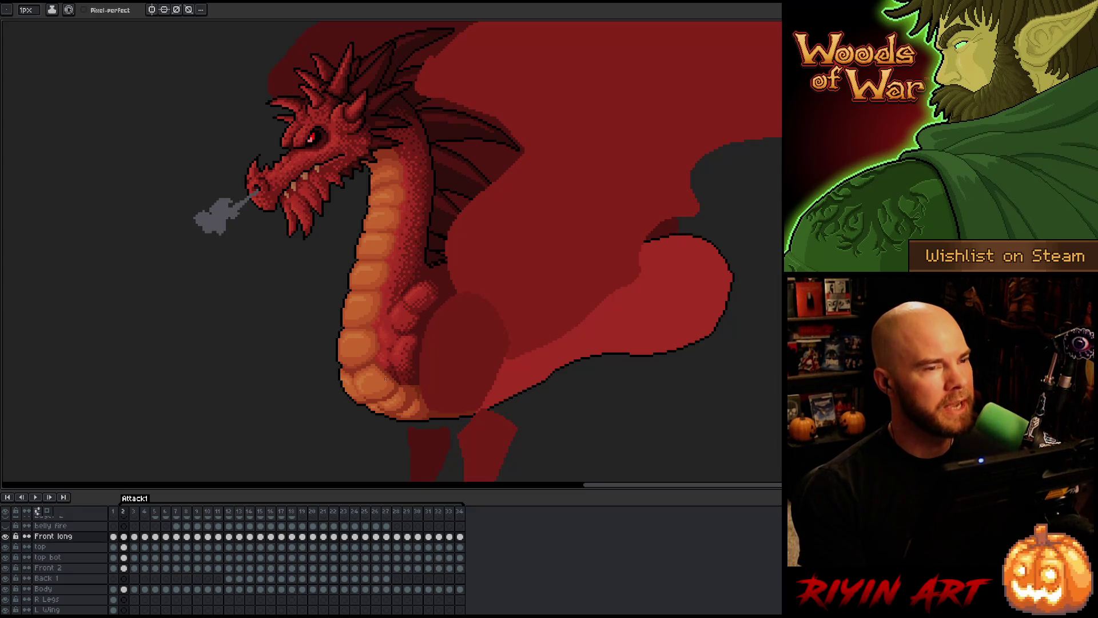
key(Left)
key(Right)
key(Left)
key(Right)
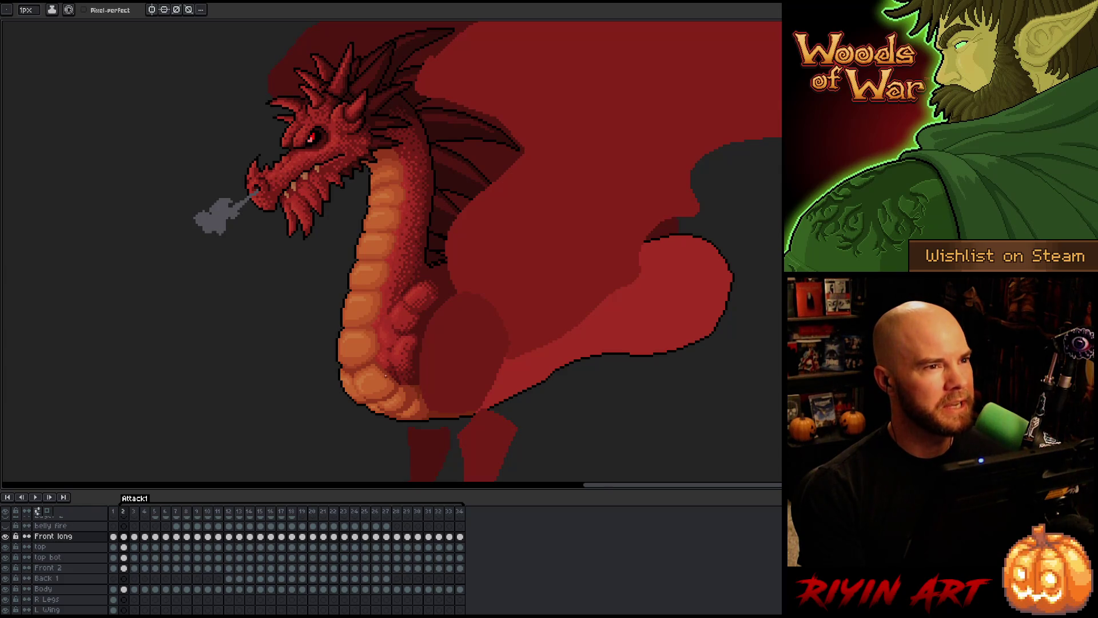
- Zoom back into the belly and pick the Rectangular Marquee tool
scroll(327, 389, up, 1)
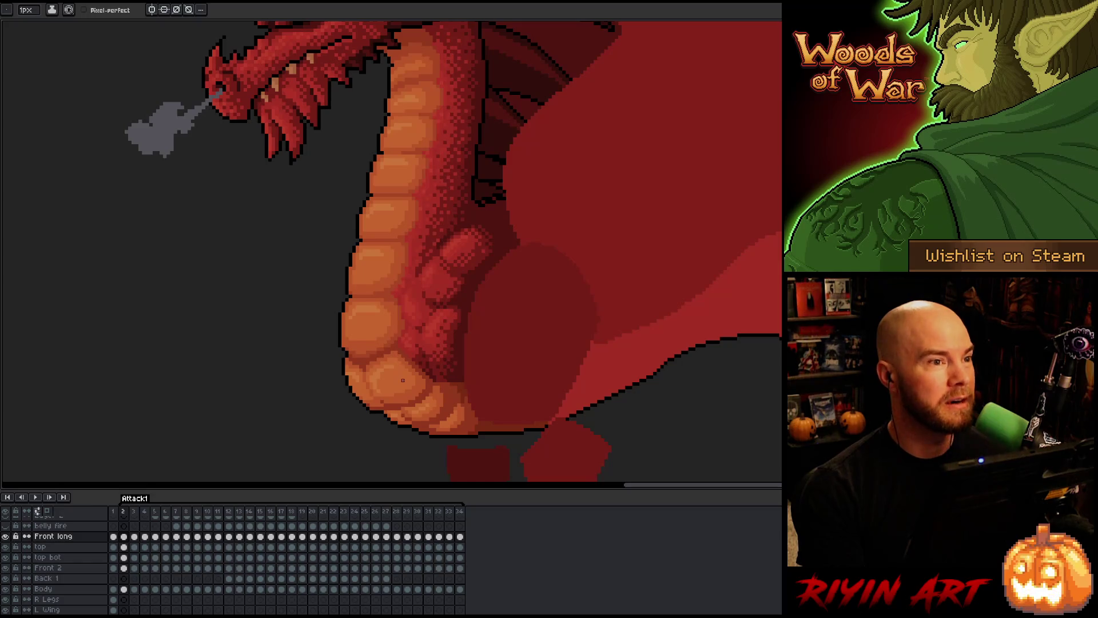
scroll(403, 379, up, 1)
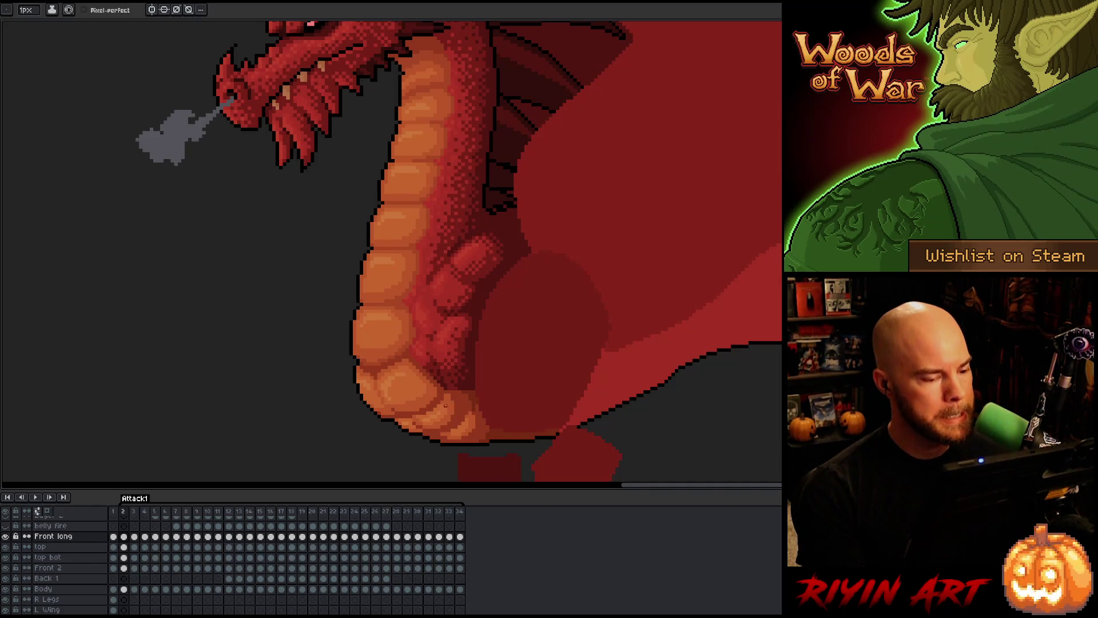
key(m)
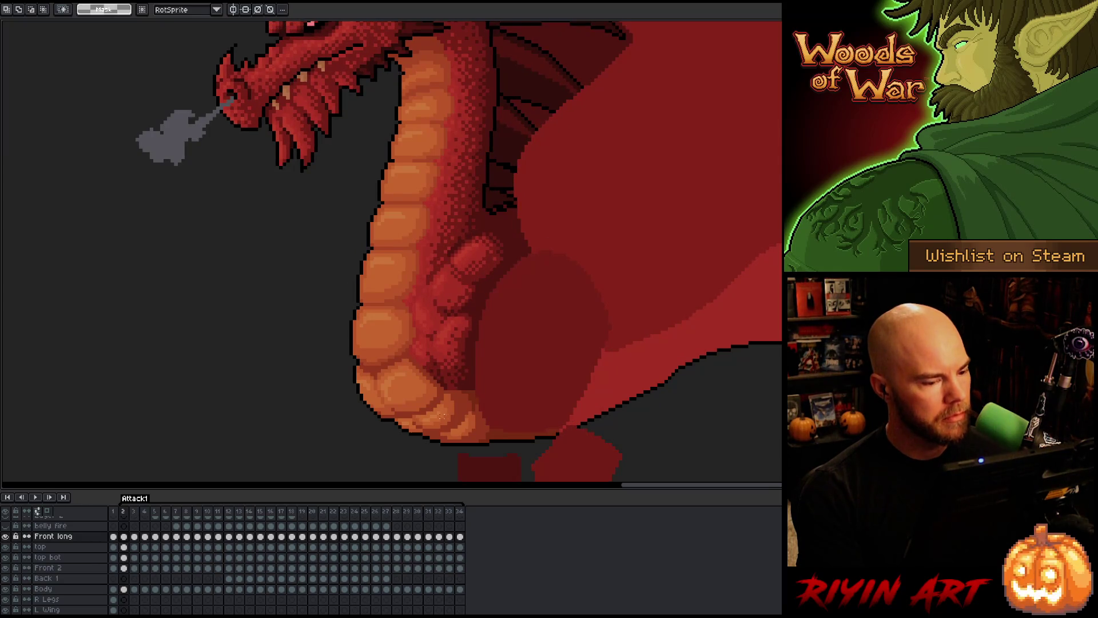
- Shift the frame-2 belly cels (Front long through Front 2) up about 7 px
drag(123, 567, 130, 542)
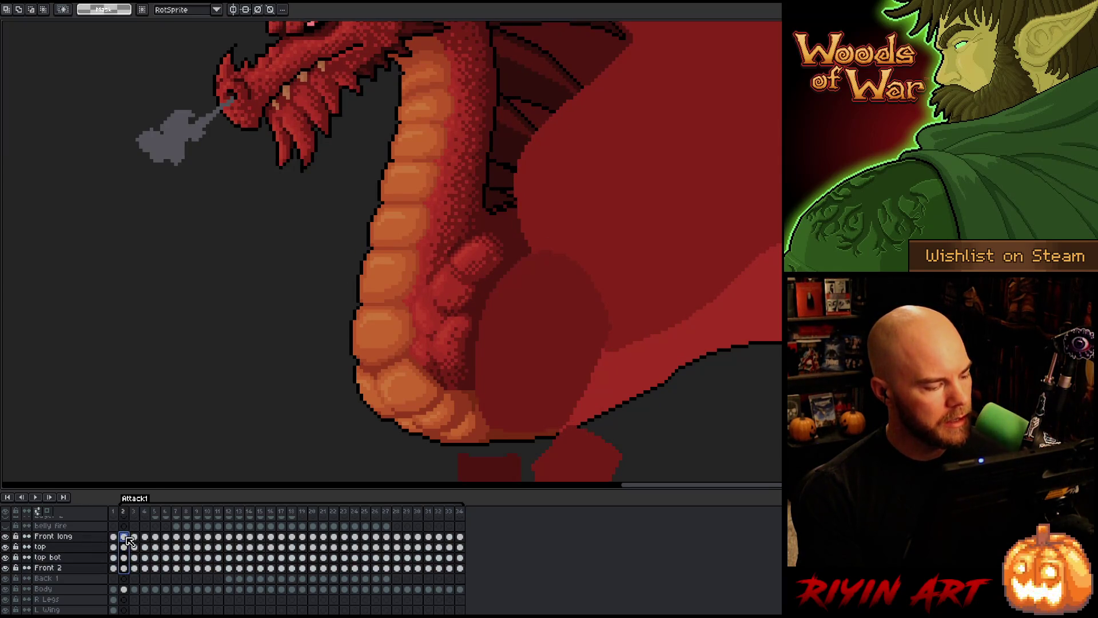
key(v)
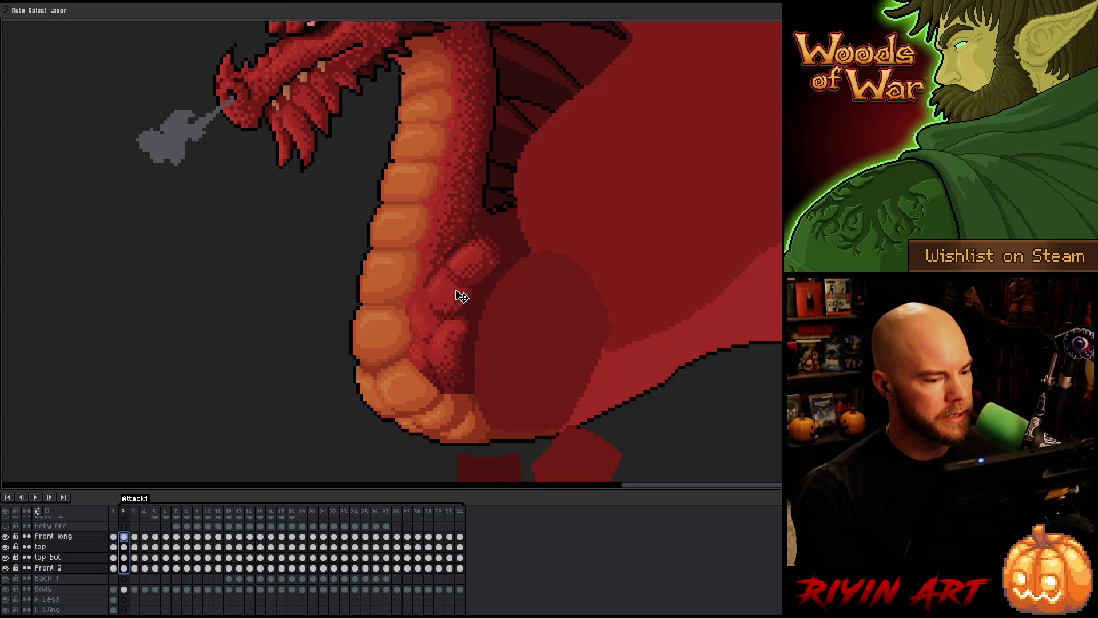
drag(462, 297, 448, 303)
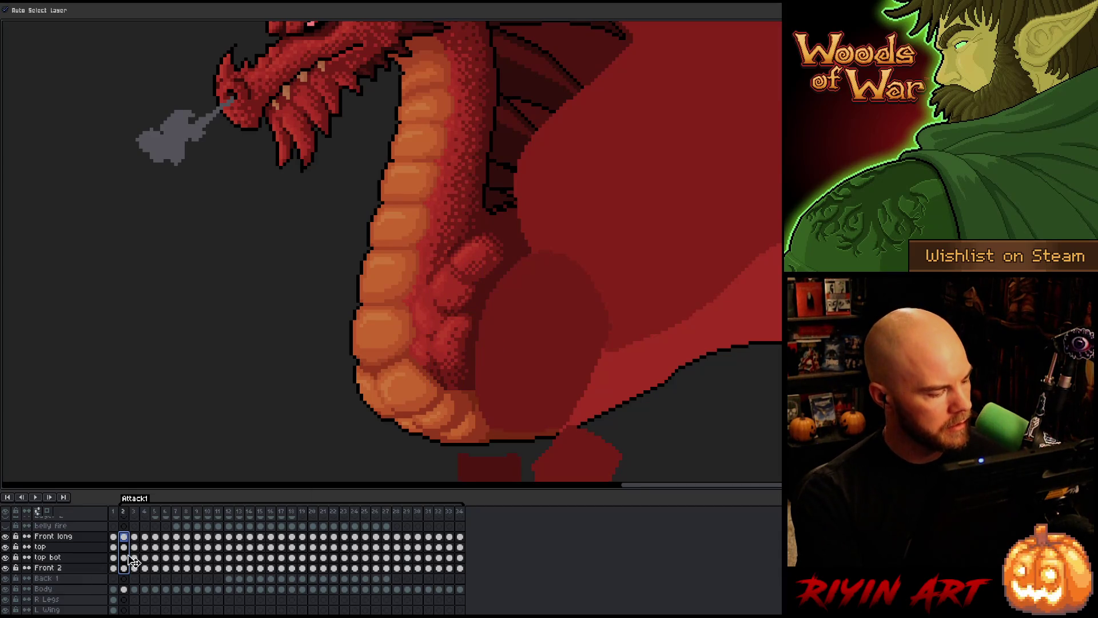
drag(123, 557, 123, 536)
drag(490, 282, 491, 283)
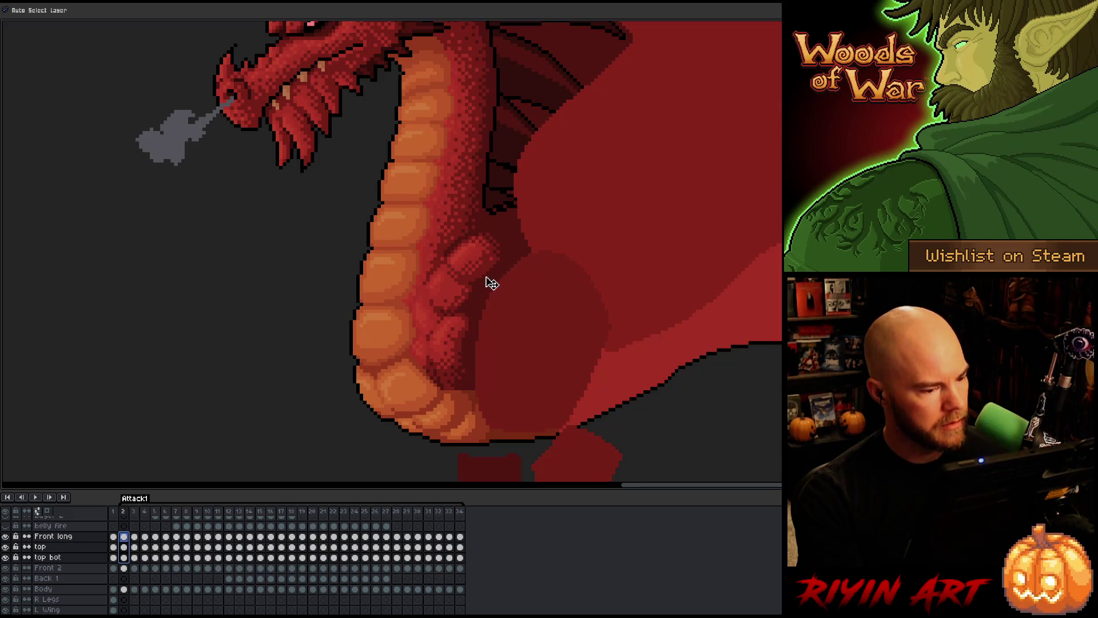
- Play the animation, adjust the Front long belly on frame 3, and replay to check
key(End)
key(Return)
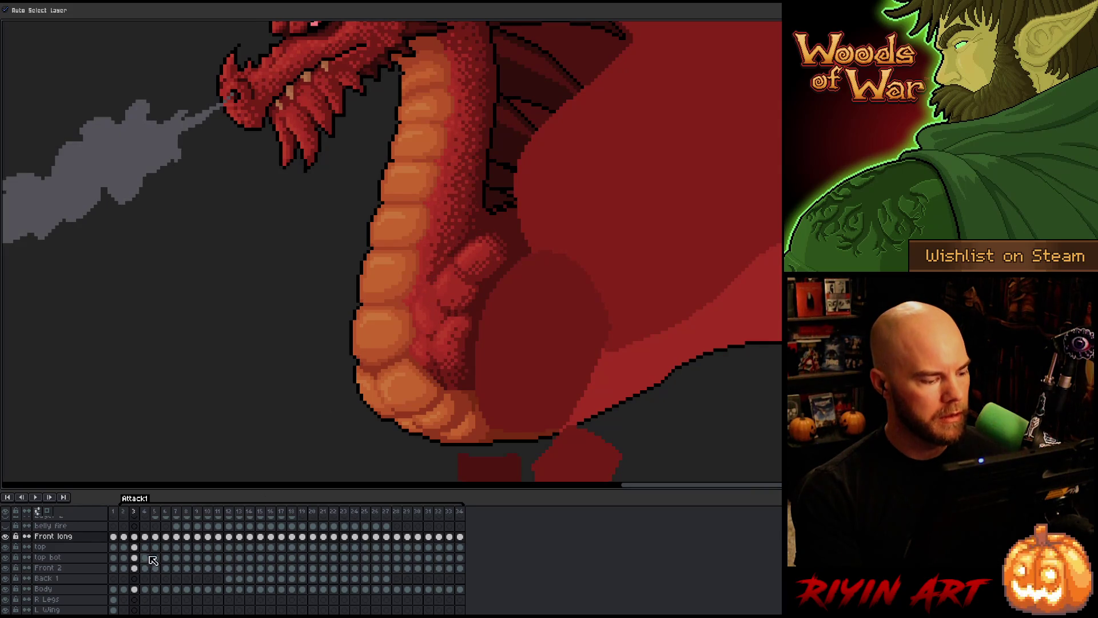
drag(134, 558, 134, 537)
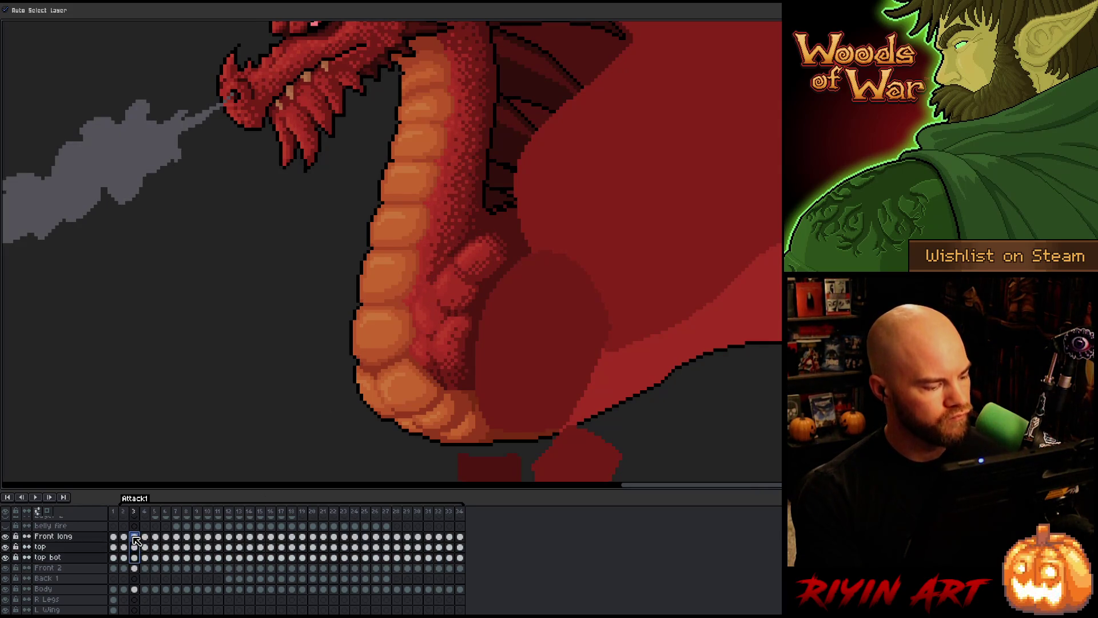
click(462, 304)
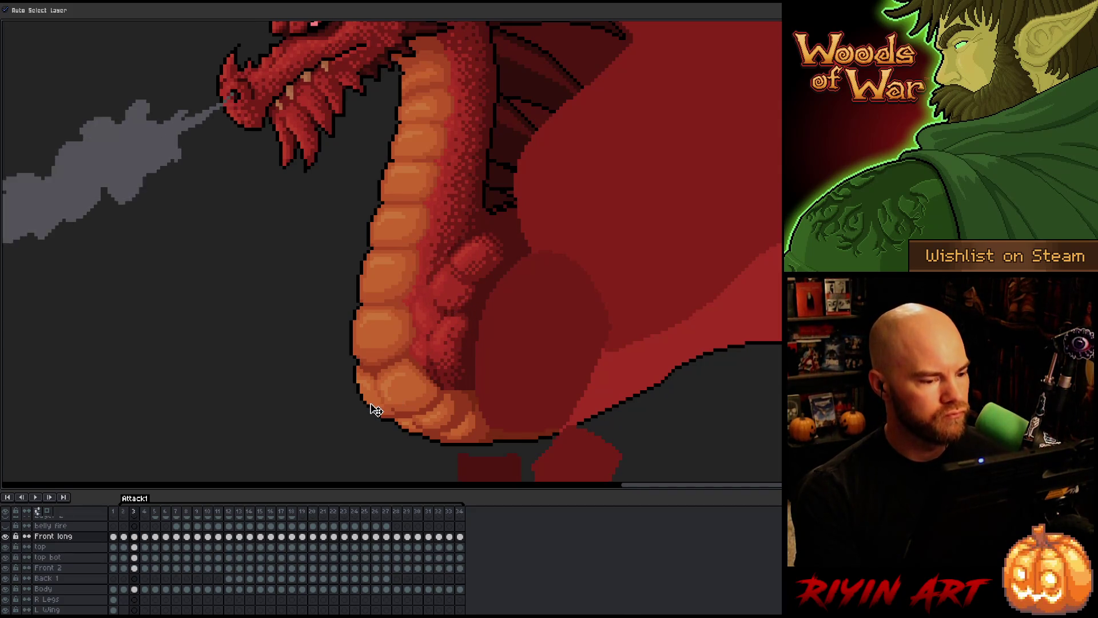
key(Return)
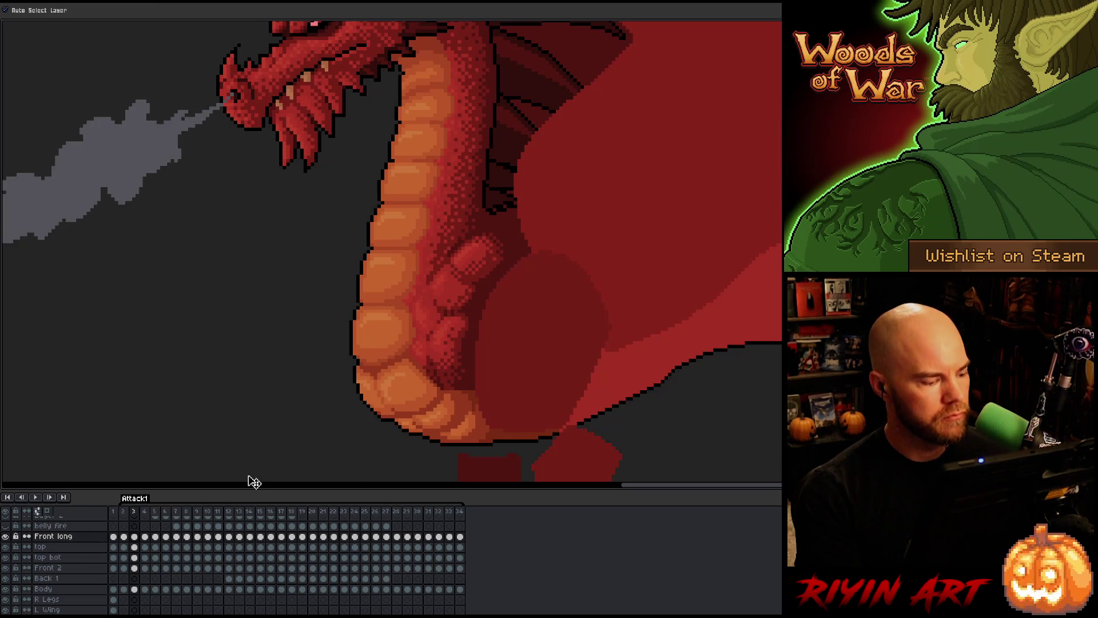
key(Return)
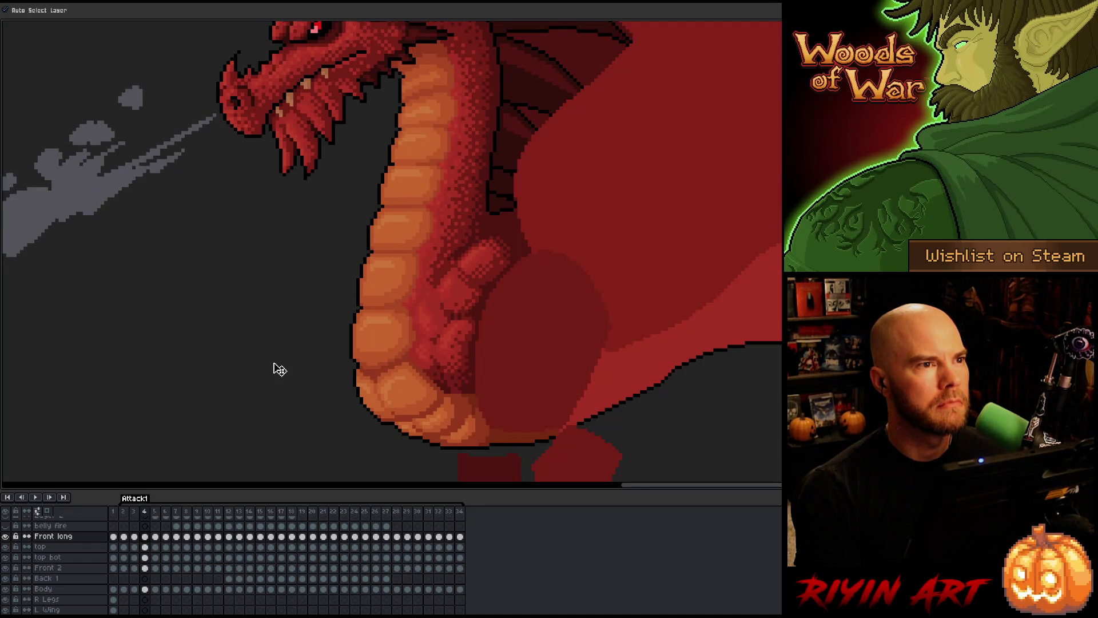
key(Right)
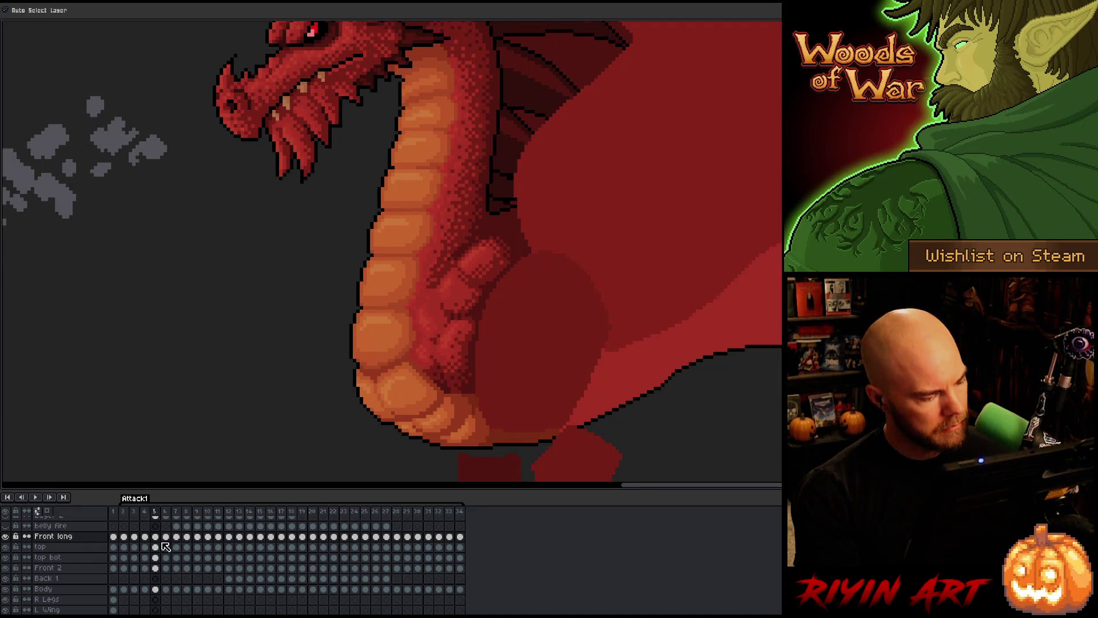
- Select the top and top bot cels on frame 5, then pick the top cel on frame 6
drag(154, 546, 155, 557)
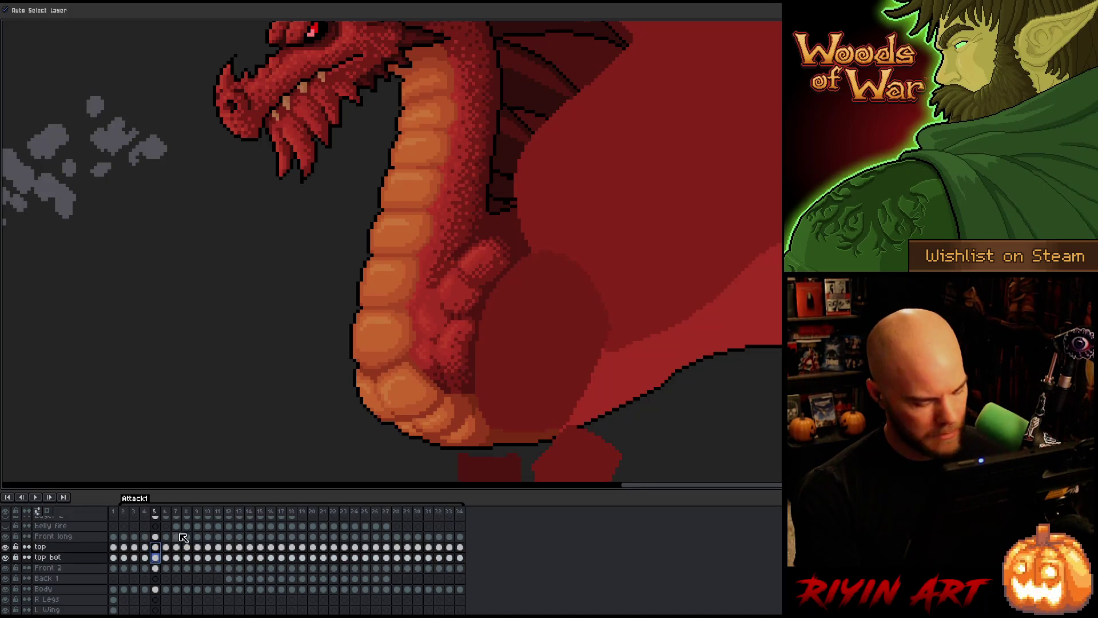
key(Left)
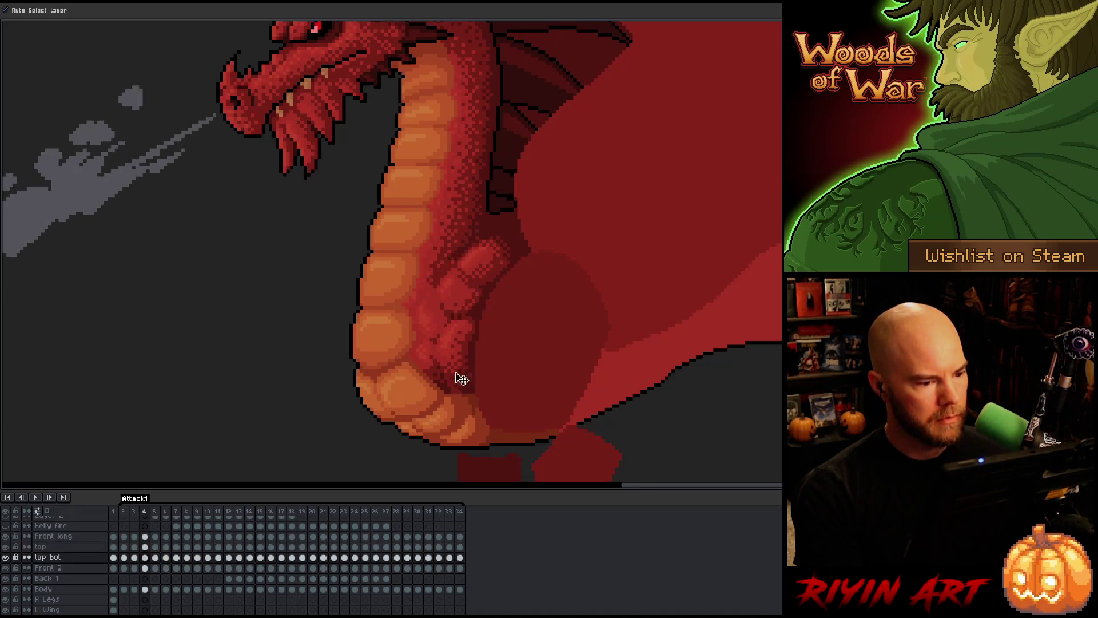
key(Right)
key(Right)
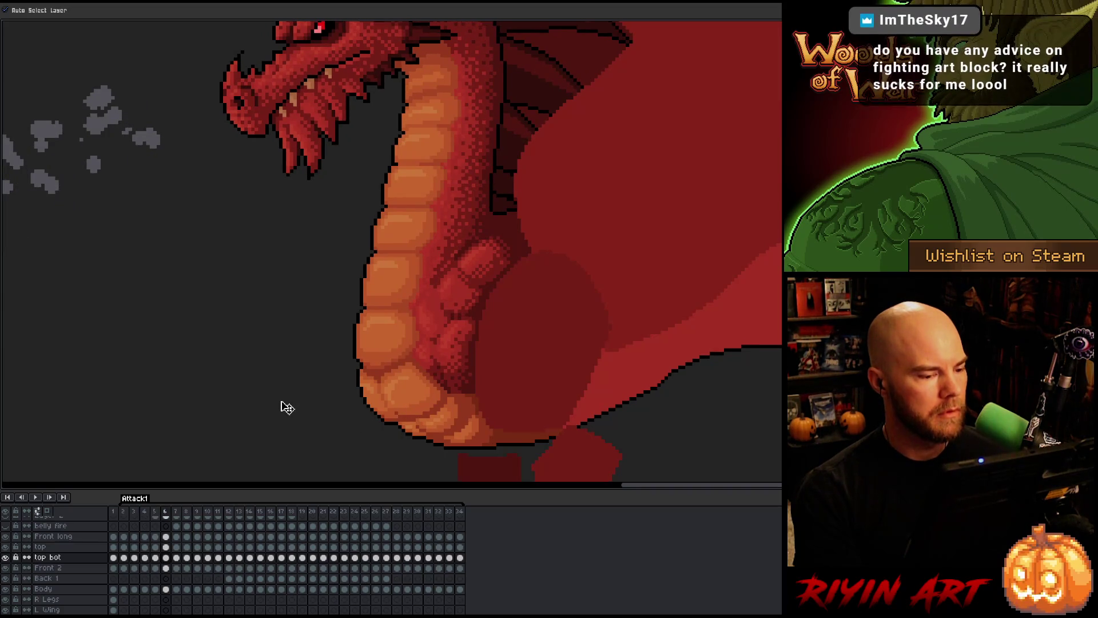
key(Left)
key(Right)
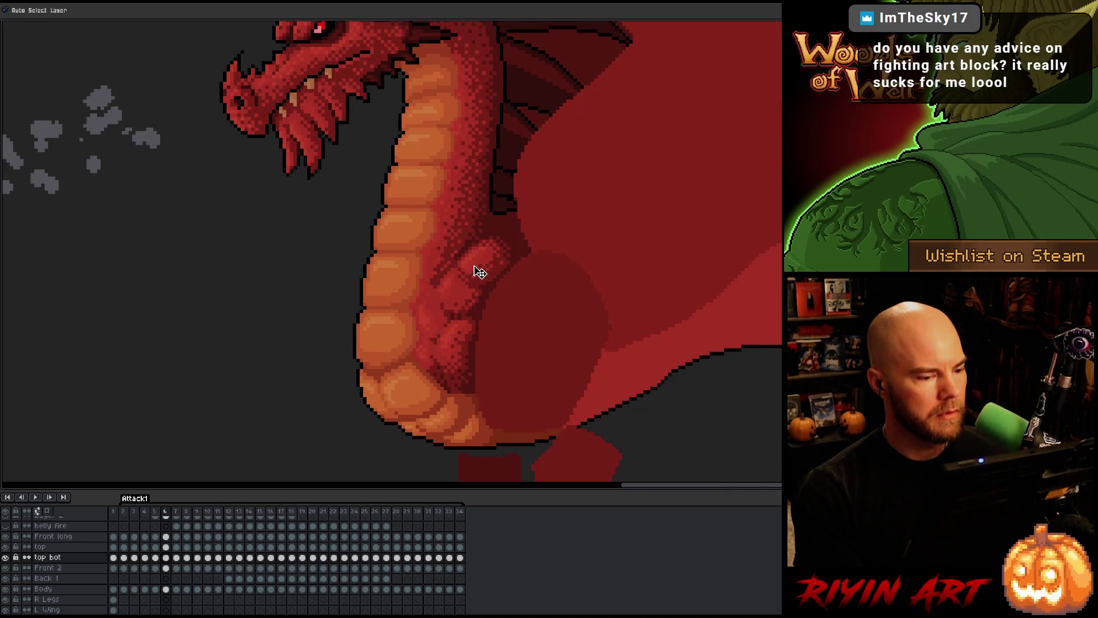
click(168, 549)
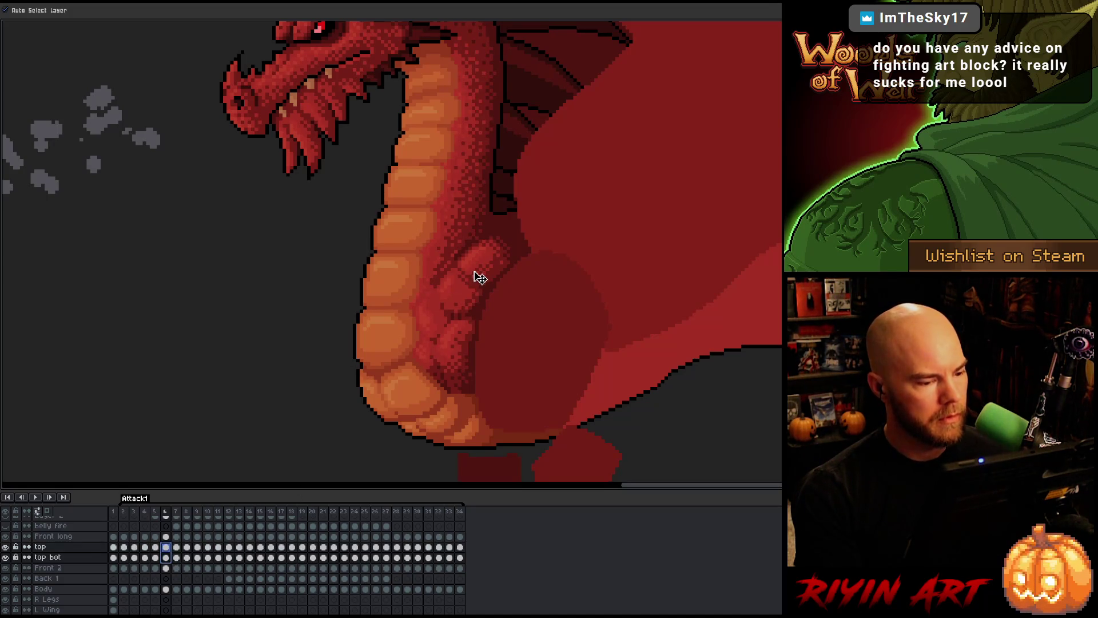
- Flip between frames 5 and 6 to compare, then select the Front 2 cel on frame 6
key(Left)
key(Right)
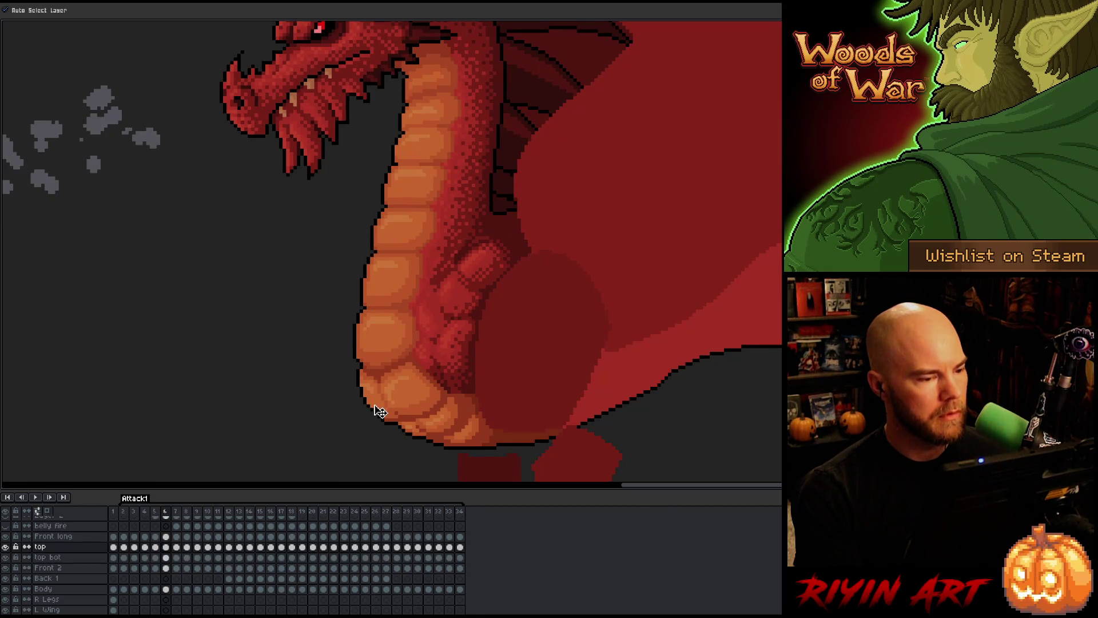
key(Left)
key(Right)
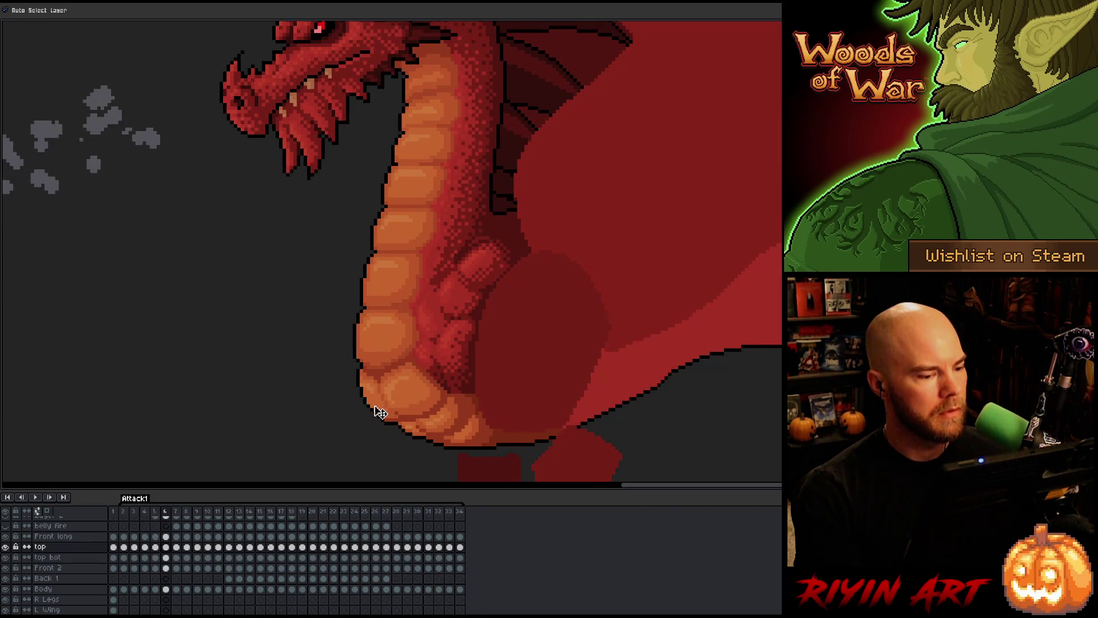
key(Left)
key(Right)
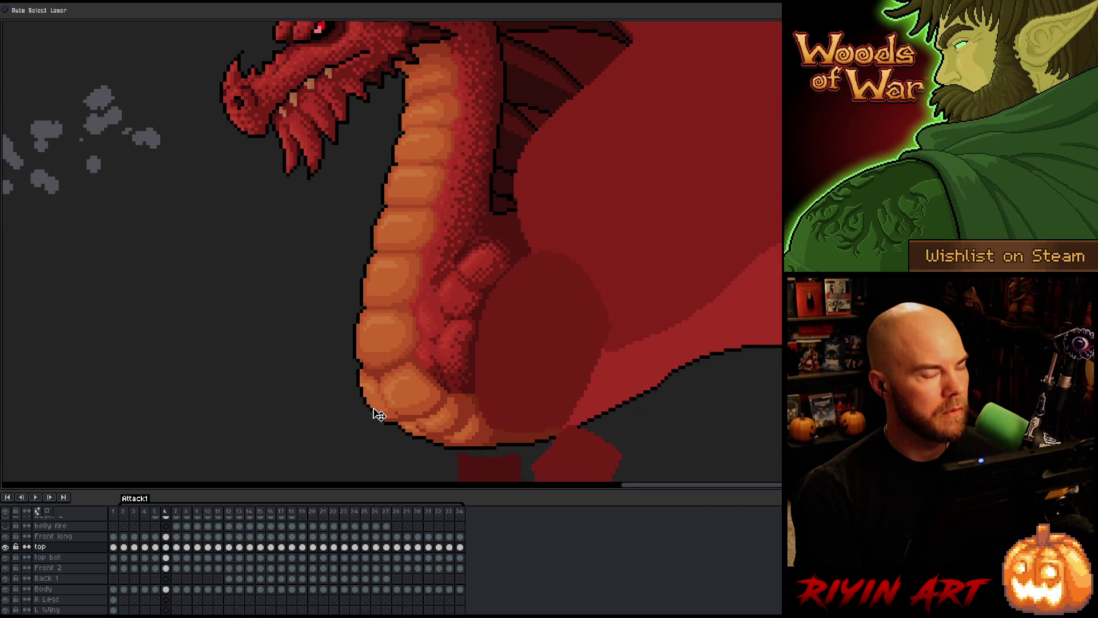
key(Left)
key(Right)
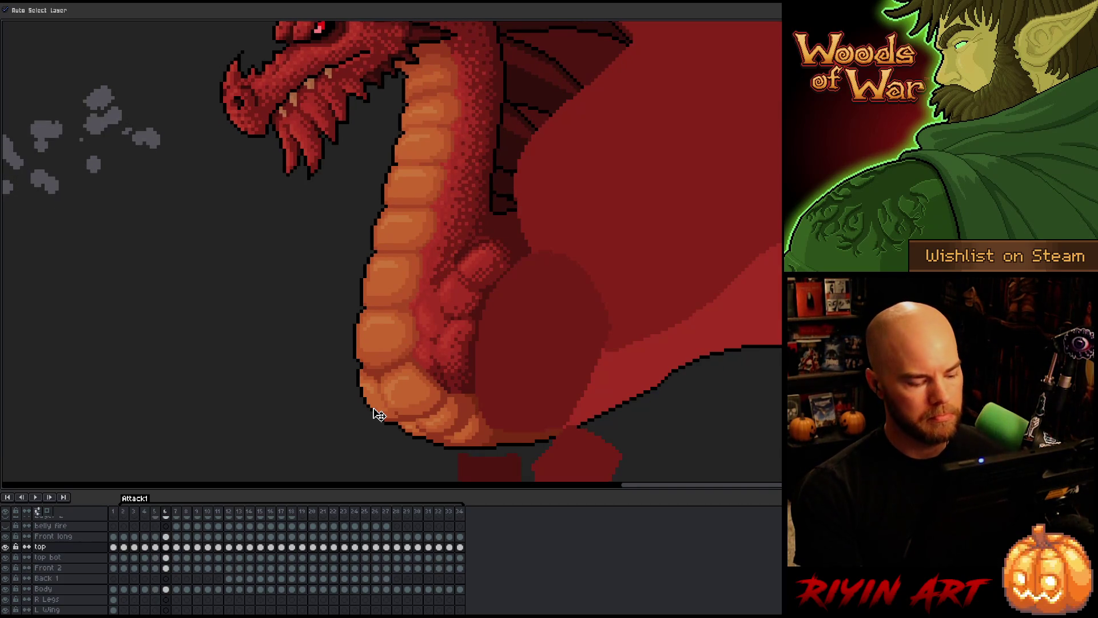
key(Left)
key(Right)
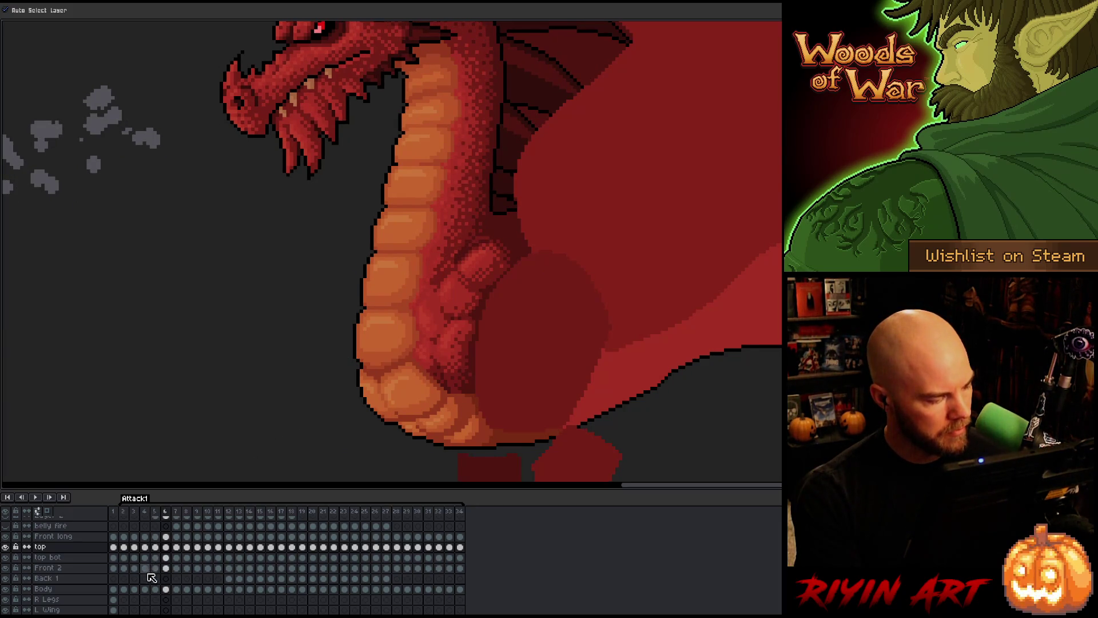
click(165, 568)
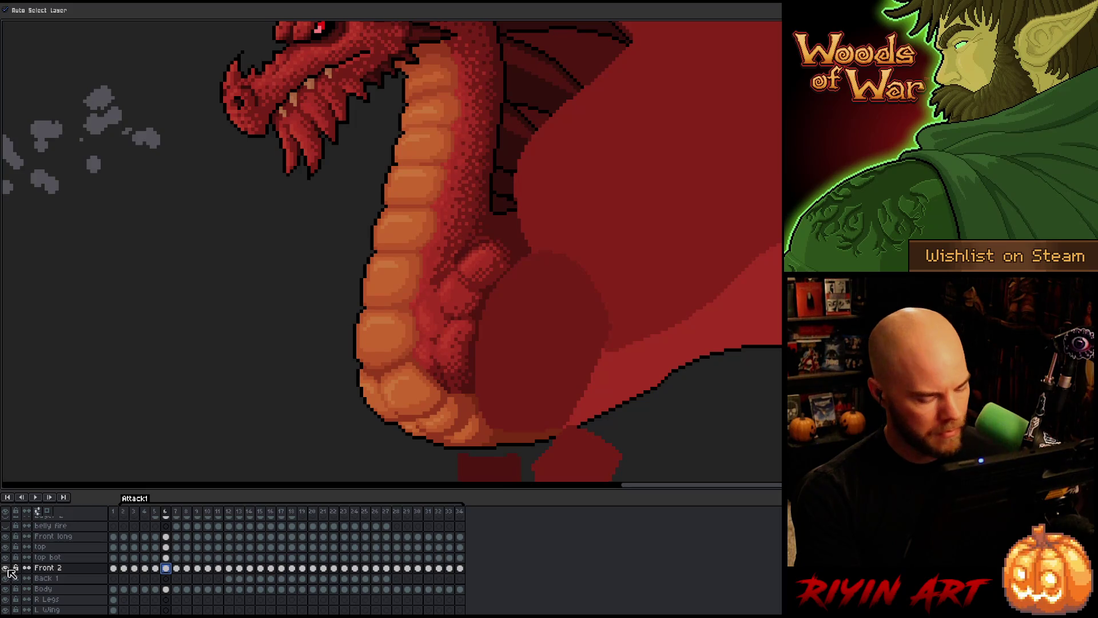
- Marquee-select a rectangle over the dragon's belly, then clear the selection
key(m)
mouse_move(332, 214)
mouse_down()
mouse_move(572, 287)
mouse_move(579, 324)
mouse_up()
click(617, 328)
- Flip through frames 5 to 7 comparing the belly, ending on frame 7
key(Left)
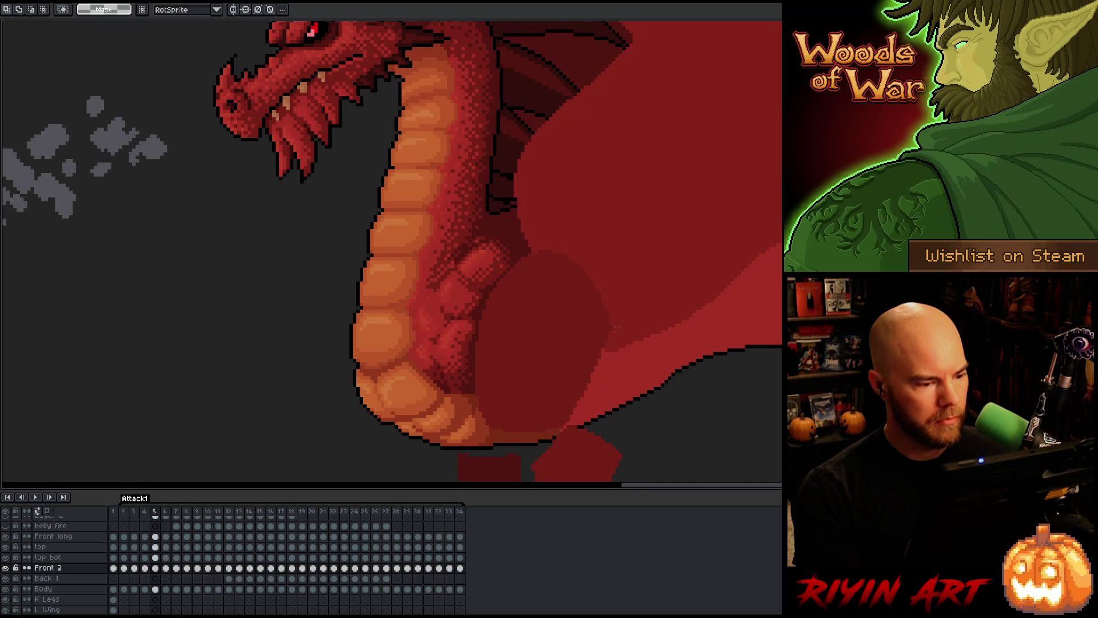
key(Right)
key(Right)
key(Left)
key(Right)
key(Left)
key(Right)
key(Left)
key(Right)
key(Left)
key(Right)
key(Left)
key(Right)
key(Left)
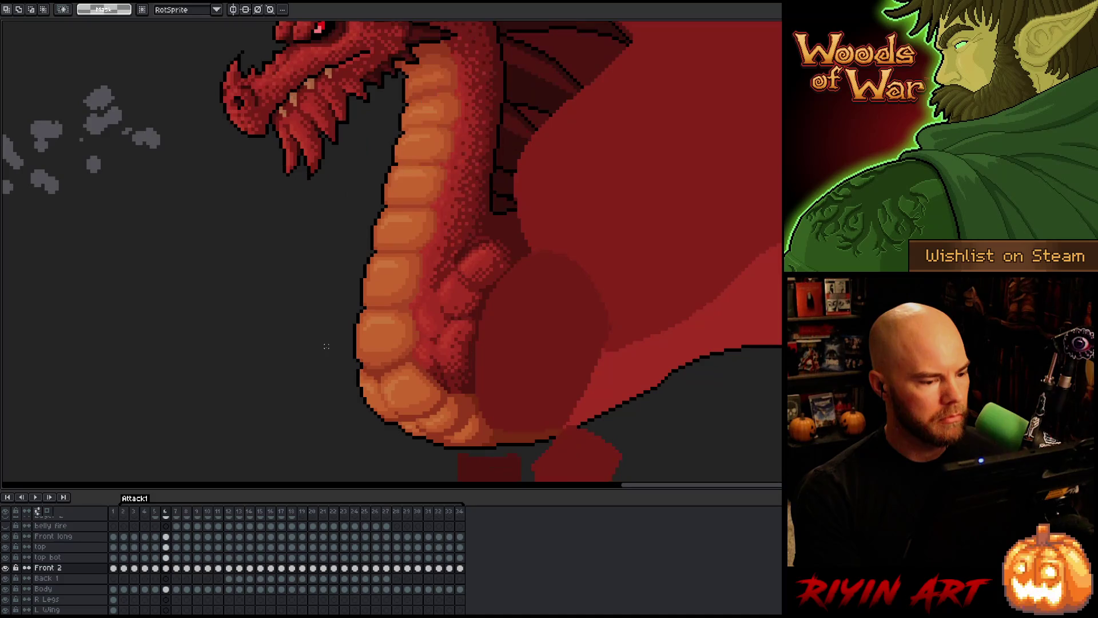
key(Right)
key(Left)
key(Right)
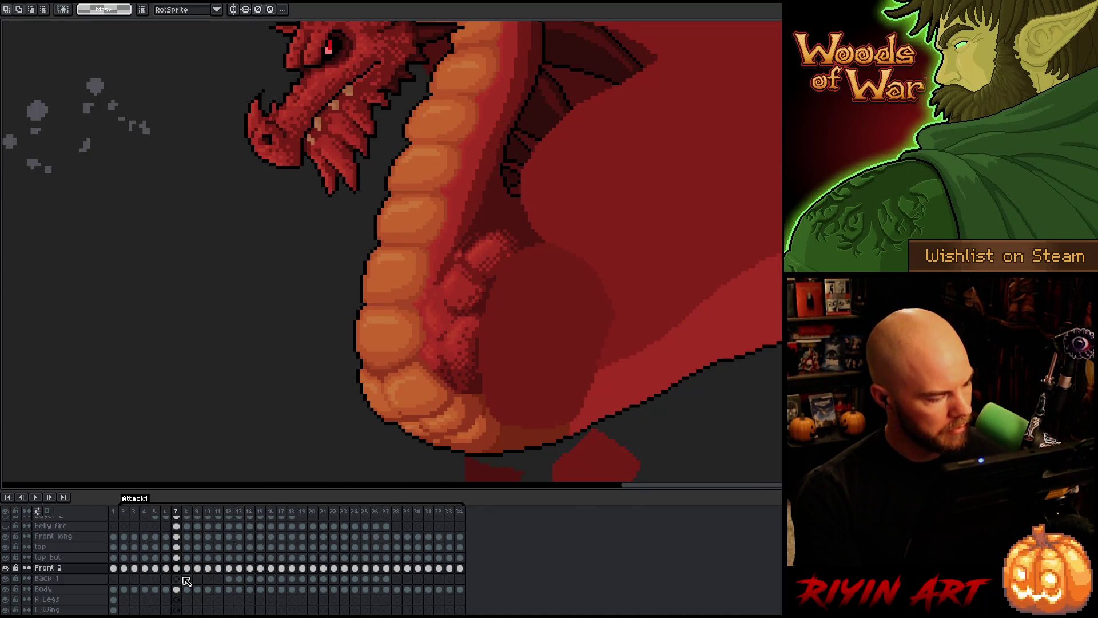
- Pick the Front long cel on frame 7 with the Move tool and compare neighbouring frames
click(177, 536)
key(v)
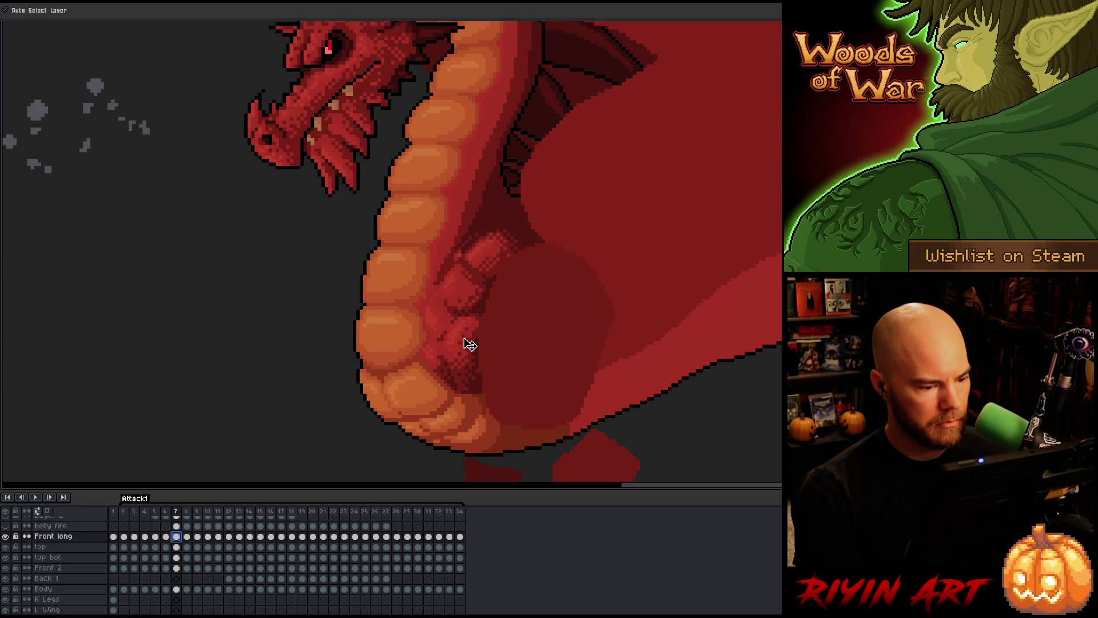
key(Left)
key(Right)
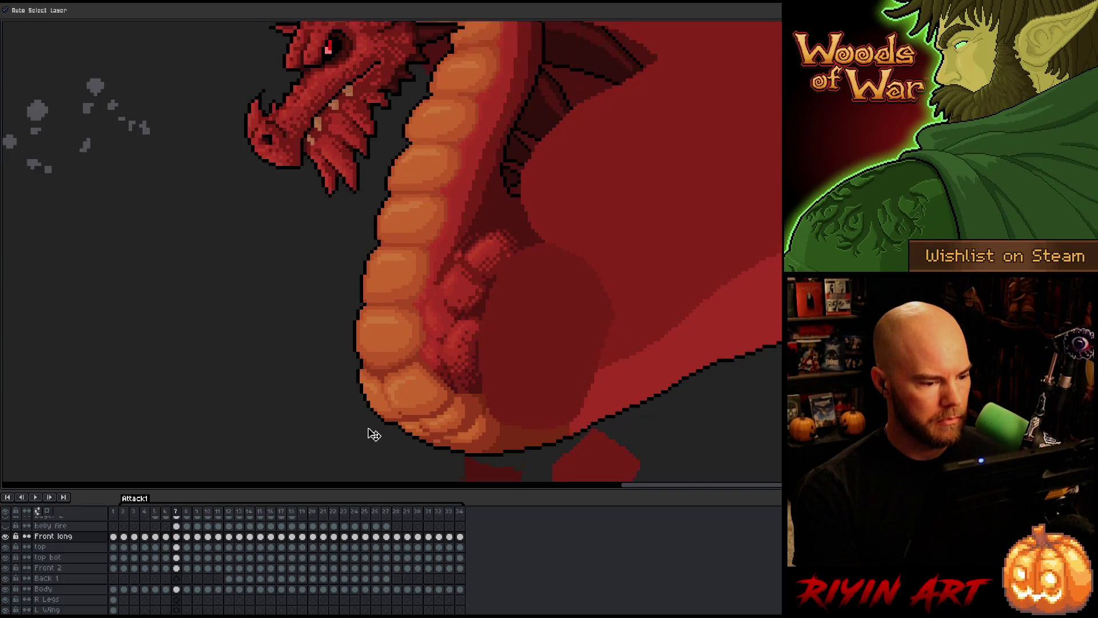
key(Left)
key(Right)
key(Left)
key(Right)
key(Left)
key(Right)
key(Left)
key(Right)
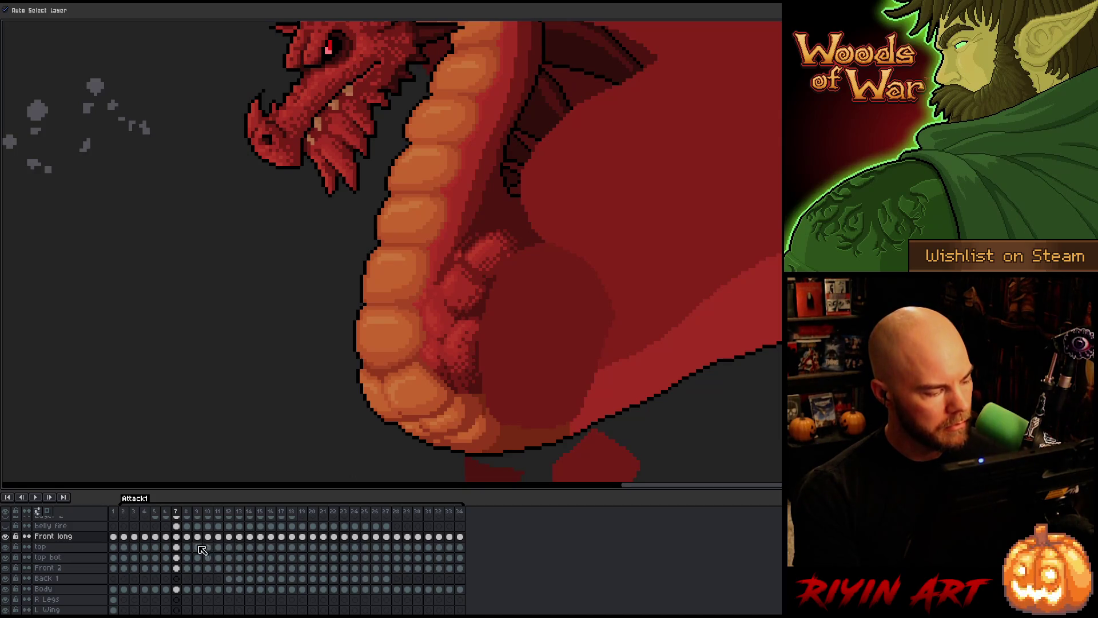
- Marquee-select the dithered belly patch on frame 7, deselect it, and compare with neighbouring frames
key(m)
drag(514, 309, 421, 357)
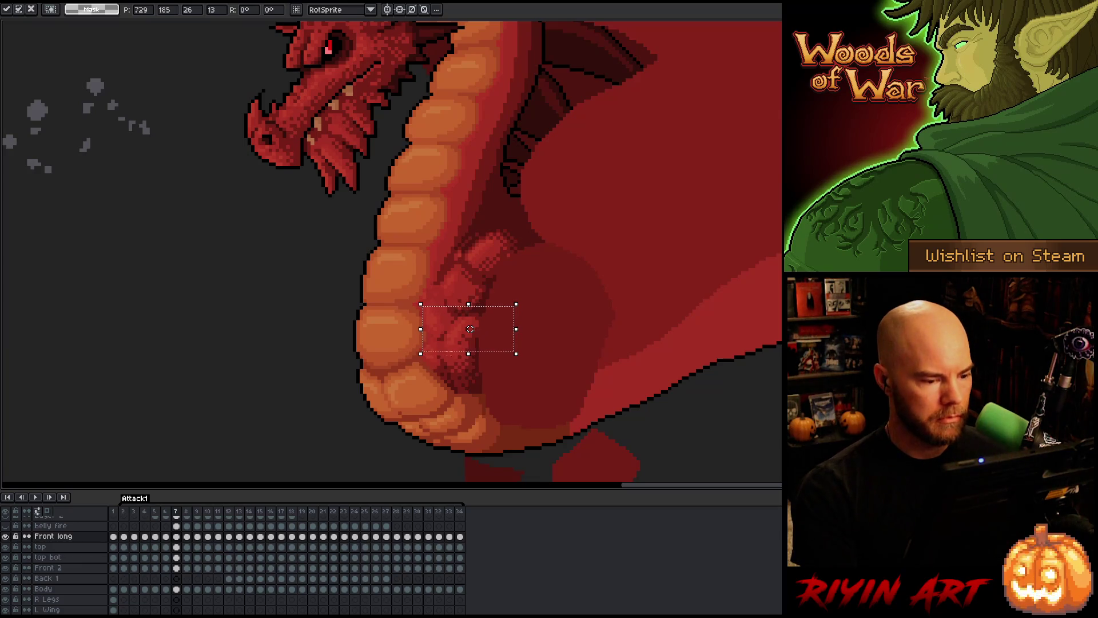
click(575, 322)
key(Left)
key(Right)
key(Left)
key(Right)
key(Left)
key(Right)
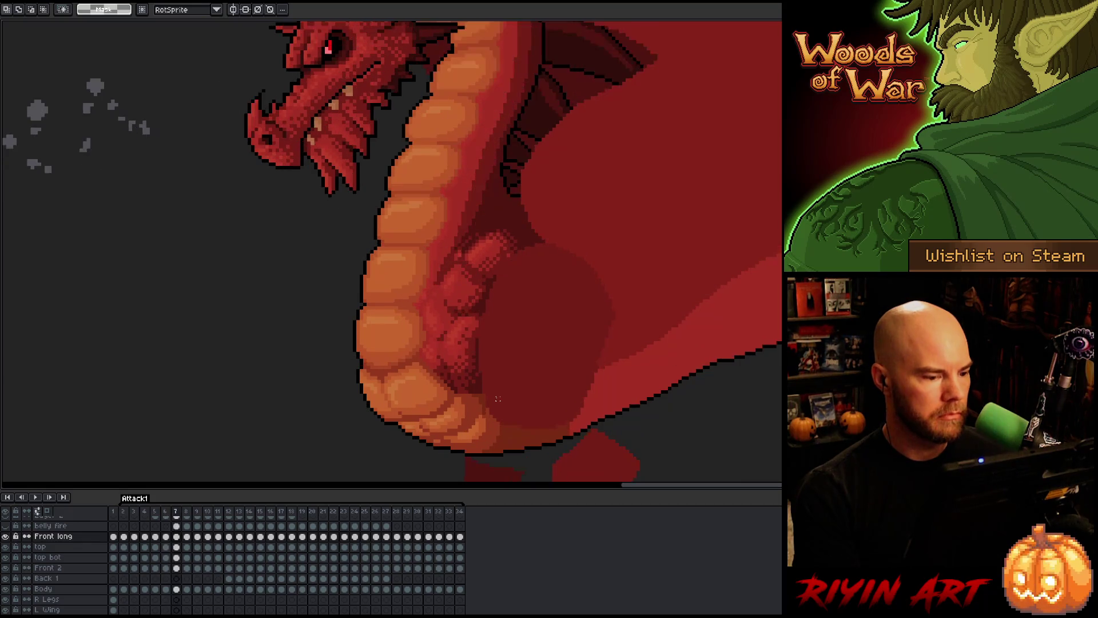
key(Left)
key(Right)
key(Left)
key(Right)
key(Left)
key(Right)
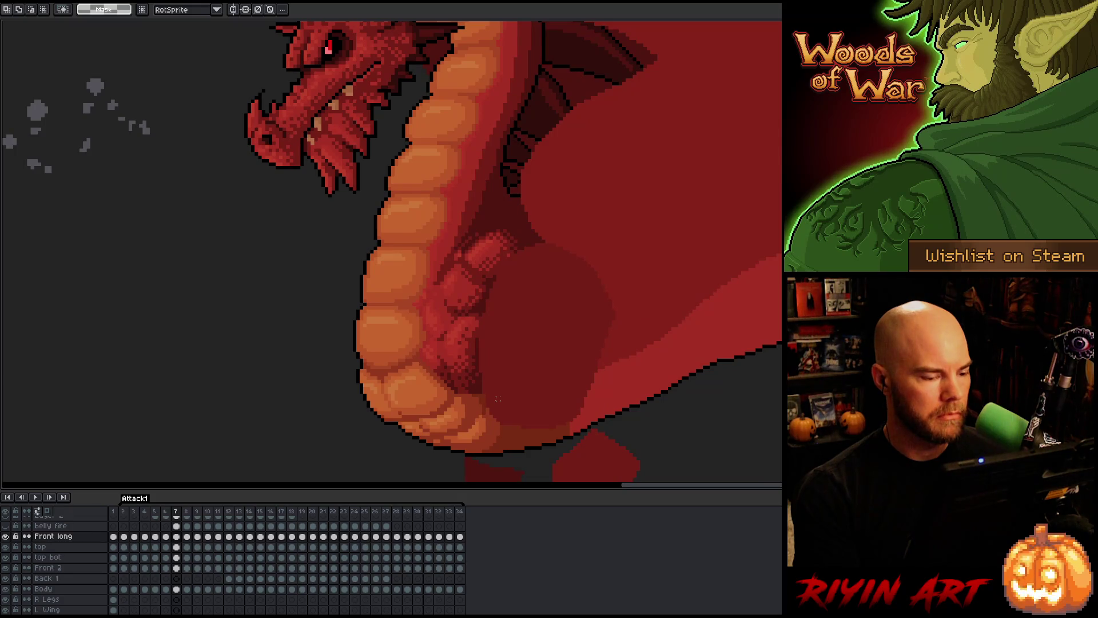
- Flip between frames 7 and 8, ending on frame 8
key(Right)
key(Left)
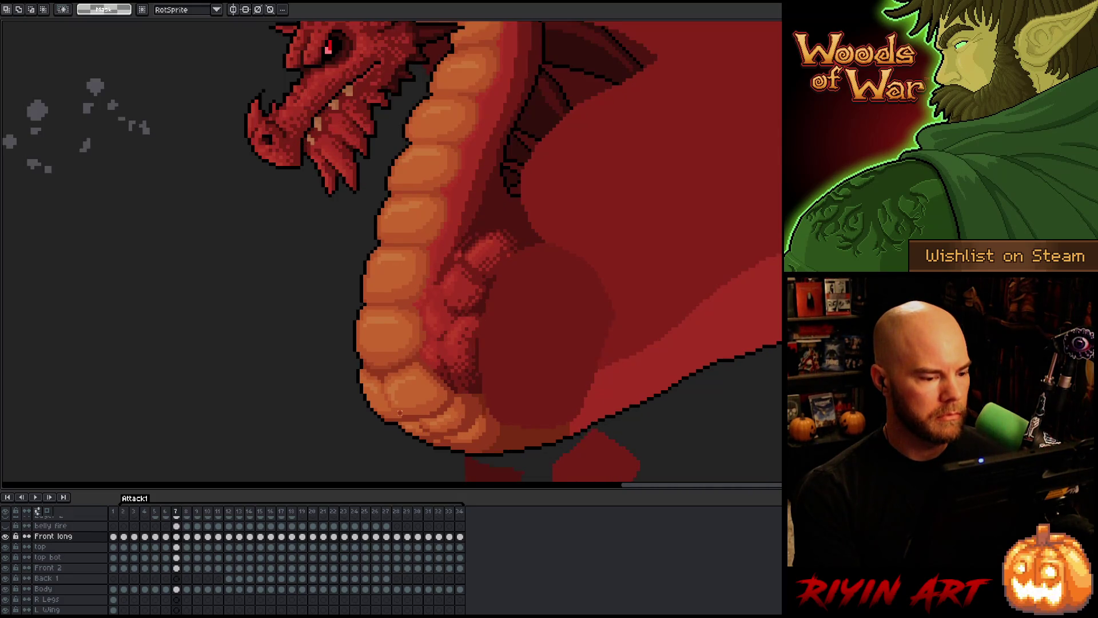
key(Right)
key(Left)
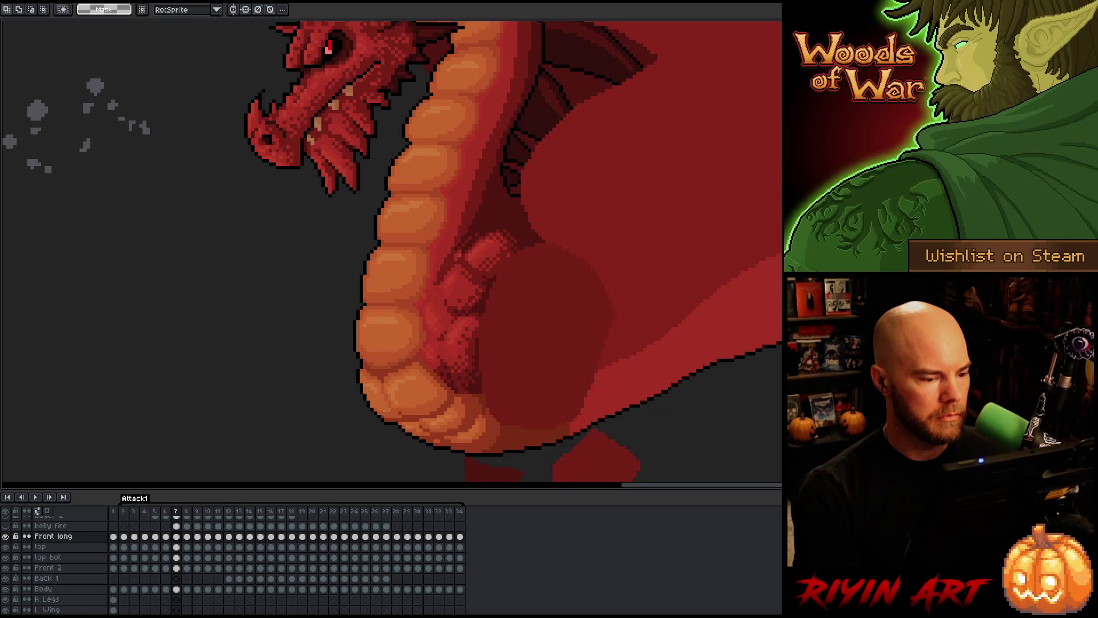
key(Right)
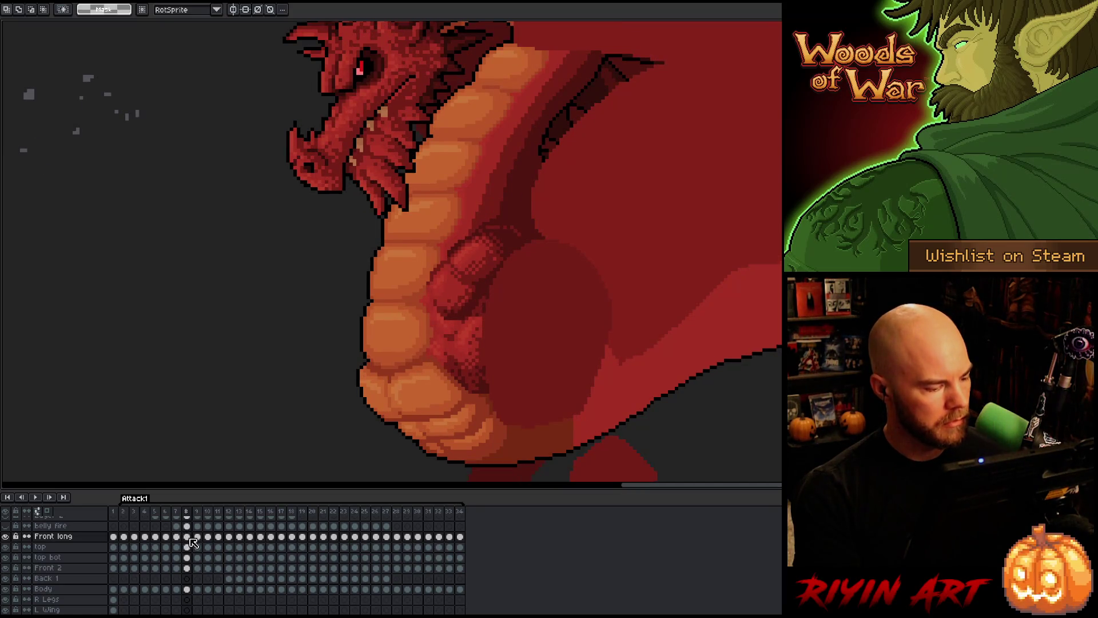
- Shift the top bot and top belly cels on frame 8 up and to the right
ctrl+click(465, 286)
drag(519, 253, 498, 287)
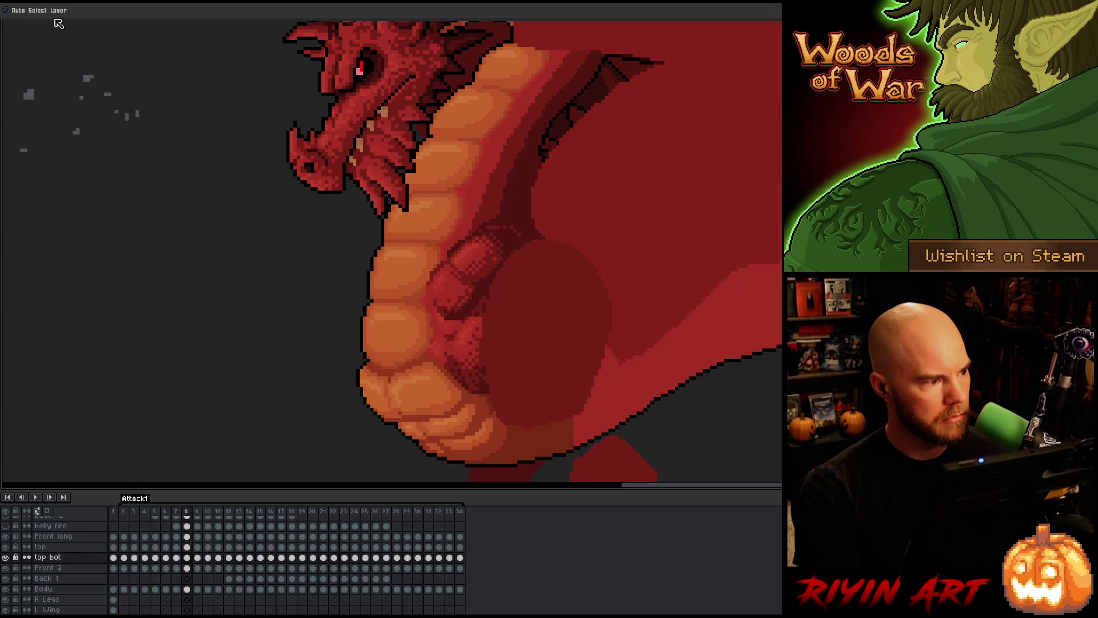
shift+click(186, 547)
mouse_move(462, 305)
mouse_down()
mouse_move(479, 294)
mouse_move(573, 303)
mouse_move(478, 296)
mouse_up()
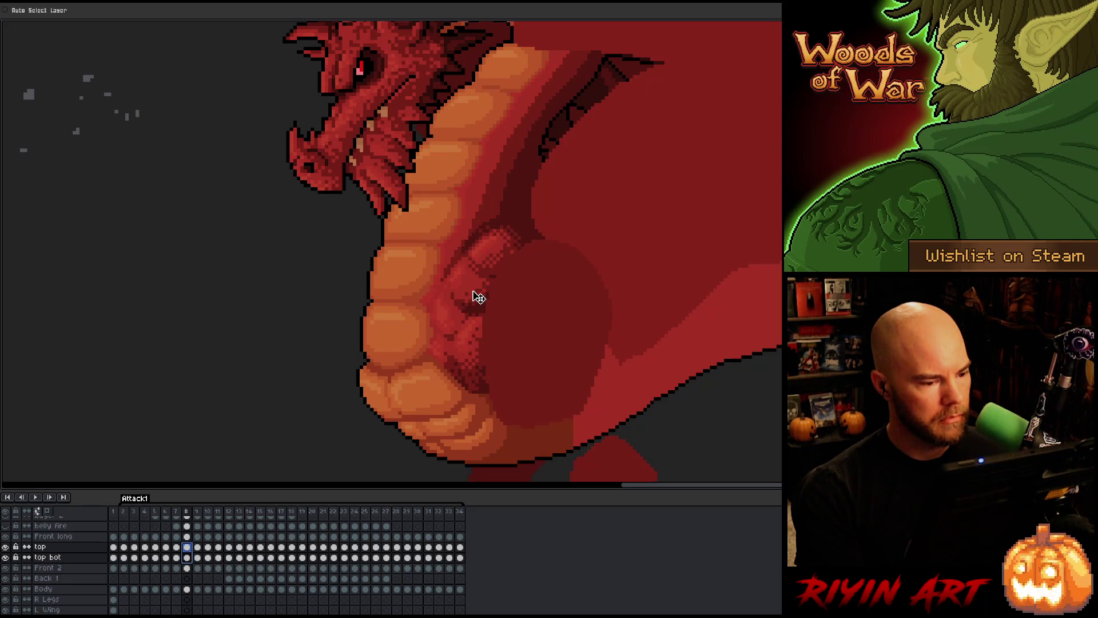
- Flip between frames 7 and 8 to compare, then step back to frame 6
key(Left)
key(Right)
key(Left)
key(Right)
key(Left)
key(Right)
key(Left)
key(Left)
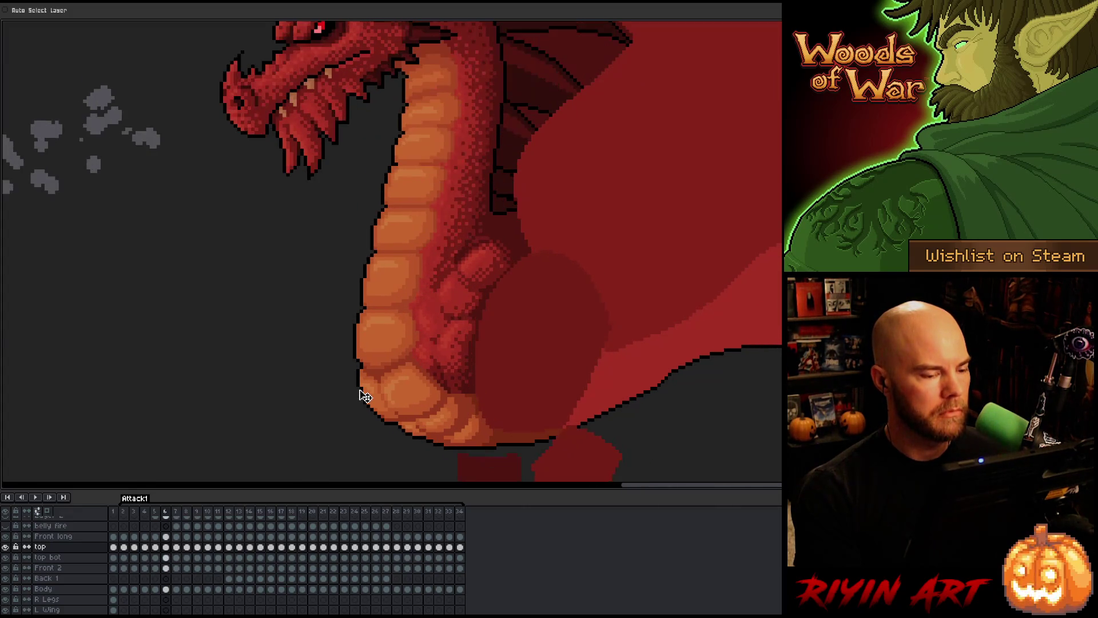
- Flip between frames 5, 6 and 7 to compare the belly plate positions
key(Right)
key(Left)
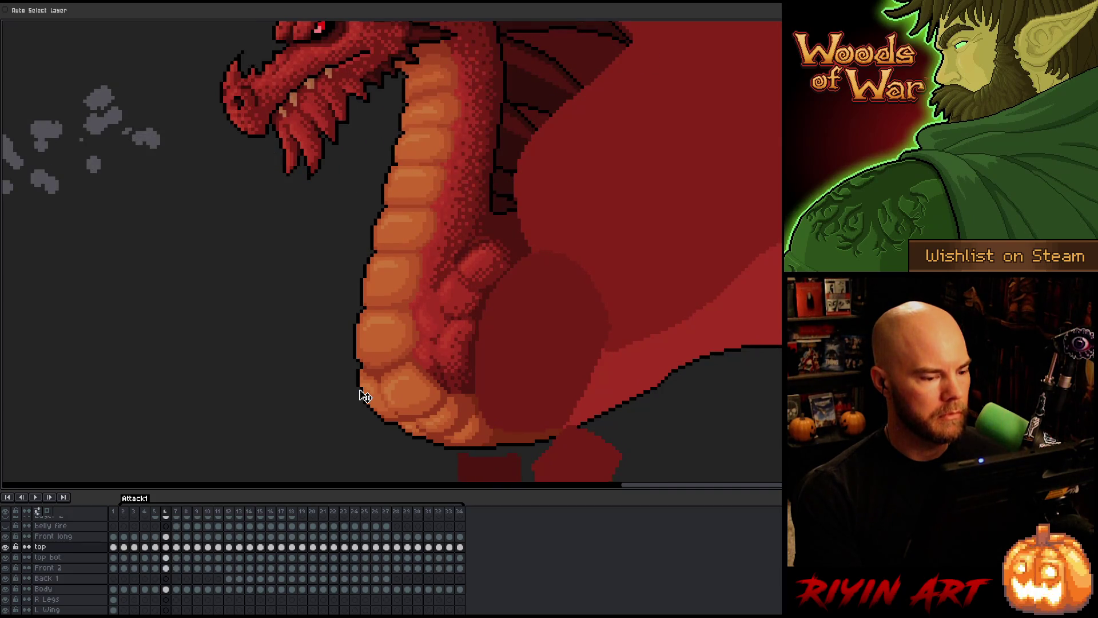
key(Right)
key(Left)
key(Right)
key(Left)
key(Left)
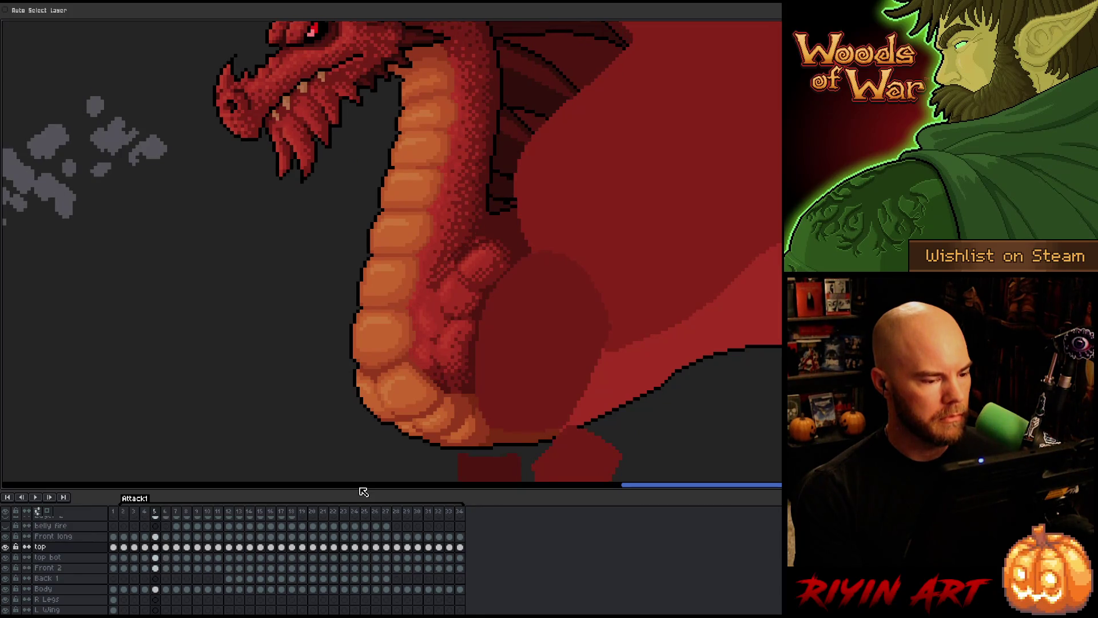
key(Right)
key(Left)
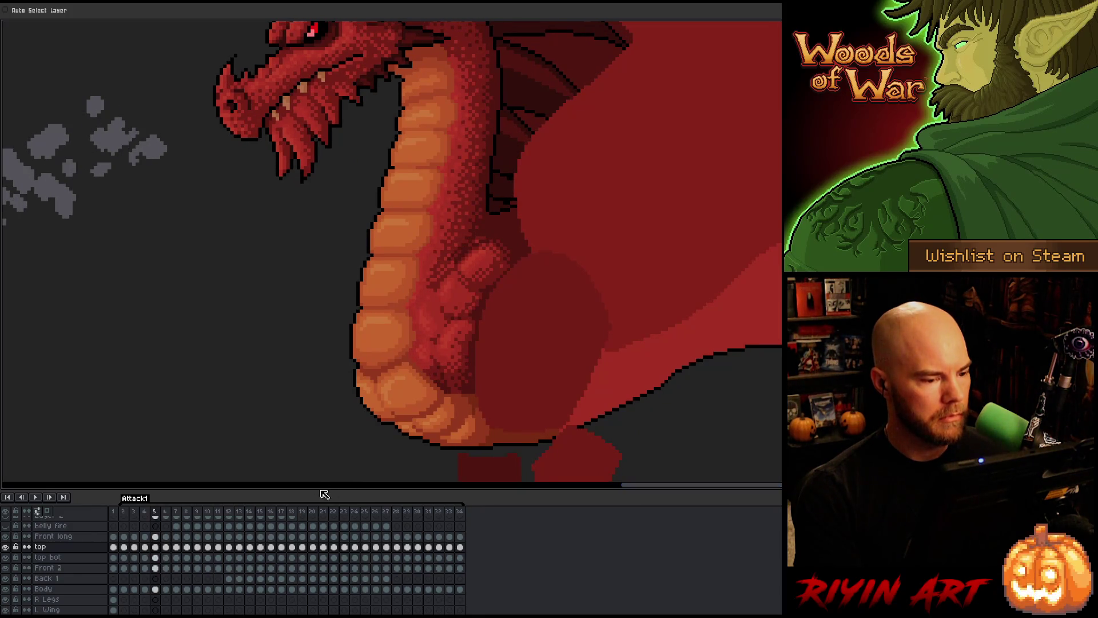
key(Right)
- Select the top and top bot cels in frame 6, nudge the belly plates up, then return to frame 4
drag(166, 546, 166, 536)
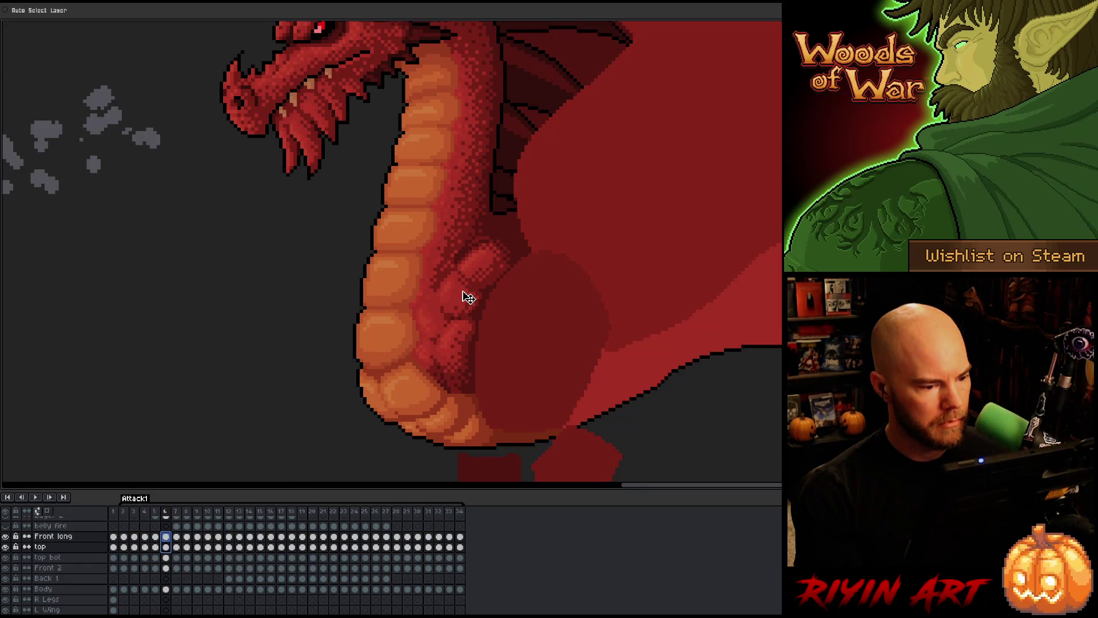
drag(468, 297, 467, 294)
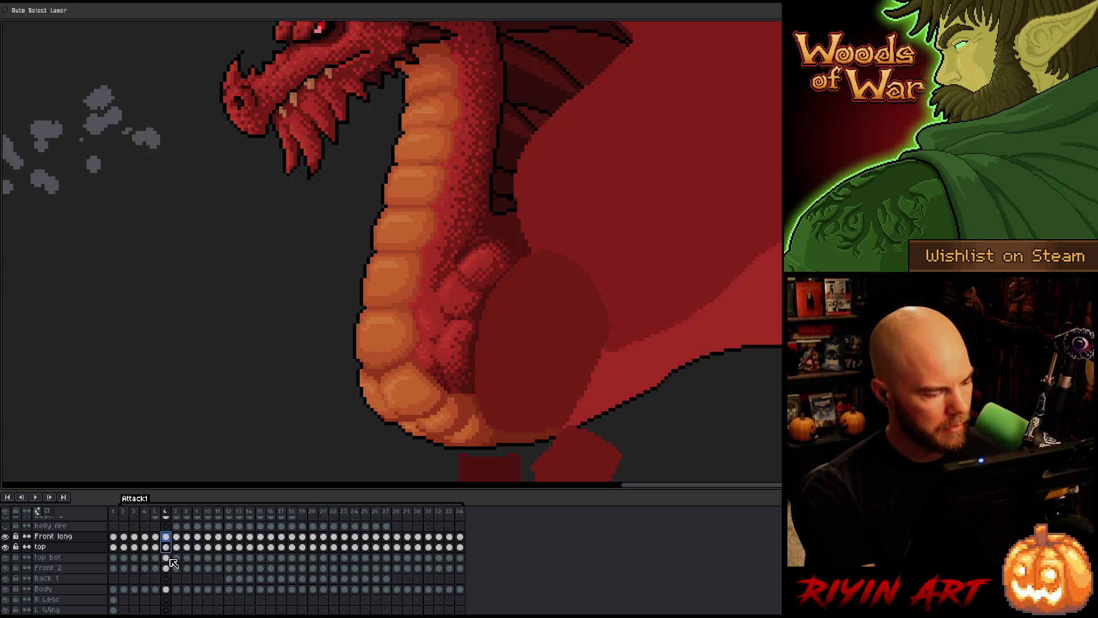
drag(167, 557, 169, 550)
drag(480, 284, 480, 282)
key(comma)
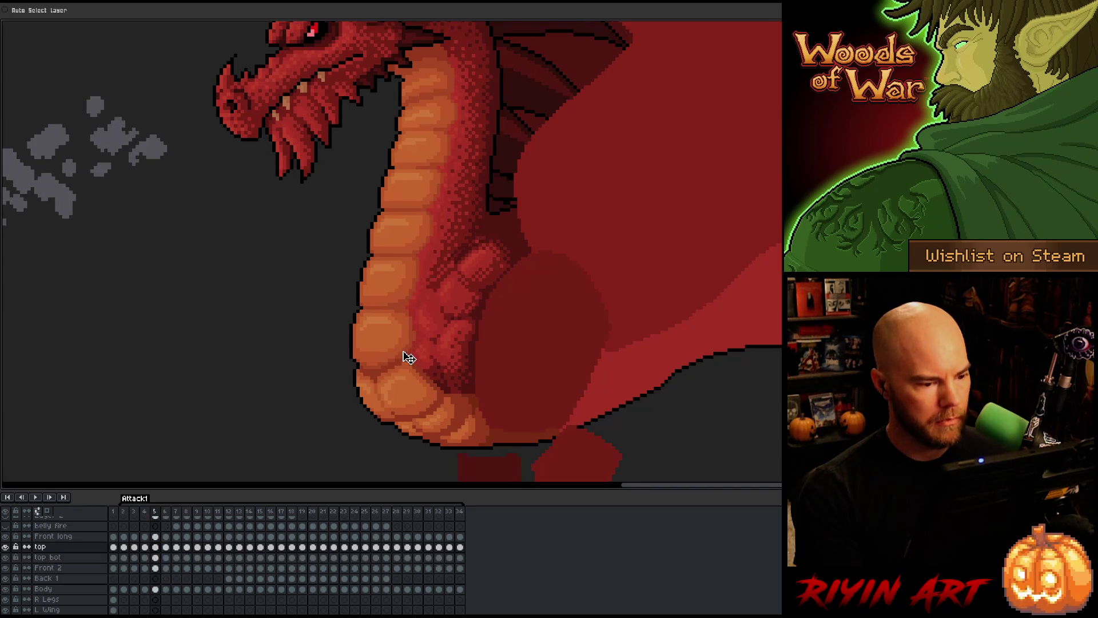
key(comma)
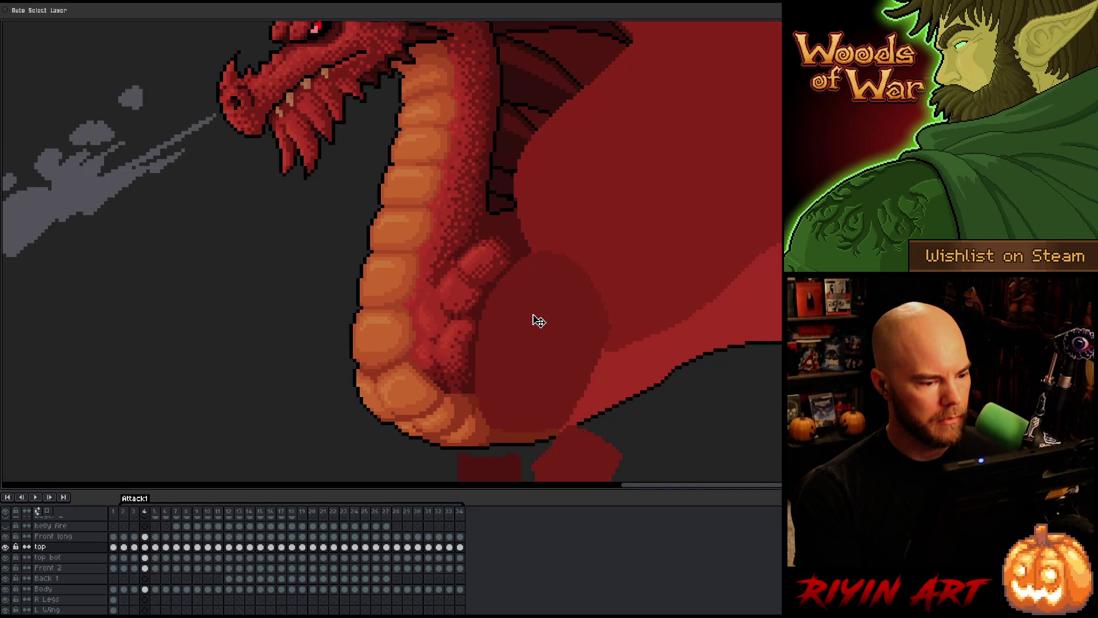
- Shift the top and top bot chest scale detail on frame 3 slightly left, comparing with frame 2
key(comma)
key(comma)
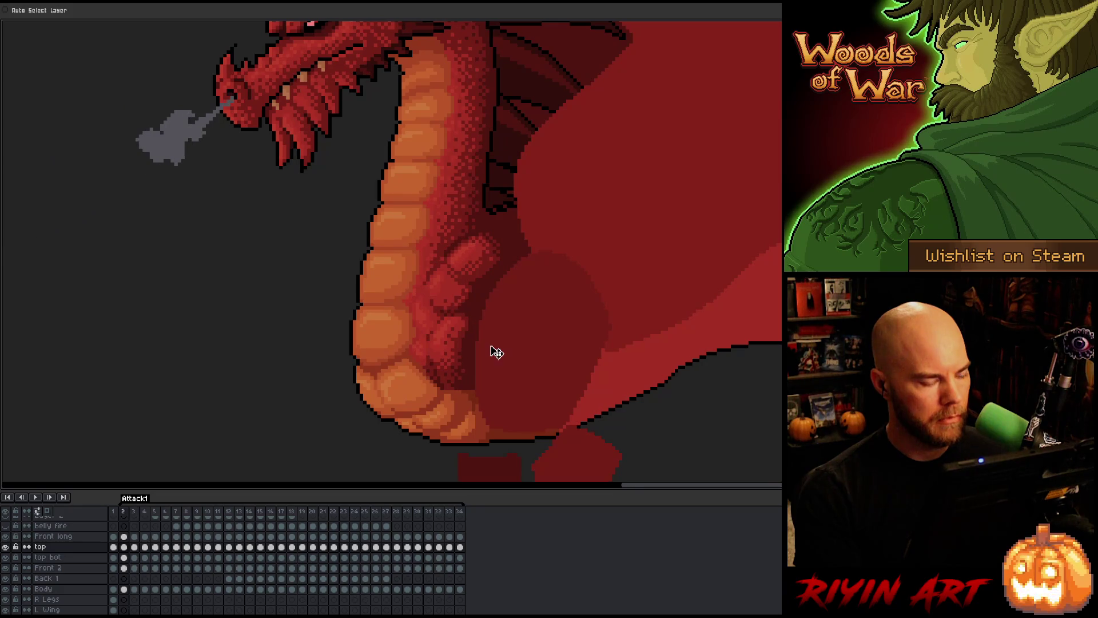
key(period)
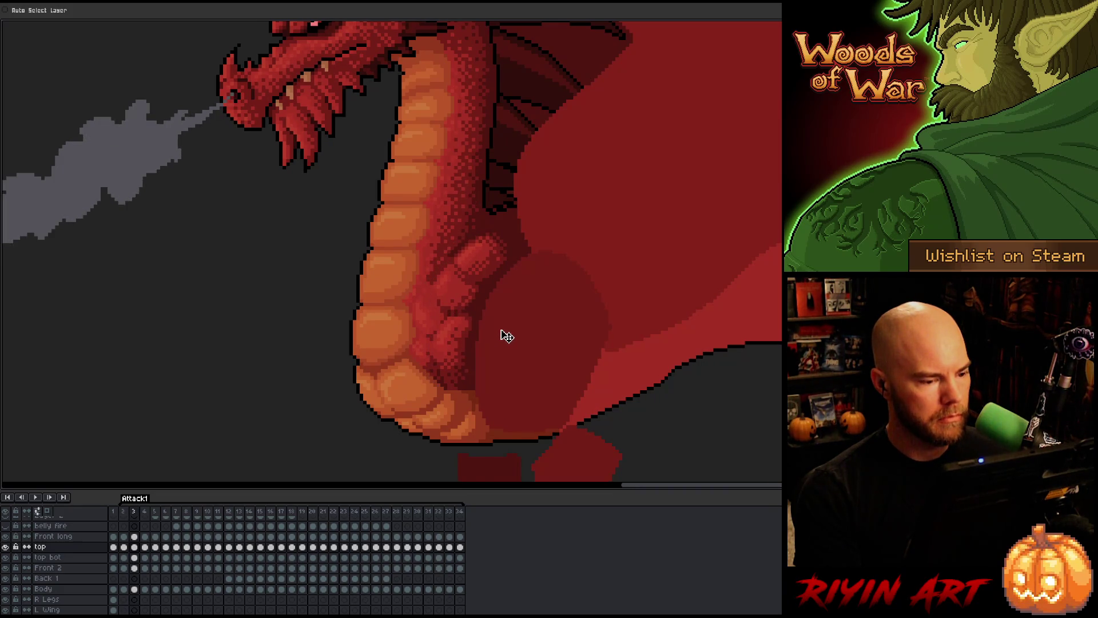
drag(134, 557, 134, 548)
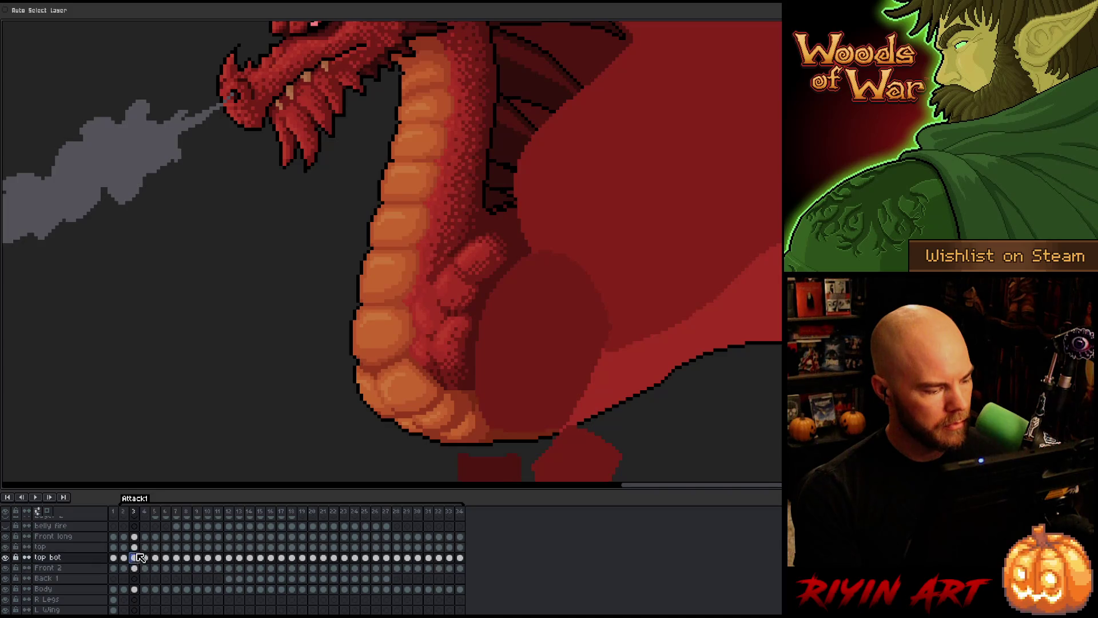
drag(476, 275, 465, 275)
key(comma)
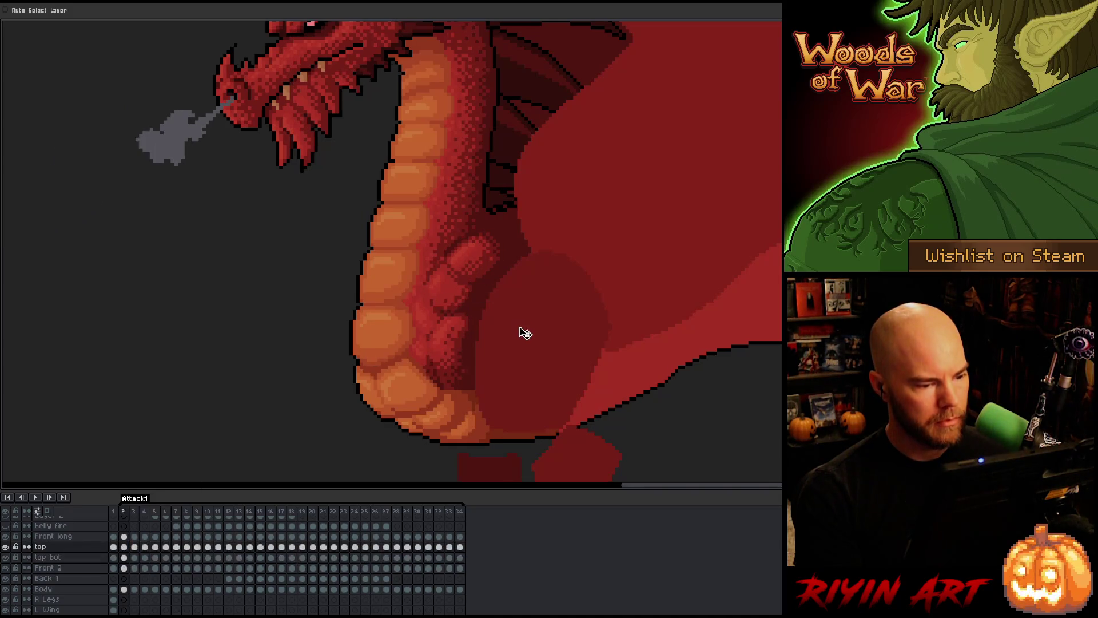
key(period)
key(period)
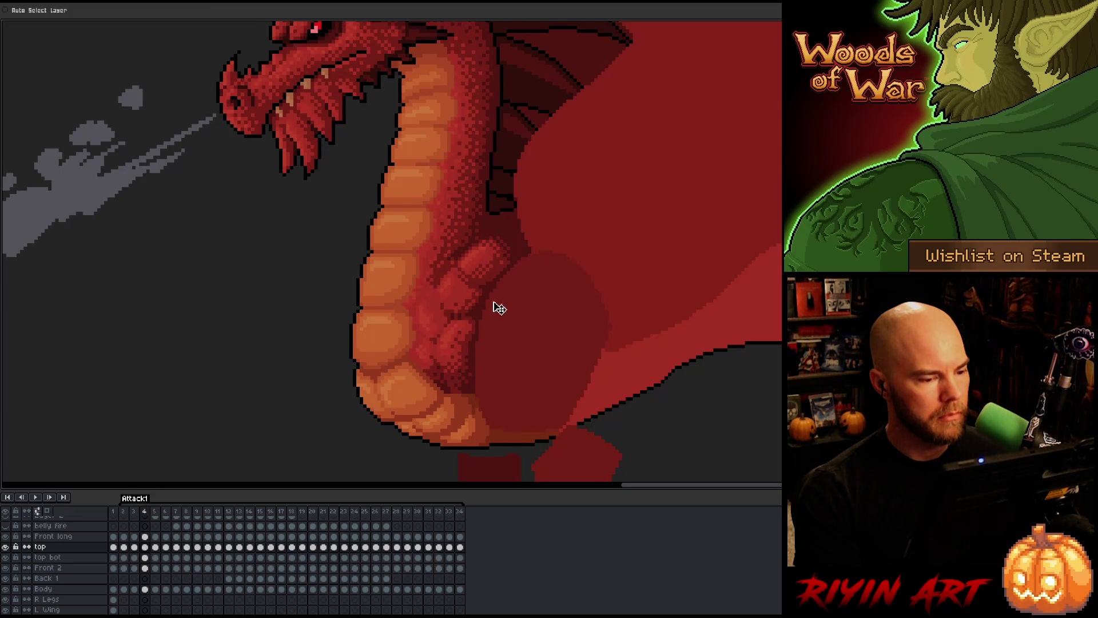
- Select the top bot cel in frame 4 and compare it against frame 5
shift+click(146, 557)
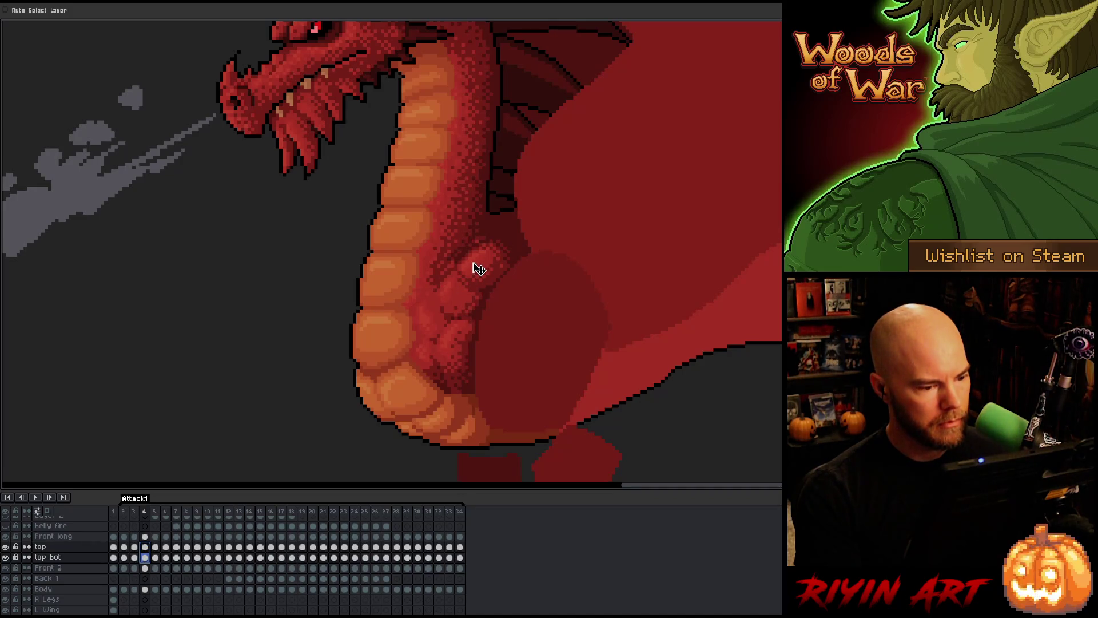
click(491, 288)
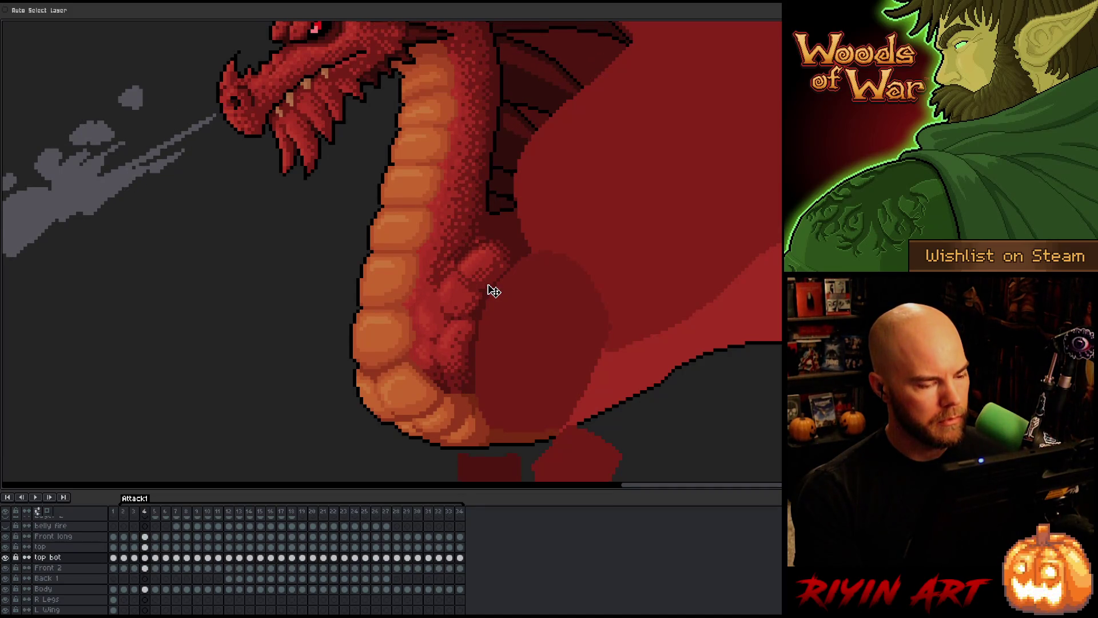
key(Right)
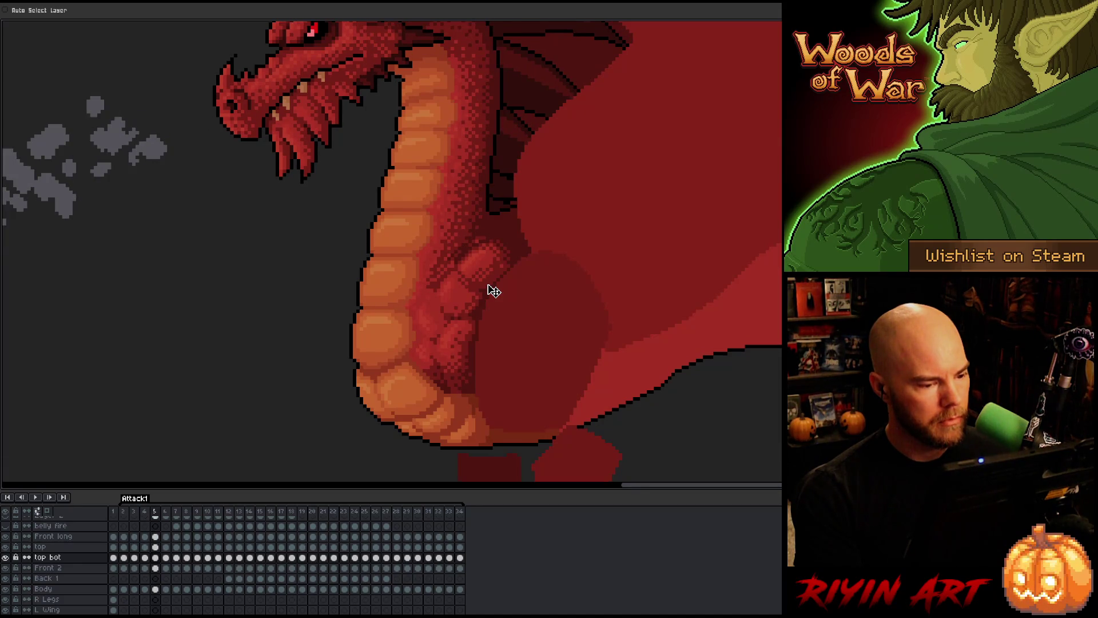
key(Left)
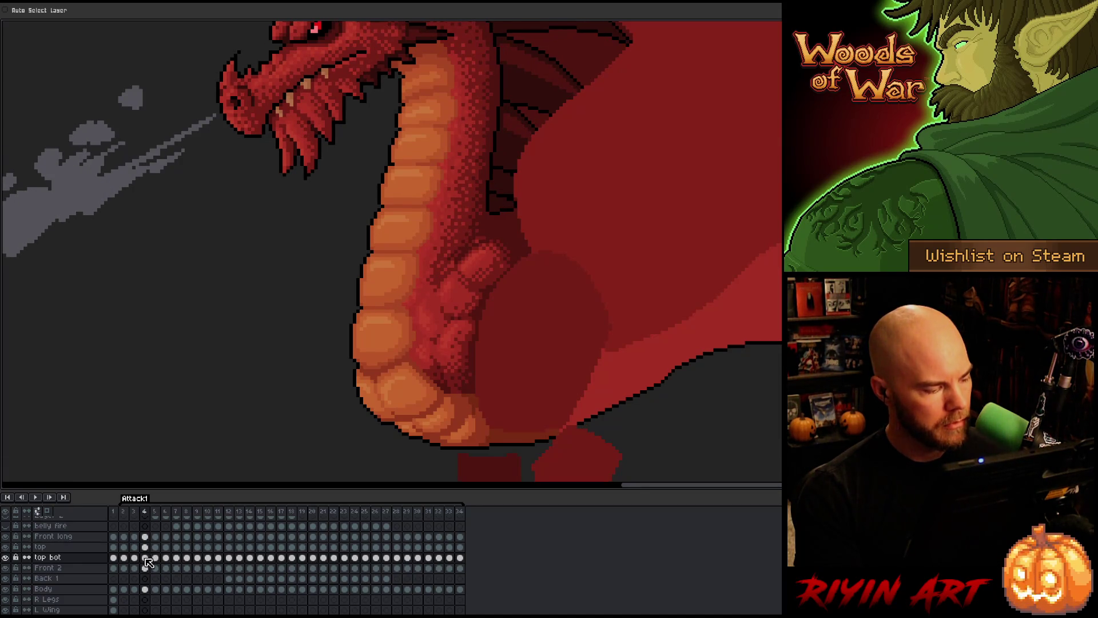
key(Right)
key(Left)
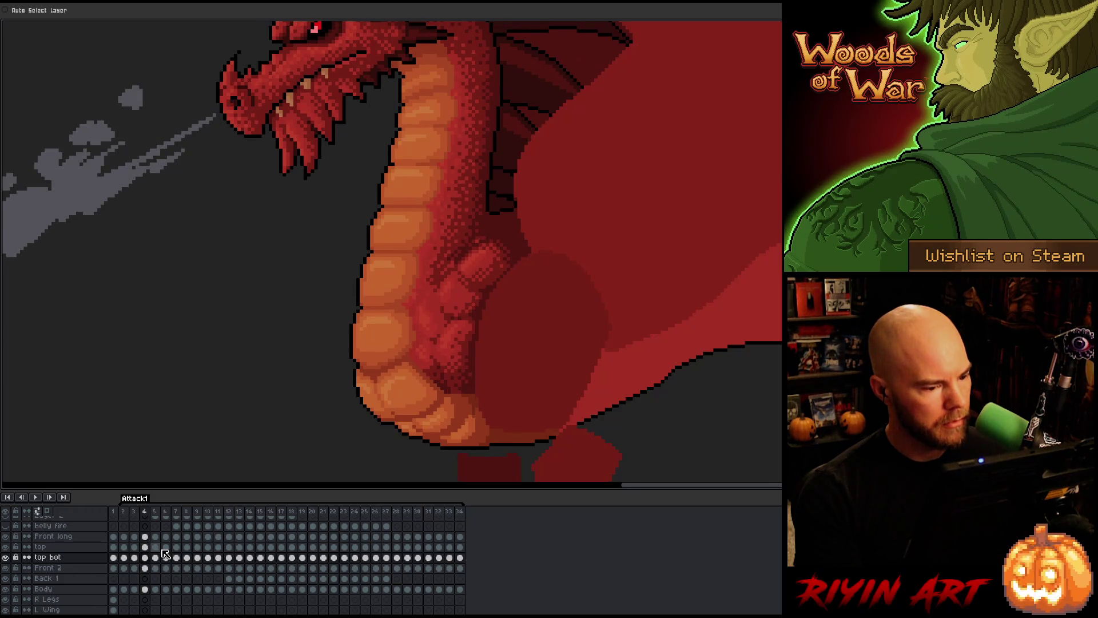
key(Right)
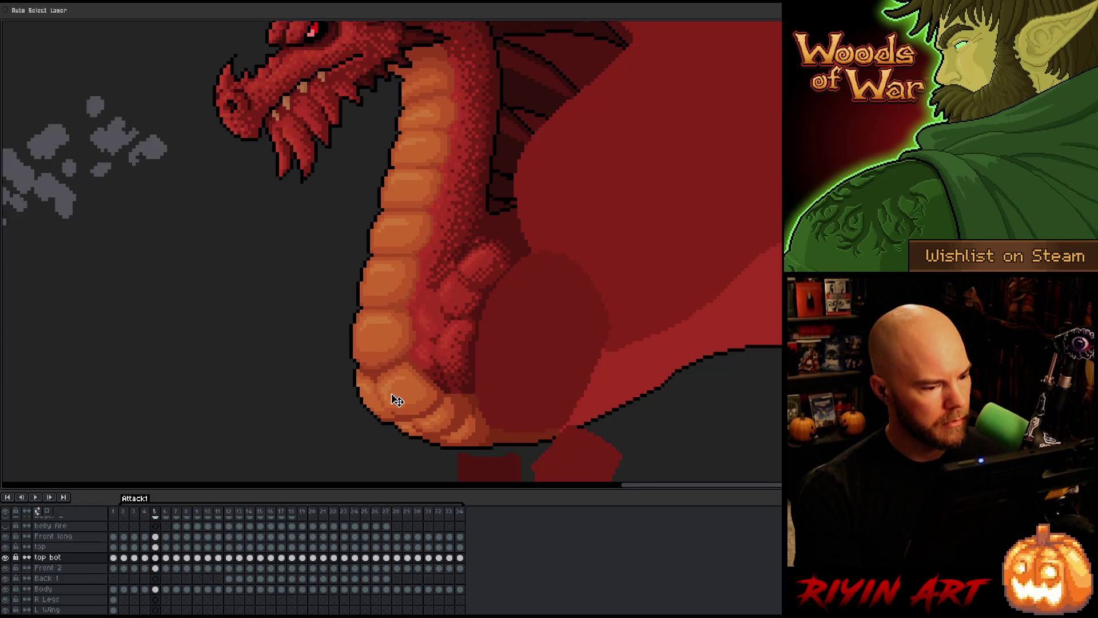
- Select the top layer's frame 5 cel and flip through frames 3–5 to check the motion
click(156, 547)
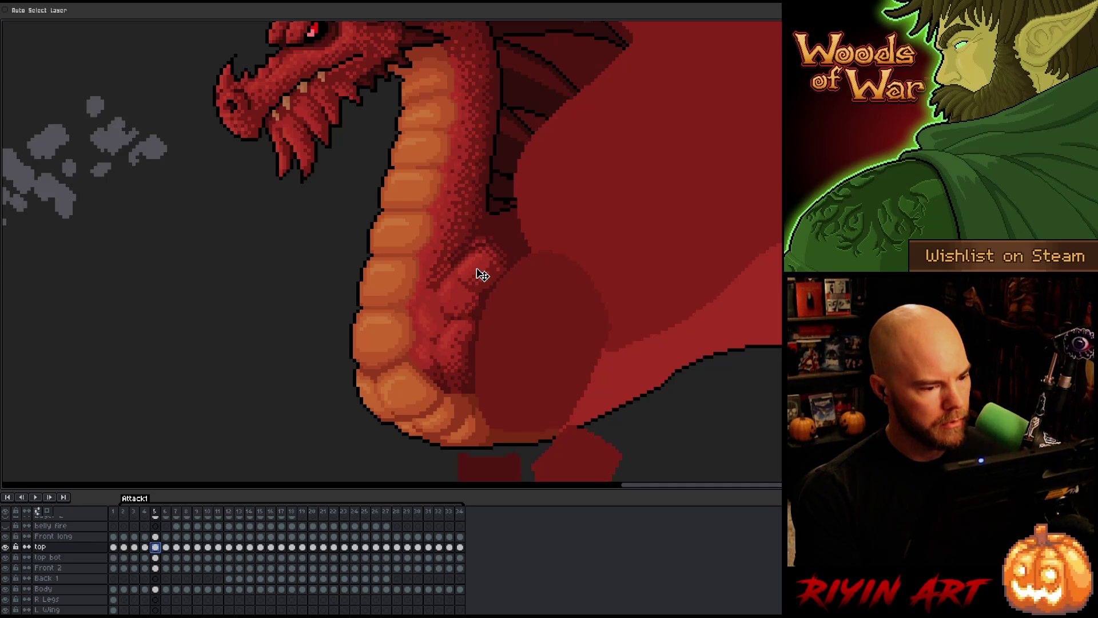
key(Left)
key(Right)
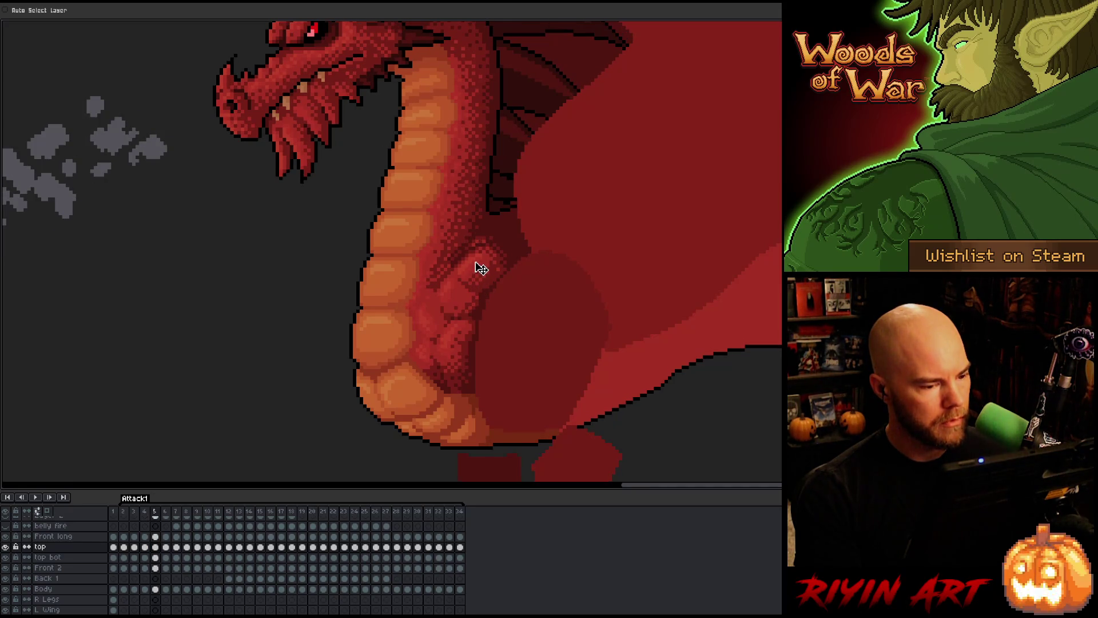
key(Left)
key(Right)
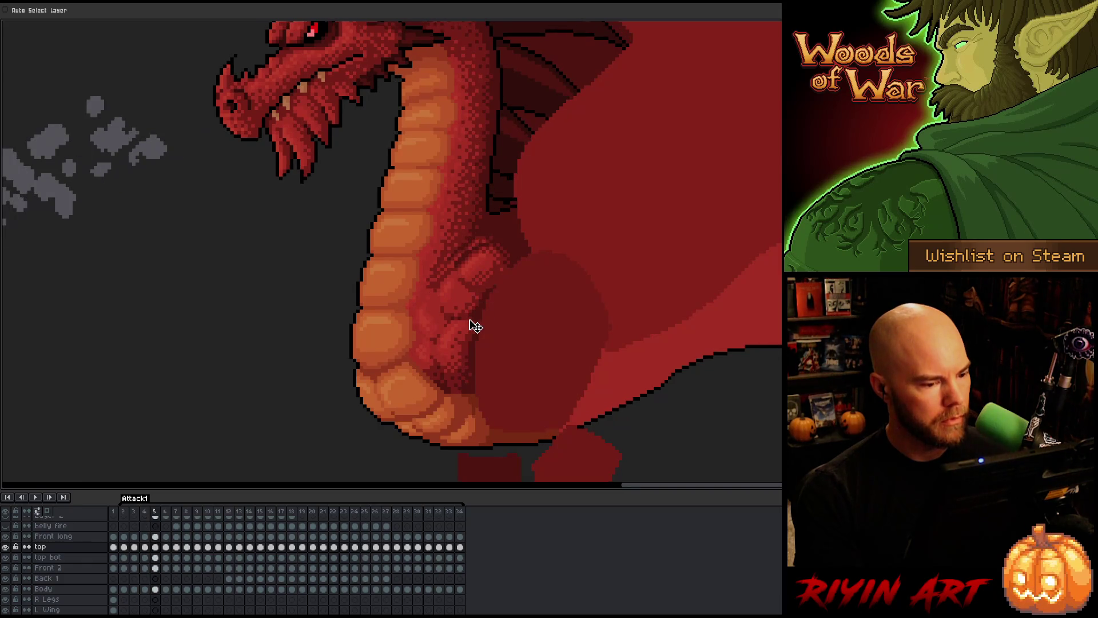
key(Right)
key(Left)
key(Left)
key(Left)
key(Right)
key(Left)
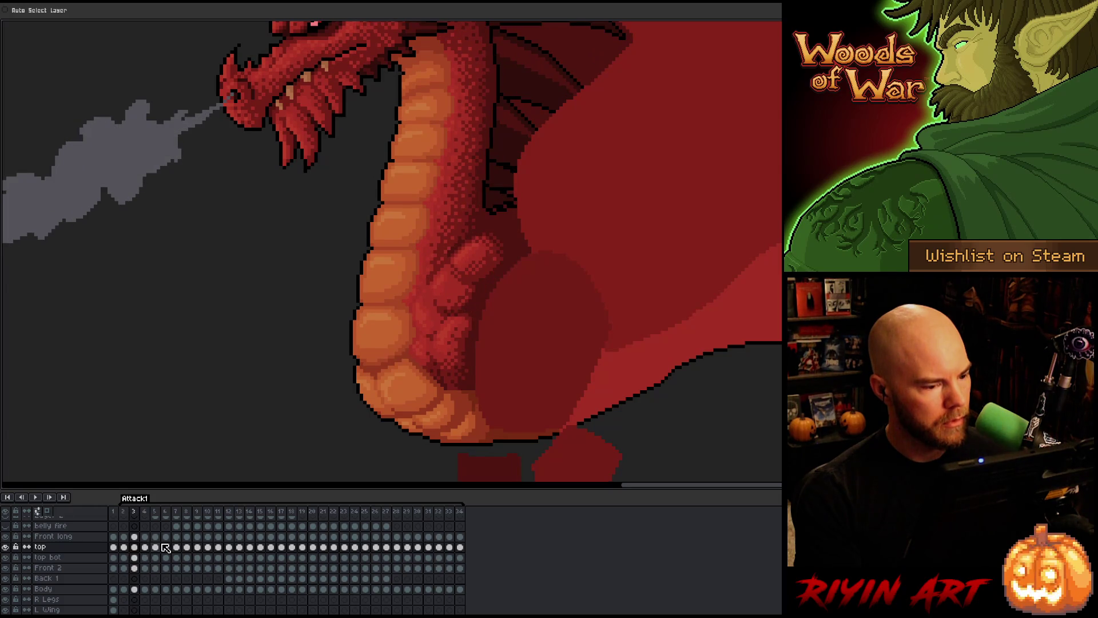
key(Right)
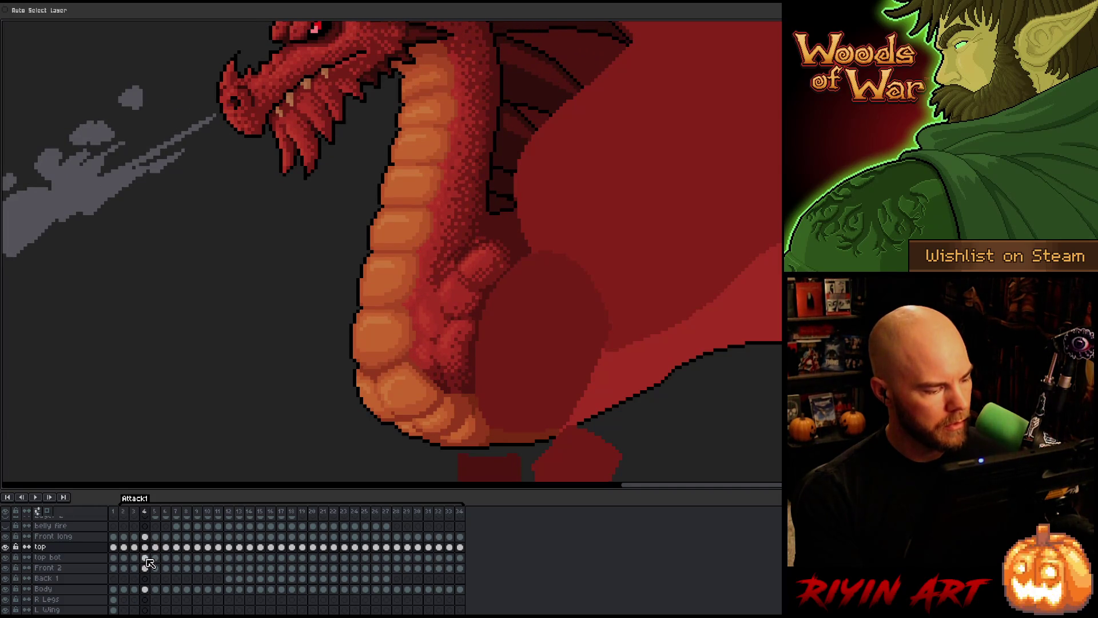
- Check the top bot neck alignment between frames 4 and 5, then pick the Front long frame 5 cel
click(146, 558)
key(Left)
key(Right)
key(Left)
key(Right)
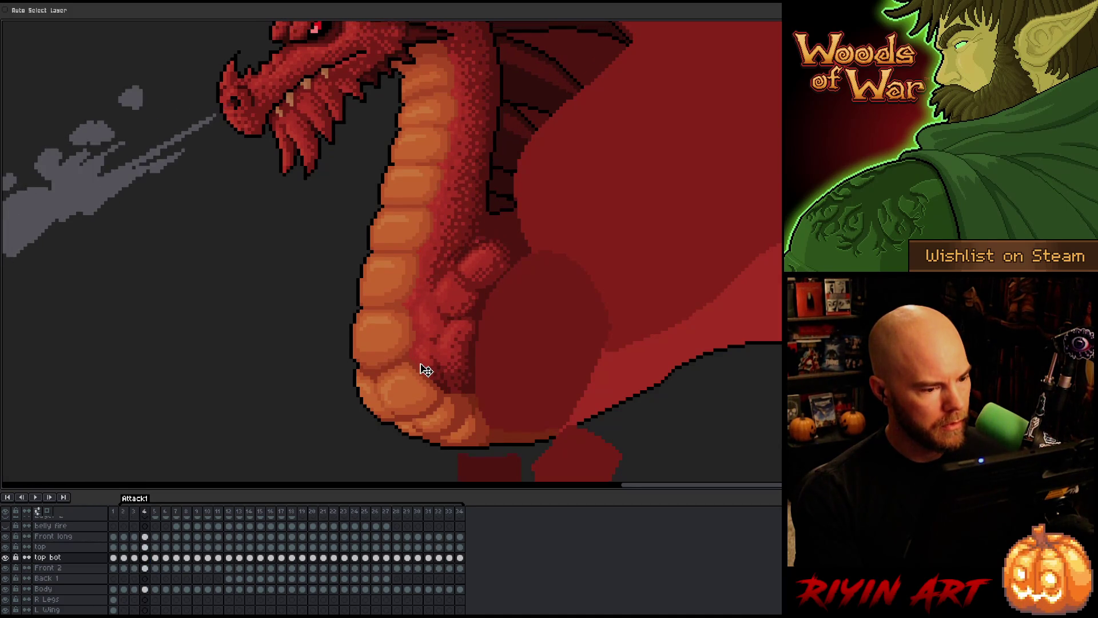
key(Right)
key(Left)
key(Right)
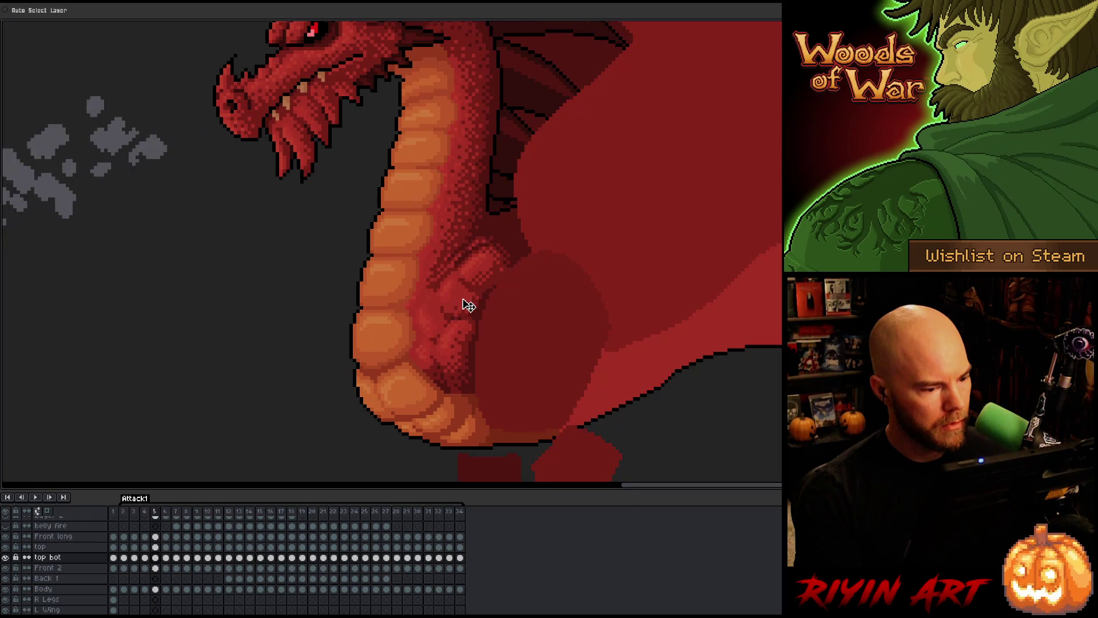
key(Left)
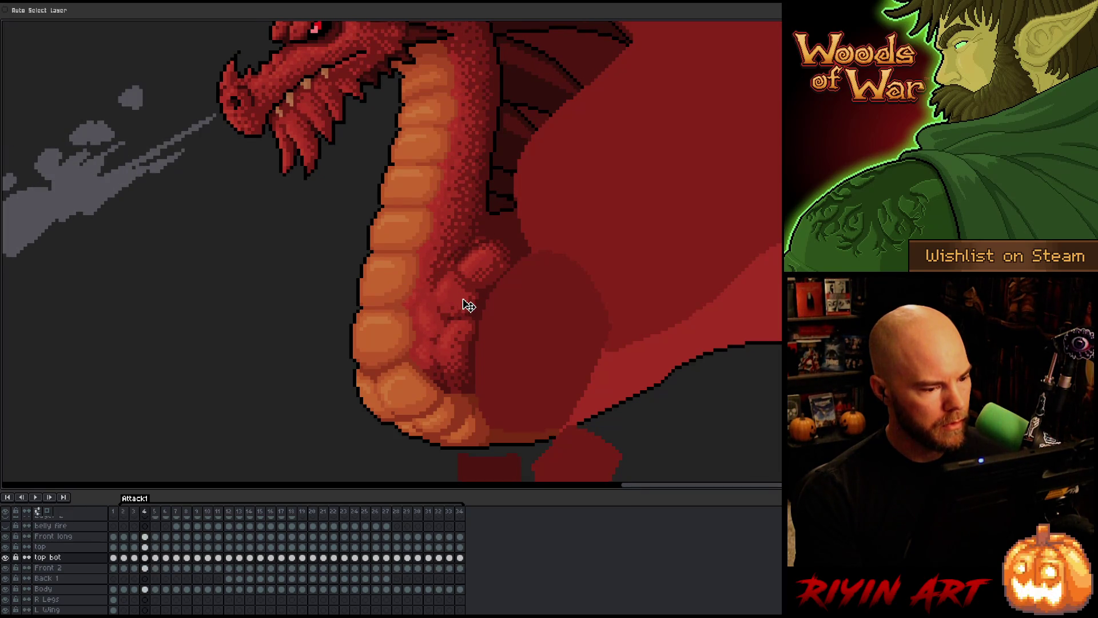
key(Right)
key(Left)
key(Right)
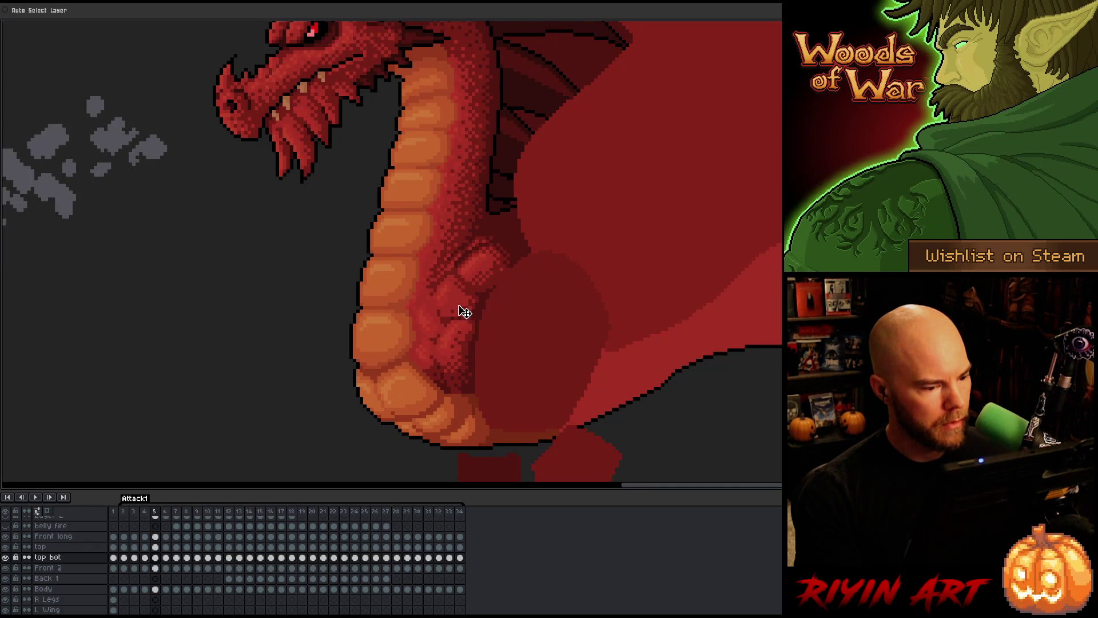
key(Left)
key(Right)
key(Left)
key(Right)
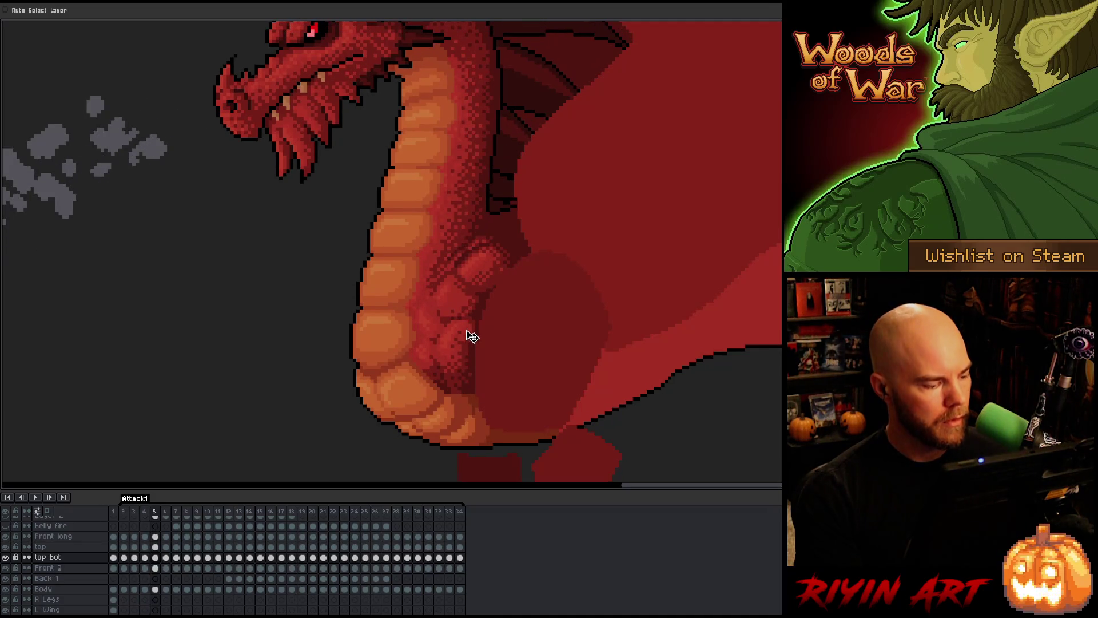
click(155, 536)
key(m)
mouse_move(346, 206)
mouse_down()
mouse_move(505, 318)
mouse_move(524, 347)
mouse_up()
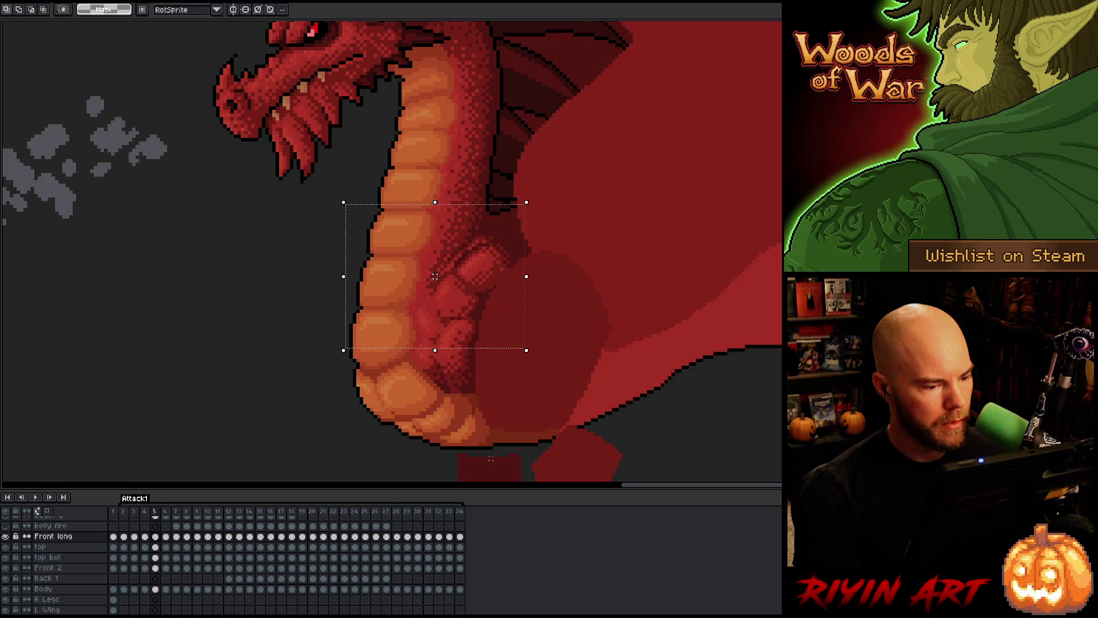
key(ctrl+d)
key(Left)
key(Right)
key(Right)
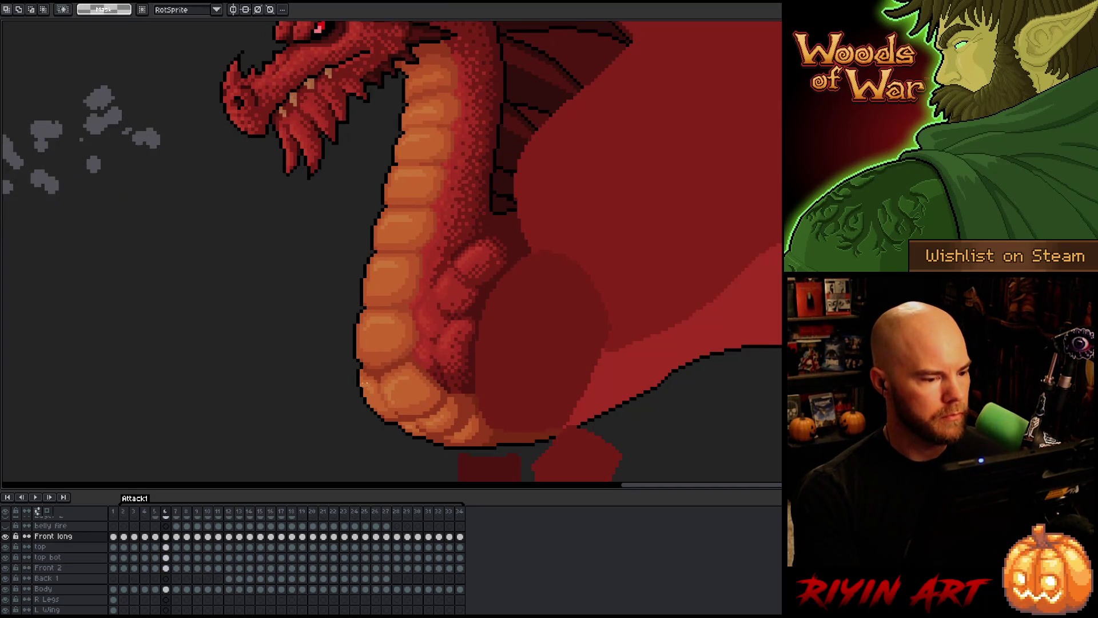
key(Left)
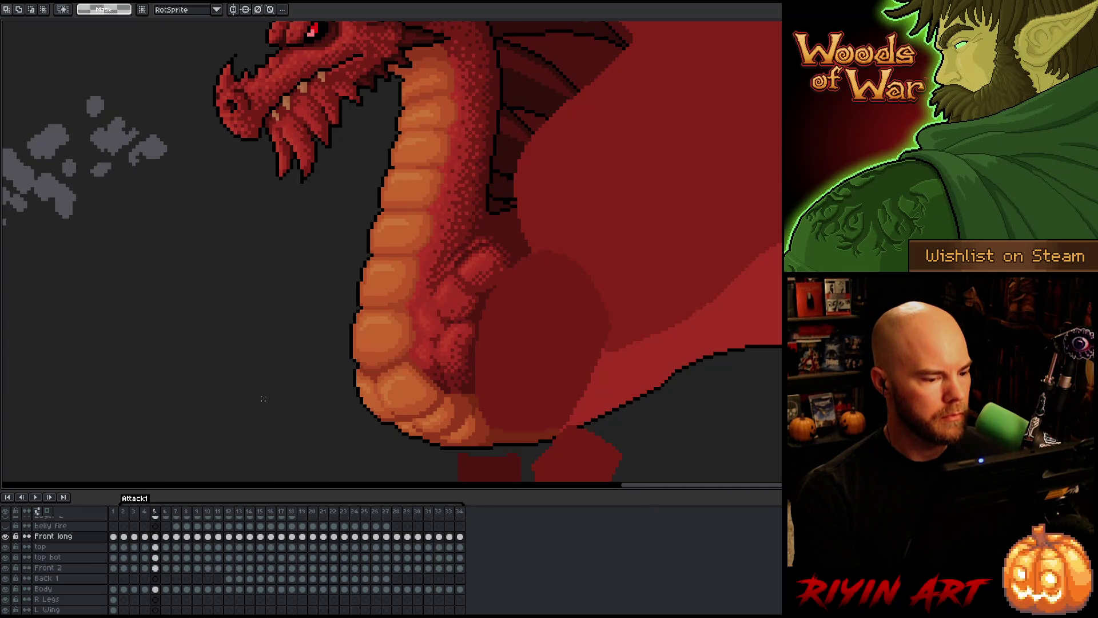
key(Left)
key(Right)
key(Right)
key(Left)
key(Right)
key(Right)
key(Left)
key(Left)
key(Right)
key(Left)
key(Left)
key(Right)
key(Left)
key(Left)
key(Right)
key(Right)
key(Right)
key(Left)
key(Left)
key(Left)
key(Right)
key(Right)
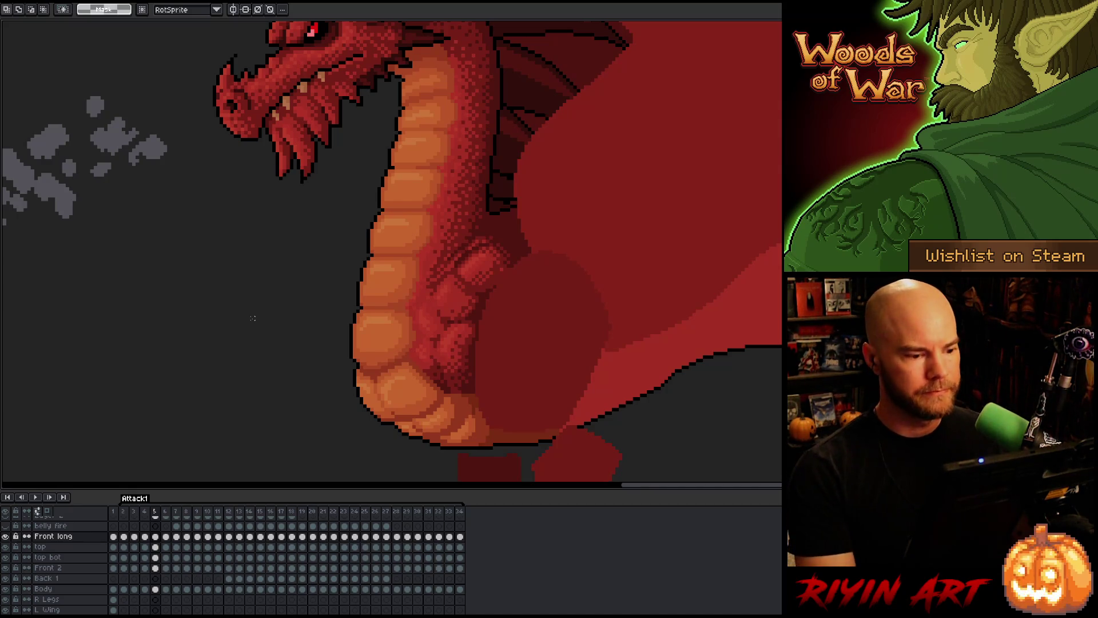
key(Right)
key(Left)
key(Left)
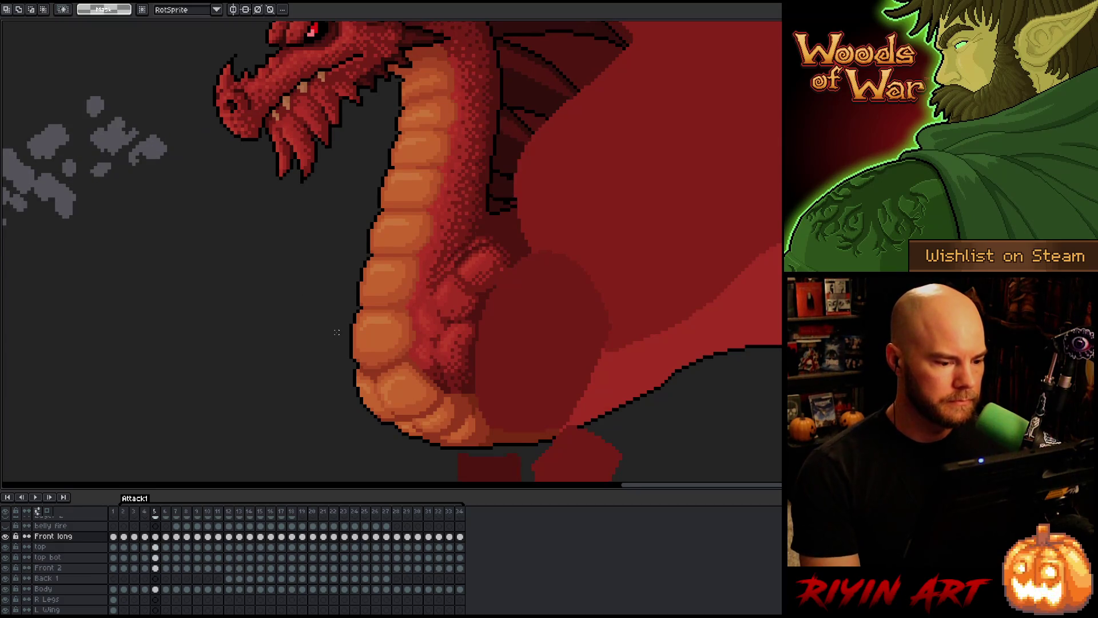
key(Right)
key(Right)
key(Left)
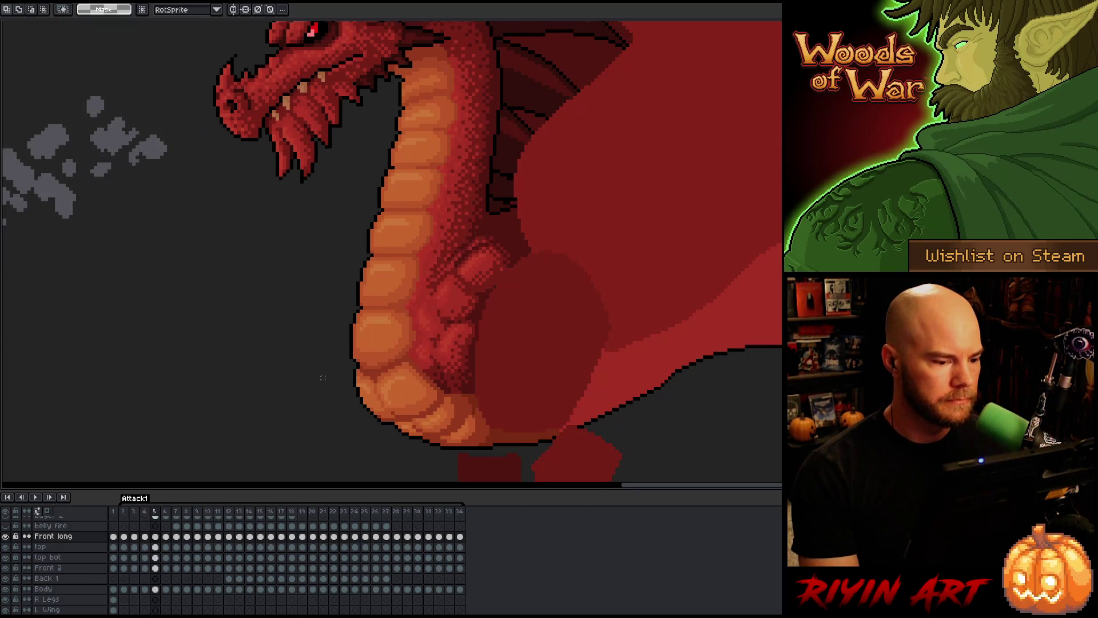
key(Right)
key(Left)
key(Right)
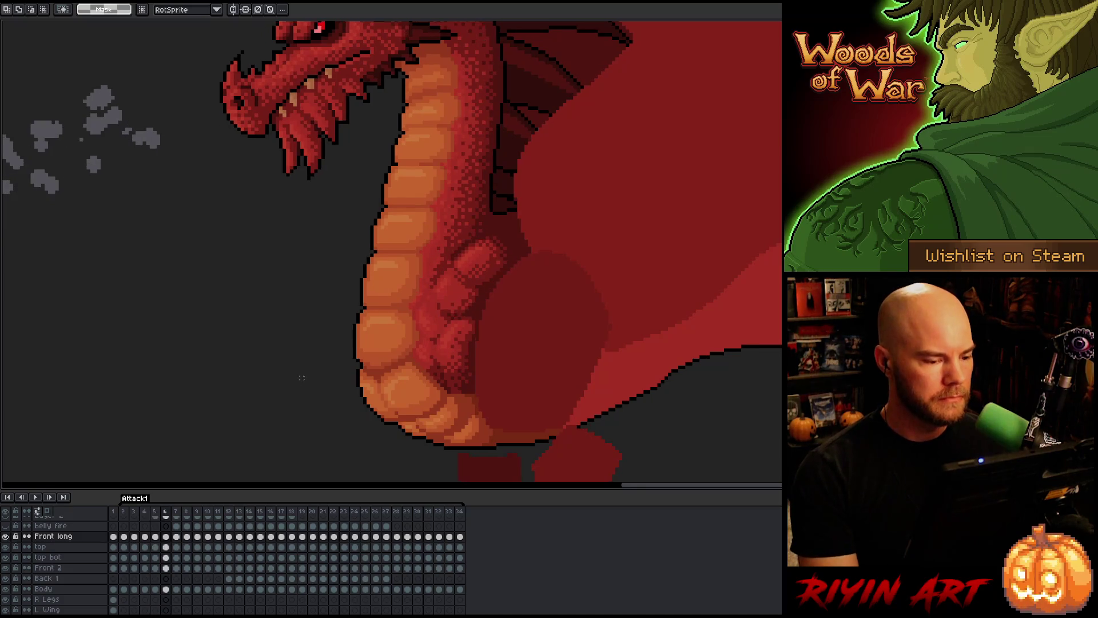
key(Left)
key(Left)
key(Left)
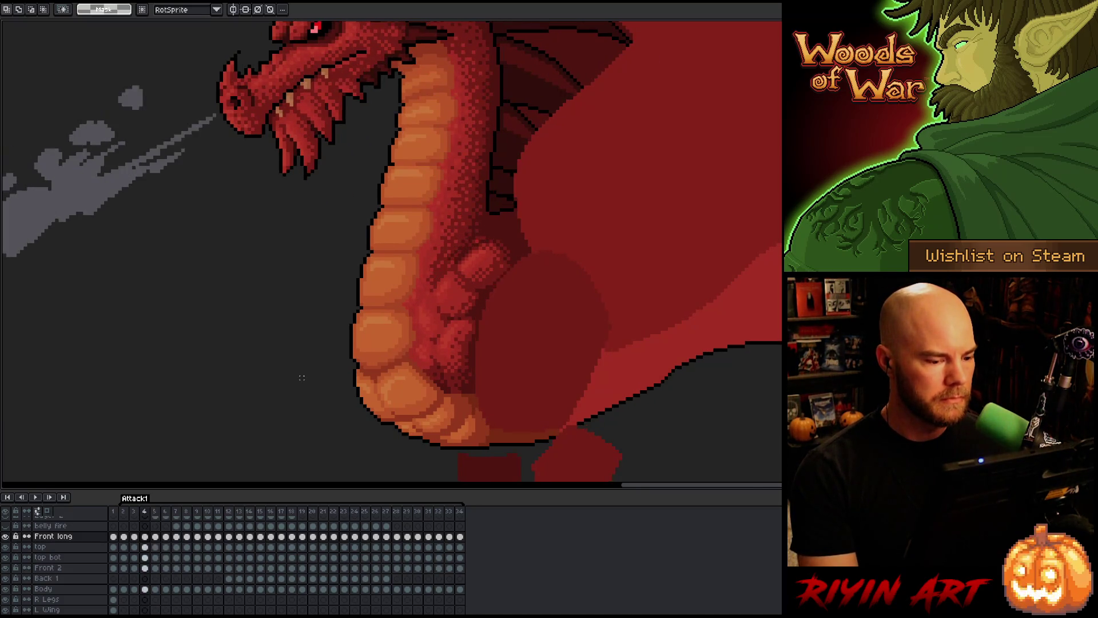
key(Right)
key(Right)
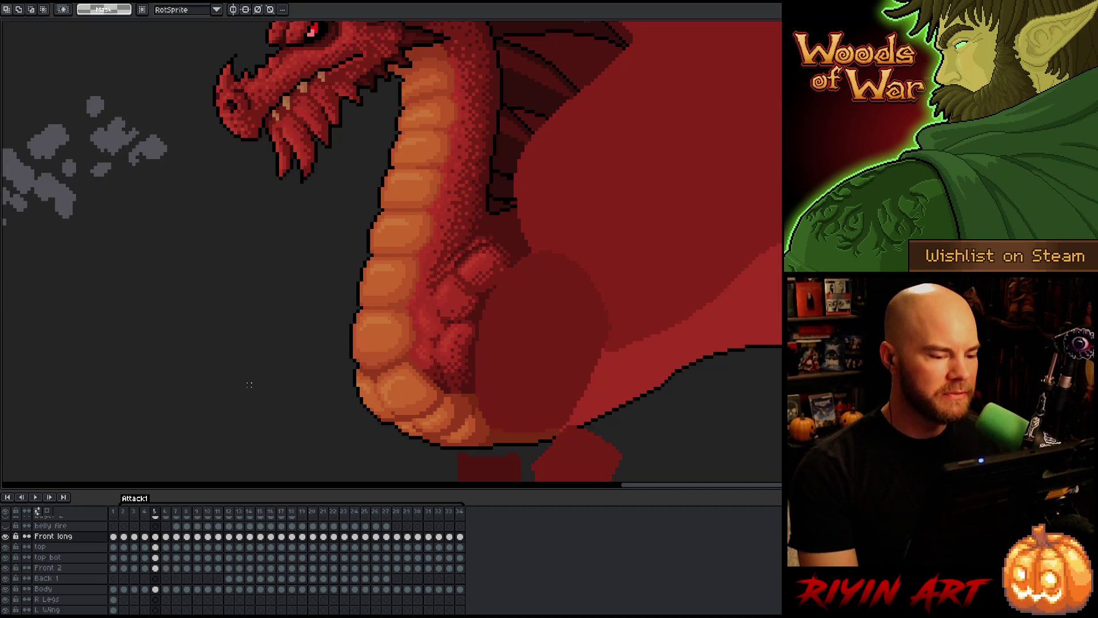
key(Return)
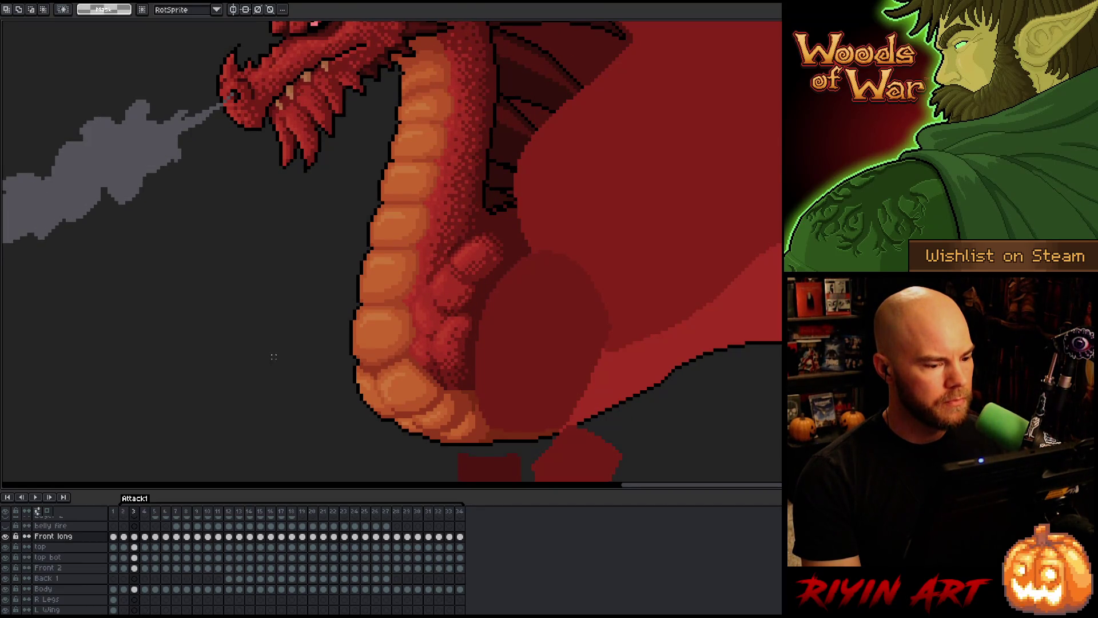
- Select the Front long cel on frame 4 and save the dragon animation file
click(146, 537)
key(v)
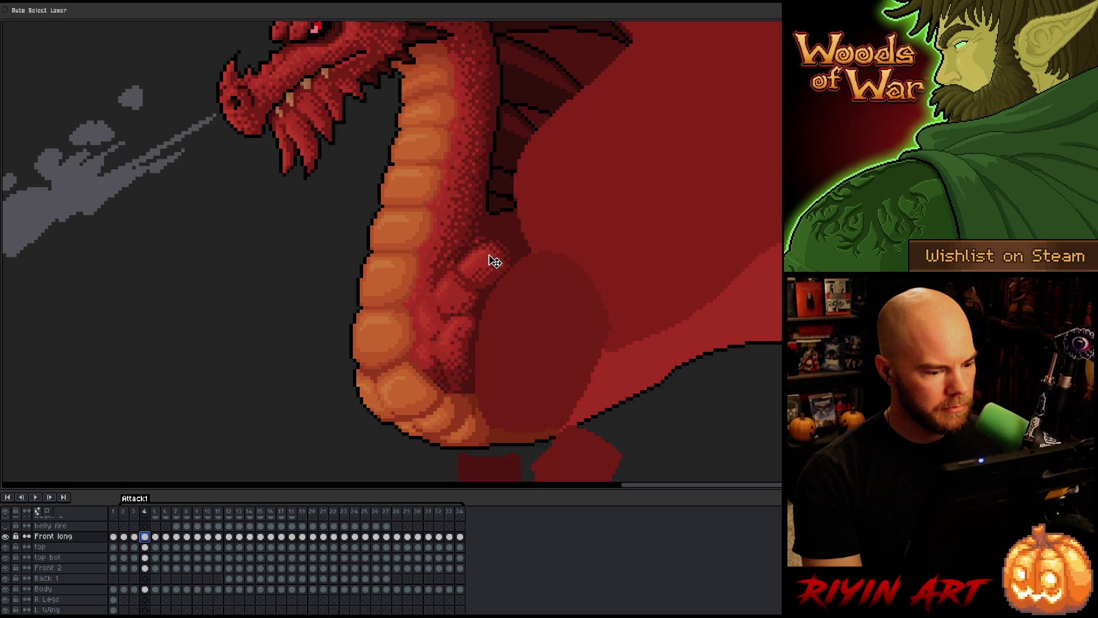
right_click(469, 336)
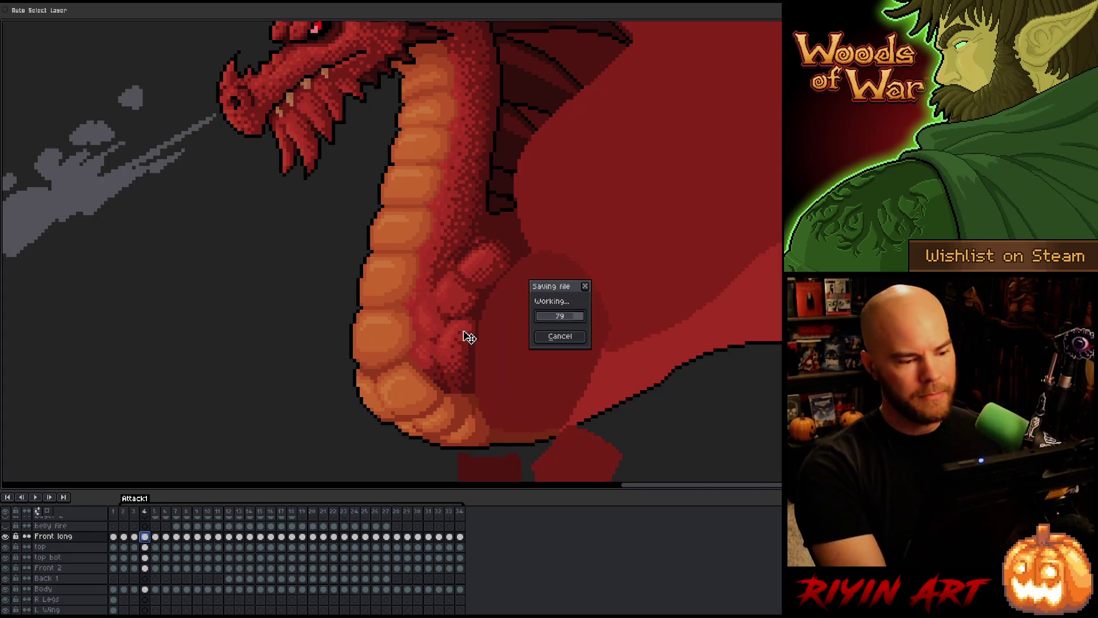
key(Escape)
- Compare frame 4 with the neighbouring fire-breath frame, then select the top layer's frame 4 cel
key(Right)
key(Left)
key(Right)
key(Left)
key(Right)
key(Left)
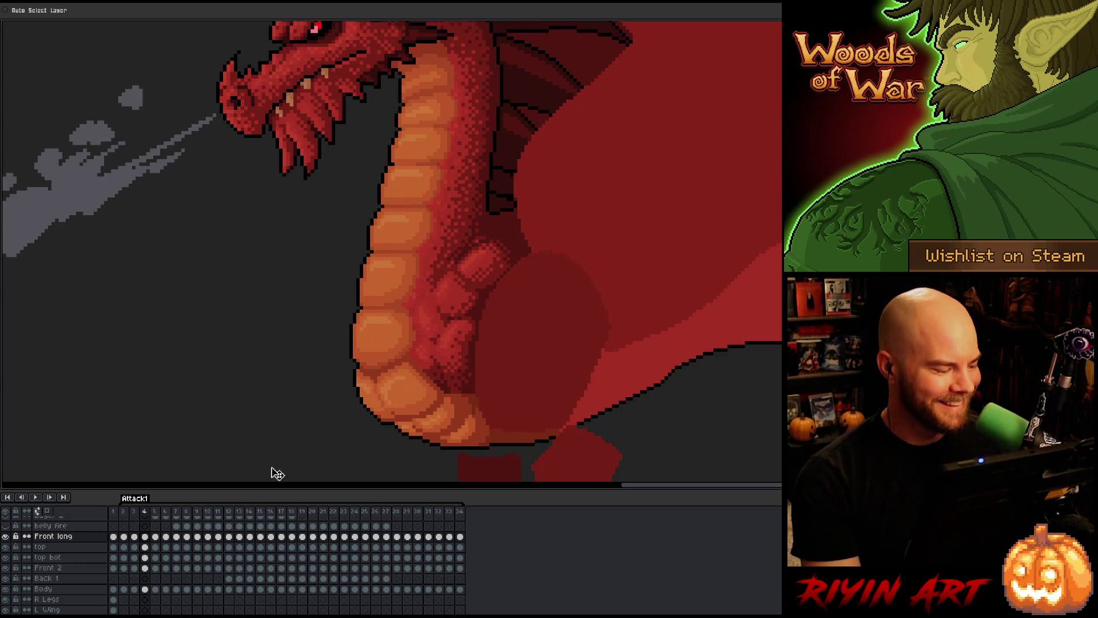
key(Right)
key(Left)
key(Right)
key(Left)
click(145, 546)
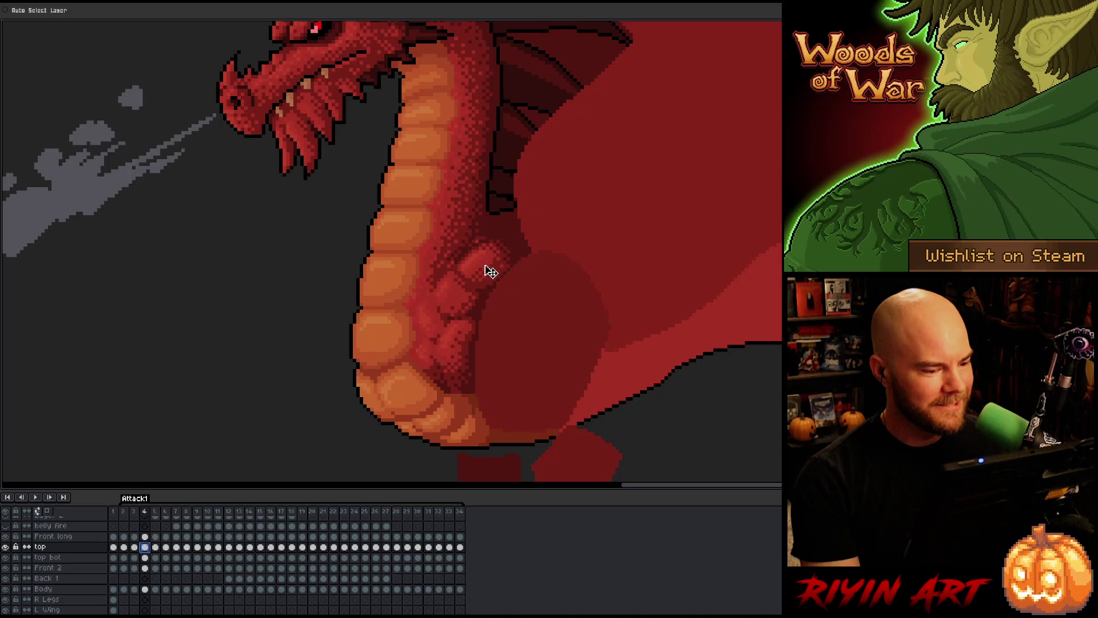
key(Left)
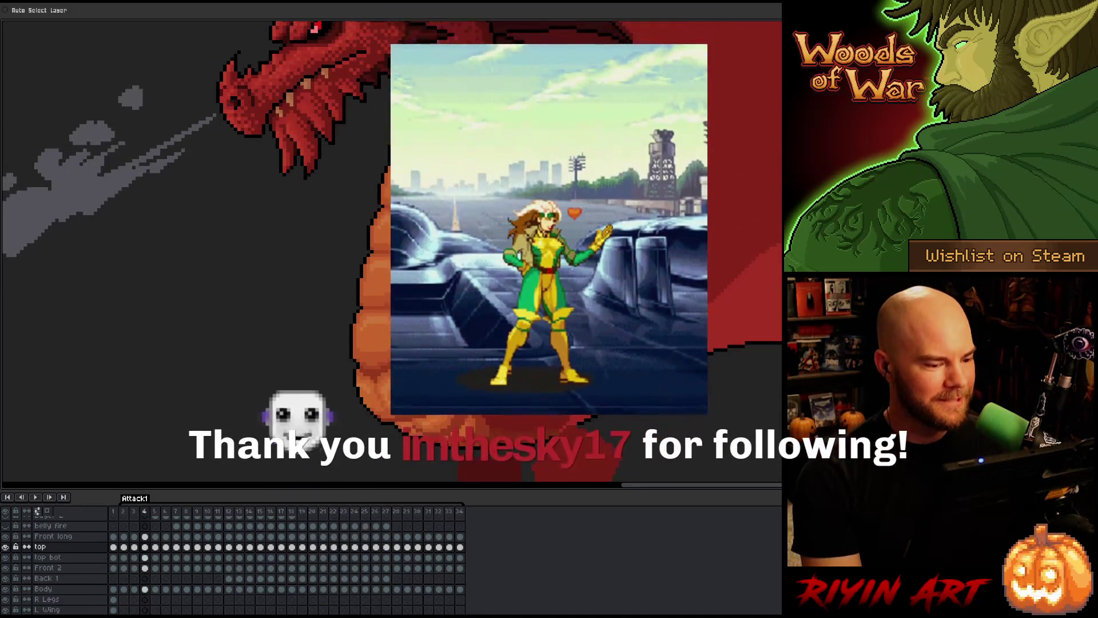
key(Right)
key(Left)
key(Right)
key(Left)
key(Right)
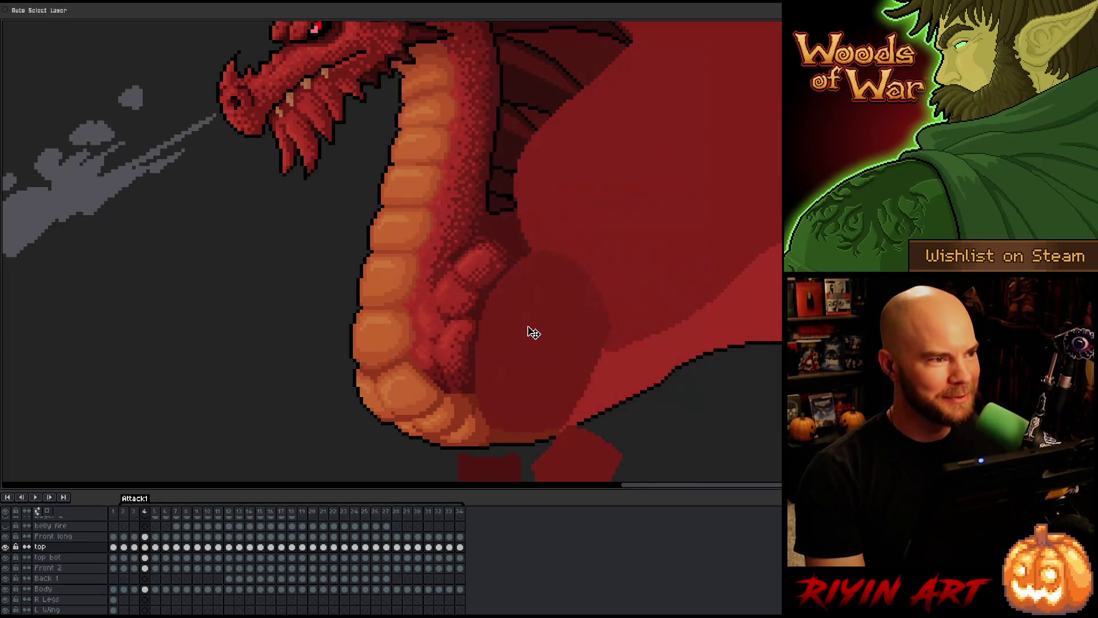
key(Left)
key(Right)
key(Left)
key(Right)
key(Left)
key(Right)
key(Left)
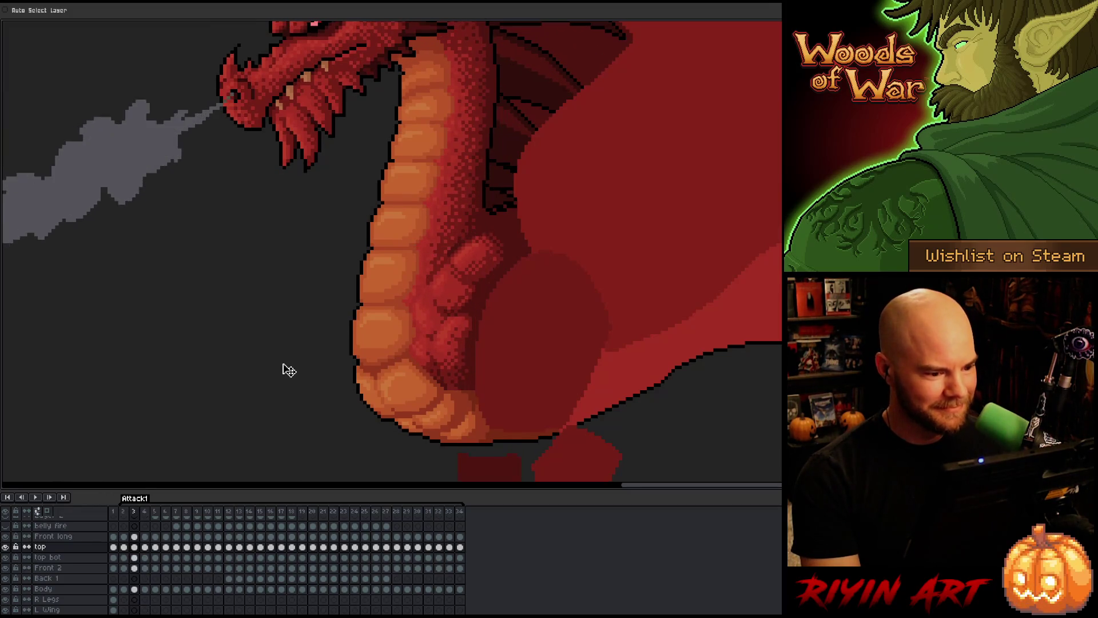
key(Left)
key(Left)
key(Left)
key(Left)
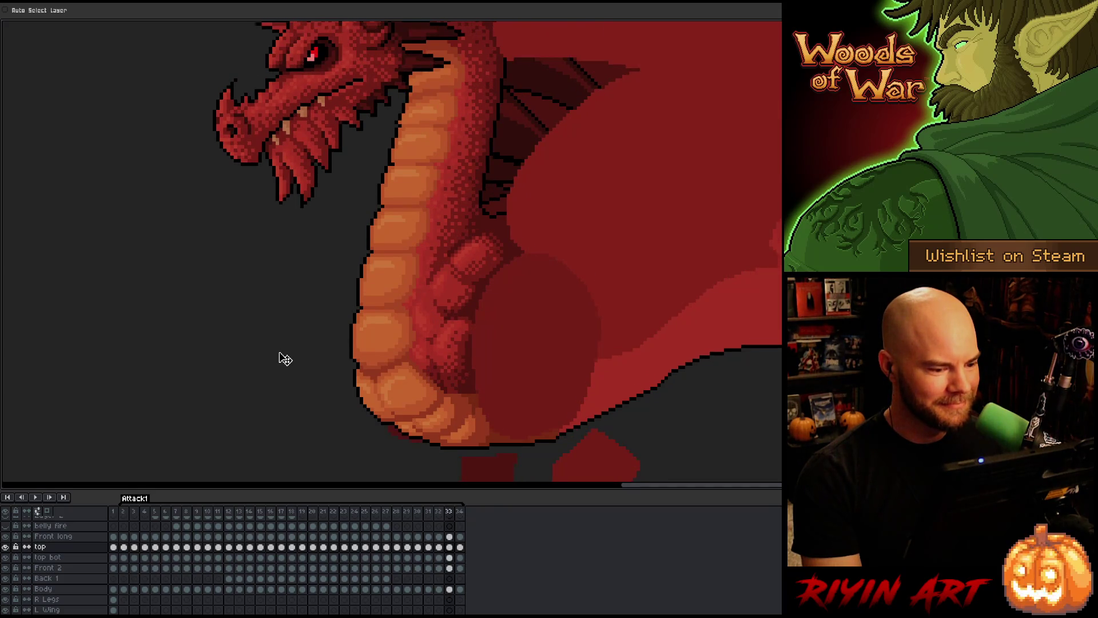
key(Right)
key(Left)
key(Right)
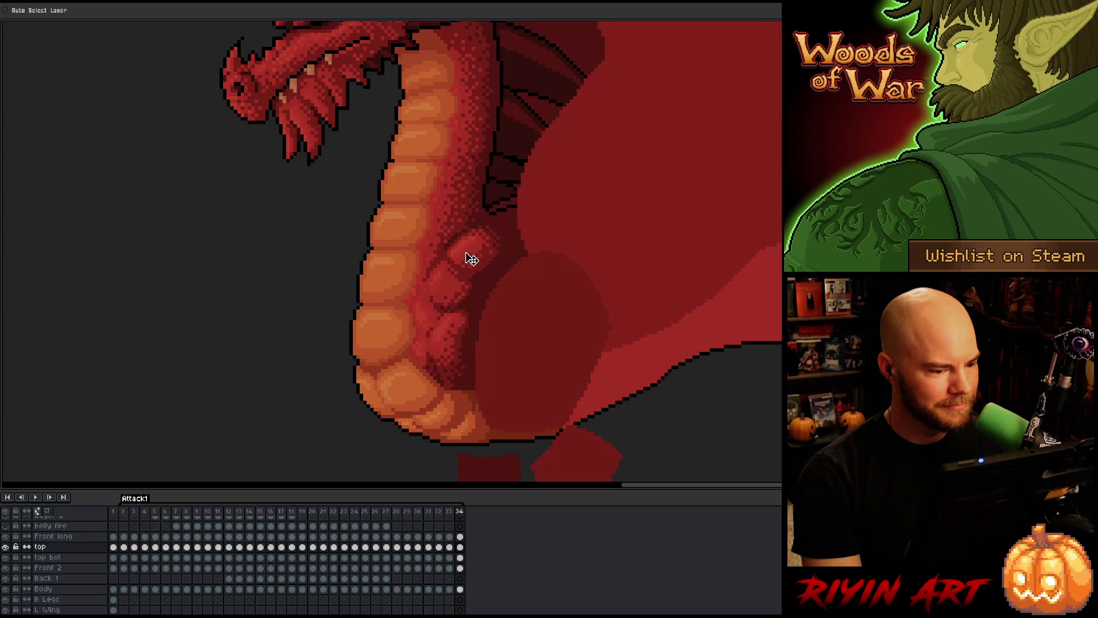
key(Left)
key(Right)
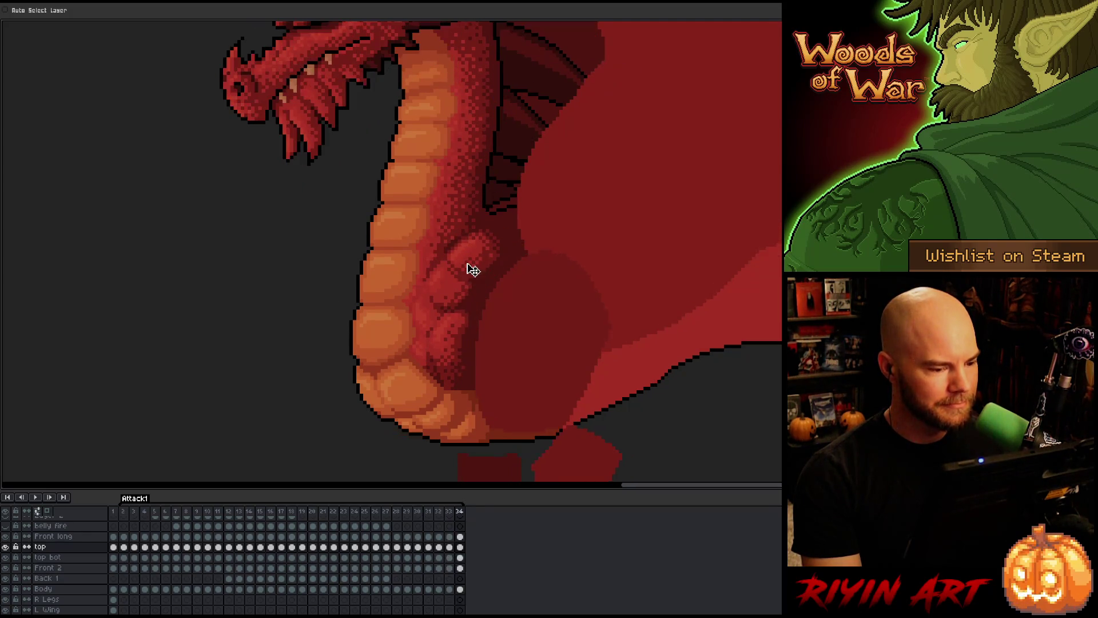
key(Left)
key(Right)
key(Left)
key(Right)
key(Left)
key(Right)
key(Left)
key(Right)
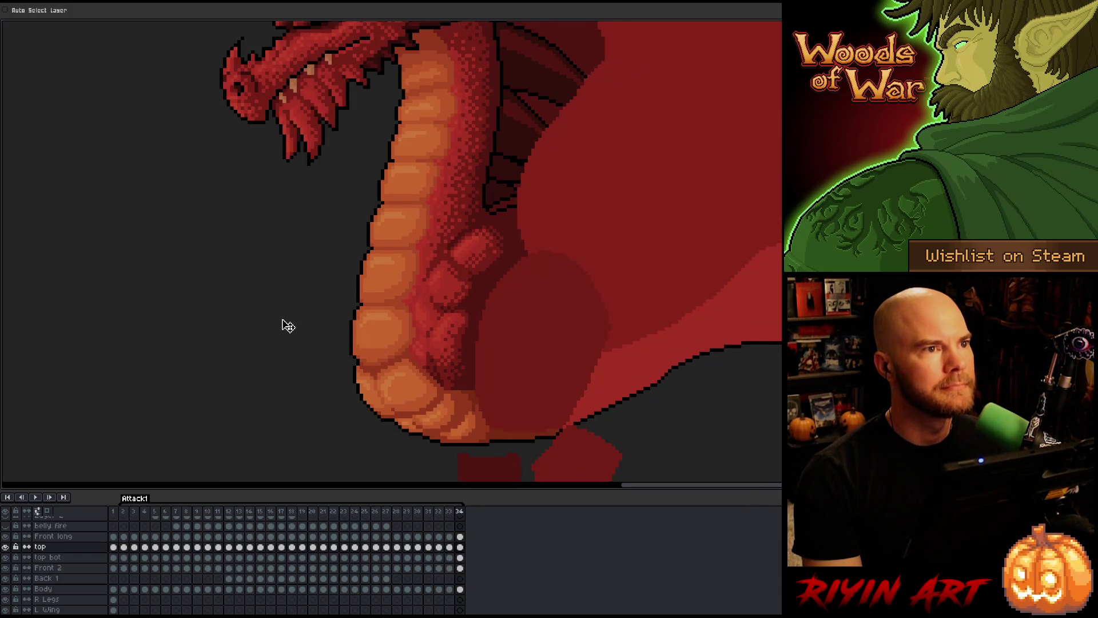
key(Right)
key(Right)
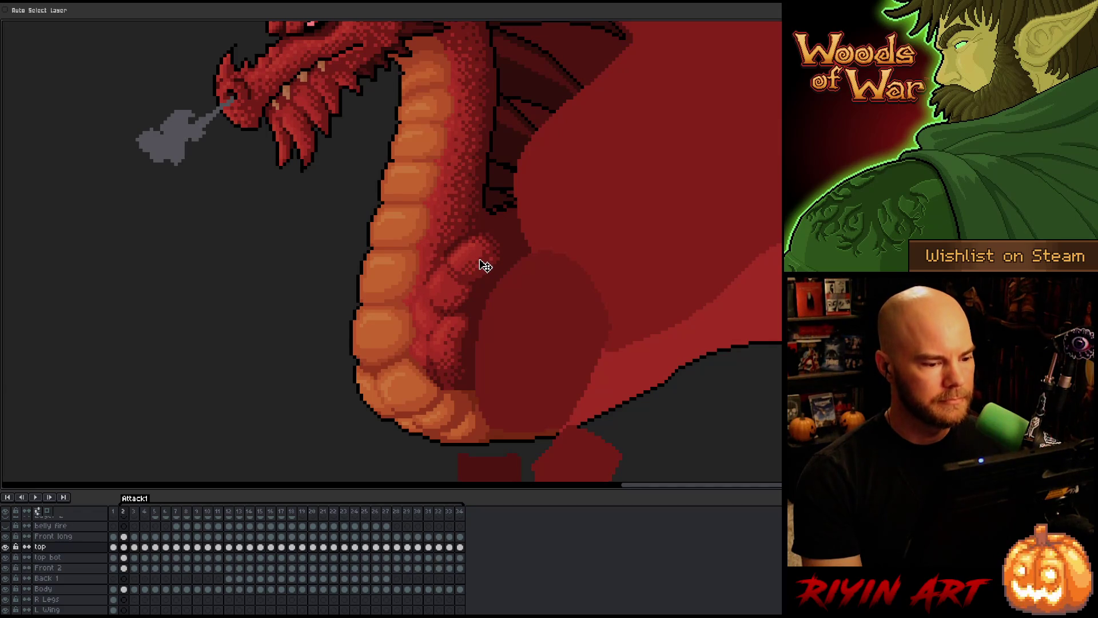
key(Left)
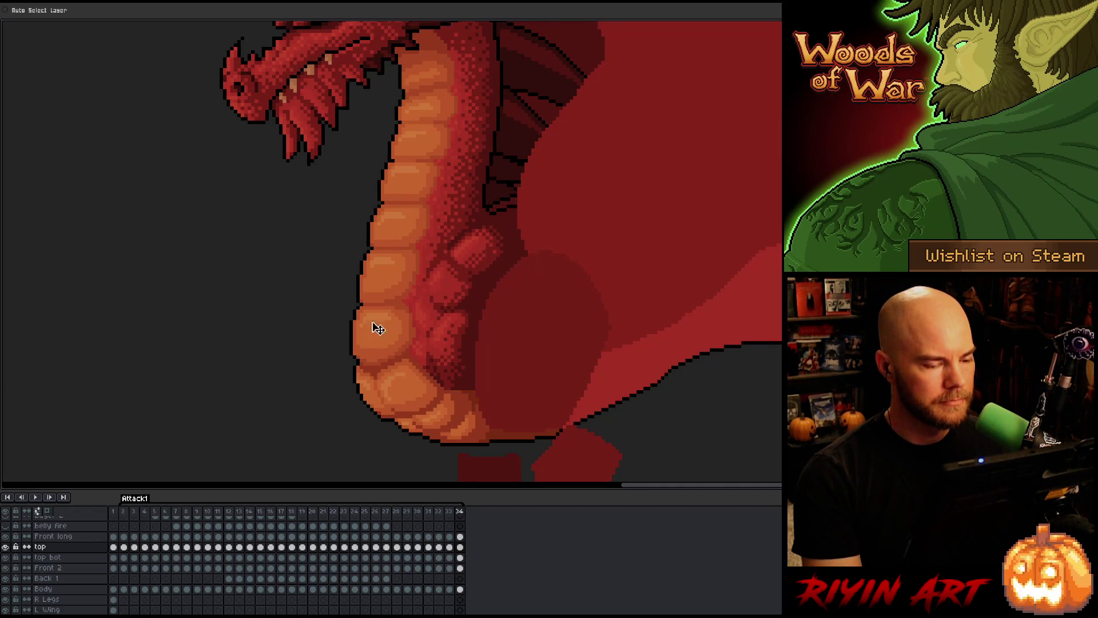
key(Right)
key(Left)
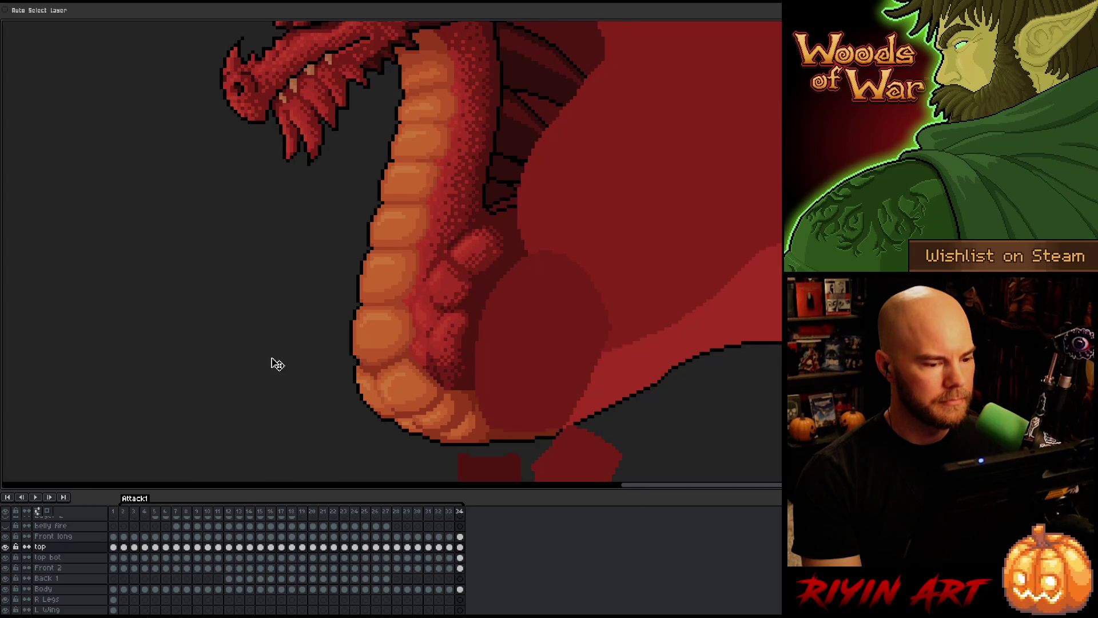
key(Right)
key(Right)
key(Left)
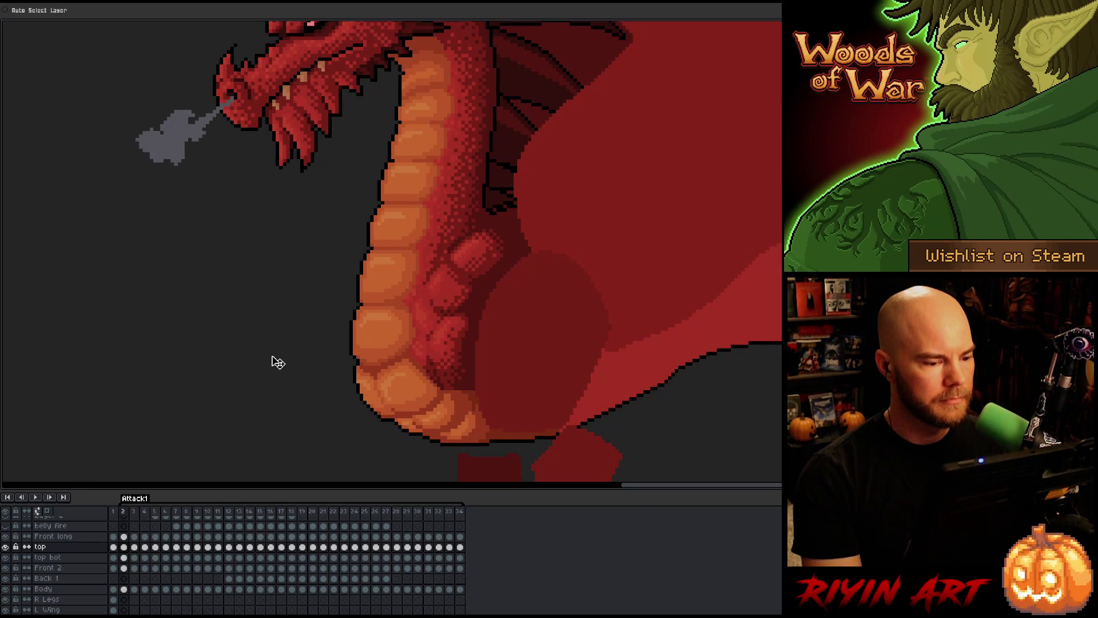
key(Left)
key(Right)
key(Right)
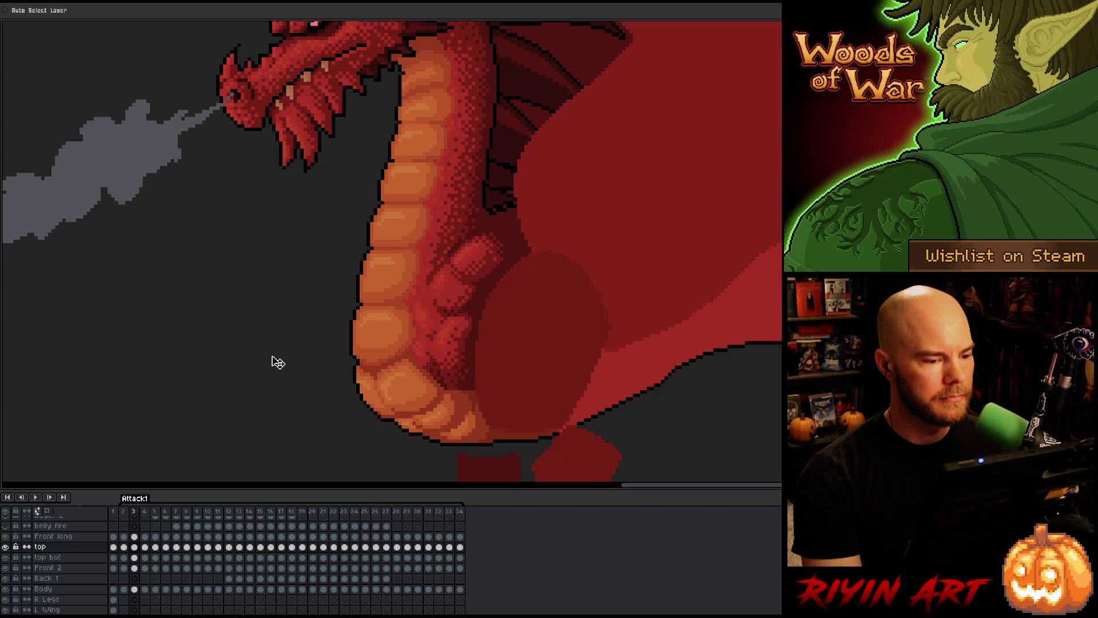
key(Left)
key(Left)
key(Left)
key(Right)
key(Right)
key(Right)
key(Left)
key(Left)
key(Right)
key(Right)
key(Right)
key(Left)
key(Left)
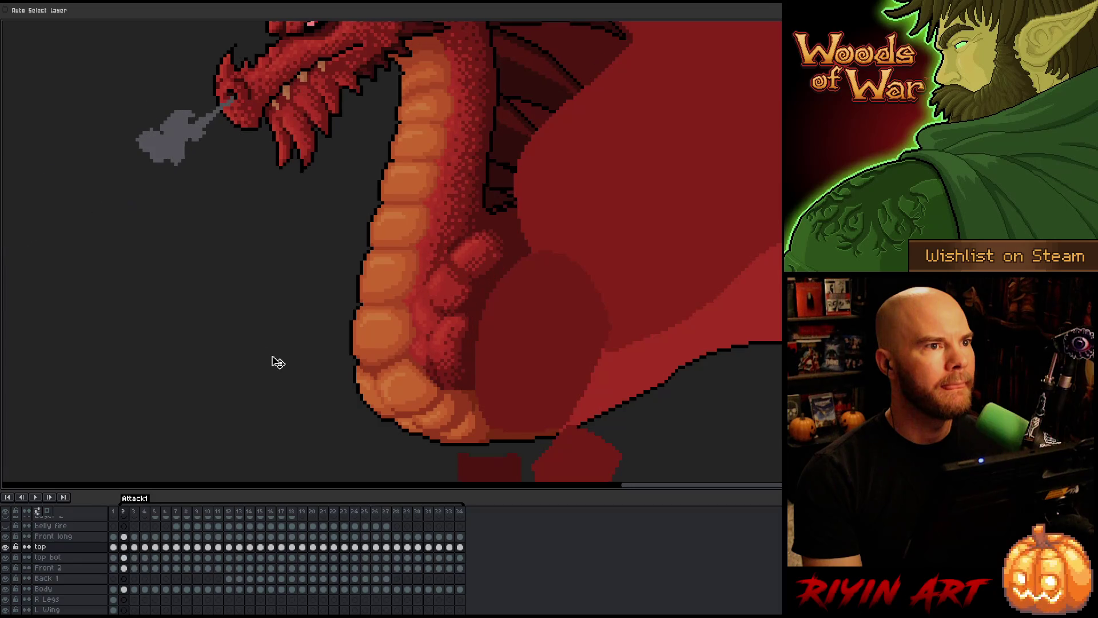
key(Right)
key(Right)
key(Left)
key(Right)
key(Left)
key(Left)
key(Right)
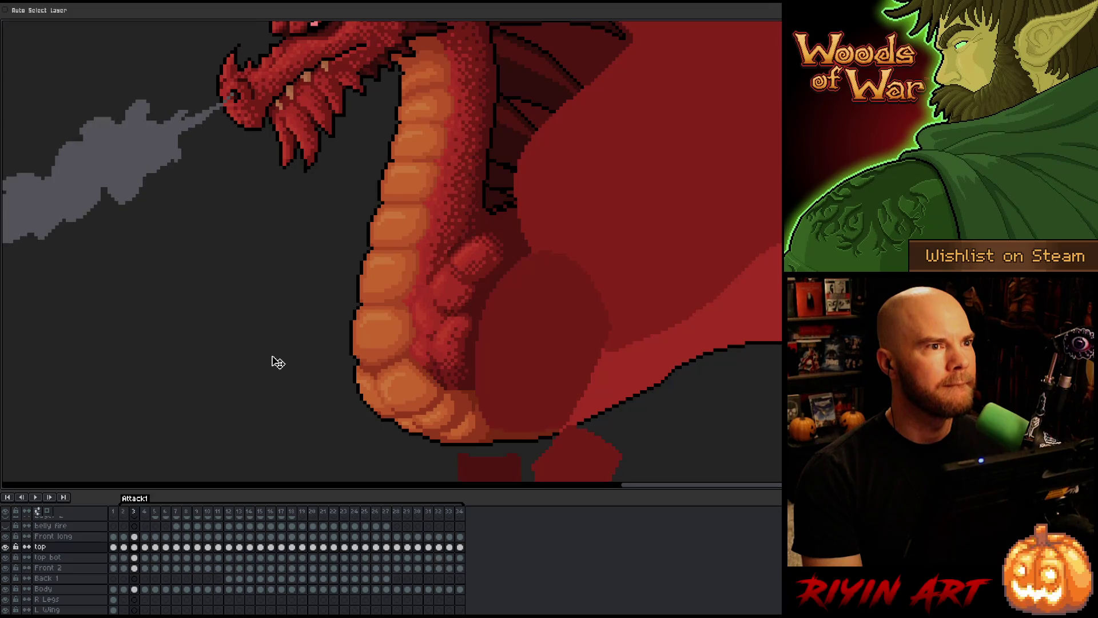
key(Right)
key(Right)
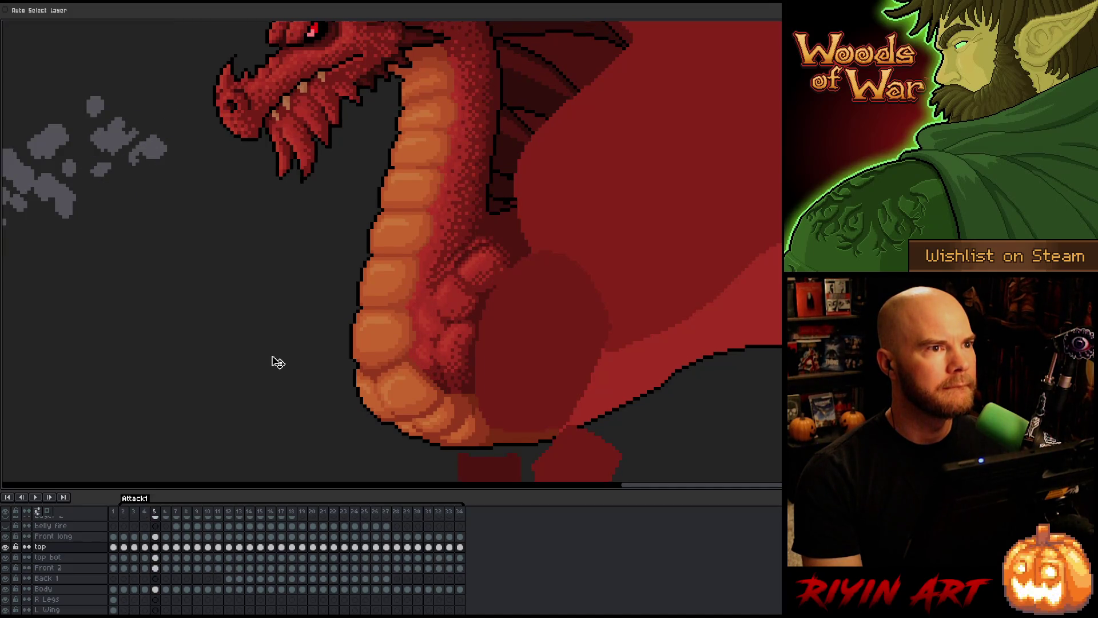